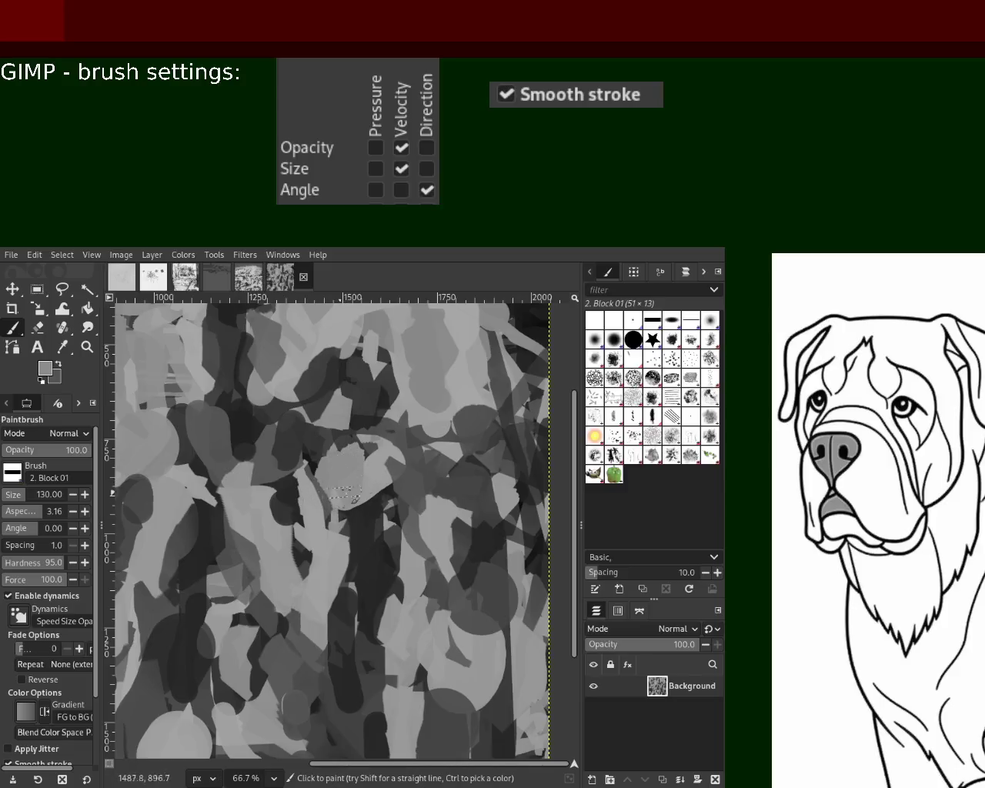
- Dab light grey on the canvas, then zoom the view in and out to inspect it
{"action": "left_click", "coordinate": [352, 454], "text": "ctrl"}
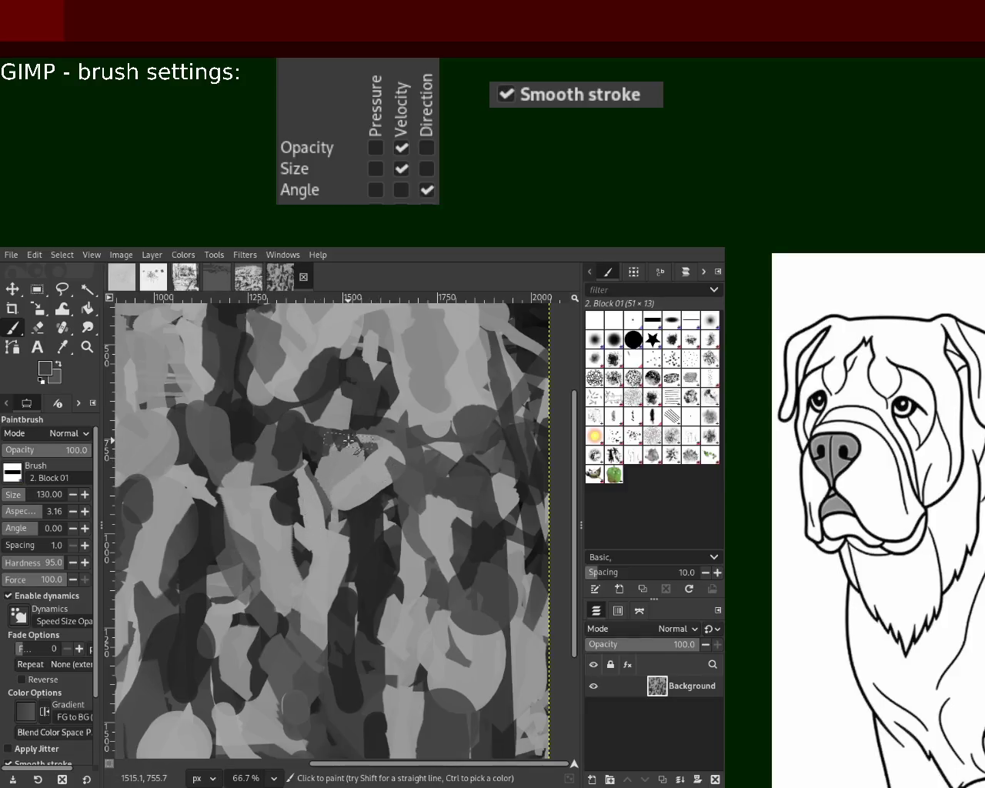
{"action": "key", "text": "z"}
{"action": "scroll", "coordinate": [132, 371], "scroll_direction": "down", "scroll_amount": 1, "text": "ctrl"}
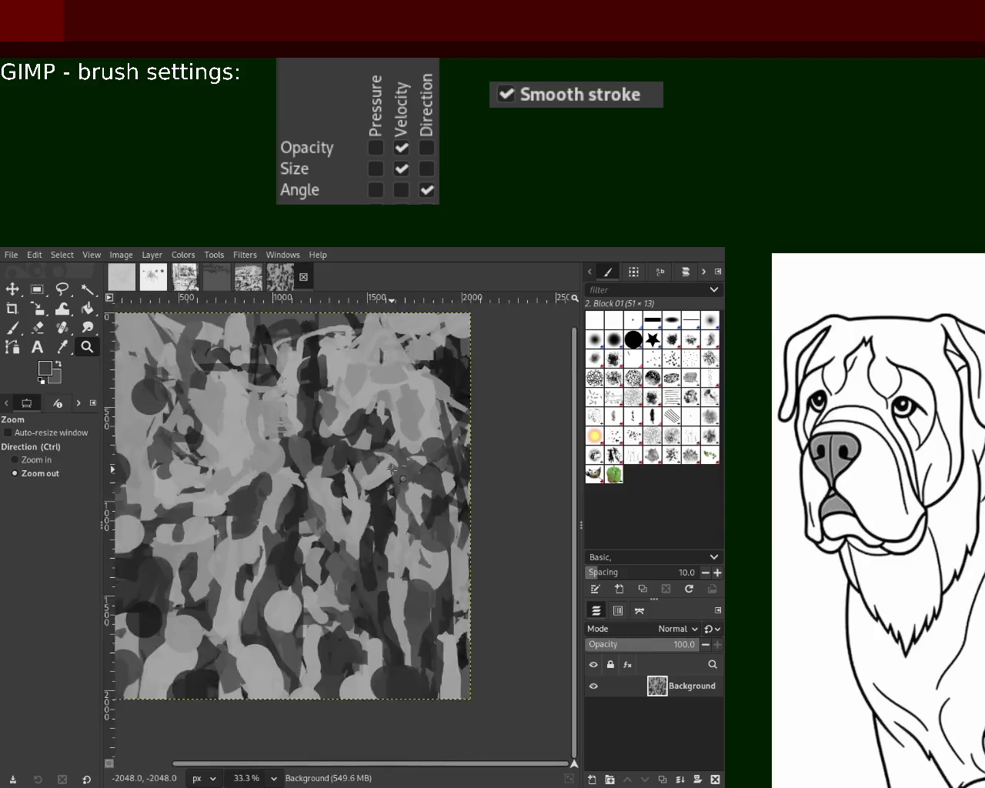
{"action": "scroll", "coordinate": [231, 408], "scroll_direction": "down", "scroll_amount": 2, "text": "ctrl"}
{"action": "scroll", "coordinate": [292, 431], "scroll_direction": "down", "scroll_amount": 1, "text": "ctrl"}
{"action": "scroll", "coordinate": [312, 445], "scroll_direction": "up", "scroll_amount": 2, "text": "ctrl"}
{"action": "scroll", "coordinate": [309, 452], "scroll_direction": "down", "scroll_amount": 1, "text": "ctrl"}
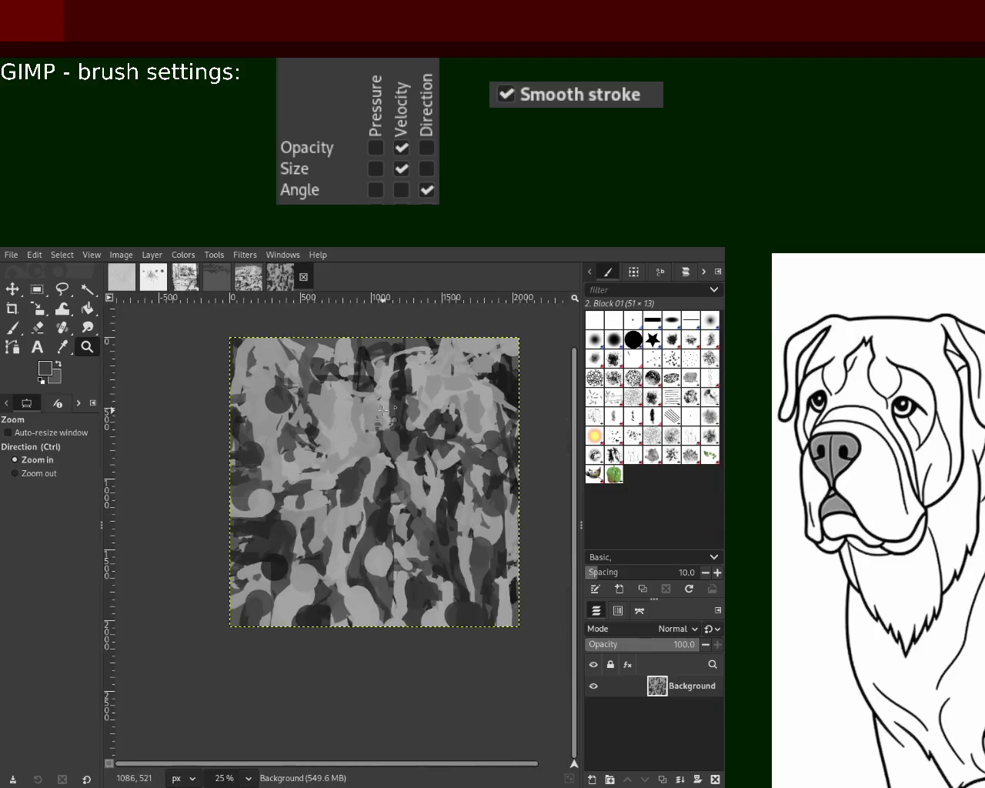
{"action": "scroll", "coordinate": [376, 427], "scroll_direction": "up", "scroll_amount": 1, "text": "ctrl"}
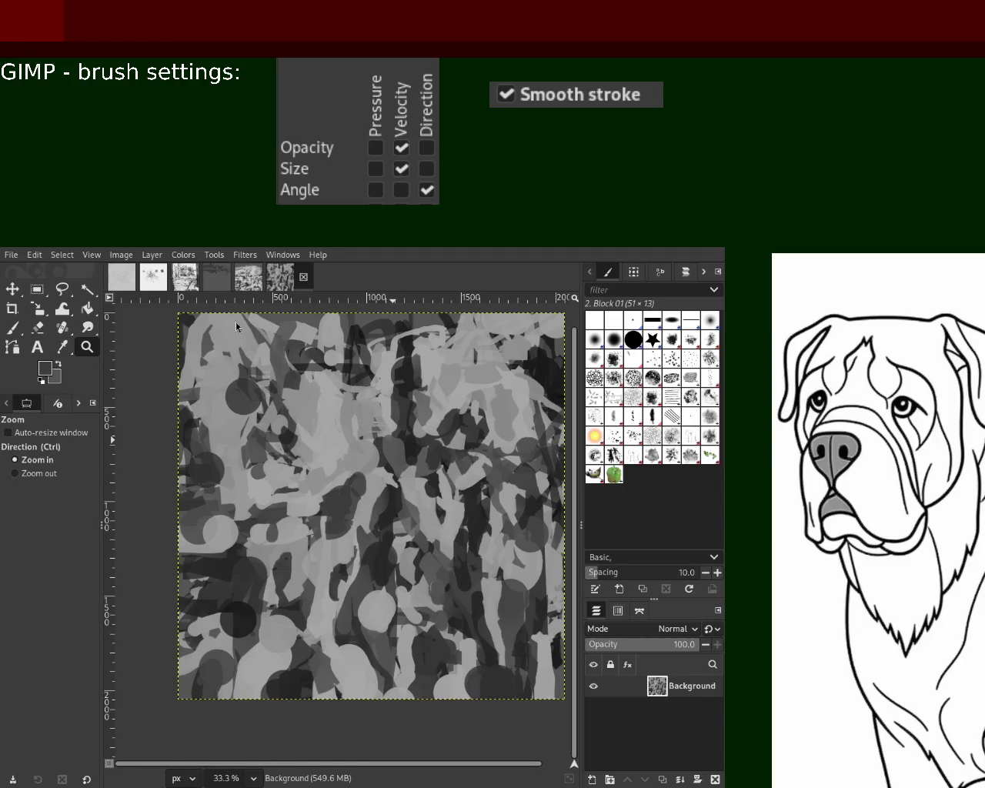
{"action": "scroll", "coordinate": [237, 348], "scroll_direction": "down", "scroll_amount": 1, "text": "ctrl"}
{"action": "scroll", "coordinate": [158, 398], "scroll_direction": "up", "scroll_amount": 3, "text": "ctrl"}
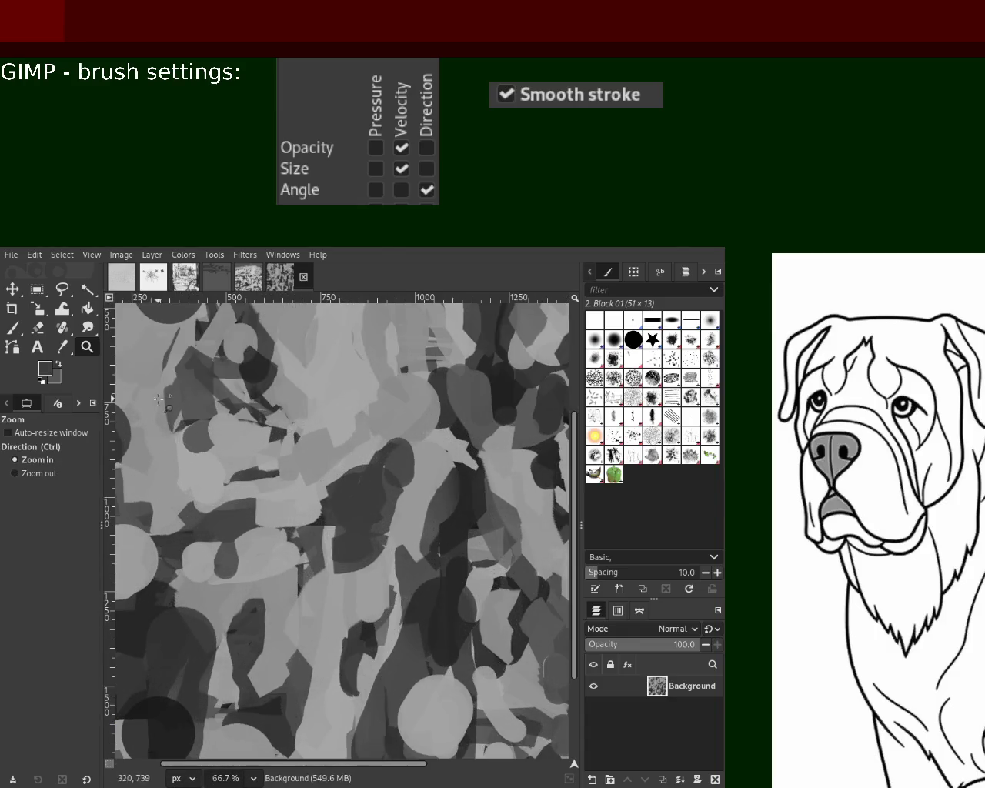
- Sample light and dark greys from the canvas and paint a dark stroke running down-left
{"action": "left_click", "coordinate": [21, 327]}
{"action": "left_click", "coordinate": [385, 444], "text": "ctrl"}
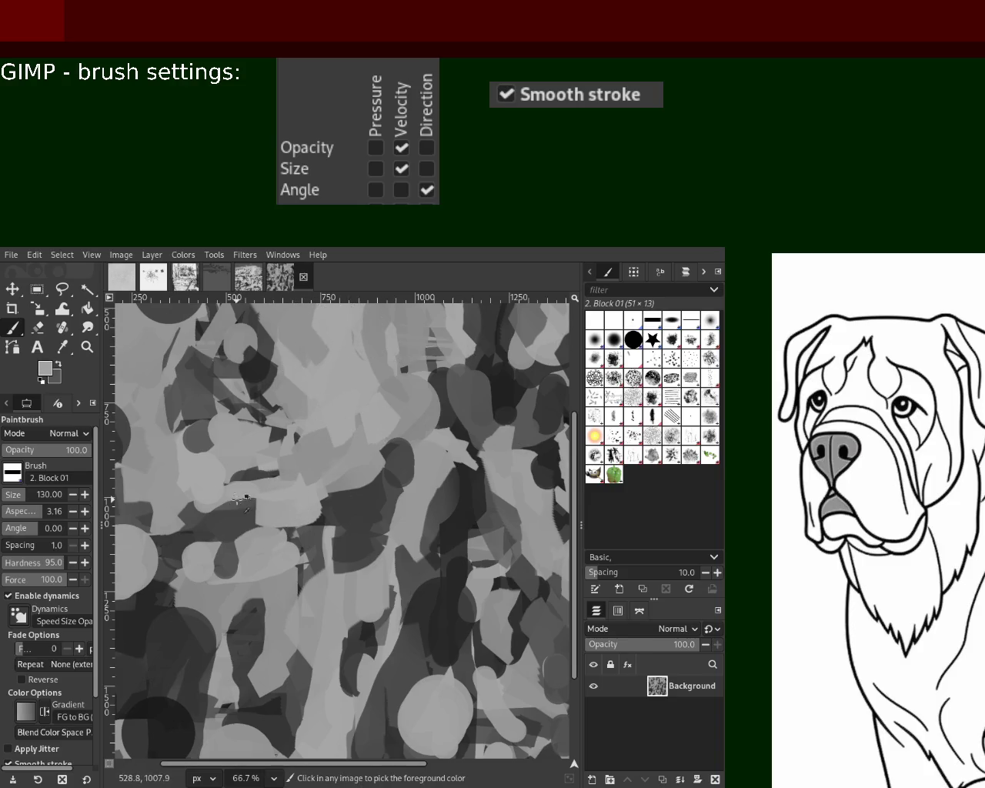
{"action": "left_click", "coordinate": [238, 499], "text": "ctrl"}
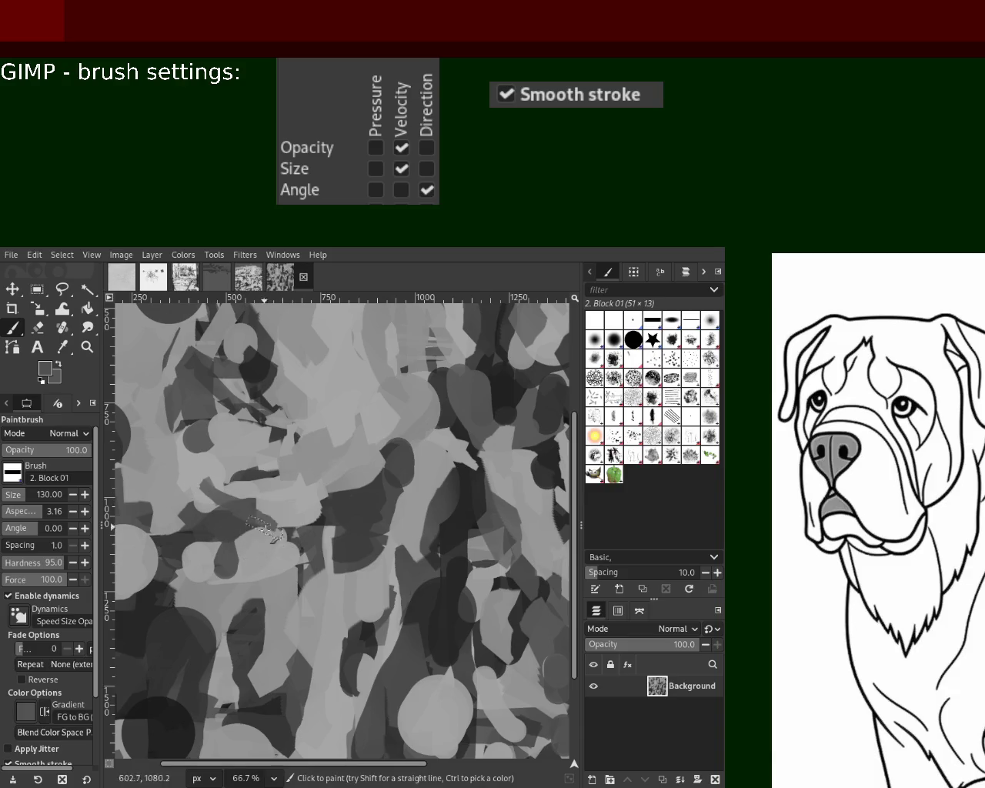
{"action": "left_click", "coordinate": [240, 516], "text": "ctrl"}
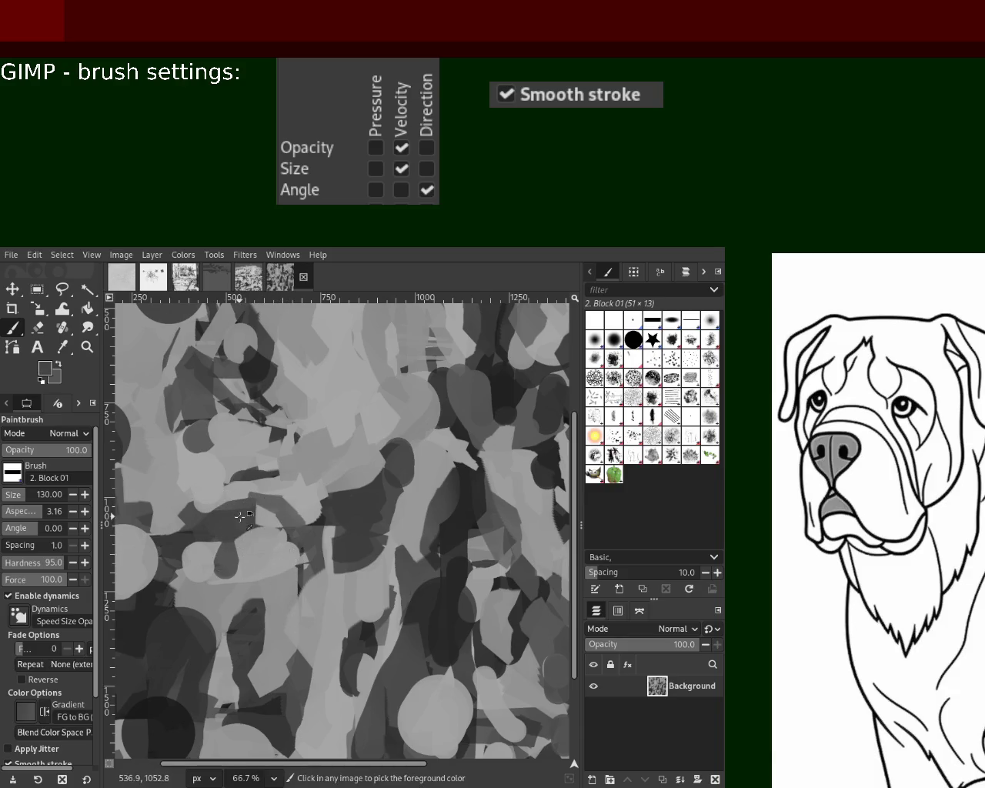
{"action": "left_click", "coordinate": [381, 642], "text": "ctrl"}
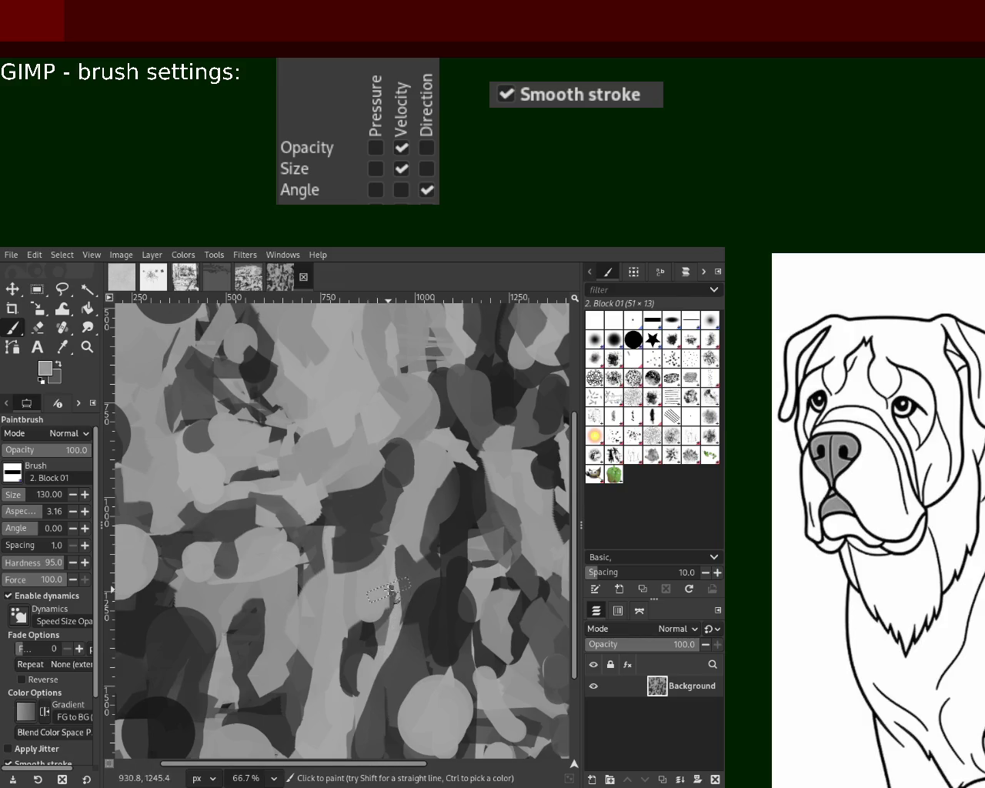
{"action": "left_click", "coordinate": [394, 593], "text": "ctrl"}
{"action": "left_click_drag", "start_coordinate": [391, 590], "coordinate": [343, 696]}
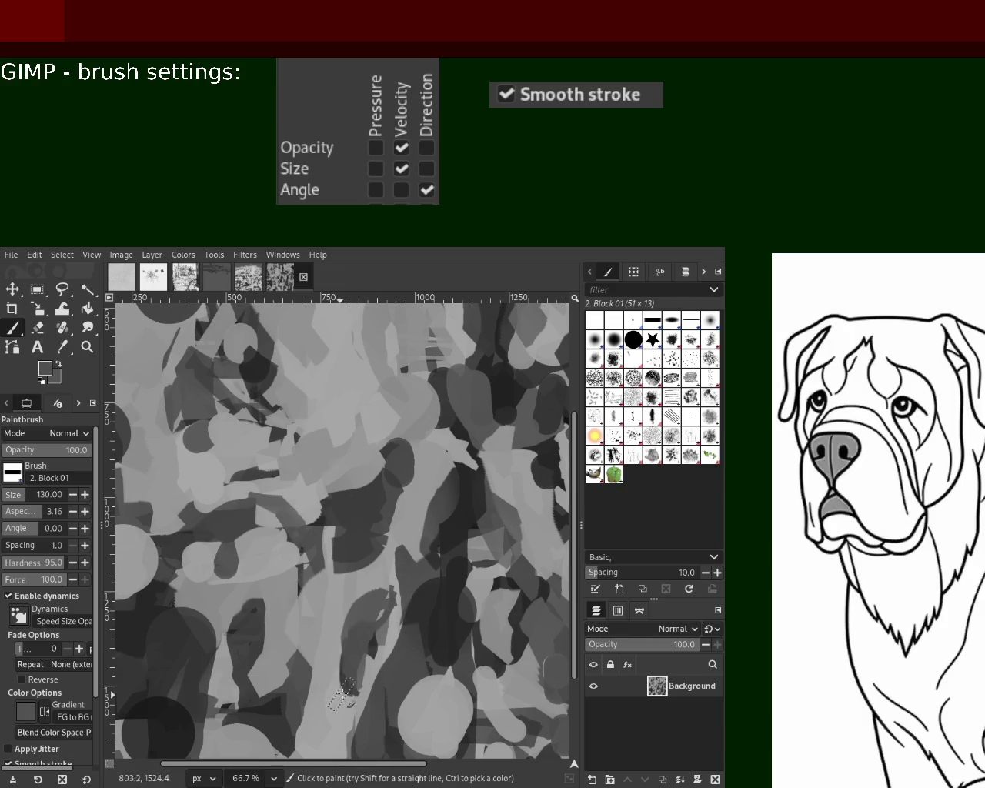
- Paint another darker stroke in the lower middle and sample lighter greys
{"action": "left_click", "coordinate": [281, 704], "text": "ctrl"}
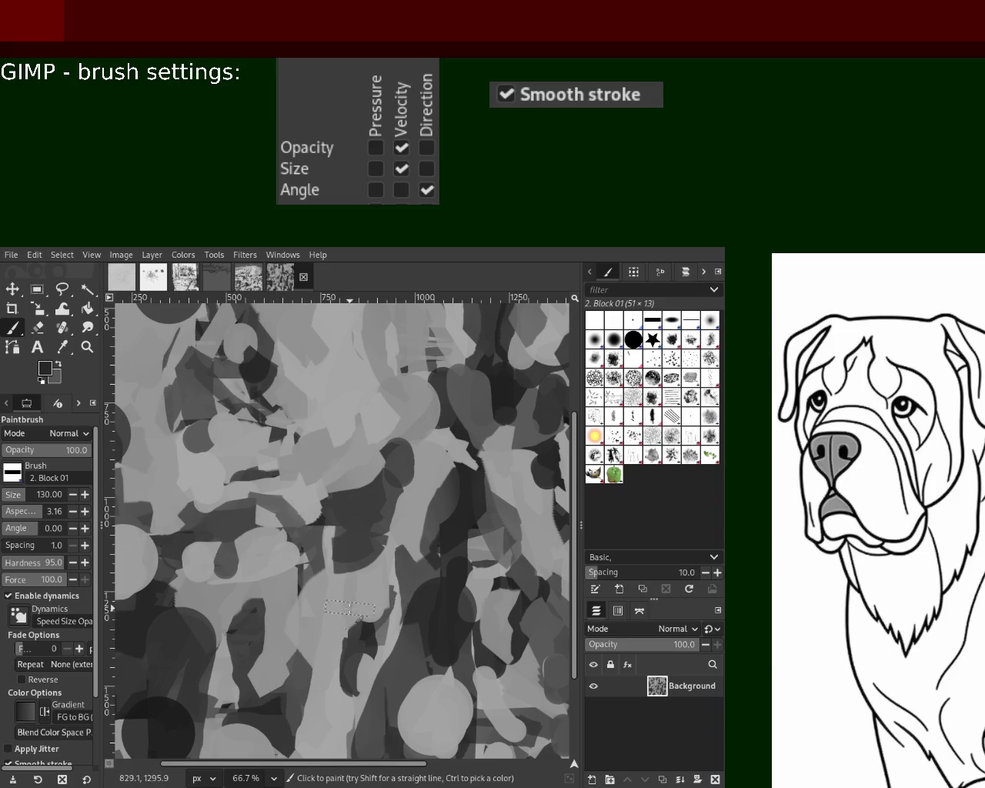
{"action": "left_click_drag", "start_coordinate": [350, 608], "coordinate": [285, 719]}
{"action": "left_click", "coordinate": [384, 579], "text": "ctrl"}
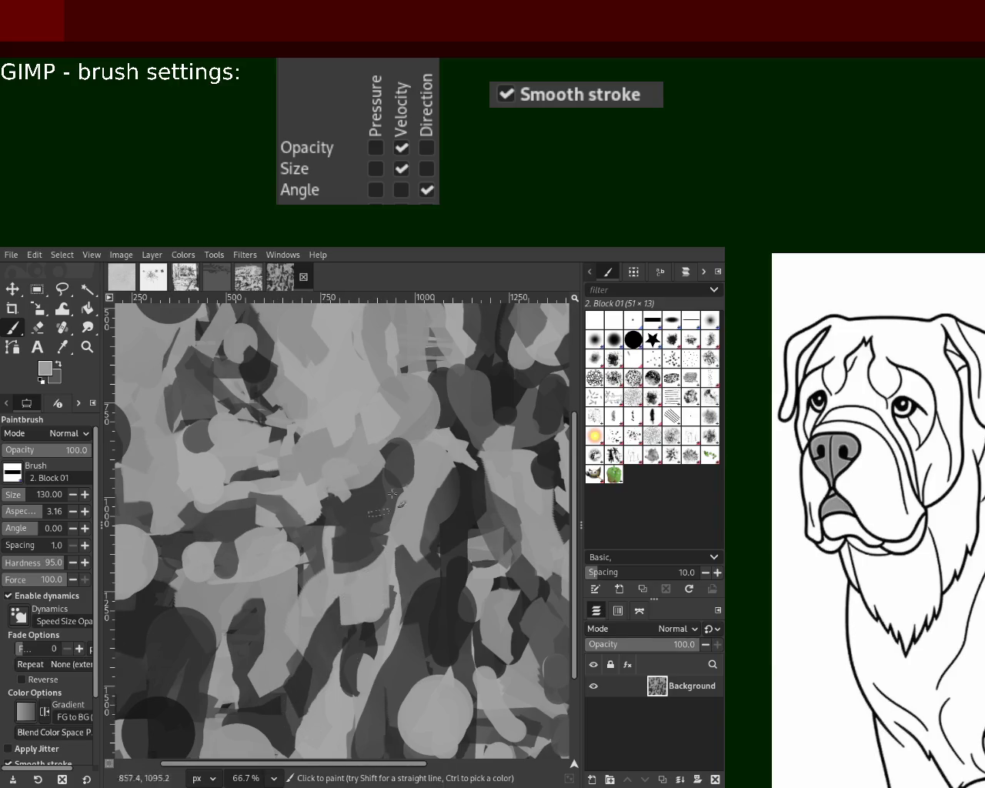
{"action": "key", "text": "ctrl"}
{"action": "left_click", "coordinate": [434, 445], "text": "ctrl"}
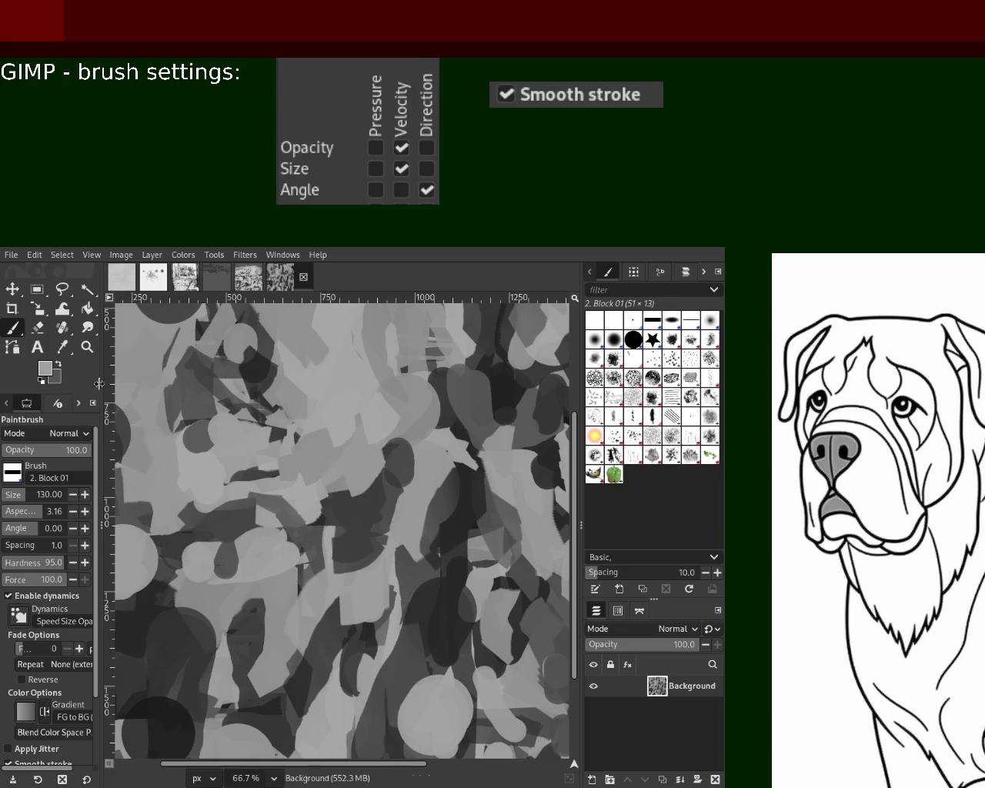
{"action": "left_click", "coordinate": [88, 346]}
- Zoom out to the whole canvas and sample near-black, mid, dark and light greys
{"action": "key", "text": "minus"}
{"action": "key", "text": "minus"}
{"action": "key", "text": "minus"}
{"action": "key", "text": "minus"}
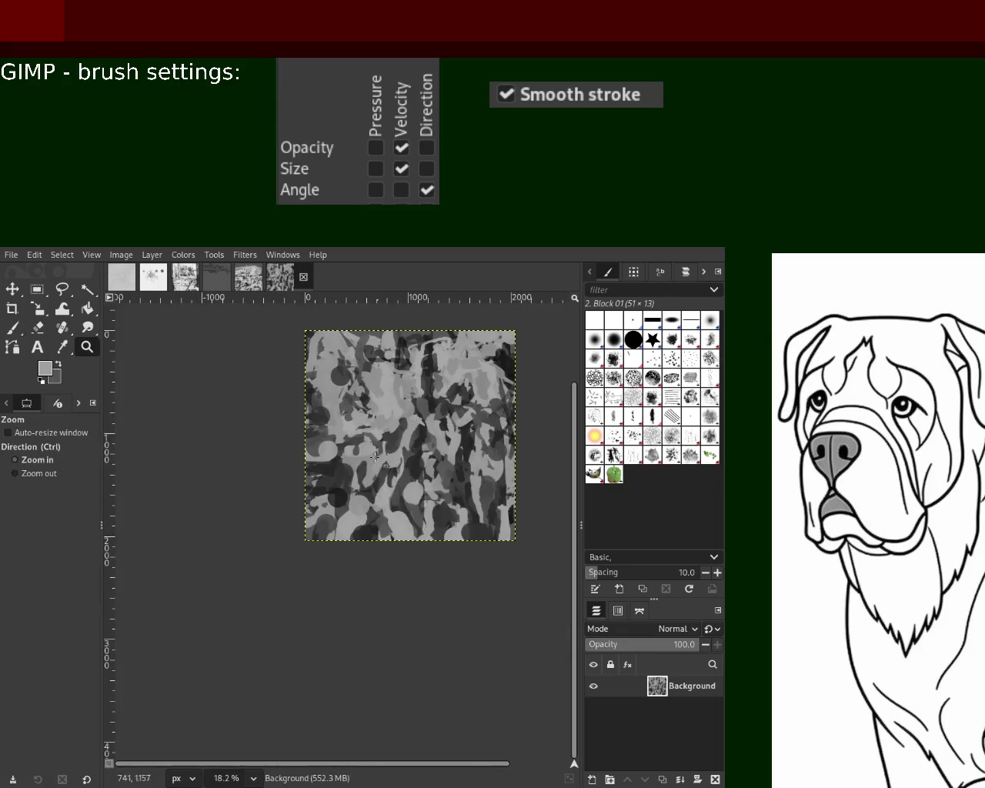
{"action": "key", "text": "plus"}
{"action": "key", "text": "plus"}
{"action": "left_click", "coordinate": [13, 328]}
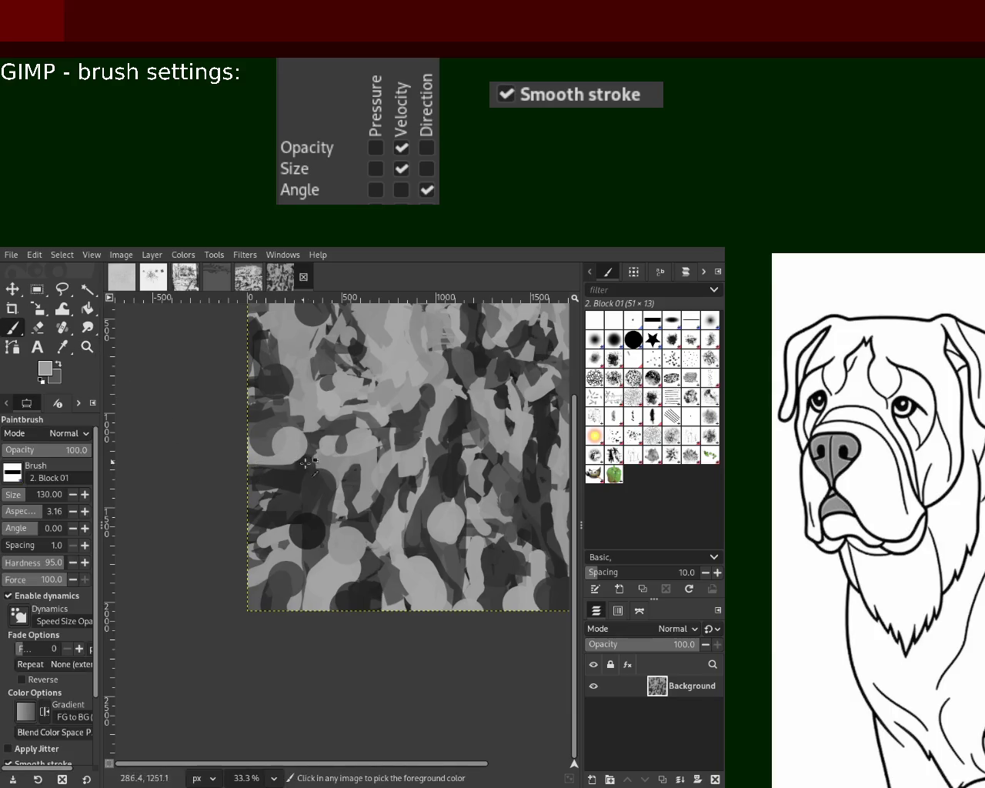
{"action": "left_click", "coordinate": [321, 577], "text": "ctrl"}
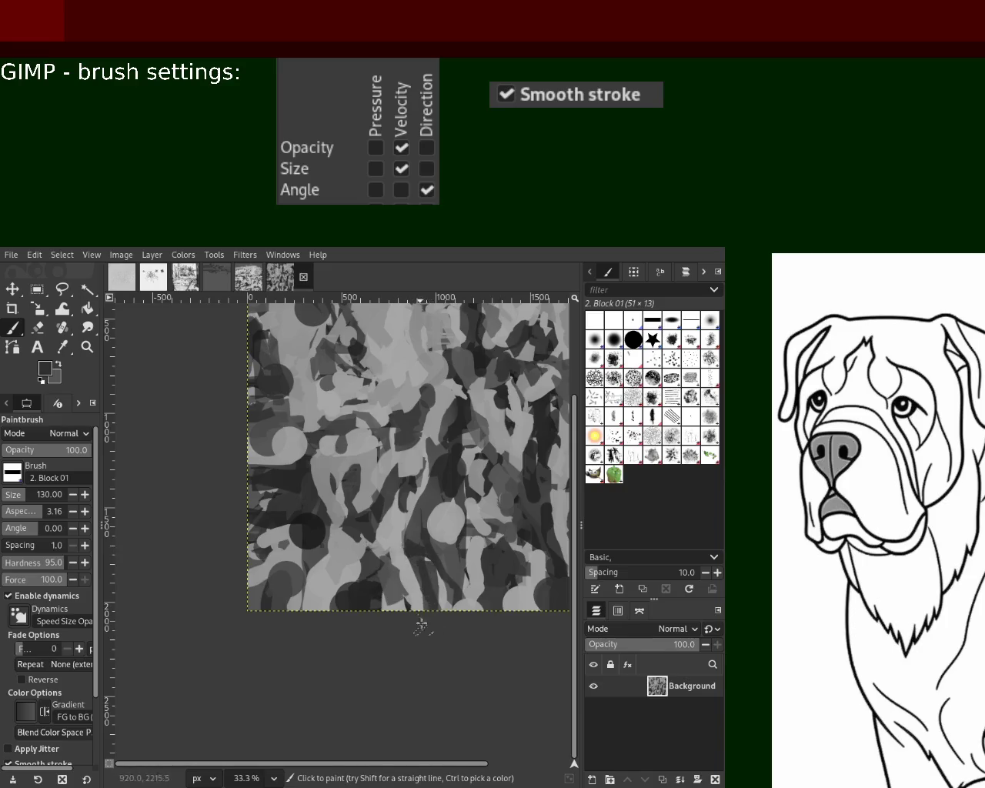
{"action": "left_click", "coordinate": [415, 564], "text": "ctrl"}
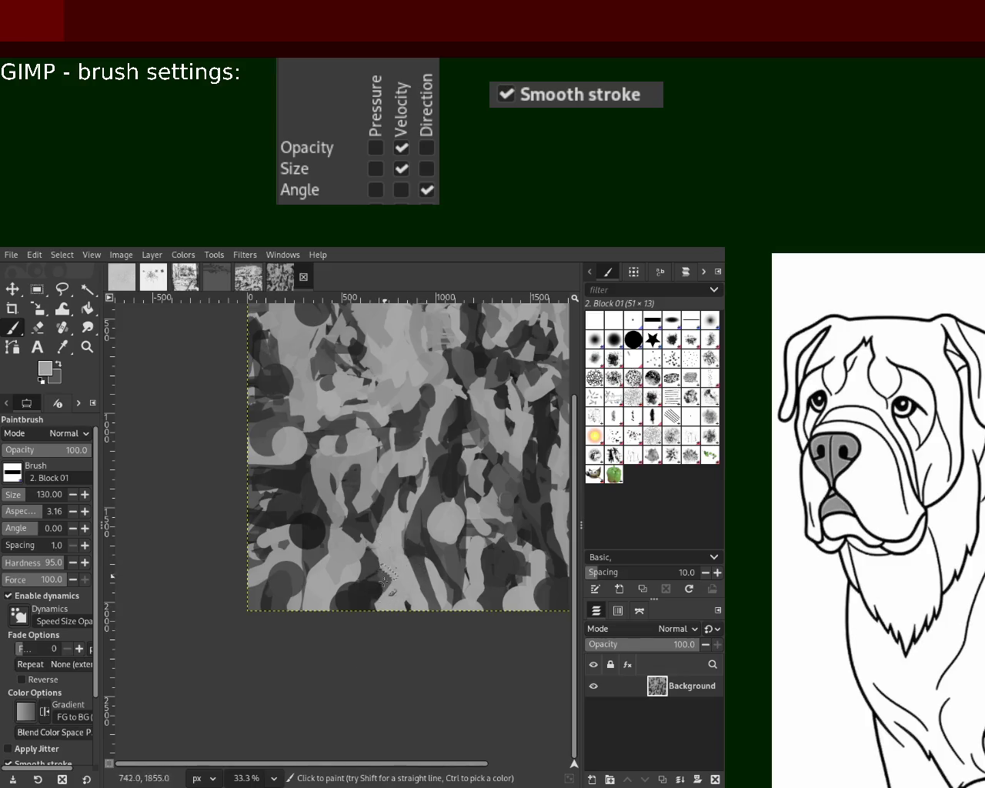
{"action": "left_click", "coordinate": [454, 478], "text": "ctrl"}
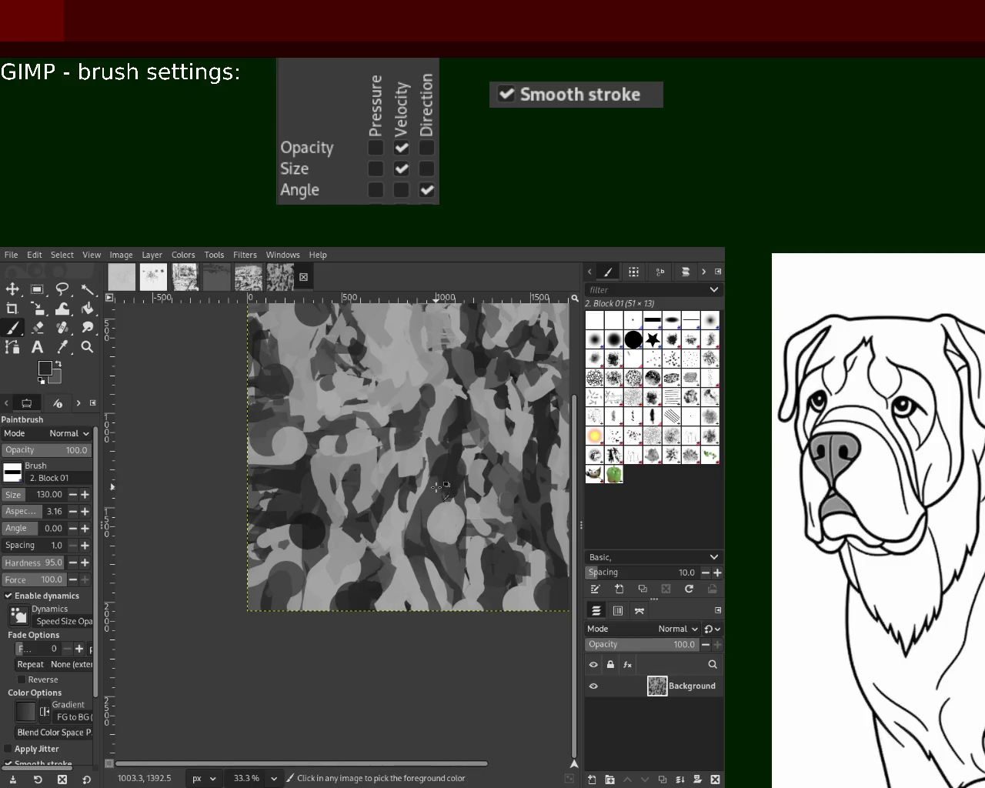
{"action": "left_click", "coordinate": [494, 578], "text": "ctrl"}
- Refit the canvas zoom and switch the paintbrush to 1. Pixel at size 32, spacing 20
{"action": "key", "text": "z"}
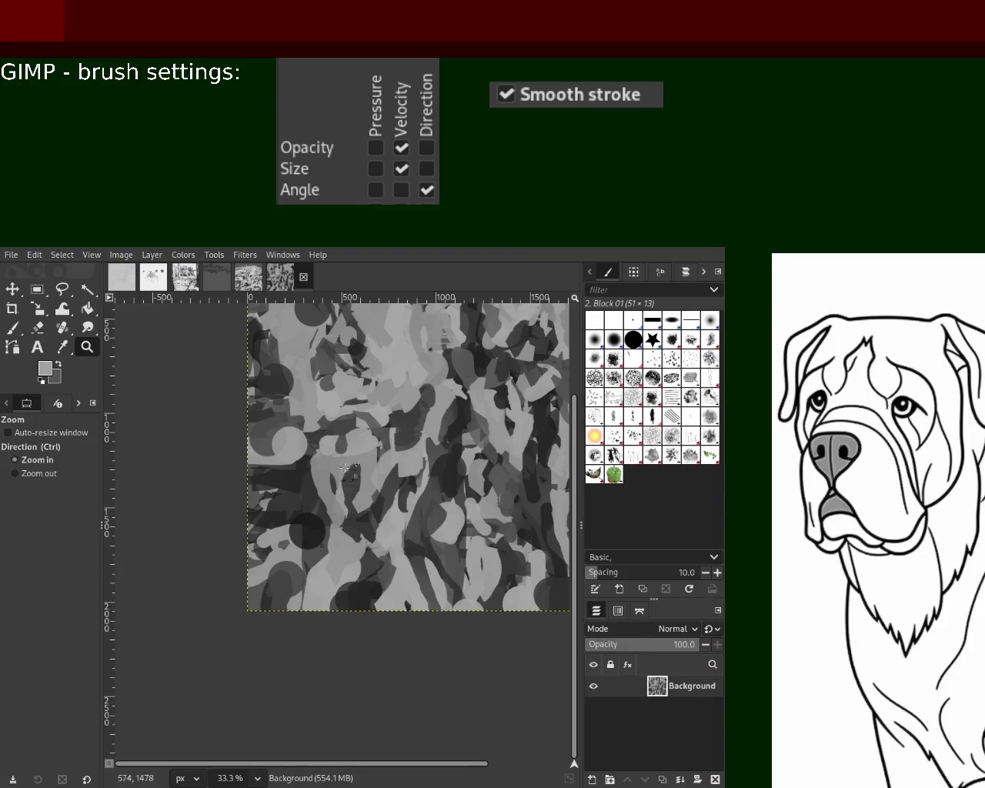
{"action": "left_click", "coordinate": [499, 570], "text": "ctrl"}
{"action": "left_click", "coordinate": [499, 570], "text": "ctrl"}
{"action": "left_click", "coordinate": [468, 391]}
{"action": "left_click", "coordinate": [469, 392]}
{"action": "left_click", "coordinate": [469, 391], "text": "ctrl"}
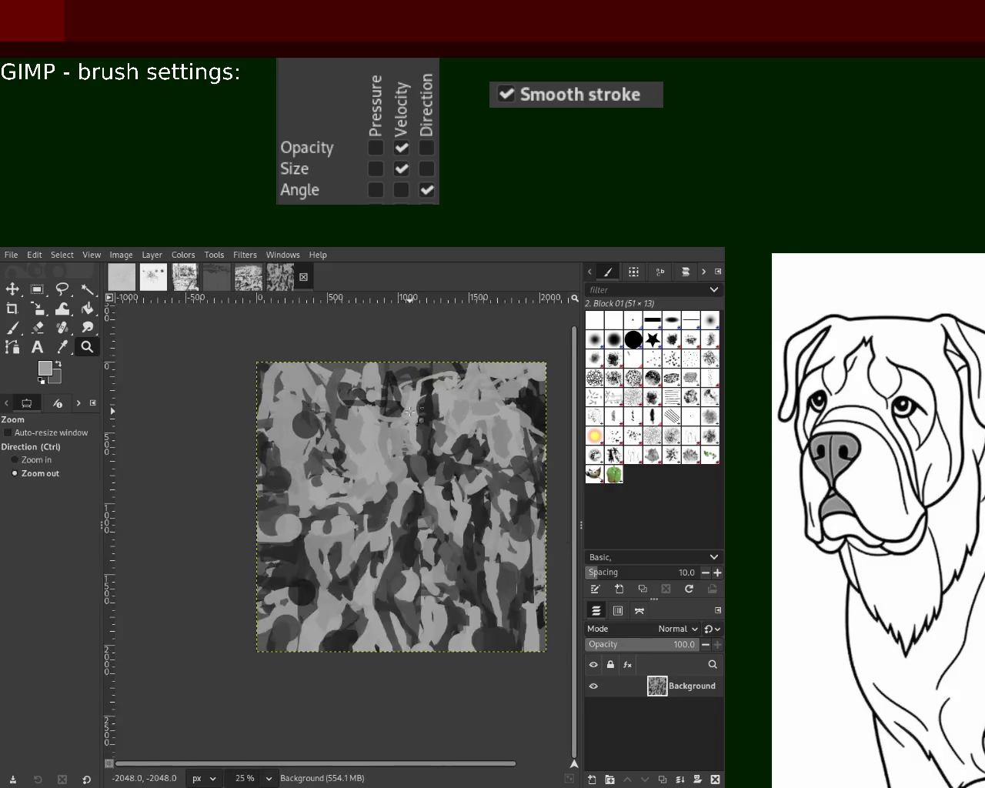
{"action": "left_click", "coordinate": [417, 464]}
{"action": "left_click", "coordinate": [403, 469], "text": "ctrl"}
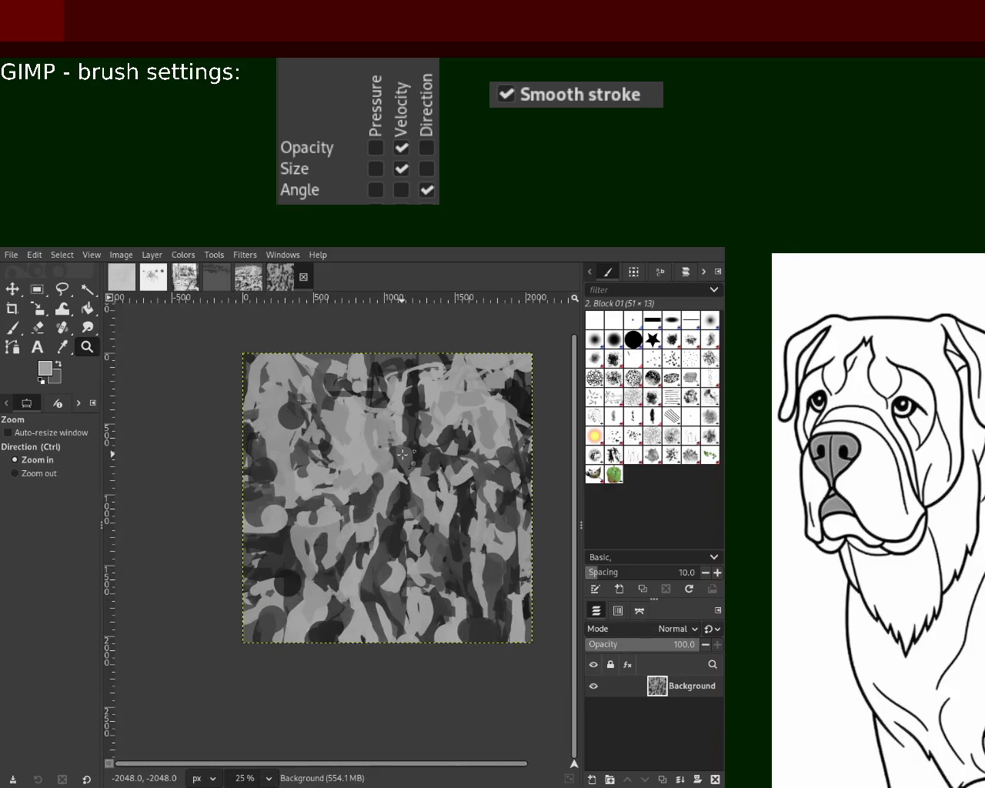
{"action": "left_click", "coordinate": [379, 465], "text": "ctrl"}
{"action": "left_click", "coordinate": [388, 454]}
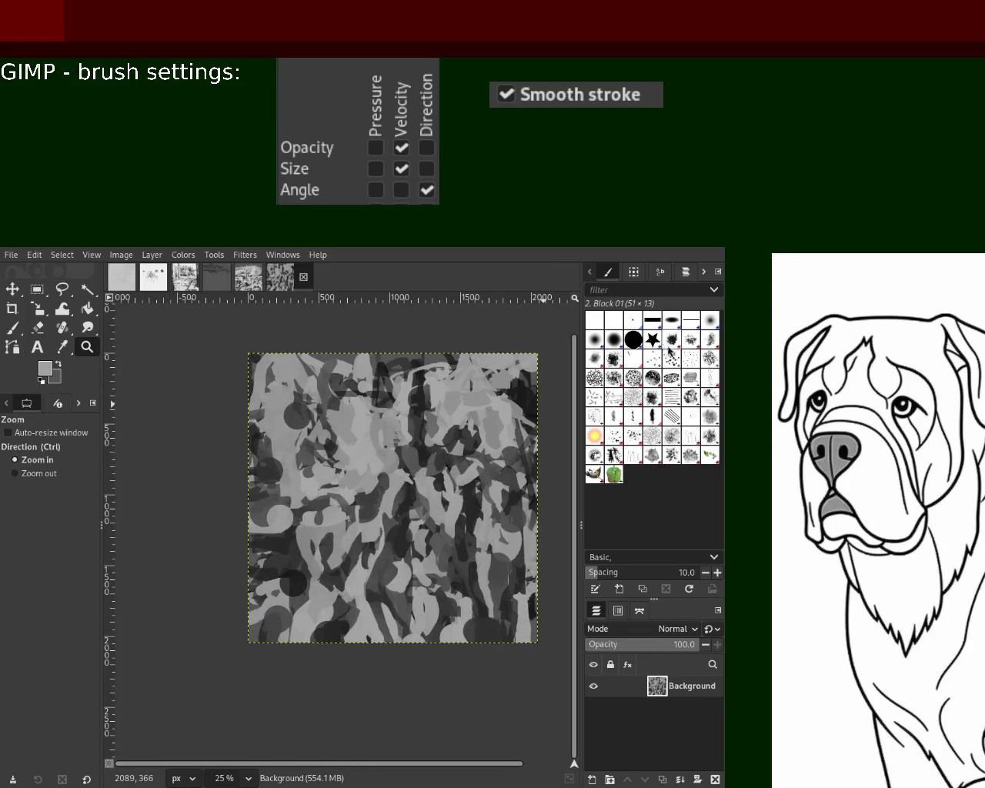
{"action": "left_click", "coordinate": [23, 331]}
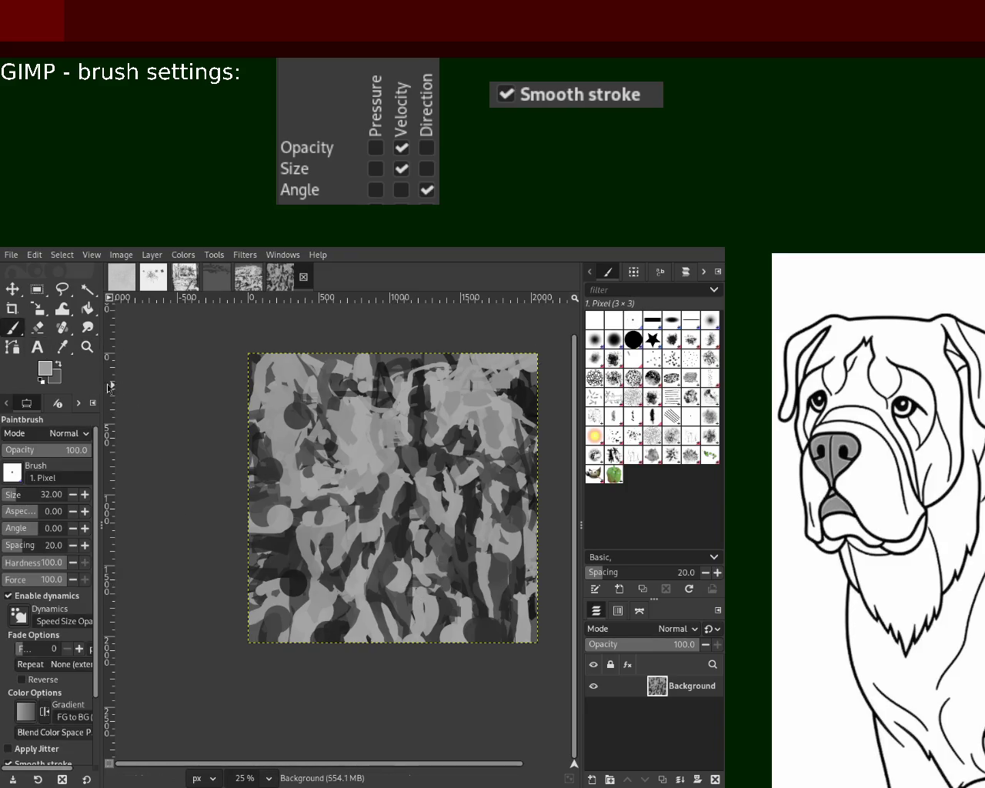
- Zoom in toward the upper right and paint a small speckled mark in a sampled grey
{"action": "key", "text": "z"}
{"action": "left_click", "coordinate": [470, 425], "text": "ctrl"}
{"action": "left_click", "coordinate": [492, 416]}
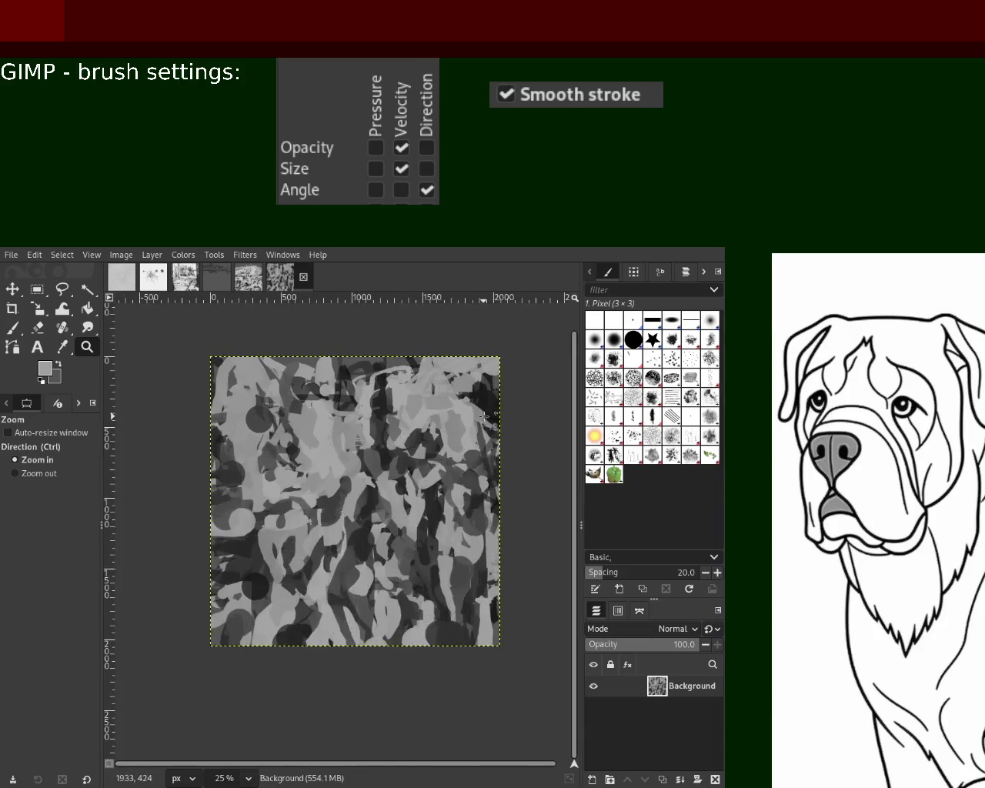
{"action": "left_click", "coordinate": [483, 400]}
{"action": "left_click", "coordinate": [475, 385]}
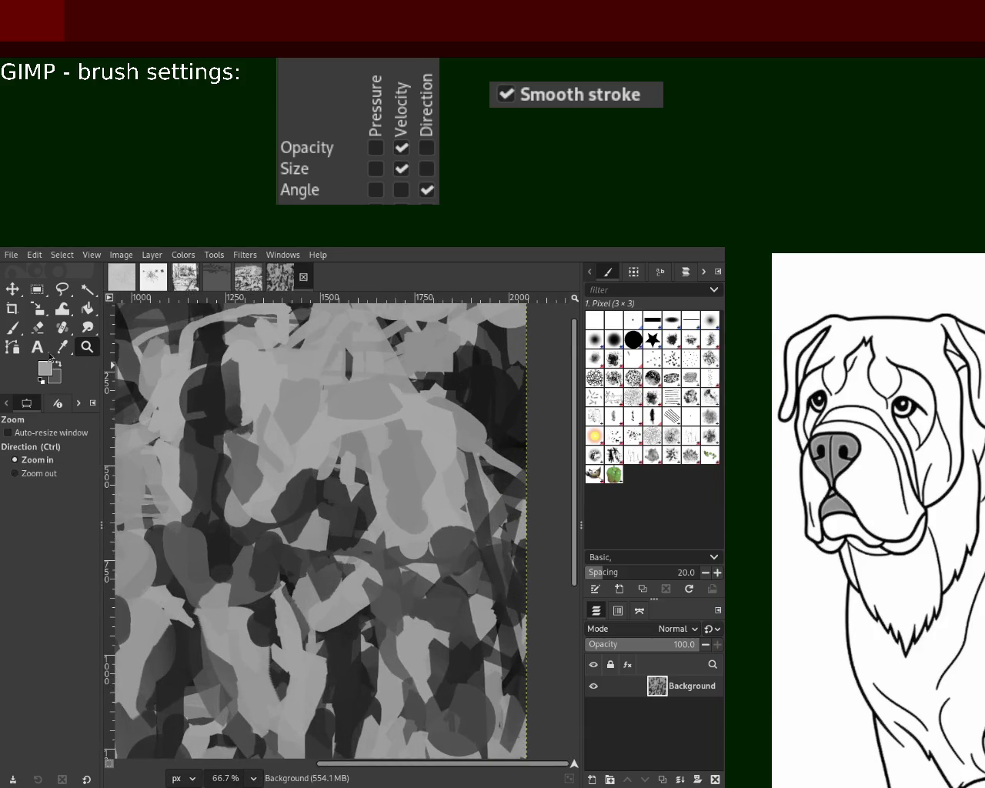
{"action": "key", "text": "p"}
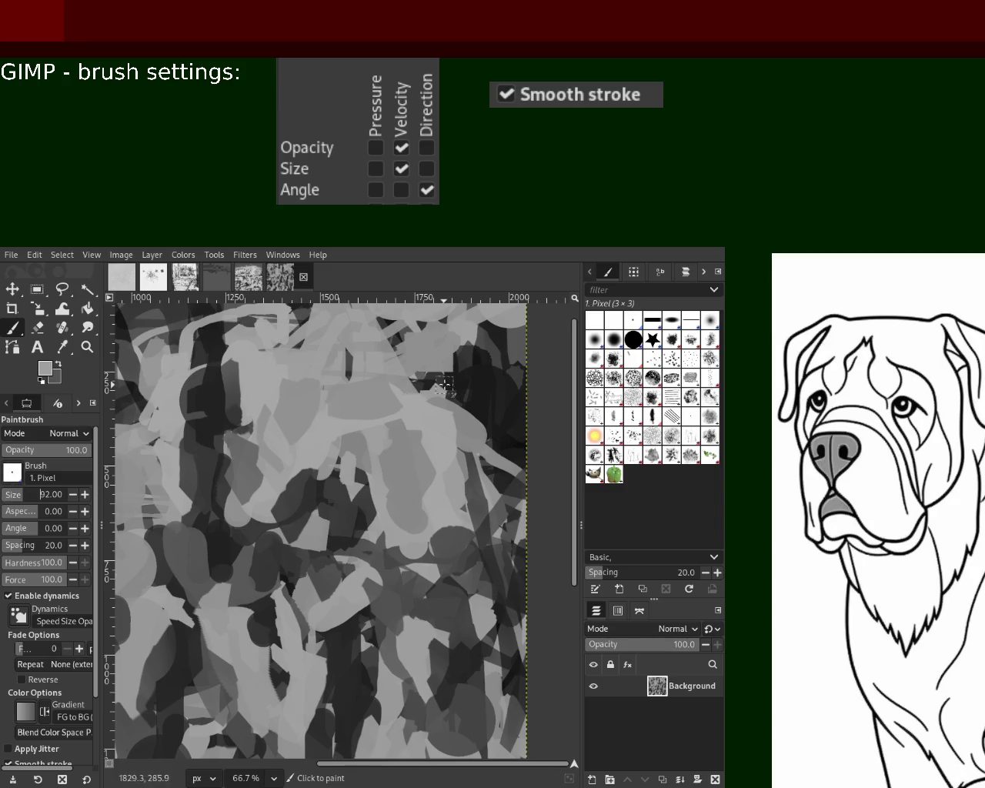
{"action": "left_click", "coordinate": [466, 432], "text": "ctrl"}
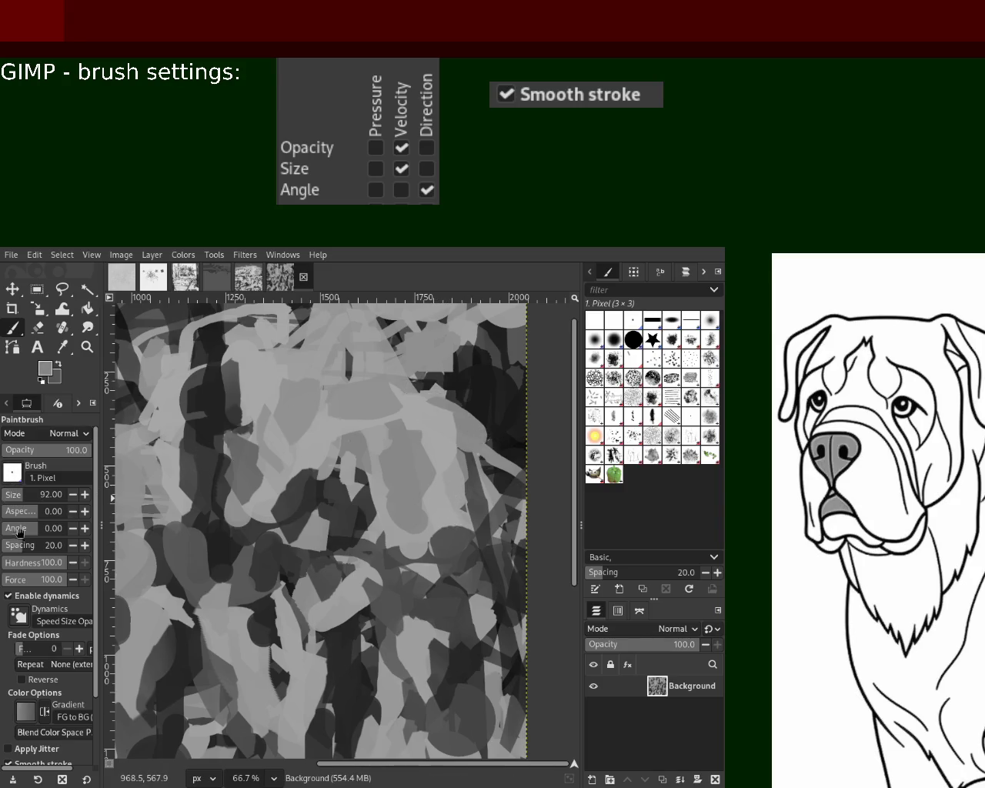
{"action": "left_click_drag", "start_coordinate": [413, 568], "coordinate": [431, 581]}
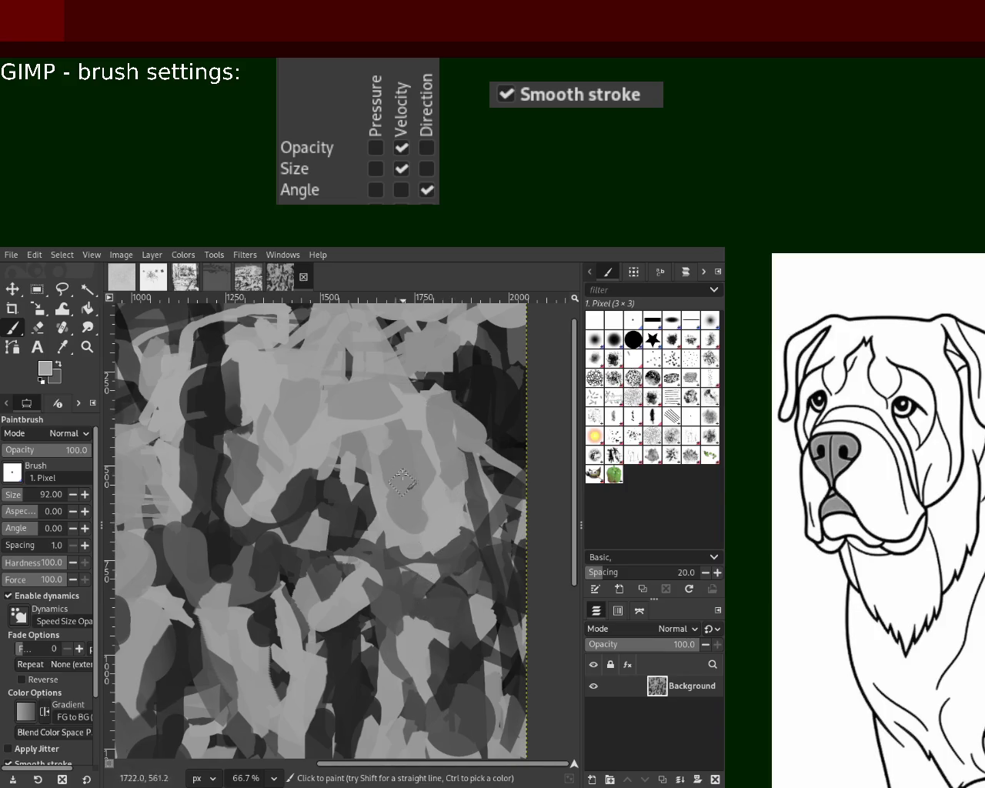
- Paint light strokes in the middle of the view and sample several light and darker greys
{"action": "left_click", "coordinate": [396, 427], "text": "ctrl"}
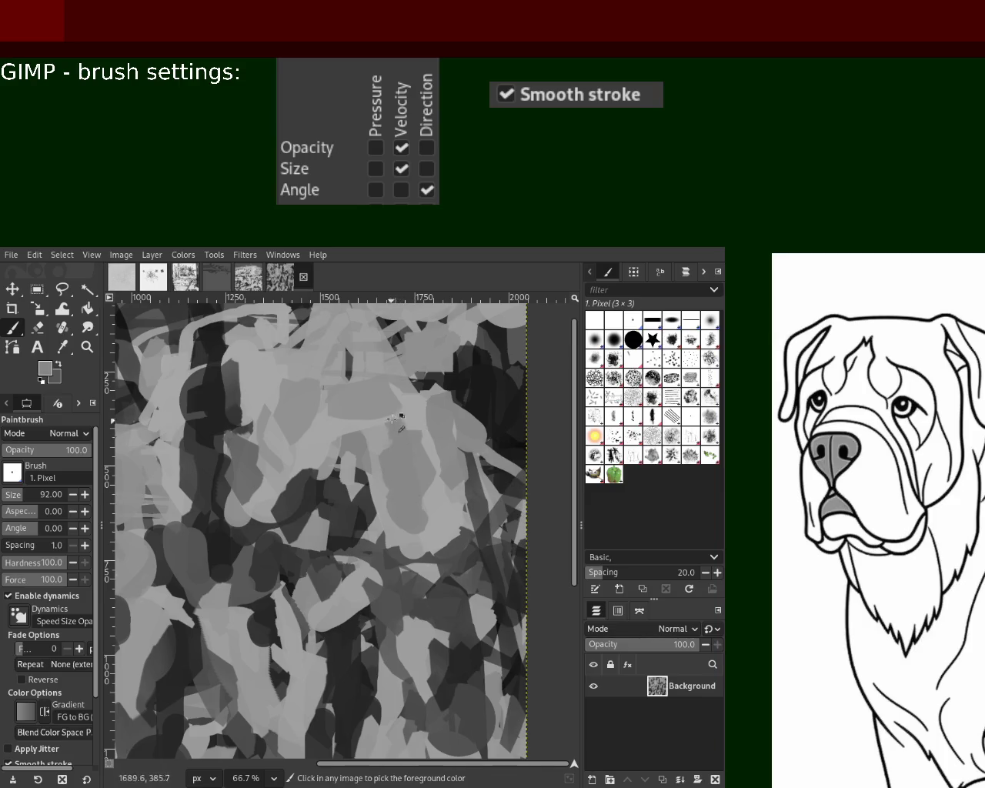
{"action": "left_click_drag", "start_coordinate": [396, 421], "coordinate": [421, 559]}
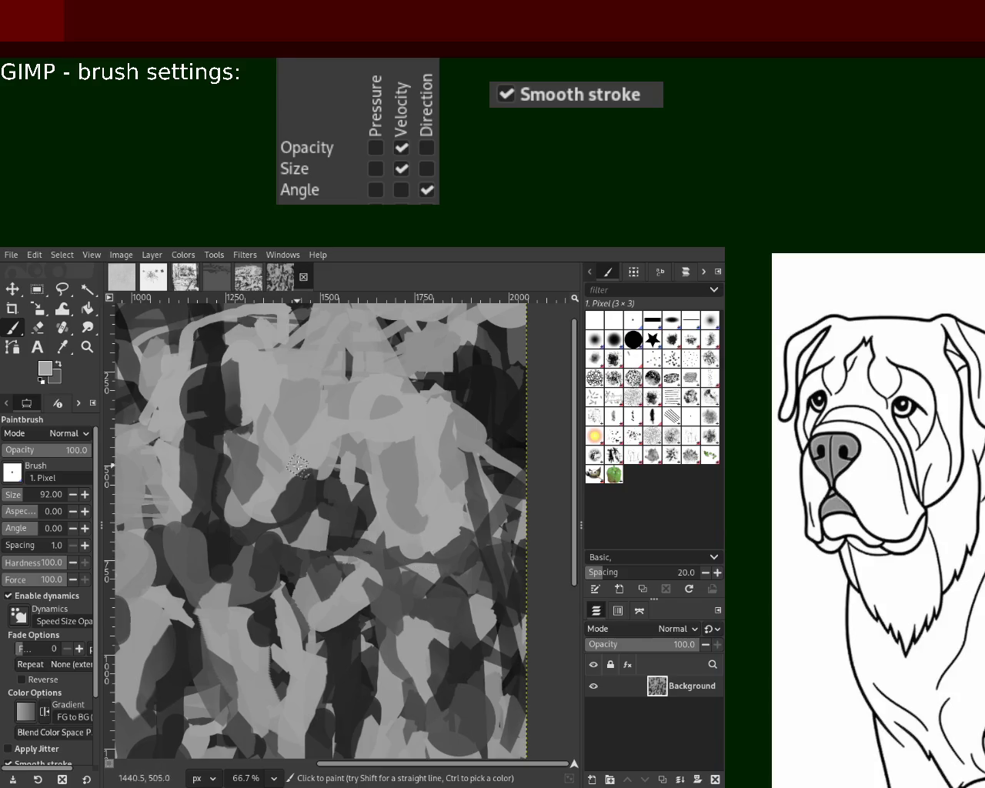
{"action": "left_click", "coordinate": [220, 427], "text": "ctrl"}
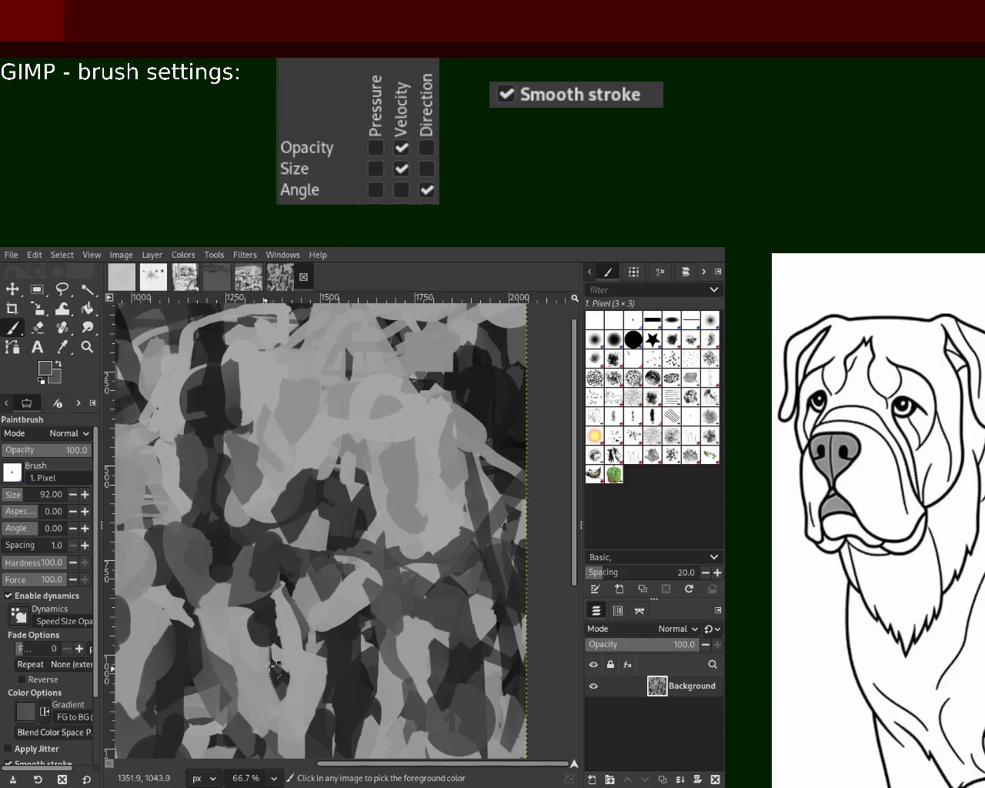
{"action": "left_click", "coordinate": [273, 664], "text": "ctrl"}
{"action": "left_click", "coordinate": [352, 655], "text": "ctrl"}
{"action": "left_click", "coordinate": [365, 666], "text": "ctrl"}
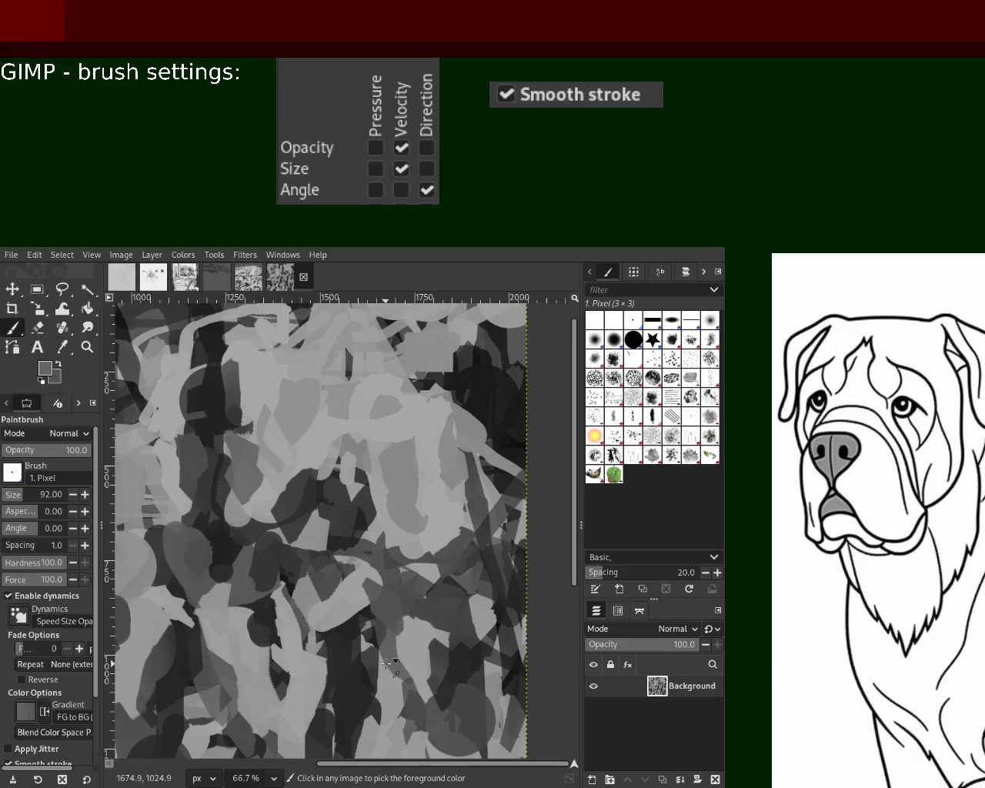
{"action": "left_click", "coordinate": [390, 722], "text": "ctrl"}
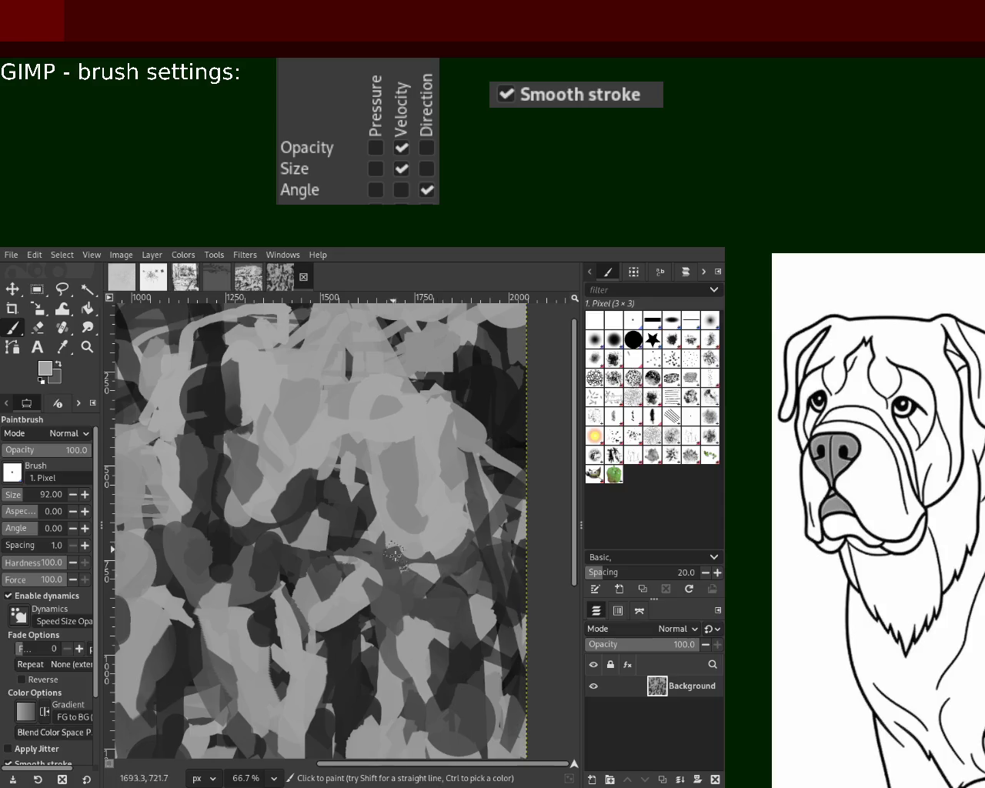
{"action": "left_click", "coordinate": [446, 508], "text": "ctrl"}
{"action": "left_click", "coordinate": [423, 462], "text": "ctrl"}
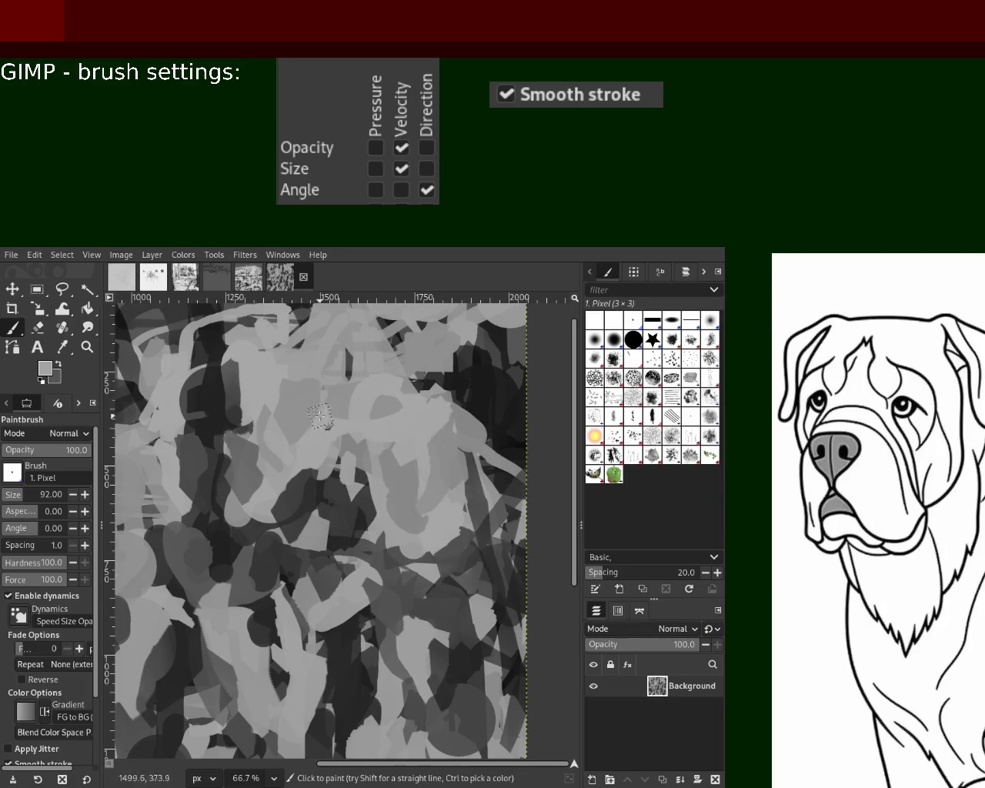
- Add a few small dark dabs near the upper middle of the canvas
{"action": "left_click", "coordinate": [473, 385], "text": "ctrl"}
{"action": "left_click", "coordinate": [453, 373]}
{"action": "left_click", "coordinate": [410, 331], "text": "ctrl"}
{"action": "left_click", "coordinate": [420, 343], "text": "ctrl"}
{"action": "left_click", "coordinate": [405, 338]}
{"action": "left_click", "coordinate": [87, 346]}
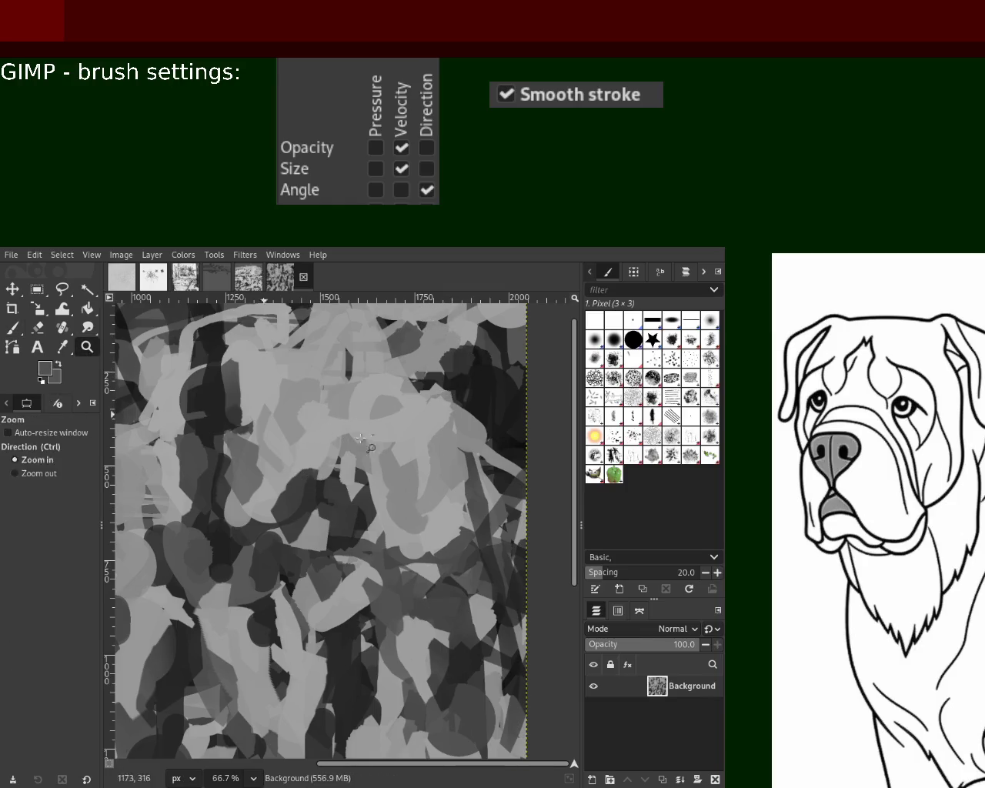
- Zoom the view out so the whole painted canvas is visible
{"action": "scroll", "coordinate": [392, 487], "scroll_direction": "down", "scroll_amount": 2}
{"action": "scroll", "coordinate": [392, 486], "scroll_direction": "down", "scroll_amount": 3}
{"action": "scroll", "coordinate": [392, 486], "scroll_direction": "up", "scroll_amount": 2}
{"action": "scroll", "coordinate": [392, 486], "scroll_direction": "down", "scroll_amount": 2}
{"action": "scroll", "coordinate": [392, 487], "scroll_direction": "up", "scroll_amount": 3}
{"action": "scroll", "coordinate": [462, 462], "scroll_direction": "down", "scroll_amount": 2}
{"action": "scroll", "coordinate": [467, 460], "scroll_direction": "up", "scroll_amount": 2}
{"action": "scroll", "coordinate": [467, 460], "scroll_direction": "down", "scroll_amount": 1}
{"action": "scroll", "coordinate": [467, 460], "scroll_direction": "up", "scroll_amount": 1}
{"action": "scroll", "coordinate": [470, 501], "scroll_direction": "down", "scroll_amount": 1}
{"action": "scroll", "coordinate": [299, 580], "scroll_direction": "up", "scroll_amount": 1}
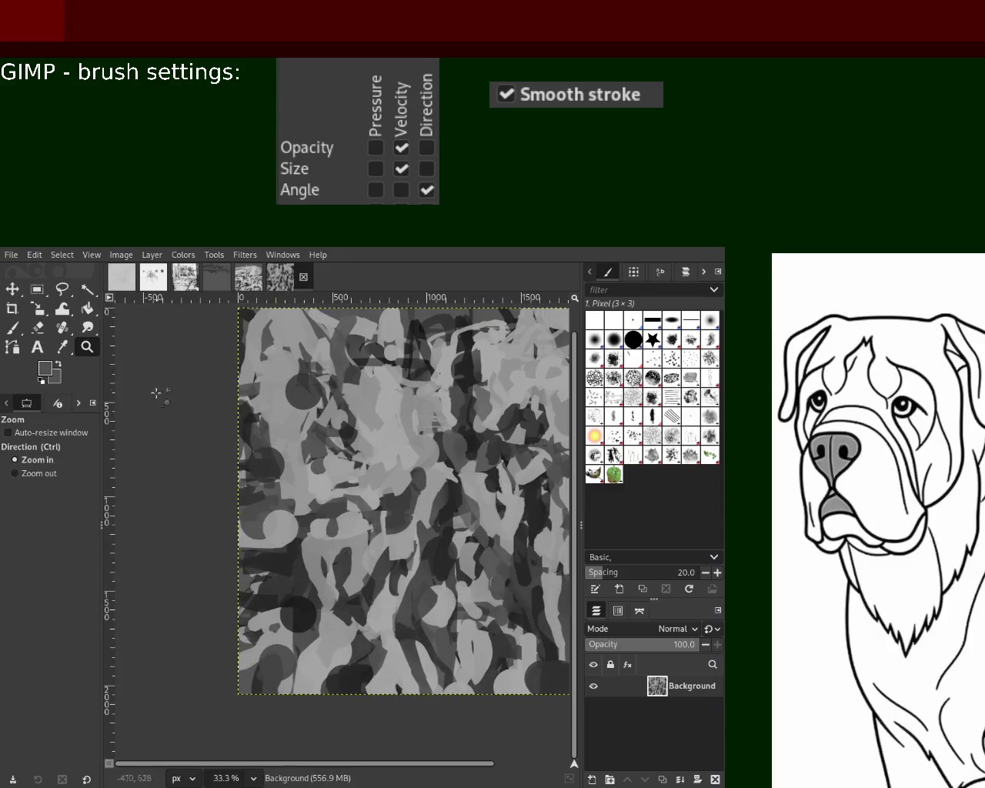
{"action": "left_click", "coordinate": [13, 328]}
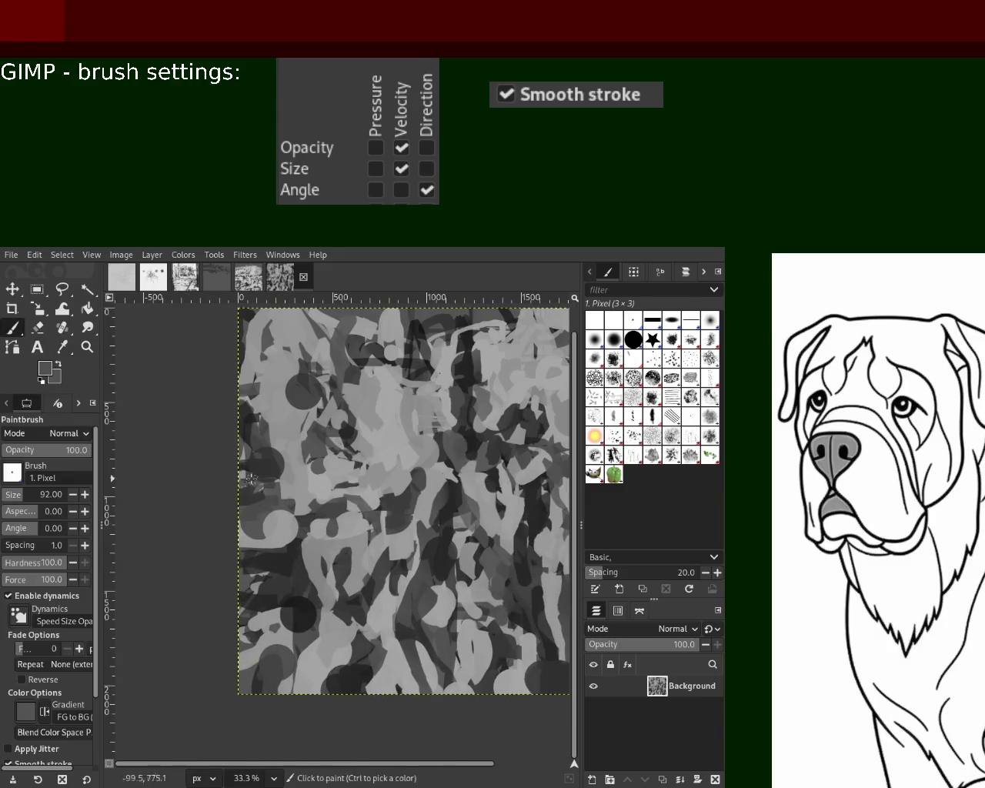
- Sample light, darker and lighter greys from several spots as the paint colour
{"action": "left_click", "coordinate": [280, 542], "text": "ctrl"}
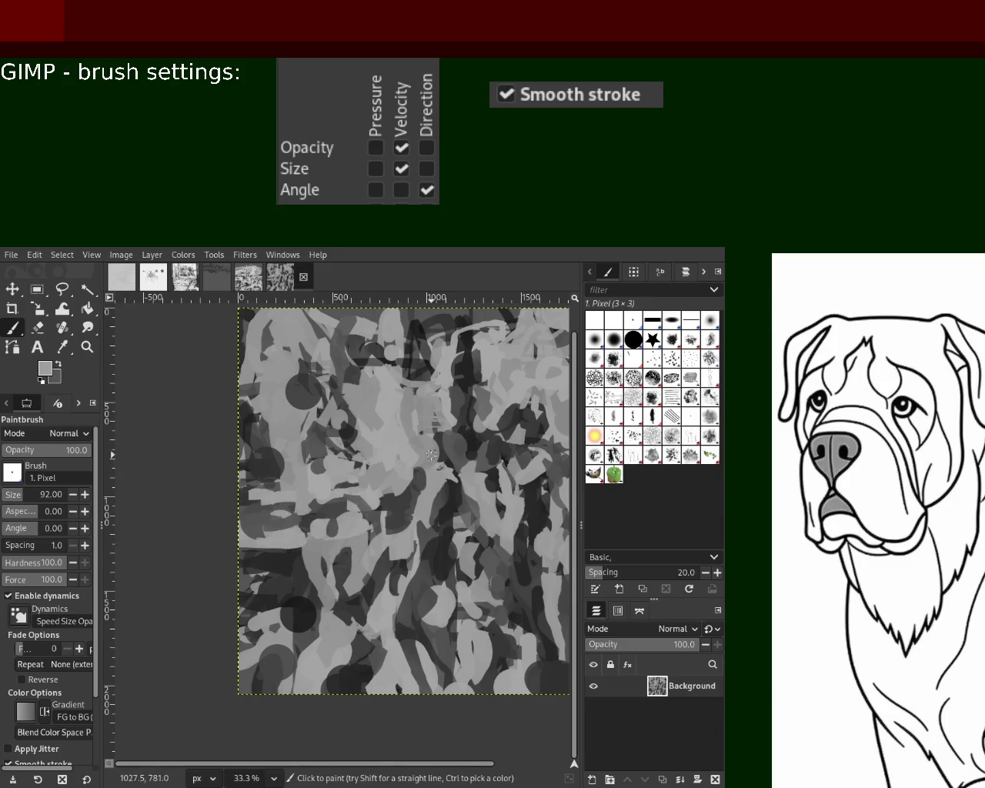
{"action": "left_click", "coordinate": [429, 440], "text": "ctrl"}
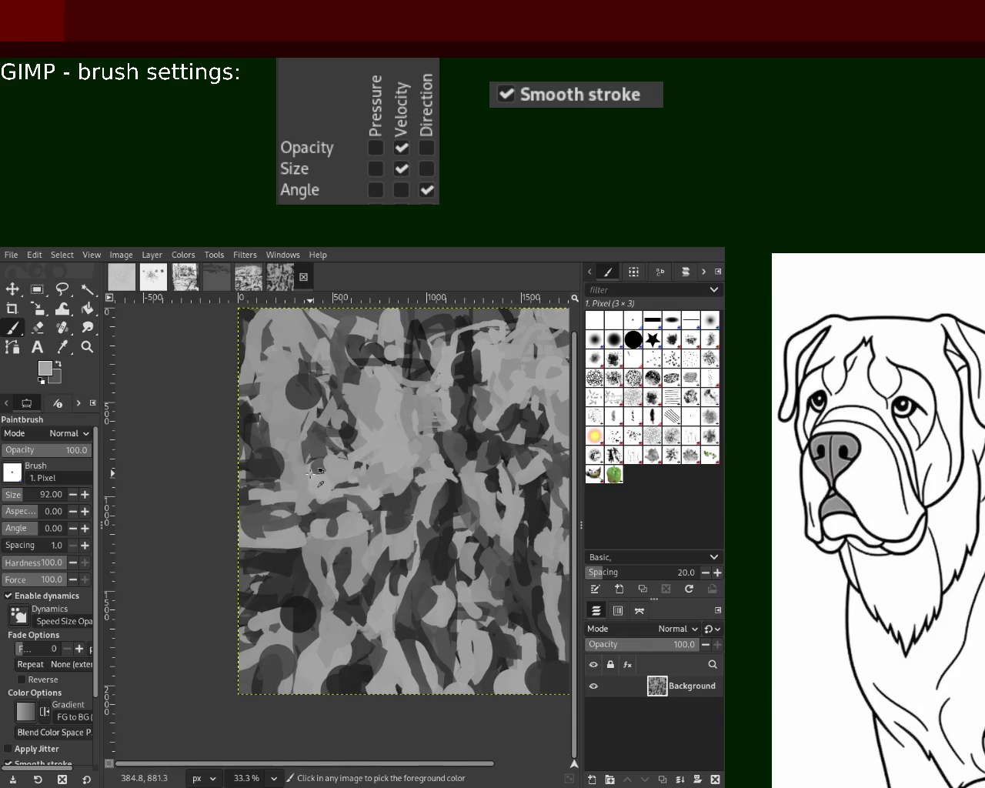
{"action": "left_click", "coordinate": [283, 498], "text": "ctrl"}
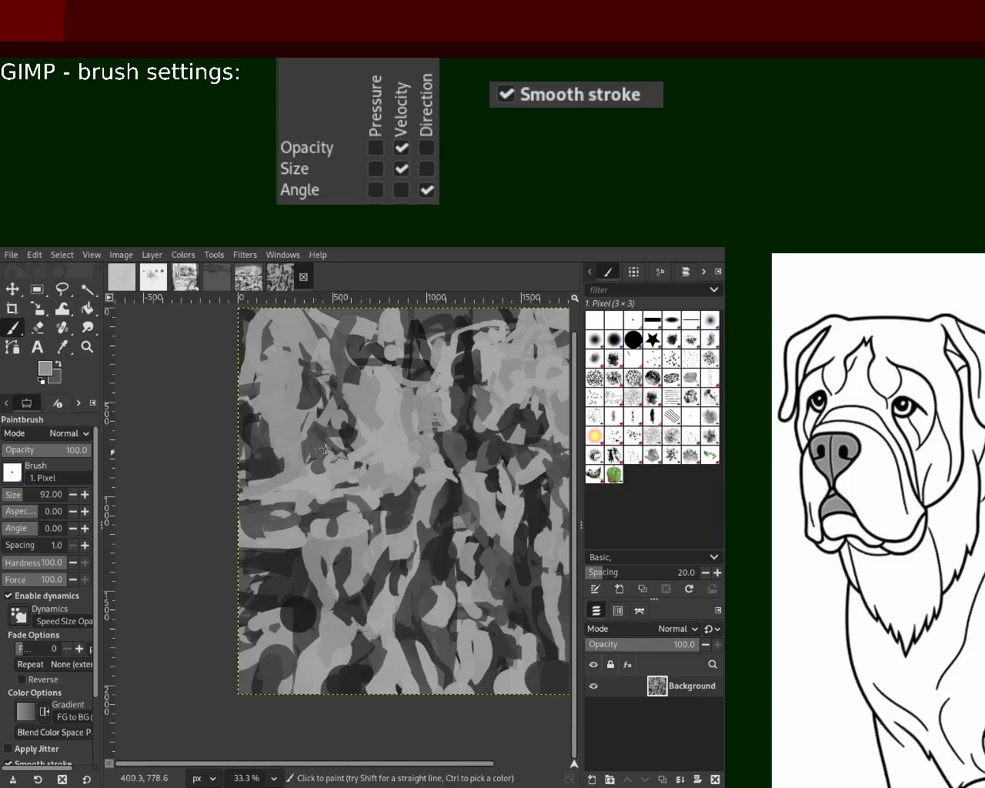
{"action": "left_click", "coordinate": [378, 573], "text": "ctrl"}
{"action": "left_click", "coordinate": [354, 561], "text": "ctrl"}
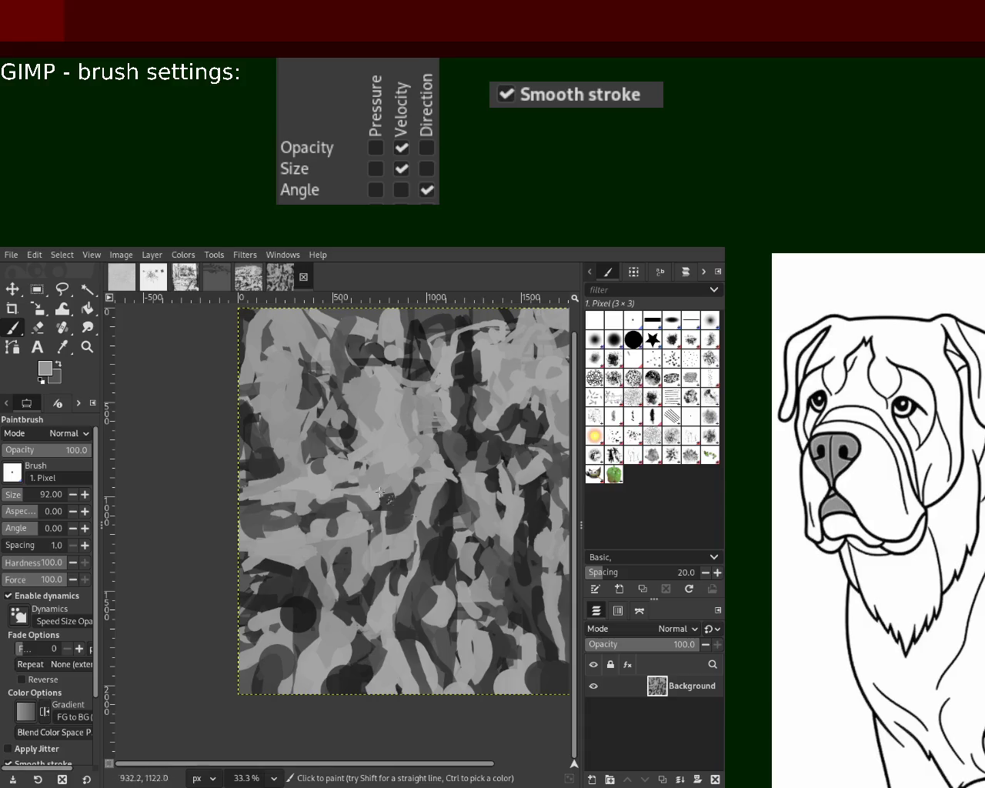
{"action": "left_click", "coordinate": [89, 347]}
{"action": "left_click", "coordinate": [473, 490], "text": "ctrl"}
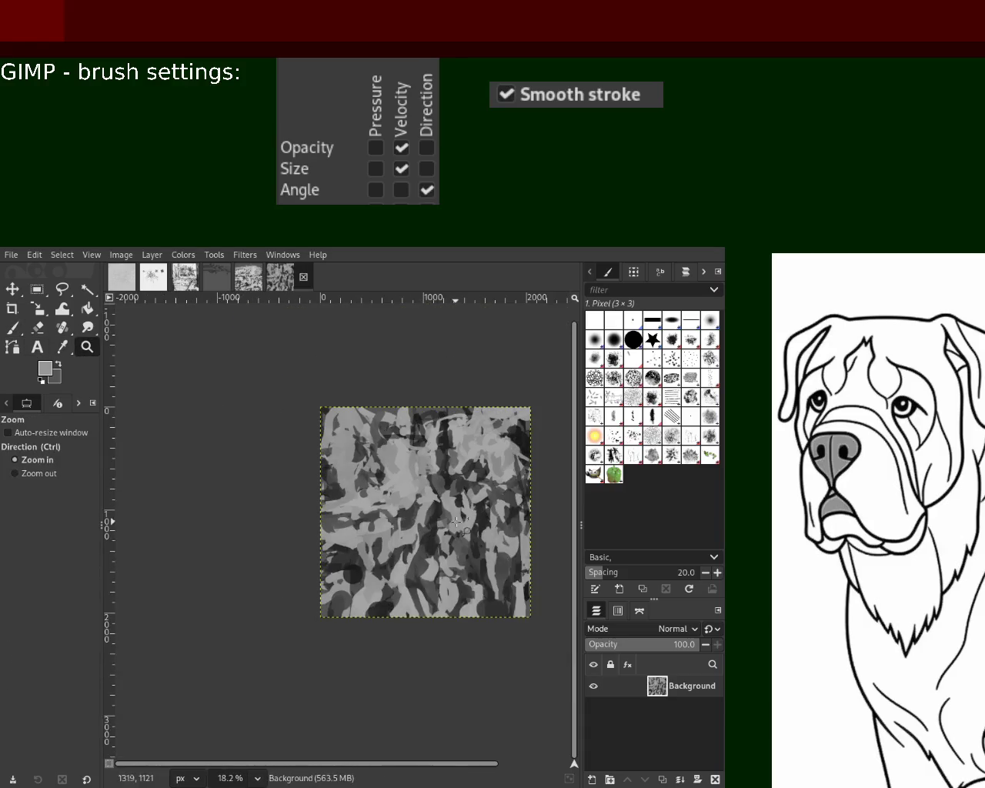
- Start a new plain mid-grey canvas and paint a first grey test stroke on it
{"action": "left_click", "coordinate": [473, 491], "text": "ctrl"}
{"action": "left_click", "coordinate": [482, 474]}
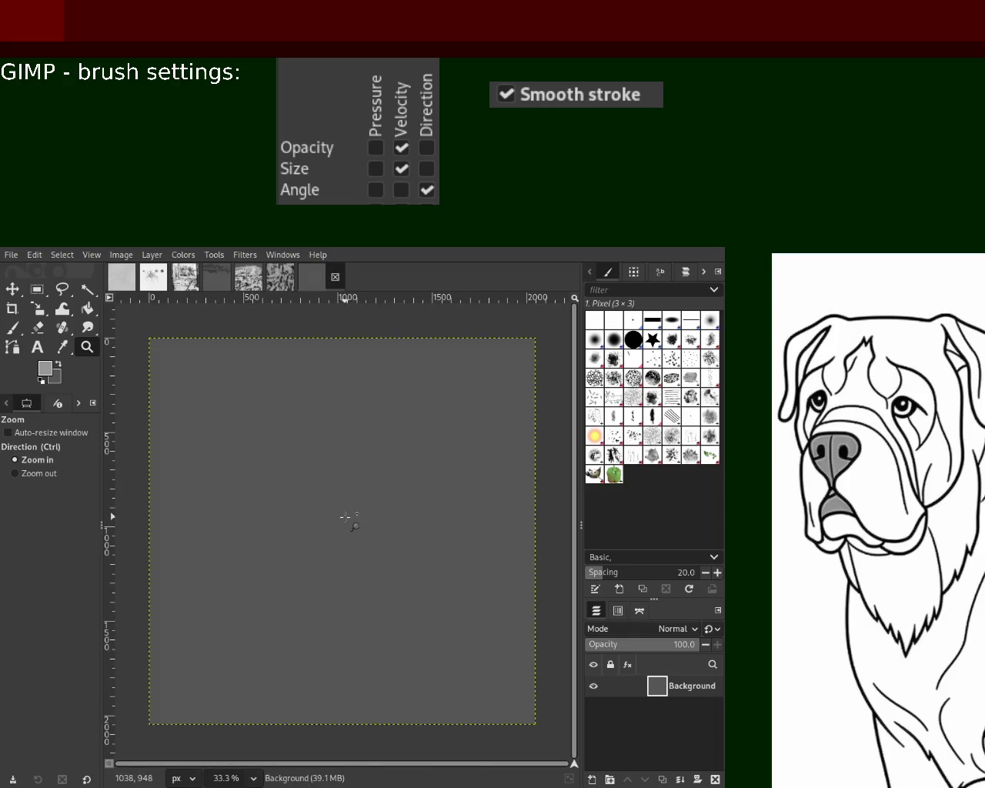
{"action": "key", "text": "p"}
{"action": "mouse_move", "coordinate": [280, 387]}
{"action": "left_mouse_down"}
{"action": "mouse_move", "coordinate": [283, 425]}
{"action": "mouse_move", "coordinate": [336, 401]}
{"action": "left_mouse_up"}
- Try out and undo several short dark test strokes near the top of the canvas
{"action": "key", "text": "ctrl+z"}
{"action": "left_click_drag", "start_coordinate": [231, 402], "coordinate": [301, 389]}
{"action": "key", "text": "ctrl+z"}
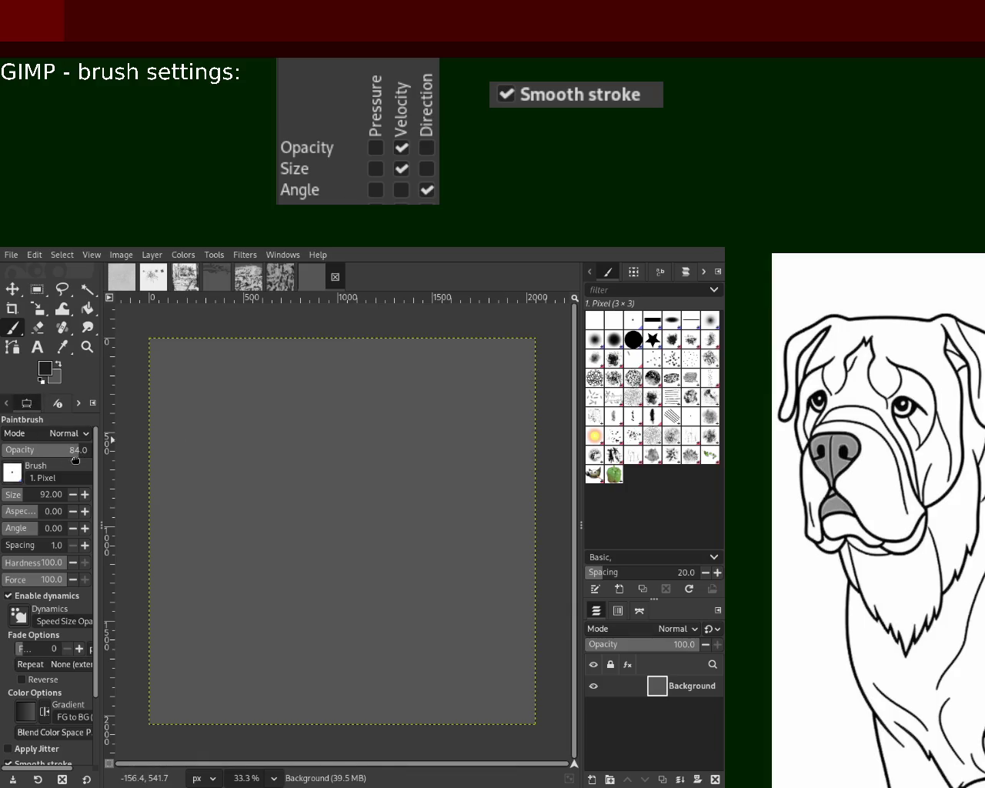
{"action": "mouse_move", "coordinate": [278, 376]}
{"action": "left_mouse_down"}
{"action": "mouse_move", "coordinate": [411, 356]}
{"action": "mouse_move", "coordinate": [427, 345]}
{"action": "mouse_move", "coordinate": [307, 361]}
{"action": "left_mouse_up"}
{"action": "key", "text": "ctrl+z"}
{"action": "mouse_move", "coordinate": [154, 395]}
{"action": "left_mouse_down"}
{"action": "mouse_move", "coordinate": [493, 393]}
{"action": "mouse_move", "coordinate": [145, 395]}
{"action": "mouse_move", "coordinate": [270, 377]}
{"action": "mouse_move", "coordinate": [457, 392]}
{"action": "mouse_move", "coordinate": [191, 389]}
{"action": "left_mouse_up"}
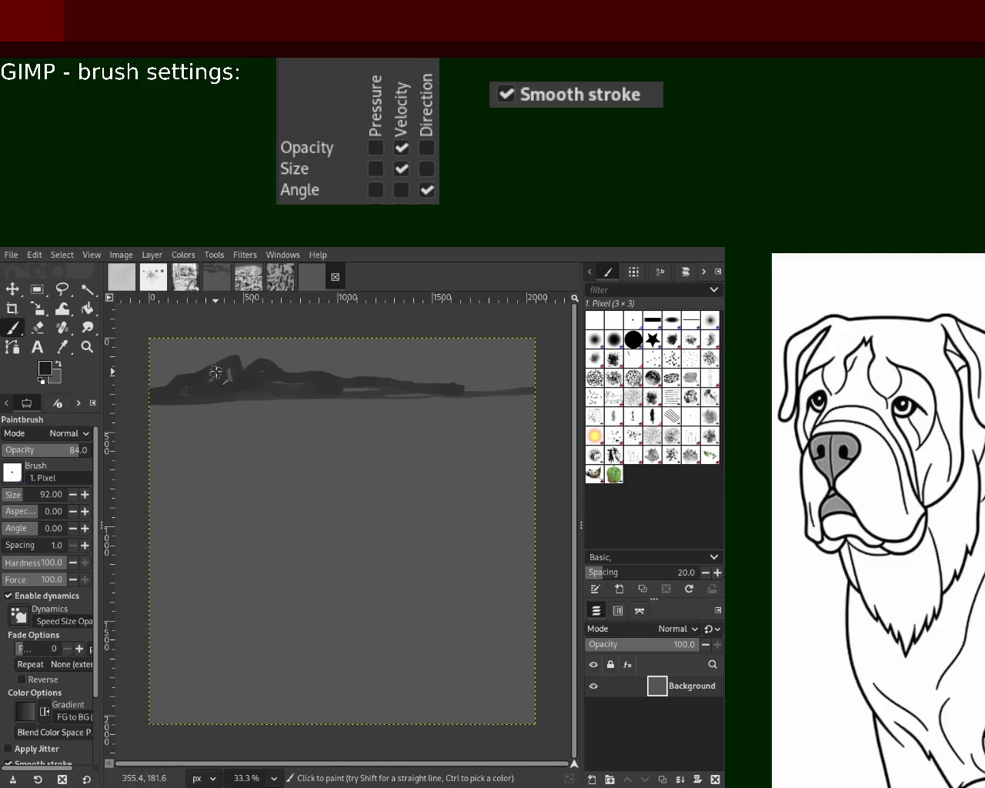
- Paint a vertical dark stroke from the top edge with V-shapes and a dark band beside it
{"action": "mouse_move", "coordinate": [404, 378]}
{"action": "left_mouse_down"}
{"action": "mouse_move", "coordinate": [415, 343]}
{"action": "mouse_move", "coordinate": [435, 384]}
{"action": "left_mouse_up"}
{"action": "key", "text": "ctrl+z"}
{"action": "left_click_drag", "start_coordinate": [417, 339], "coordinate": [417, 383]}
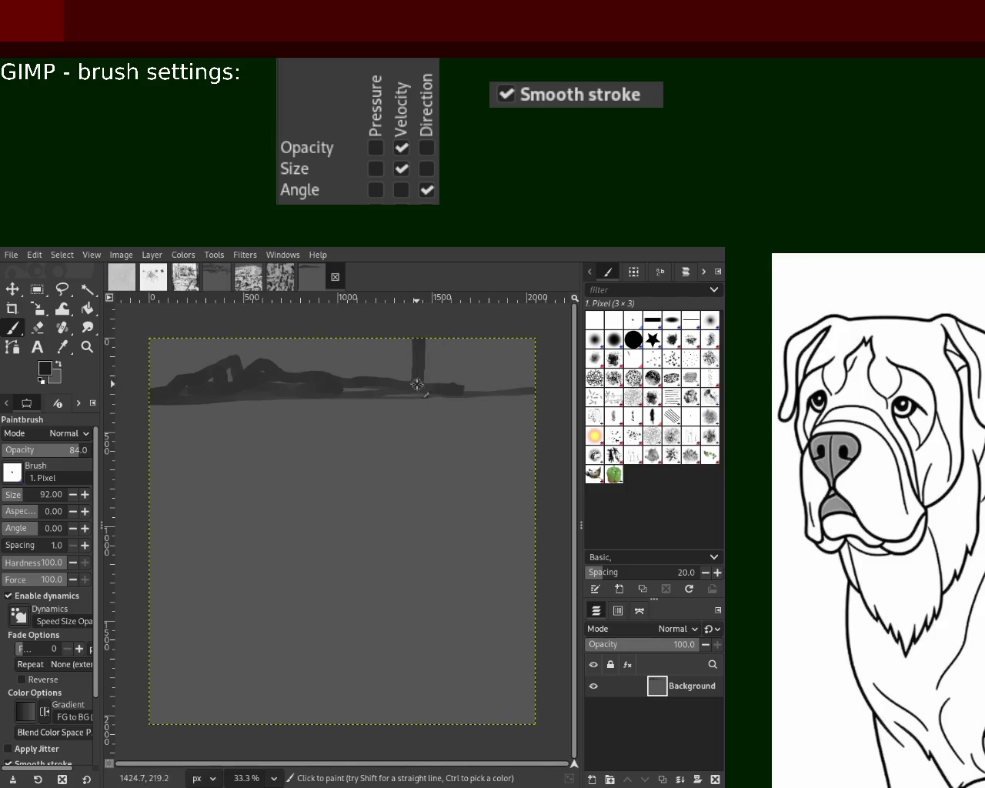
{"action": "key", "text": "ctrl+z"}
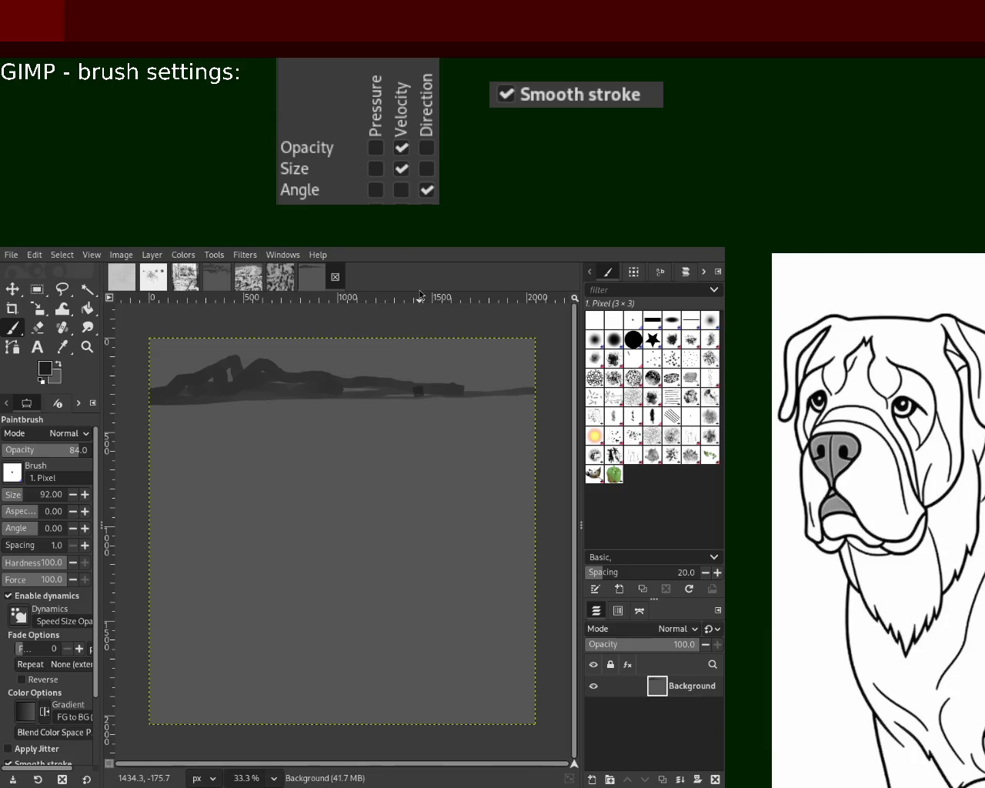
{"action": "left_click_drag", "start_coordinate": [418, 338], "coordinate": [418, 396]}
{"action": "left_click_drag", "start_coordinate": [437, 339], "coordinate": [473, 339]}
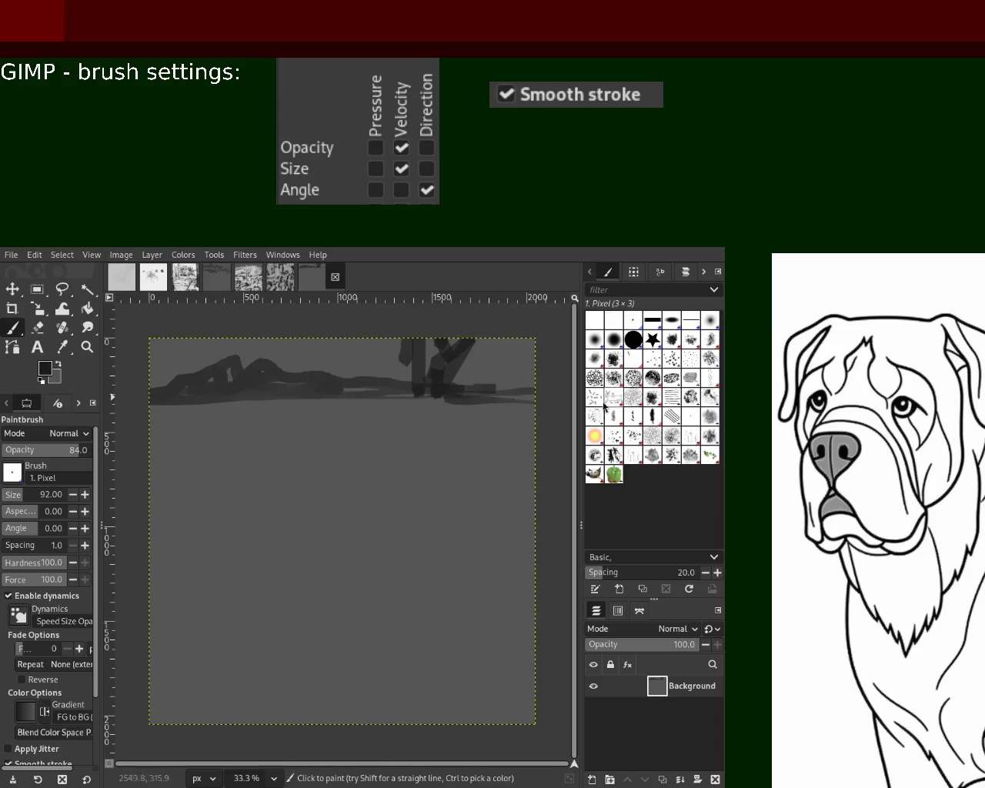
{"action": "left_click_drag", "start_coordinate": [434, 381], "coordinate": [523, 380]}
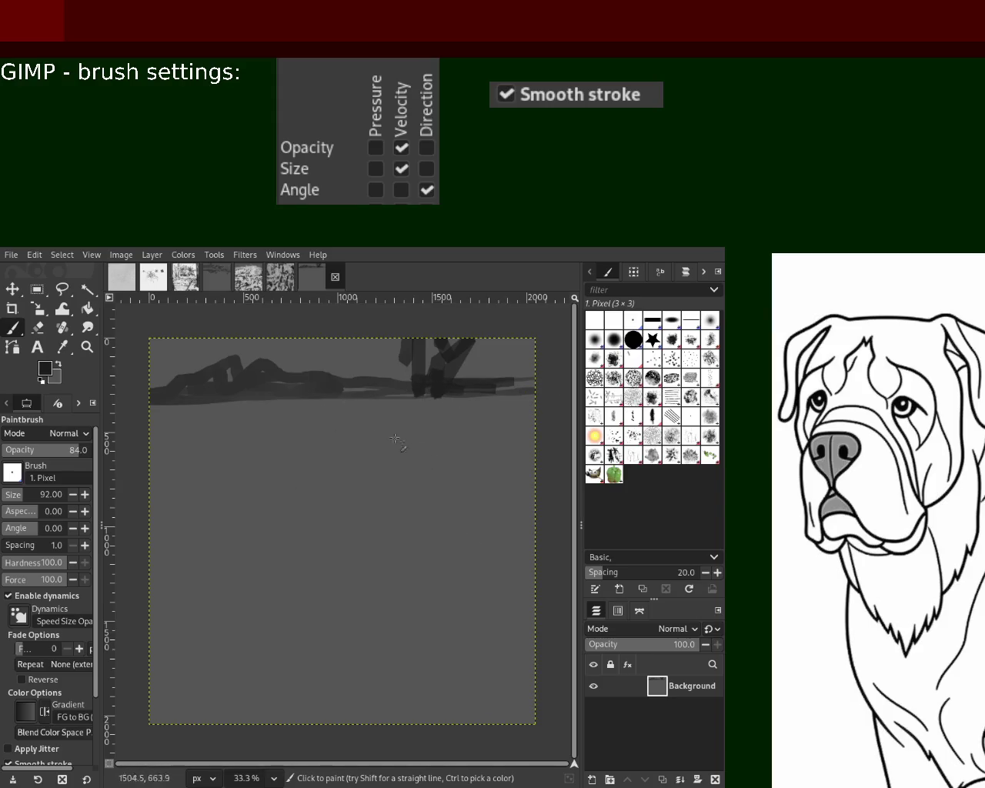
- Undo the trial loop, add a new transparent layer above Background, and paint a dark oval on it
{"action": "left_click_drag", "start_coordinate": [301, 451], "coordinate": [329, 437]}
{"action": "key", "text": "ctrl+z"}
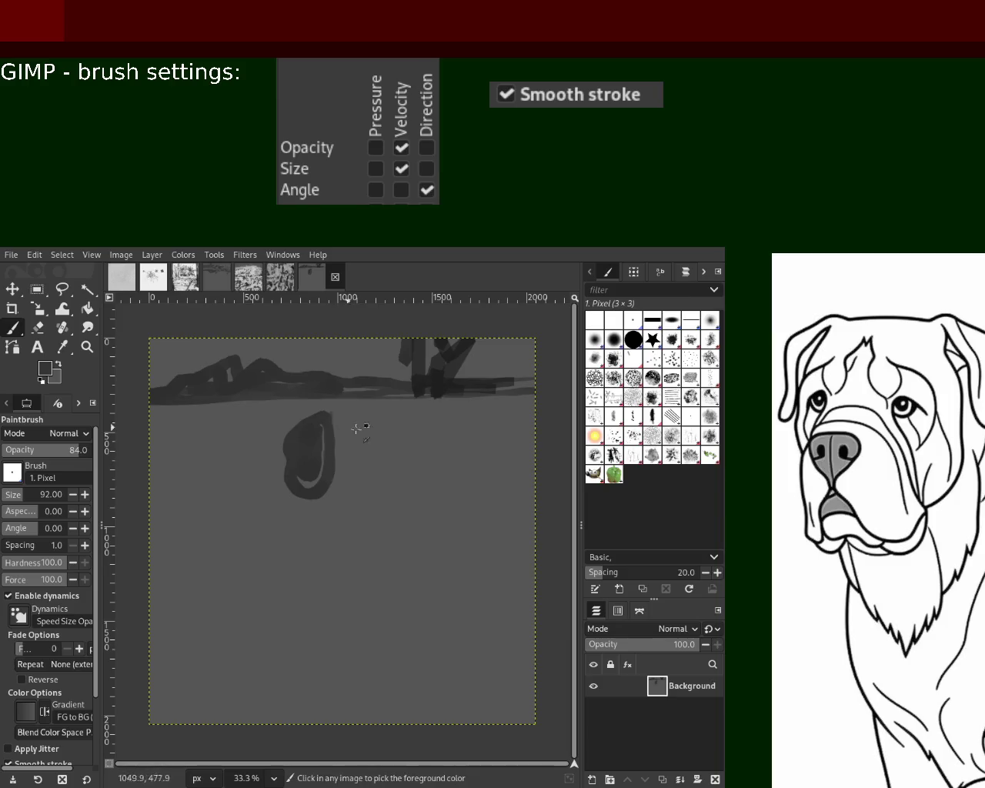
{"action": "key", "text": "ctrl+z"}
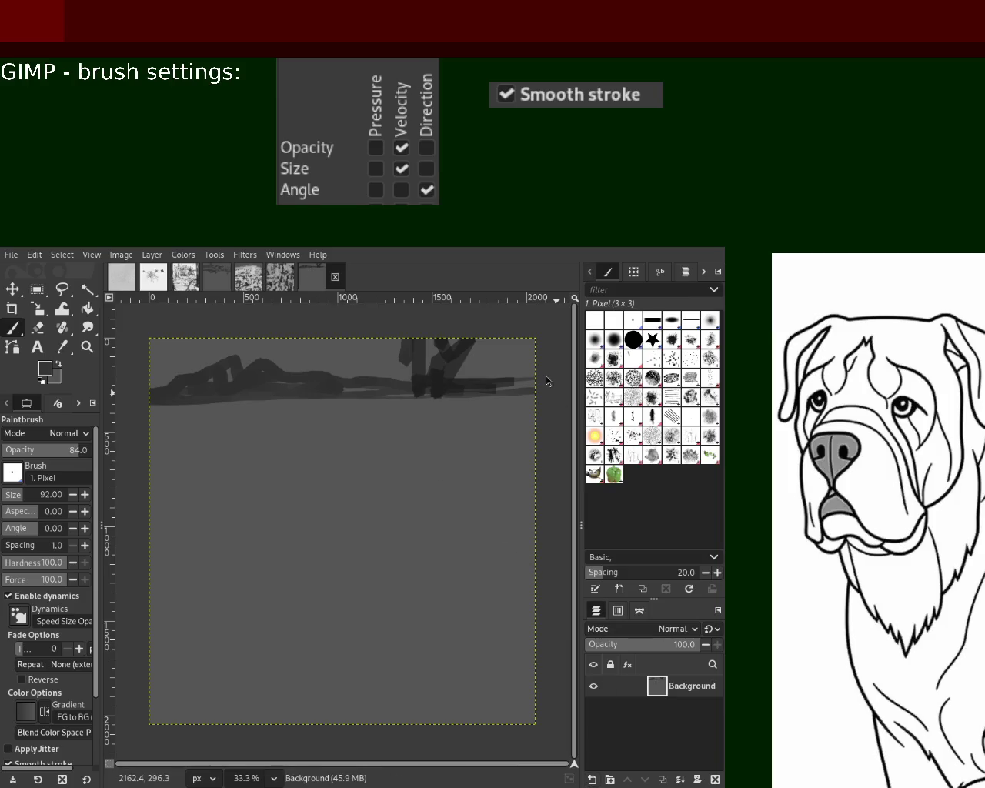
{"action": "key", "text": "shift+ctrl+n"}
{"action": "left_click_drag", "start_coordinate": [369, 440], "coordinate": [352, 473]}
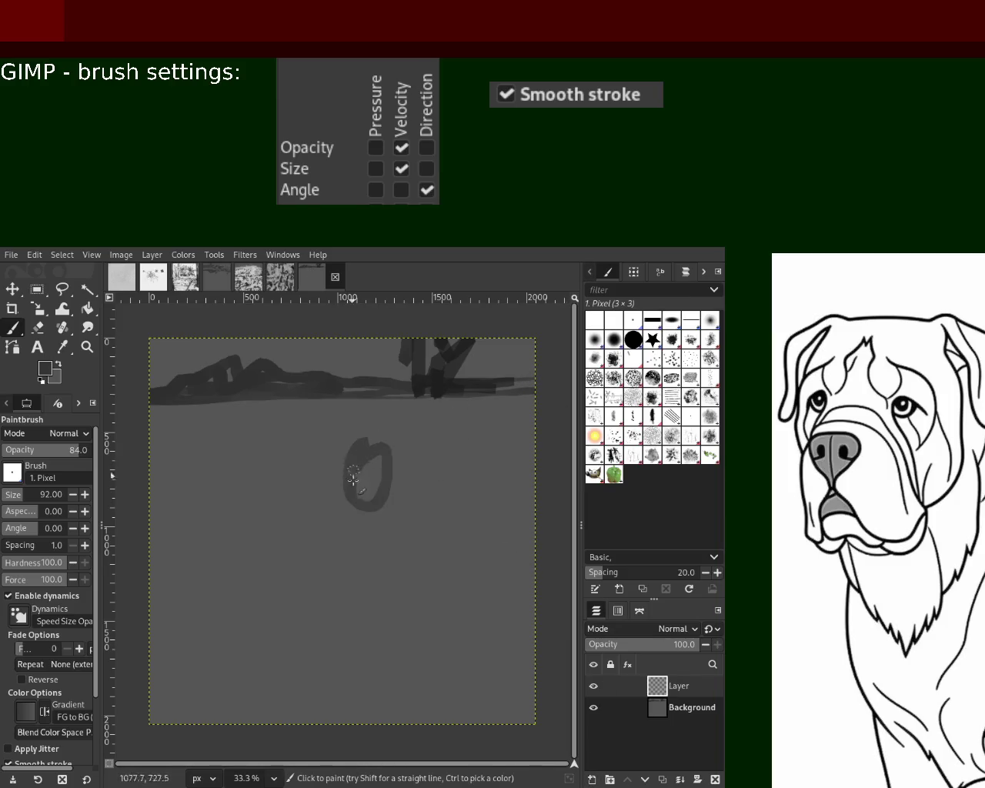
- Uncheck Opacity under Velocity in the Speed Size Opacity dynamics and test a stroke
{"action": "key", "text": "ctrl+z"}
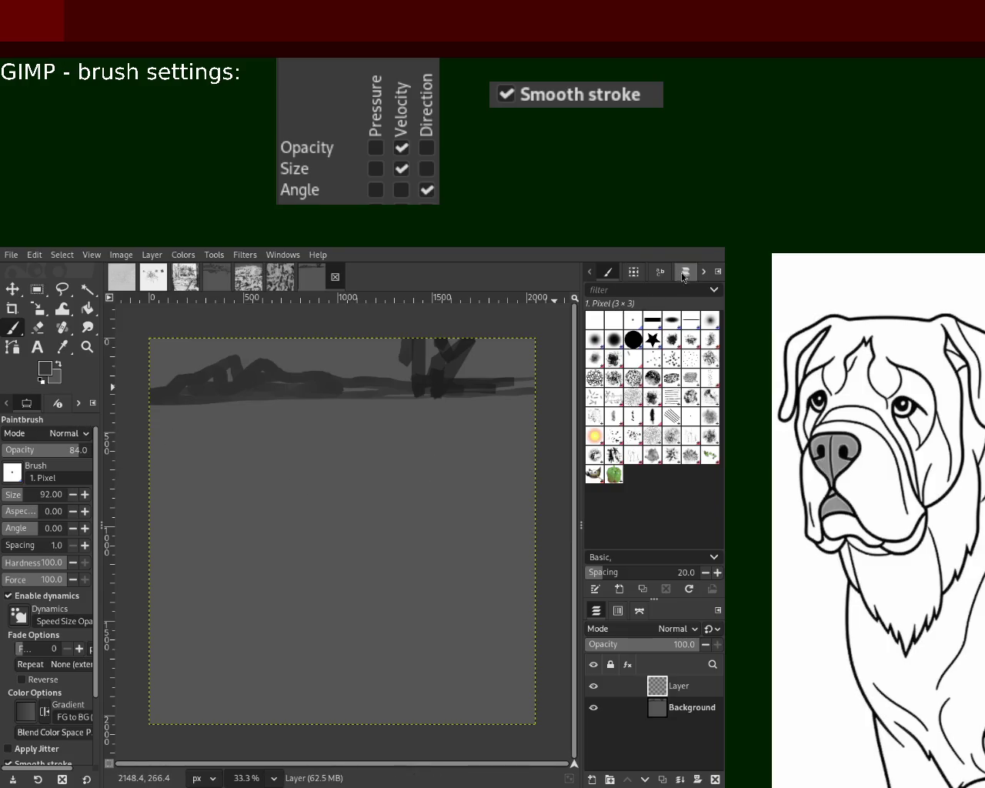
{"action": "left_click", "coordinate": [702, 273]}
{"action": "left_click", "coordinate": [702, 273]}
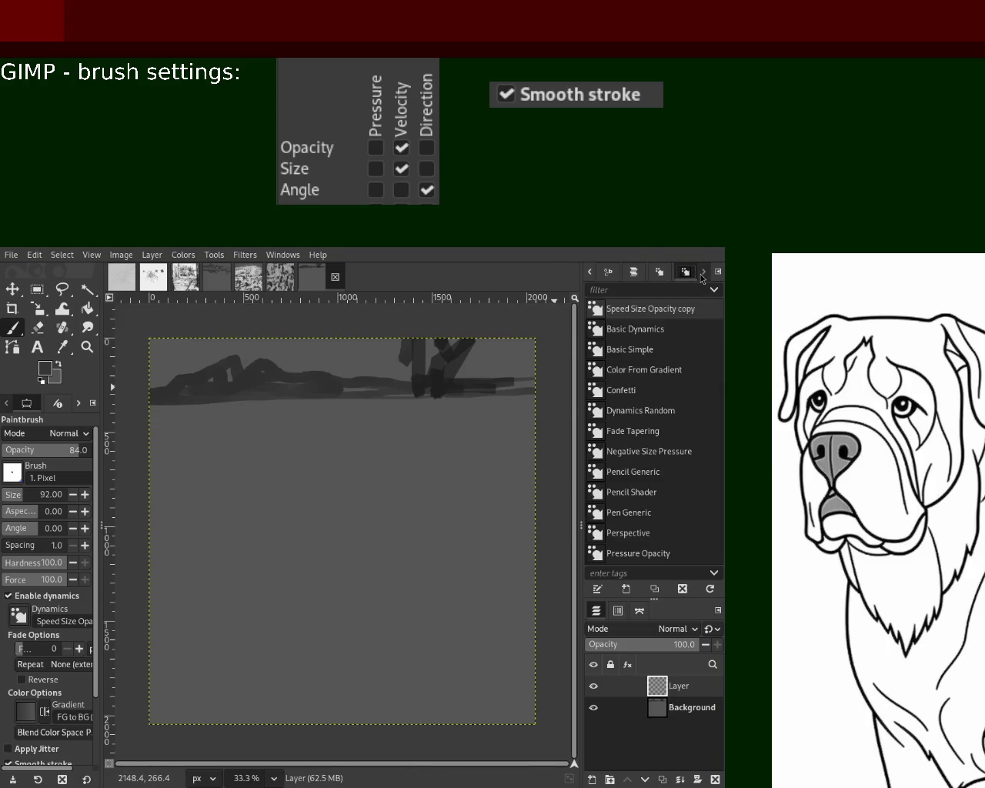
{"action": "left_click", "coordinate": [590, 274]}
{"action": "left_click", "coordinate": [649, 399]}
{"action": "mouse_move", "coordinate": [296, 446]}
{"action": "left_mouse_down"}
{"action": "mouse_move", "coordinate": [294, 496]}
{"action": "mouse_move", "coordinate": [306, 457]}
{"action": "left_mouse_up"}
{"action": "key", "text": "ctrl+z"}
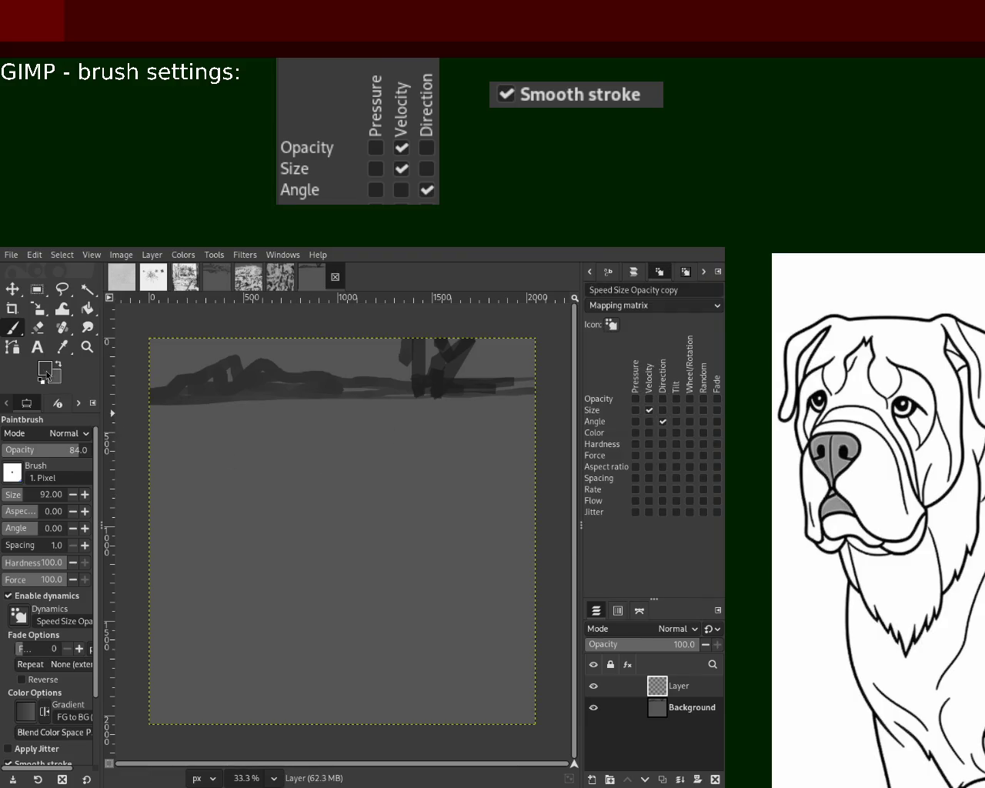
- Reset to default black and switch to the 2. Hardness 100 brush, clearing the test strokes
{"action": "key", "text": "d"}
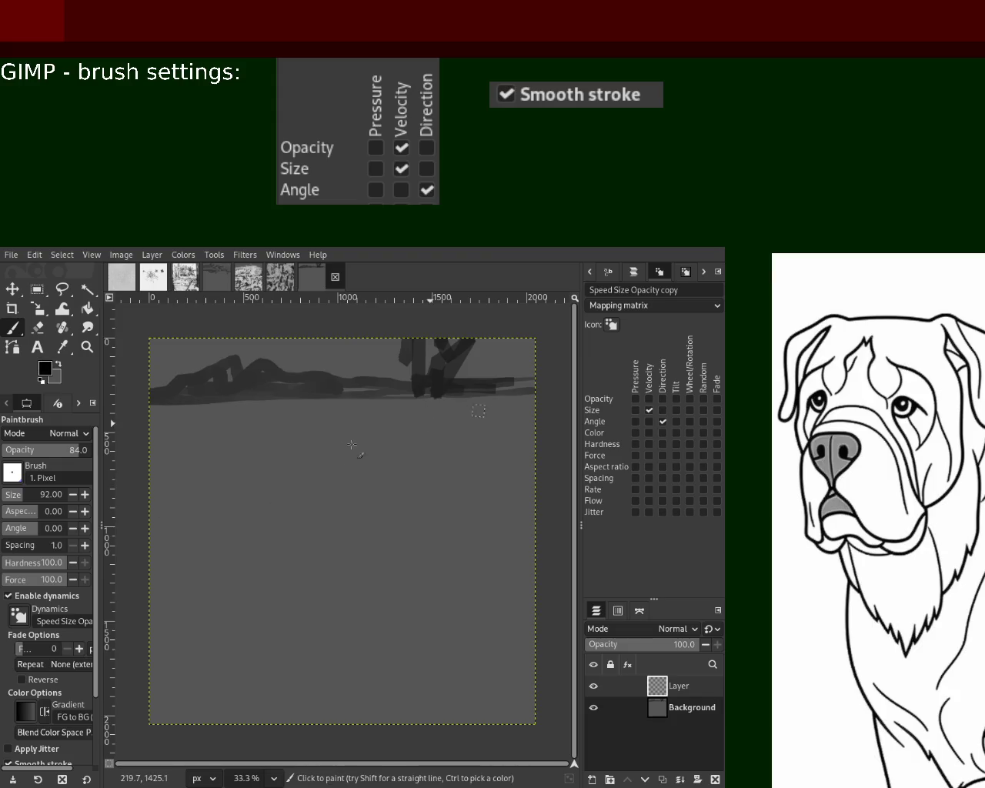
{"action": "mouse_move", "coordinate": [360, 440]}
{"action": "left_mouse_down"}
{"action": "mouse_move", "coordinate": [317, 496]}
{"action": "mouse_move", "coordinate": [337, 439]}
{"action": "left_mouse_up"}
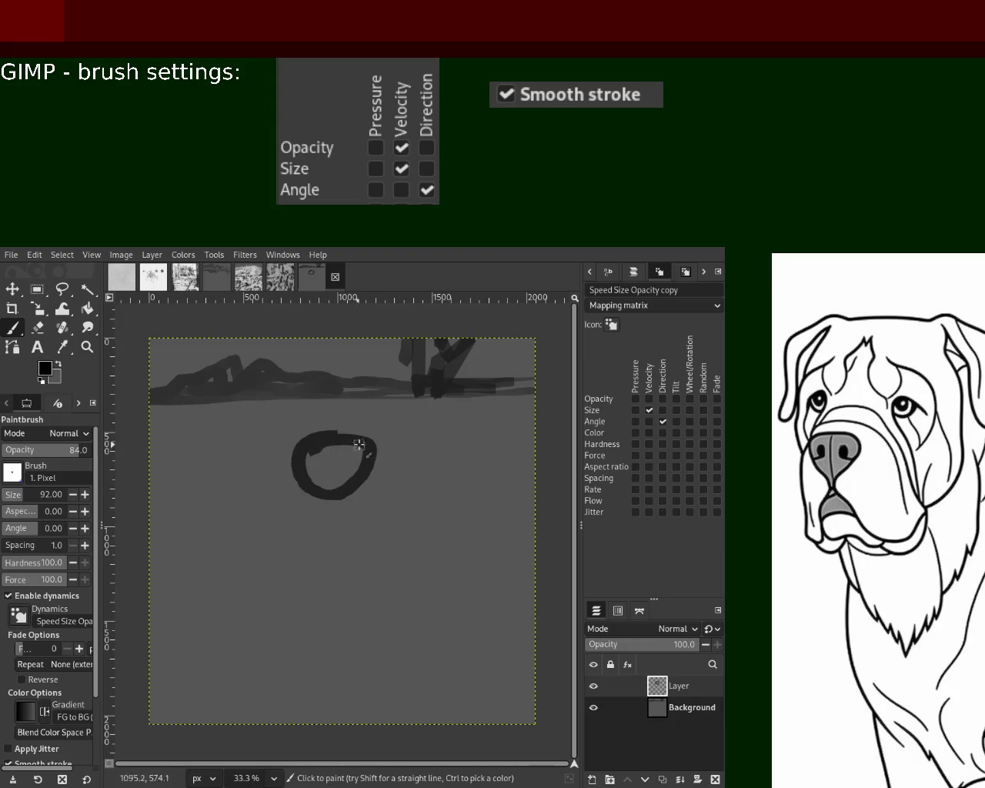
{"action": "key", "text": "ctrl+z"}
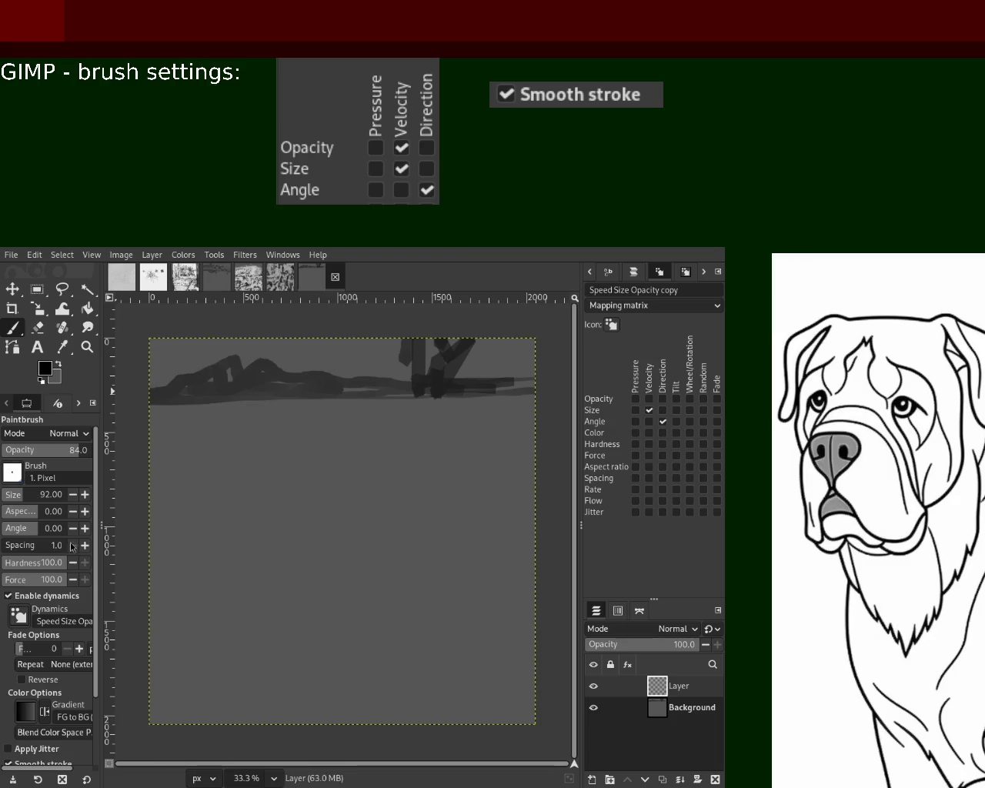
{"action": "key", "text": "period"}
{"action": "mouse_move", "coordinate": [314, 429]}
{"action": "left_mouse_down"}
{"action": "mouse_move", "coordinate": [317, 455]}
{"action": "mouse_move", "coordinate": [270, 428]}
{"action": "mouse_move", "coordinate": [321, 455]}
{"action": "mouse_move", "coordinate": [311, 454]}
{"action": "left_mouse_up"}
{"action": "key", "text": "ctrl+z"}
{"action": "key", "text": "ctrl+z"}
{"action": "key", "text": "ctrl+z"}
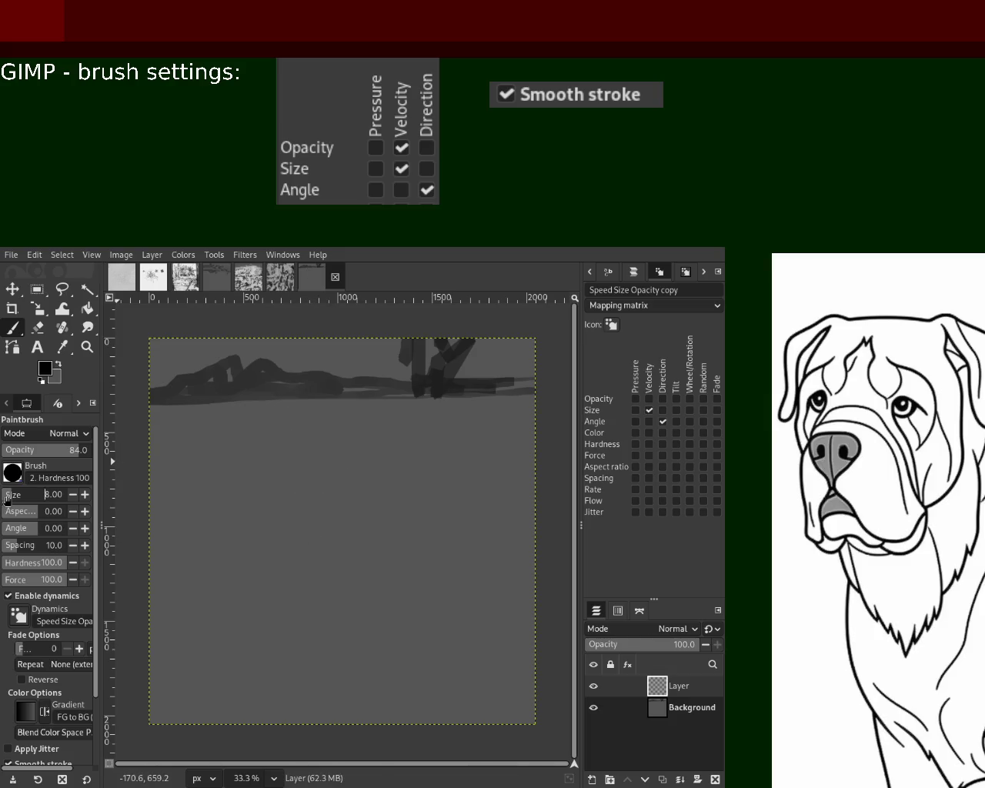
{"action": "key", "text": "ctrl+z"}
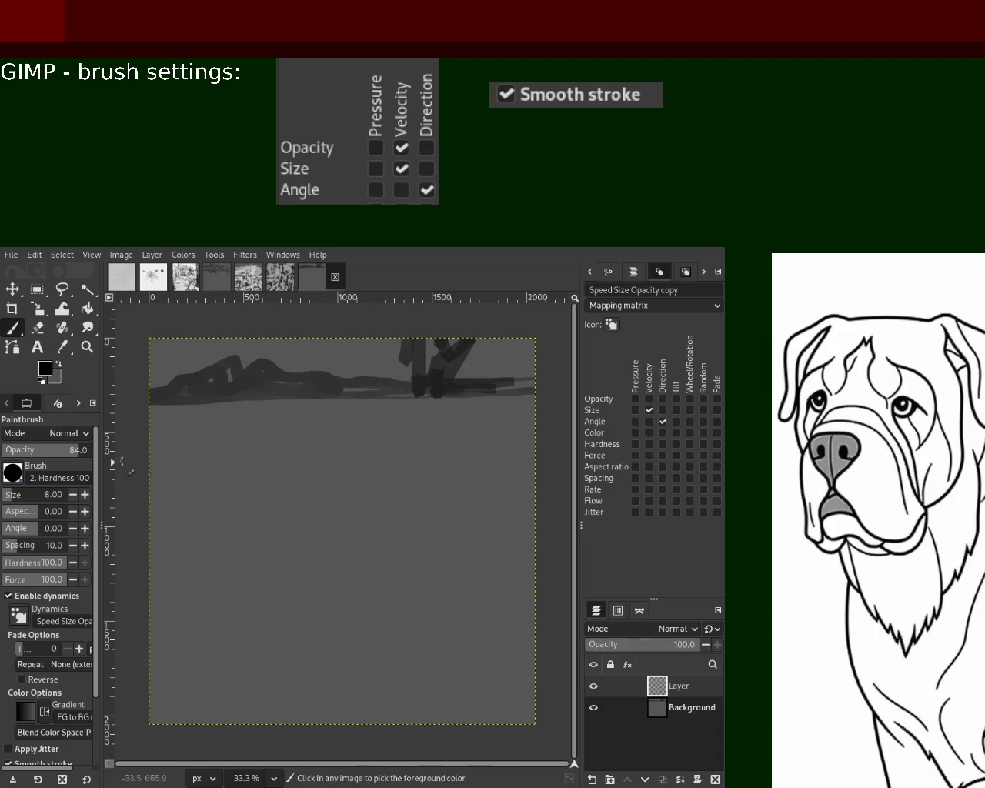
{"action": "type", "text": "40"}
- Sketch a stick figure's head, body and legs in dark strokes, undoing the last one
{"action": "left_click_drag", "start_coordinate": [333, 432], "coordinate": [338, 456]}
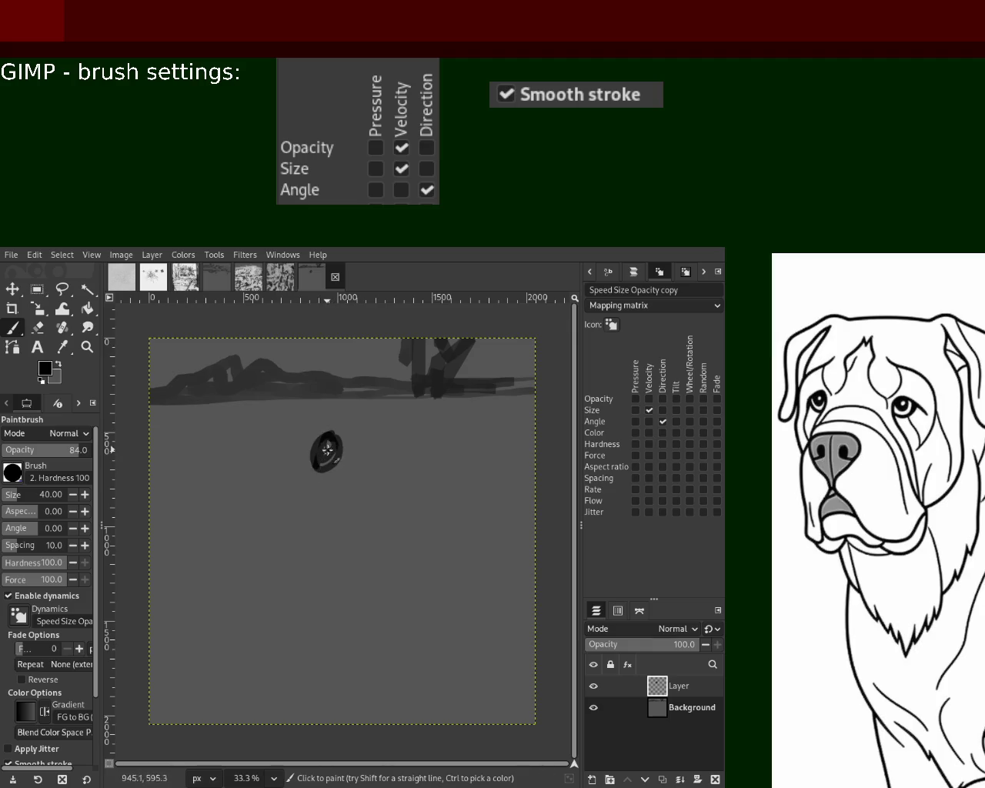
{"action": "mouse_move", "coordinate": [317, 466]}
{"action": "left_mouse_down"}
{"action": "mouse_move", "coordinate": [286, 512]}
{"action": "mouse_move", "coordinate": [314, 539]}
{"action": "left_mouse_up"}
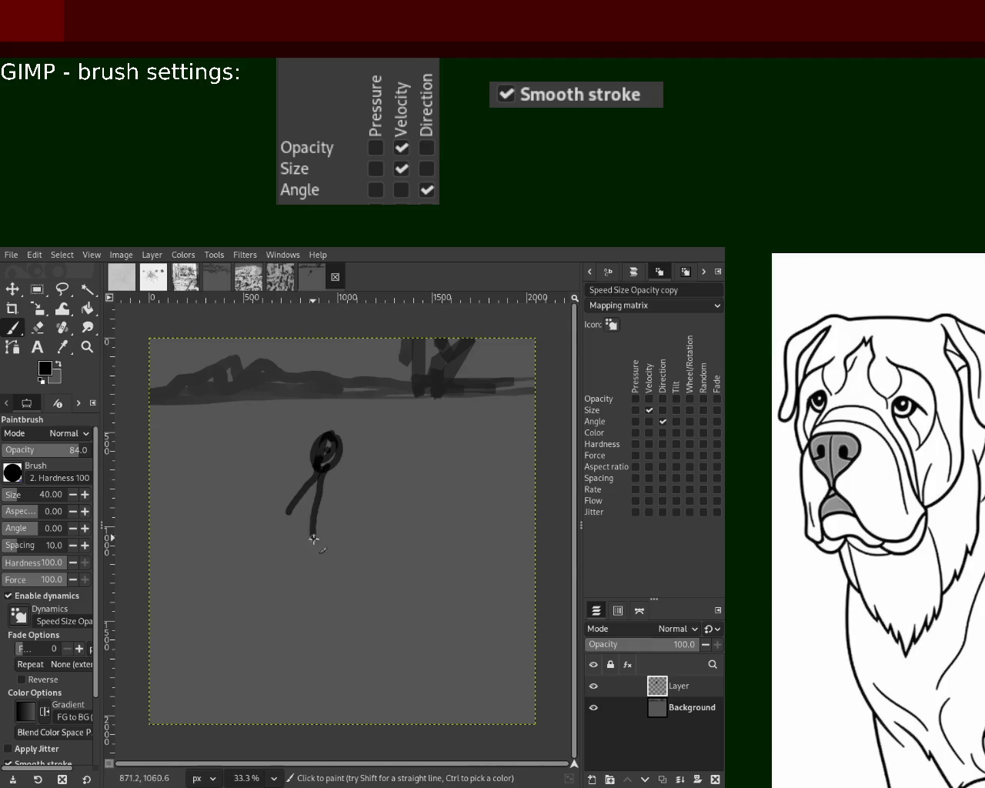
{"action": "left_click_drag", "start_coordinate": [315, 483], "coordinate": [323, 574]}
{"action": "mouse_move", "coordinate": [298, 512]}
{"action": "left_mouse_down"}
{"action": "mouse_move", "coordinate": [256, 572]}
{"action": "mouse_move", "coordinate": [300, 497]}
{"action": "left_mouse_up"}
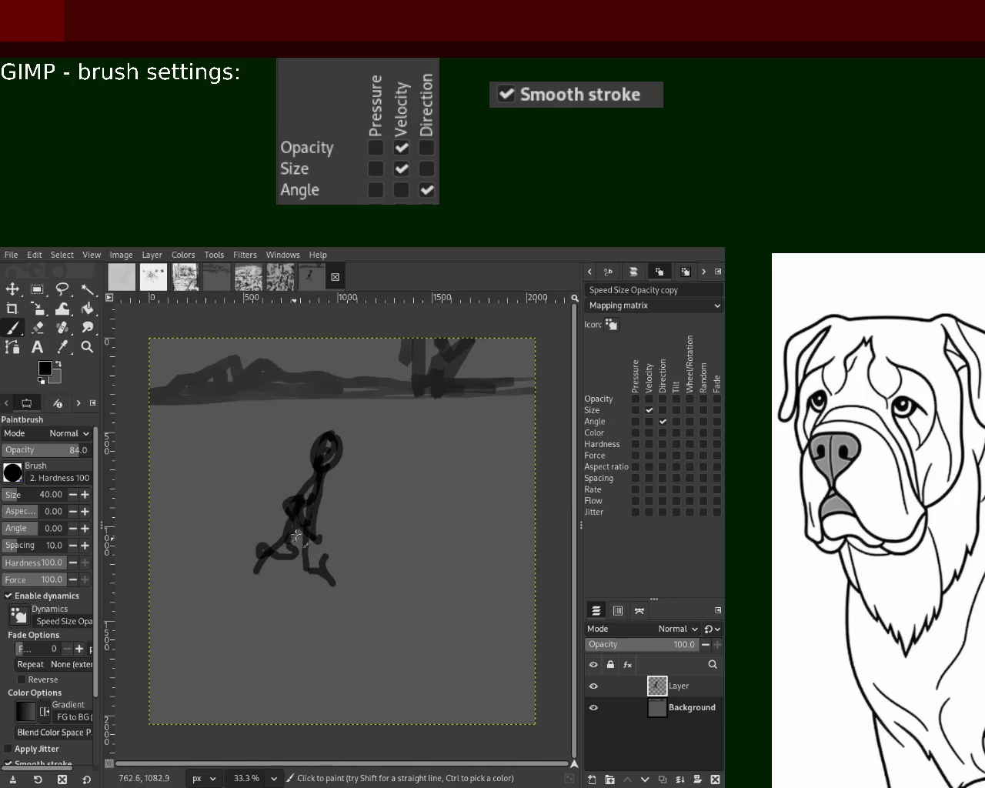
{"action": "key", "text": "ctrl+z"}
{"action": "key", "text": "ctrl+z"}
{"action": "key", "text": "ctrl+z"}
{"action": "key", "text": "ctrl+z"}
- Raise the brush size to 85 and paint thick dark strokes over the body and legs
{"action": "left_click", "coordinate": [16, 497]}
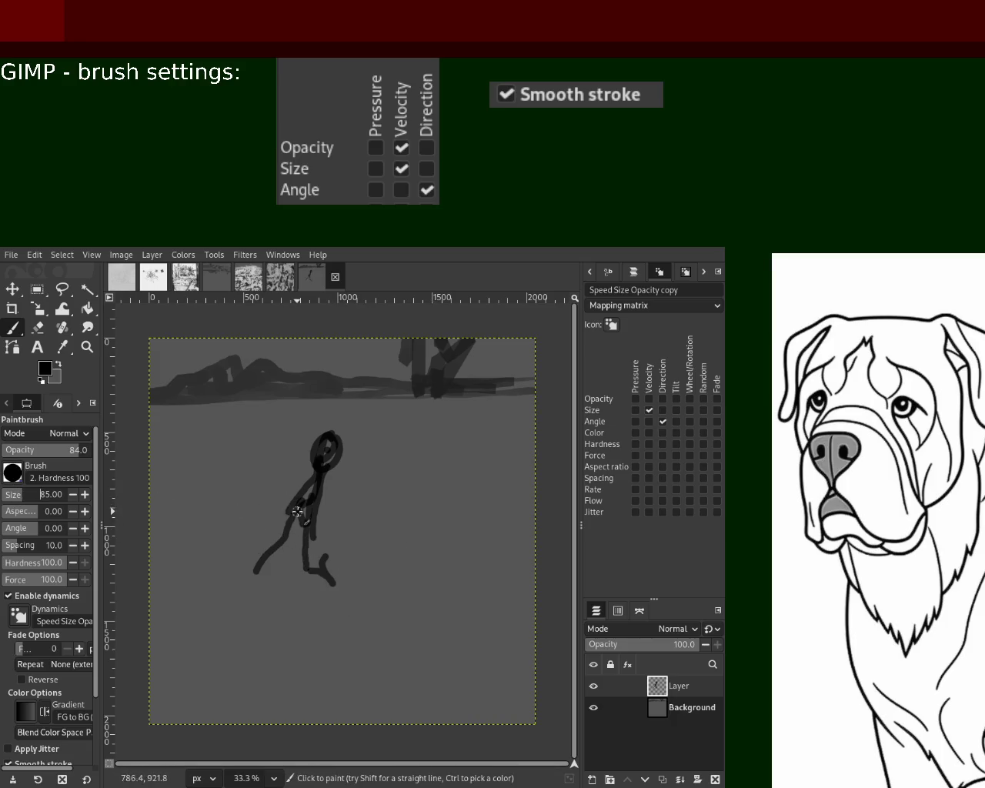
{"action": "left_click_drag", "start_coordinate": [299, 510], "coordinate": [302, 538]}
{"action": "mouse_move", "coordinate": [327, 473]}
{"action": "left_mouse_down"}
{"action": "mouse_move", "coordinate": [344, 596]}
{"action": "mouse_move", "coordinate": [341, 681]}
{"action": "mouse_move", "coordinate": [310, 536]}
{"action": "mouse_move", "coordinate": [222, 648]}
{"action": "mouse_move", "coordinate": [277, 531]}
{"action": "mouse_move", "coordinate": [351, 454]}
{"action": "mouse_move", "coordinate": [323, 467]}
{"action": "mouse_move", "coordinate": [335, 498]}
{"action": "mouse_move", "coordinate": [346, 408]}
{"action": "mouse_move", "coordinate": [329, 366]}
{"action": "mouse_move", "coordinate": [395, 538]}
{"action": "mouse_move", "coordinate": [346, 481]}
{"action": "mouse_move", "coordinate": [204, 470]}
{"action": "mouse_move", "coordinate": [182, 486]}
{"action": "mouse_move", "coordinate": [235, 501]}
{"action": "mouse_move", "coordinate": [207, 529]}
{"action": "left_mouse_up"}
{"action": "left_click", "coordinate": [279, 505], "text": "ctrl"}
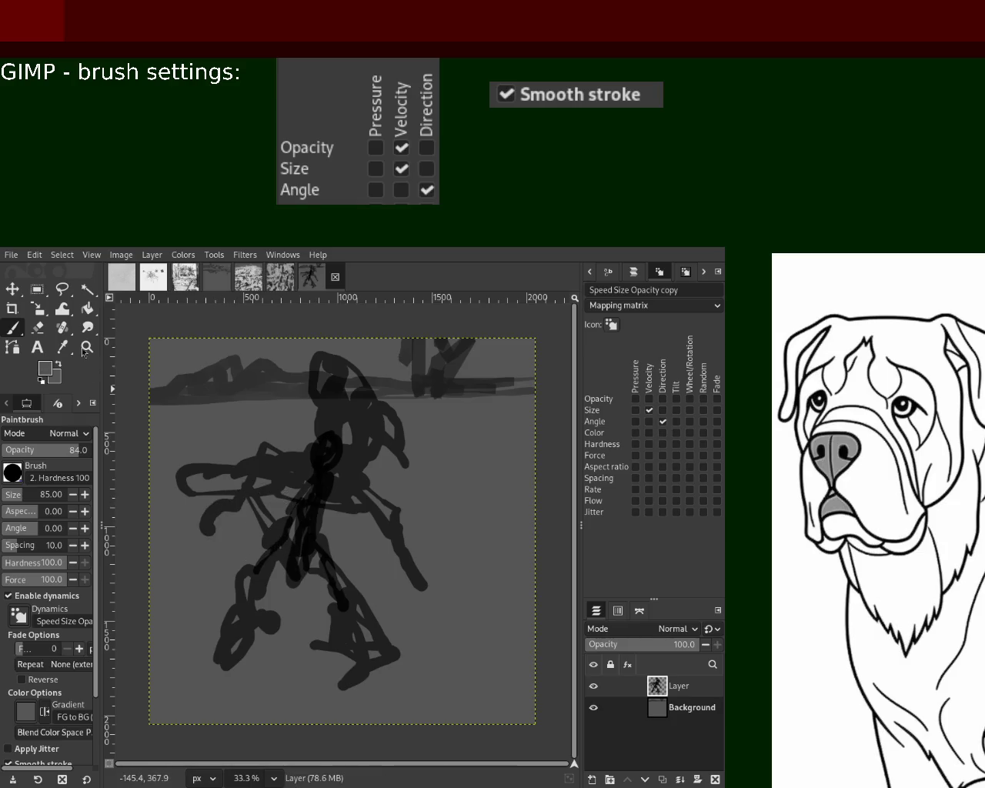
- Erase the dark stretch left of the figure's middle and lighten the right arm stroke
{"action": "key", "text": "shift+e"}
{"action": "left_click_drag", "start_coordinate": [294, 512], "coordinate": [239, 522]}
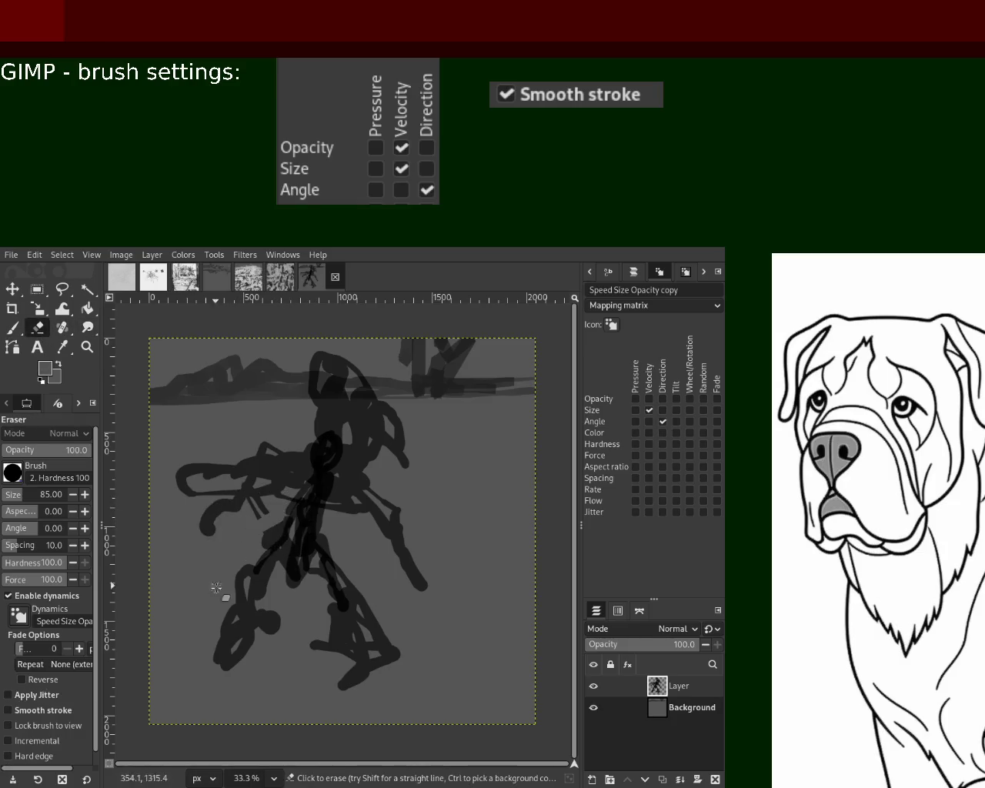
{"action": "left_click_drag", "start_coordinate": [325, 450], "coordinate": [407, 533]}
{"action": "key", "text": "p"}
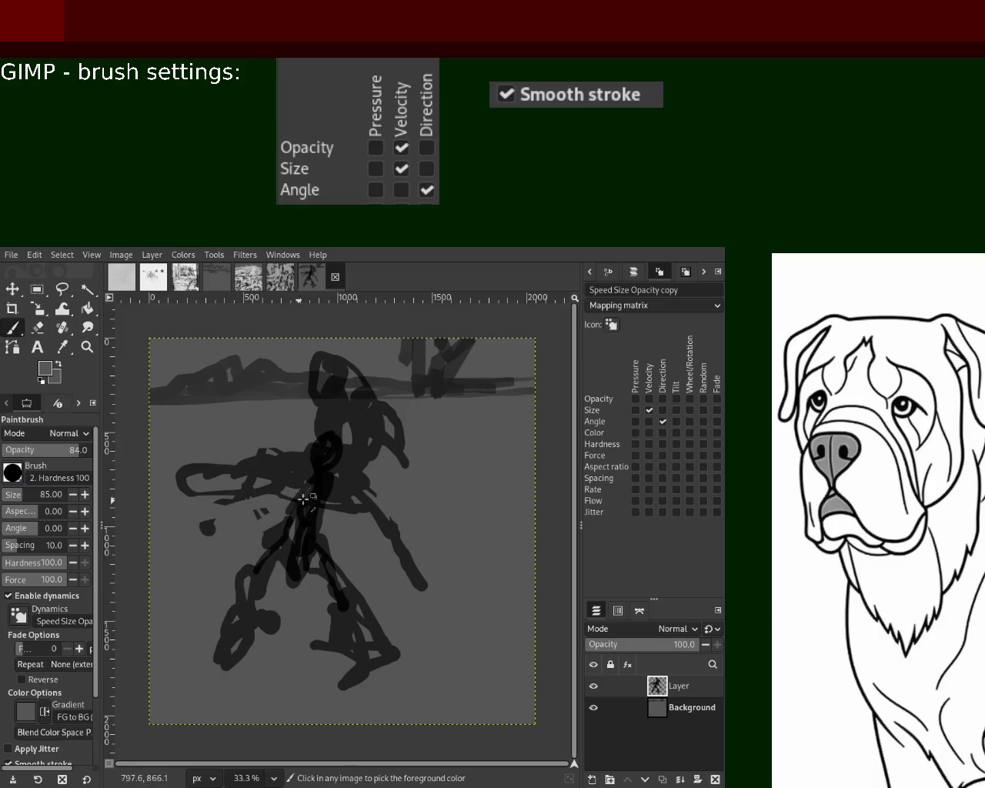
{"action": "left_click_drag", "start_coordinate": [340, 472], "coordinate": [383, 520]}
{"action": "key", "text": "ctrl+z"}
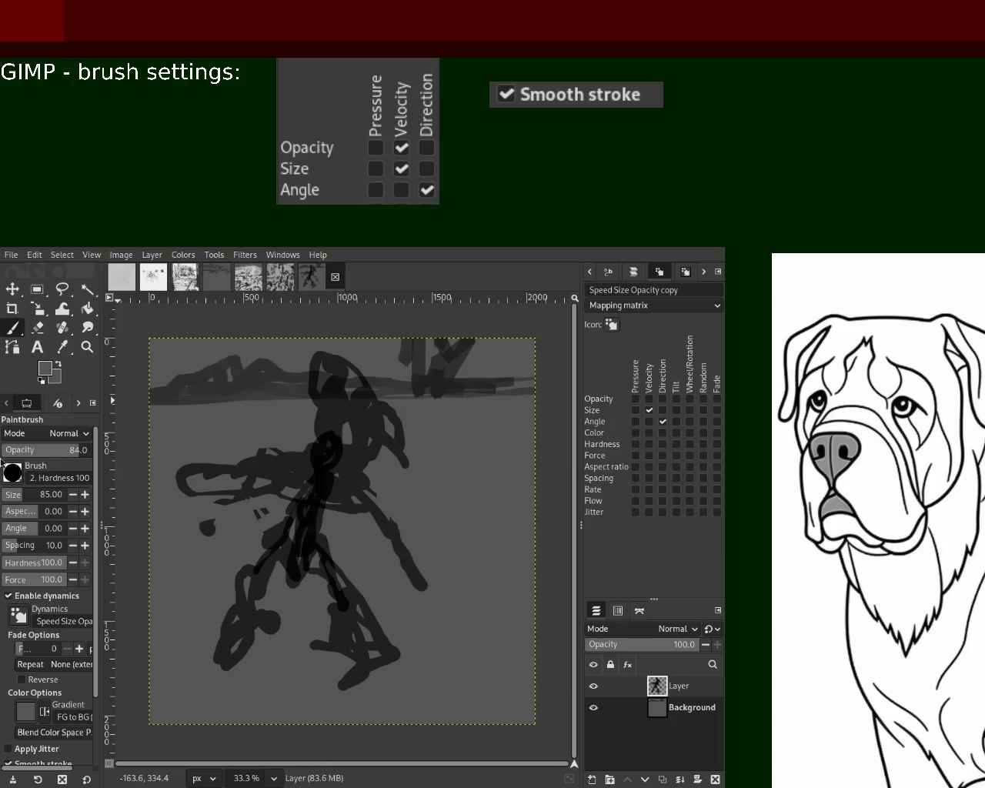
- Paint dark strokes thickening both arms and carrying the left leg toward the canvas bottom
{"action": "key", "text": "ctrl"}
{"action": "mouse_move", "coordinate": [339, 470]}
{"action": "left_mouse_down"}
{"action": "mouse_move", "coordinate": [414, 552]}
{"action": "mouse_move", "coordinate": [378, 437]}
{"action": "mouse_move", "coordinate": [419, 496]}
{"action": "left_mouse_up"}
{"action": "left_click_drag", "start_coordinate": [290, 459], "coordinate": [197, 477]}
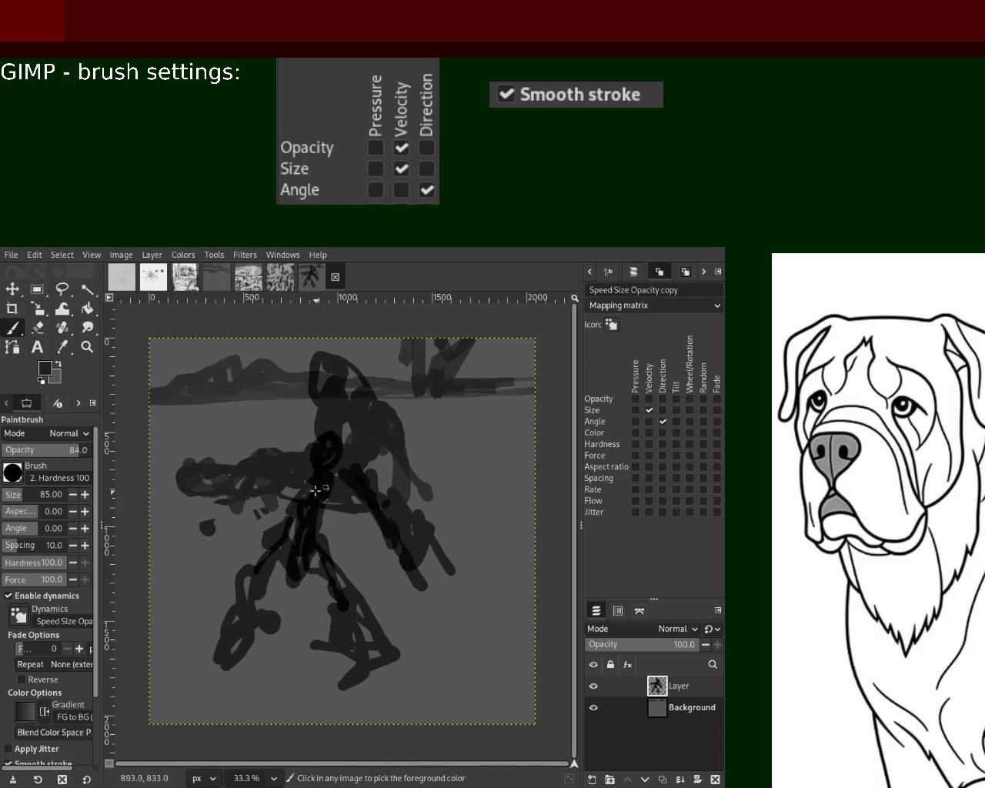
{"action": "mouse_move", "coordinate": [348, 482]}
{"action": "left_mouse_down"}
{"action": "mouse_move", "coordinate": [455, 525]}
{"action": "mouse_move", "coordinate": [467, 497]}
{"action": "left_mouse_up"}
{"action": "mouse_move", "coordinate": [308, 553]}
{"action": "left_mouse_down"}
{"action": "mouse_move", "coordinate": [350, 701]}
{"action": "mouse_move", "coordinate": [250, 705]}
{"action": "left_mouse_up"}
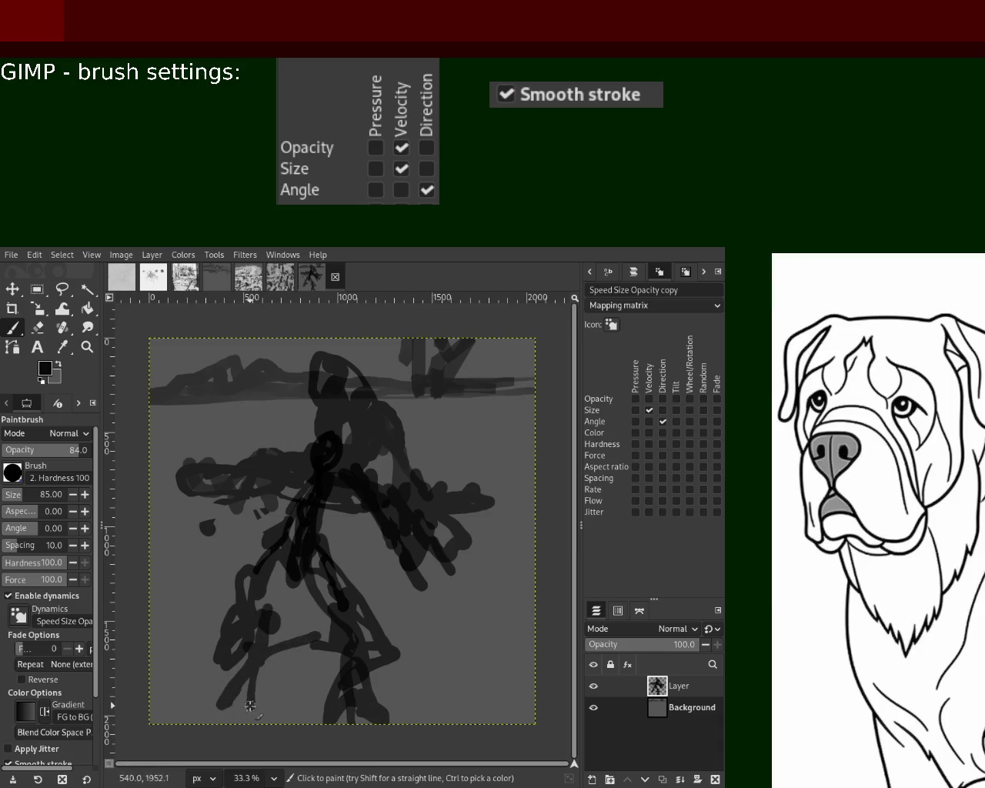
{"action": "left_click_drag", "start_coordinate": [250, 705], "coordinate": [257, 610]}
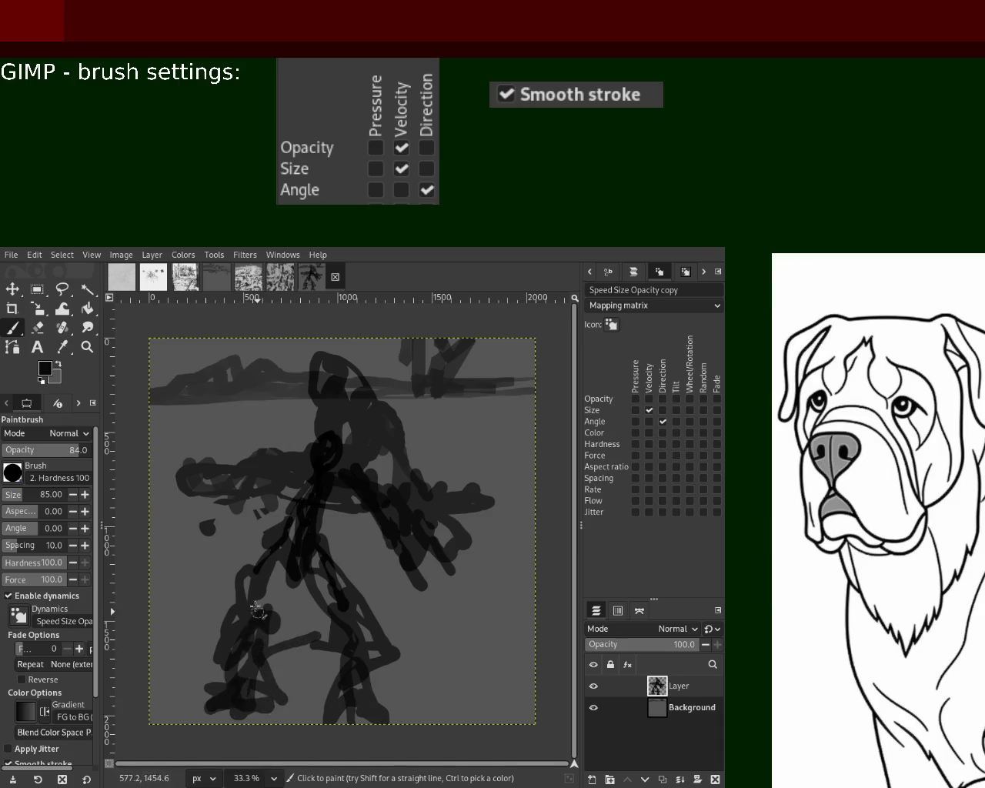
{"action": "left_click_drag", "start_coordinate": [273, 518], "coordinate": [315, 483]}
- Sample grey from the canvas and erase across the figure's right arm area
{"action": "left_click", "coordinate": [389, 474], "text": "ctrl"}
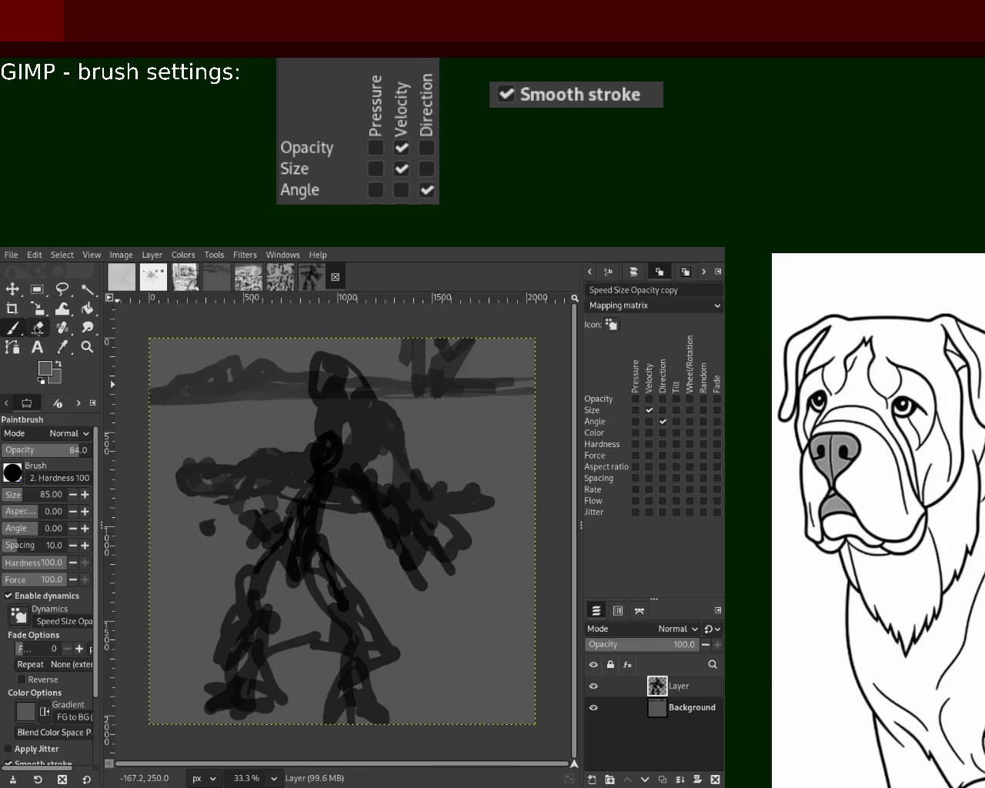
{"action": "key", "text": "shift+e"}
{"action": "mouse_move", "coordinate": [426, 494]}
{"action": "left_mouse_down"}
{"action": "mouse_move", "coordinate": [476, 529]}
{"action": "mouse_move", "coordinate": [435, 545]}
{"action": "mouse_move", "coordinate": [475, 507]}
{"action": "left_mouse_up"}
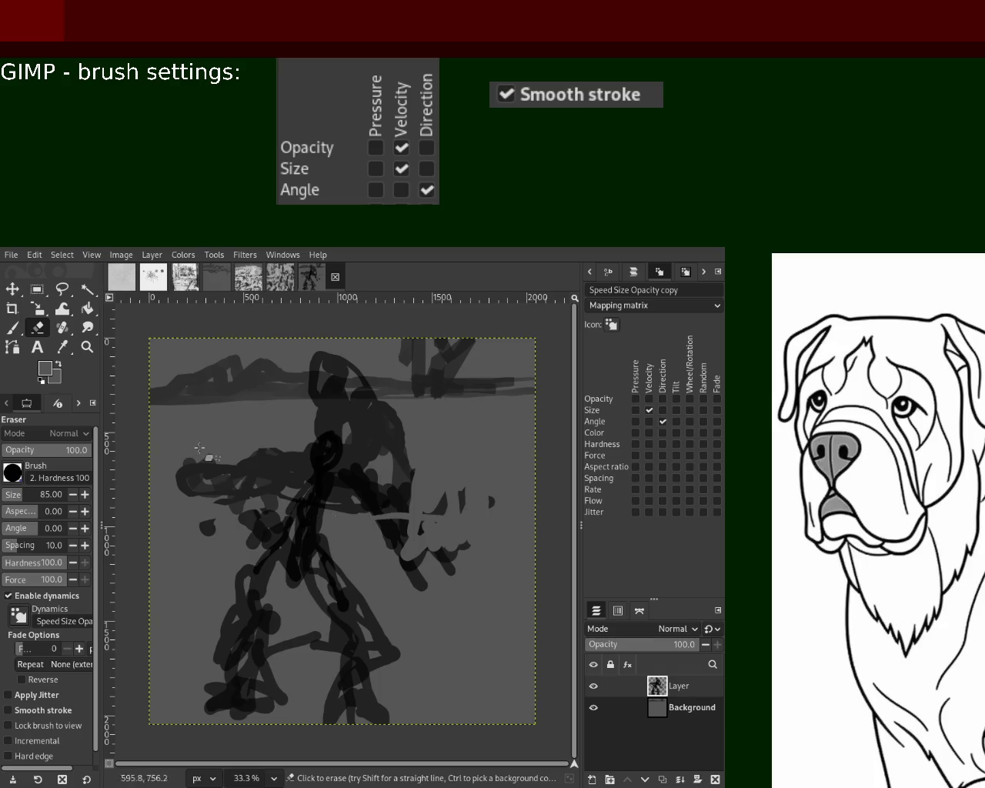
- Erase more of the right arm, then add dark marks near the head and left arm
{"action": "mouse_move", "coordinate": [385, 531]}
{"action": "left_mouse_down"}
{"action": "mouse_move", "coordinate": [404, 553]}
{"action": "mouse_move", "coordinate": [500, 502]}
{"action": "left_mouse_up"}
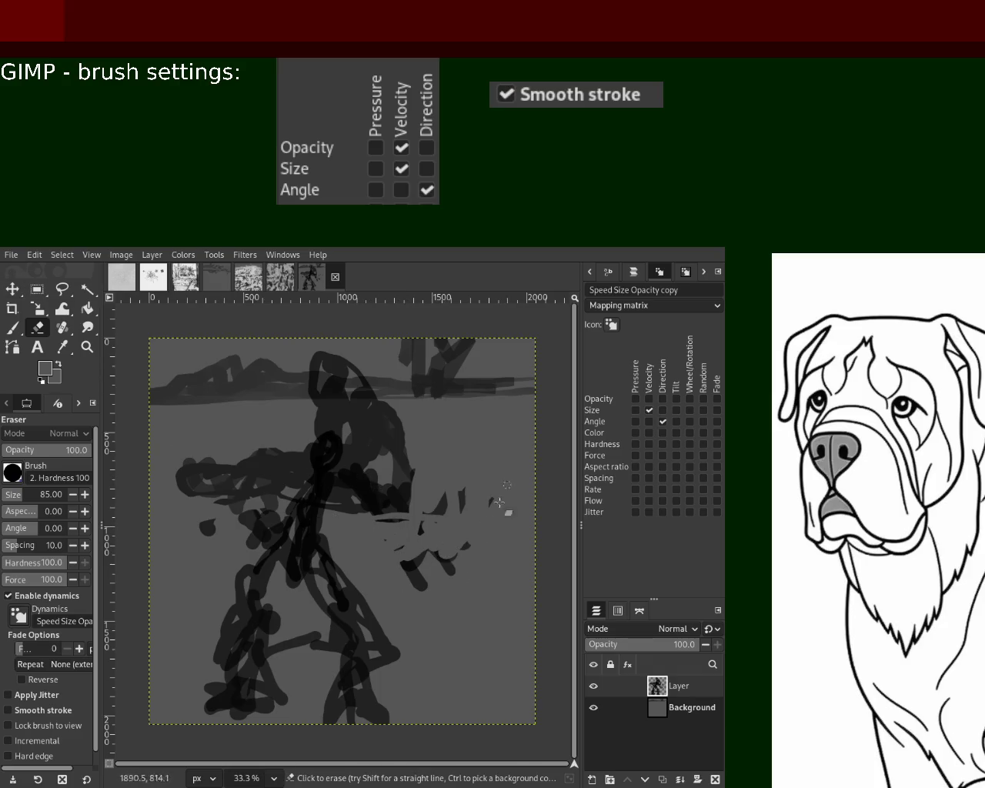
{"action": "left_click", "coordinate": [13, 328]}
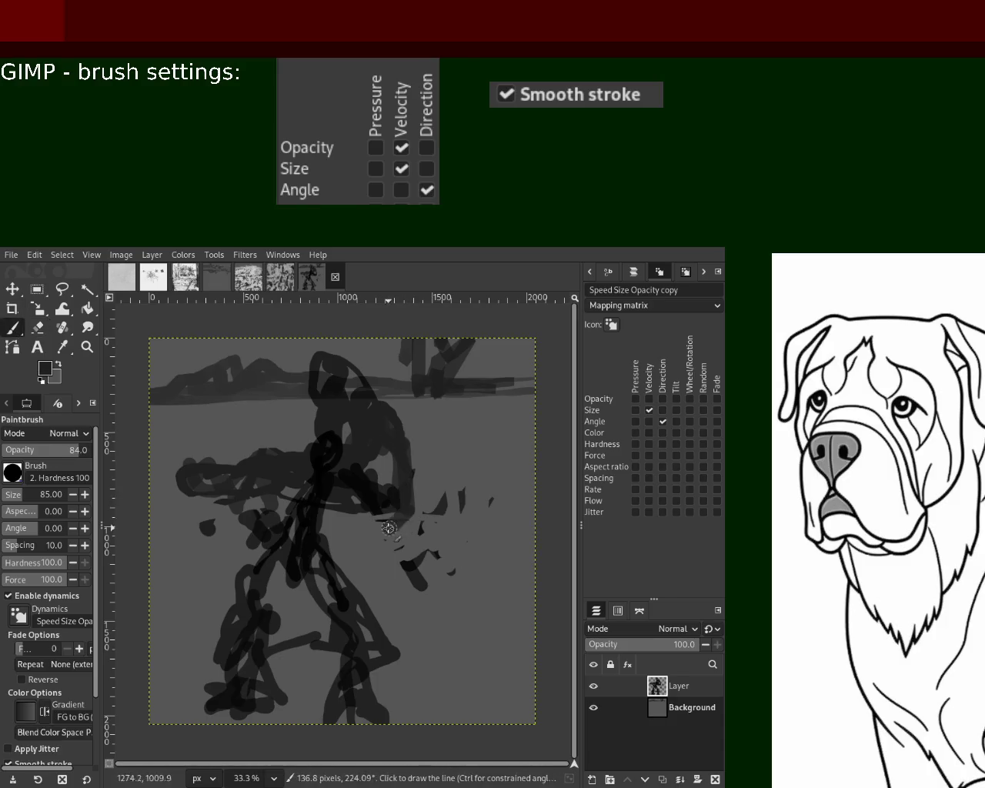
{"action": "left_click_drag", "start_coordinate": [388, 528], "coordinate": [373, 495]}
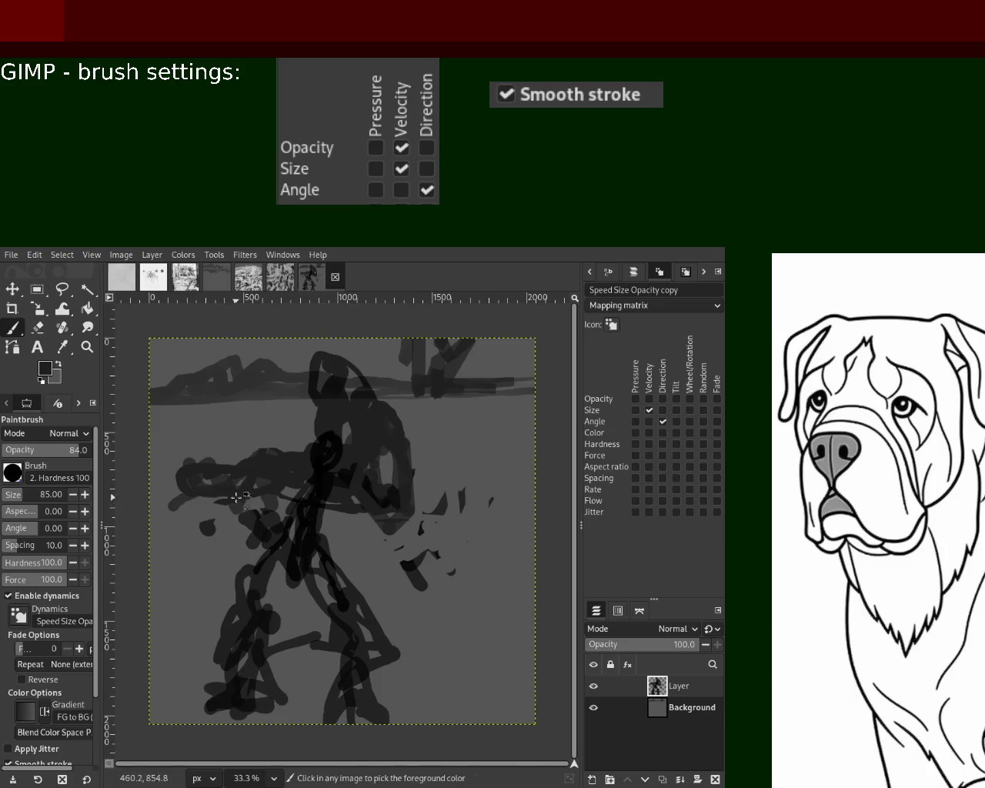
{"action": "left_click_drag", "start_coordinate": [230, 473], "coordinate": [189, 471]}
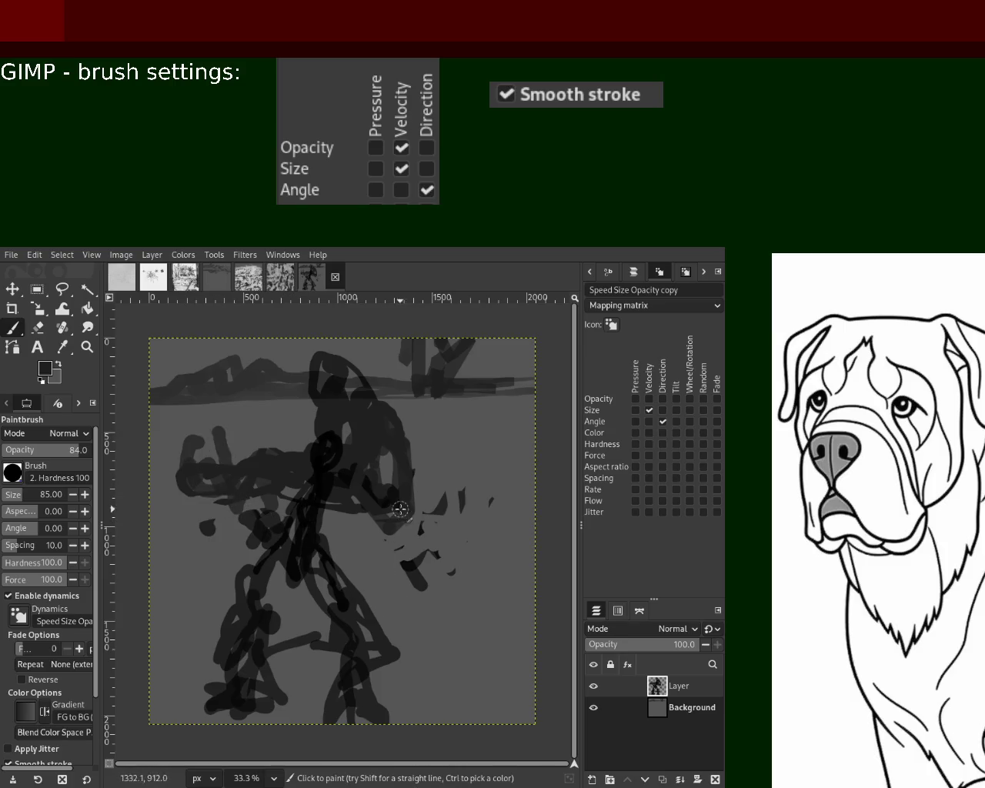
{"action": "left_click_drag", "start_coordinate": [333, 510], "coordinate": [485, 659]}
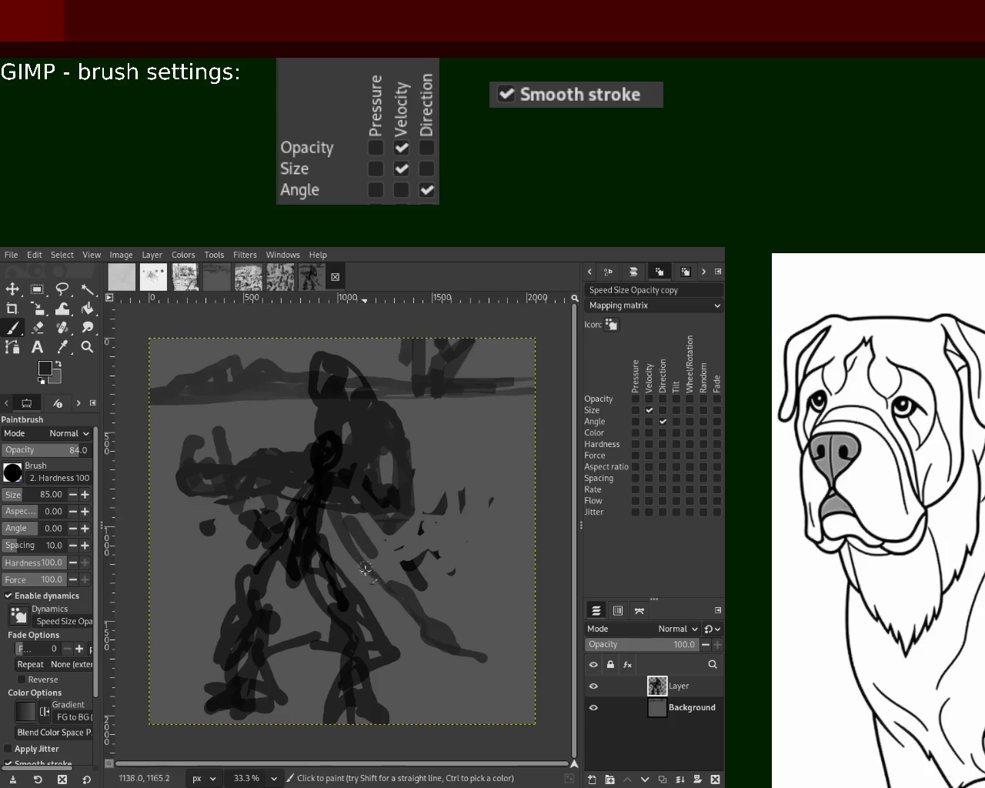
{"action": "left_click_drag", "start_coordinate": [366, 567], "coordinate": [380, 616]}
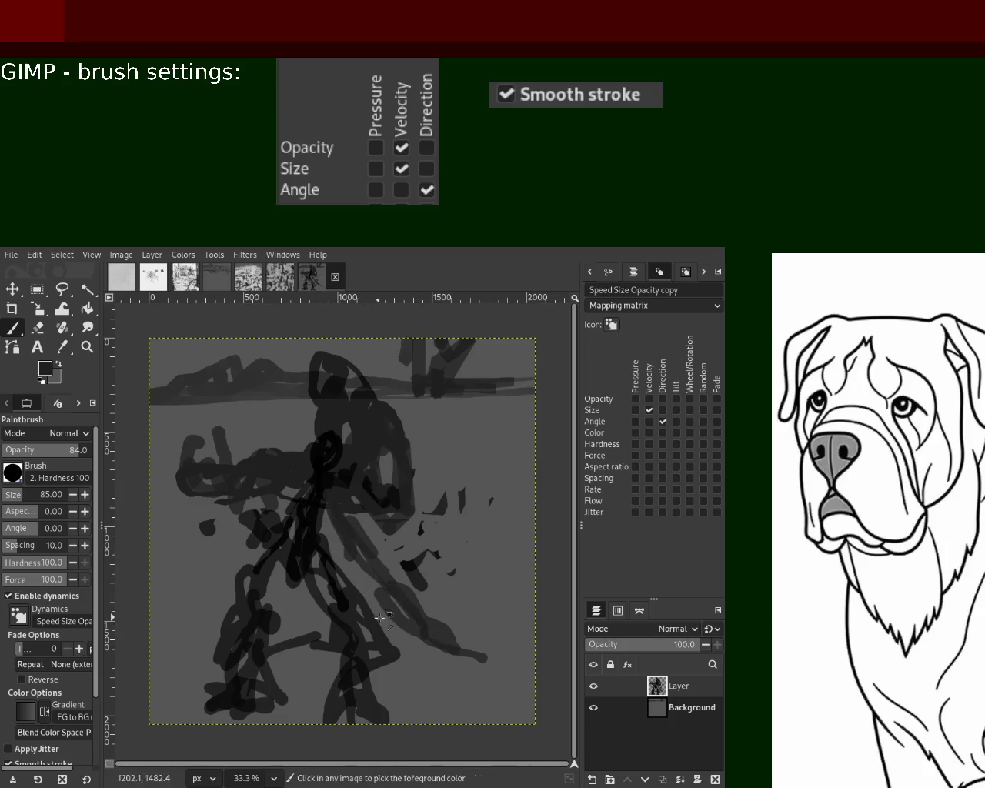
{"action": "key", "text": "ctrl+z"}
- Add dark strokes down-left from the hips and across the lower middle, undoing stray ones
{"action": "mouse_move", "coordinate": [221, 481]}
{"action": "left_mouse_down"}
{"action": "mouse_move", "coordinate": [188, 565]}
{"action": "mouse_move", "coordinate": [178, 727]}
{"action": "left_mouse_up"}
{"action": "key", "text": "ctrl+z"}
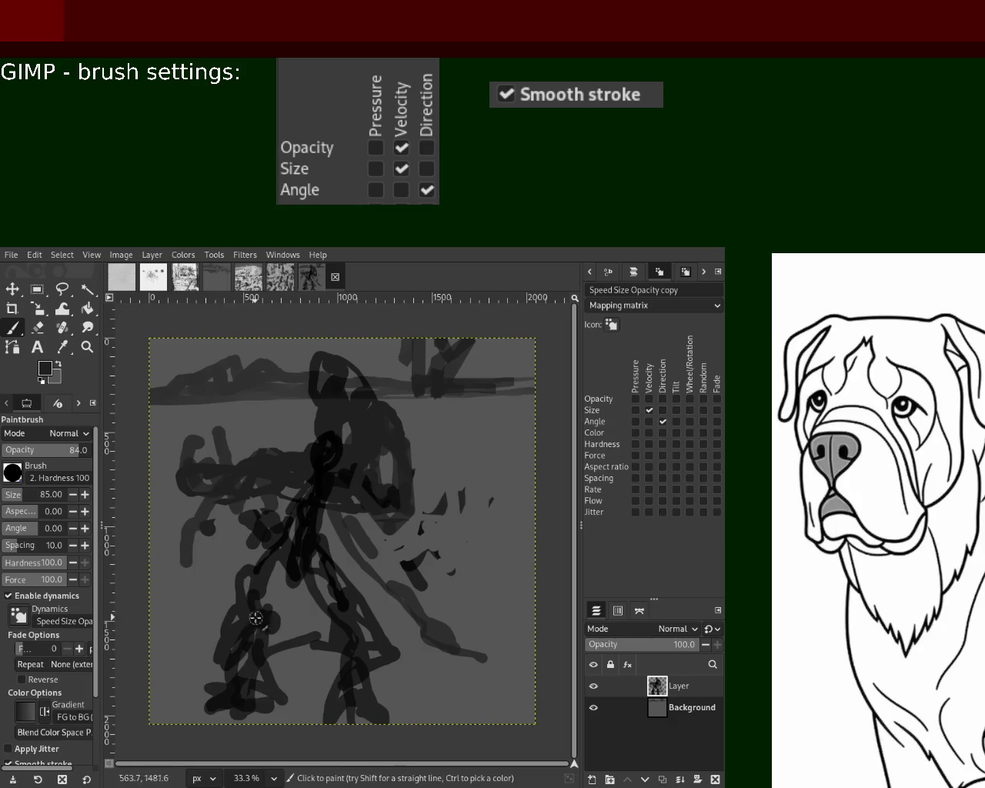
{"action": "left_click_drag", "start_coordinate": [246, 546], "coordinate": [179, 676]}
{"action": "mouse_move", "coordinate": [296, 554]}
{"action": "left_mouse_down"}
{"action": "mouse_move", "coordinate": [474, 689]}
{"action": "mouse_move", "coordinate": [370, 603]}
{"action": "left_mouse_up"}
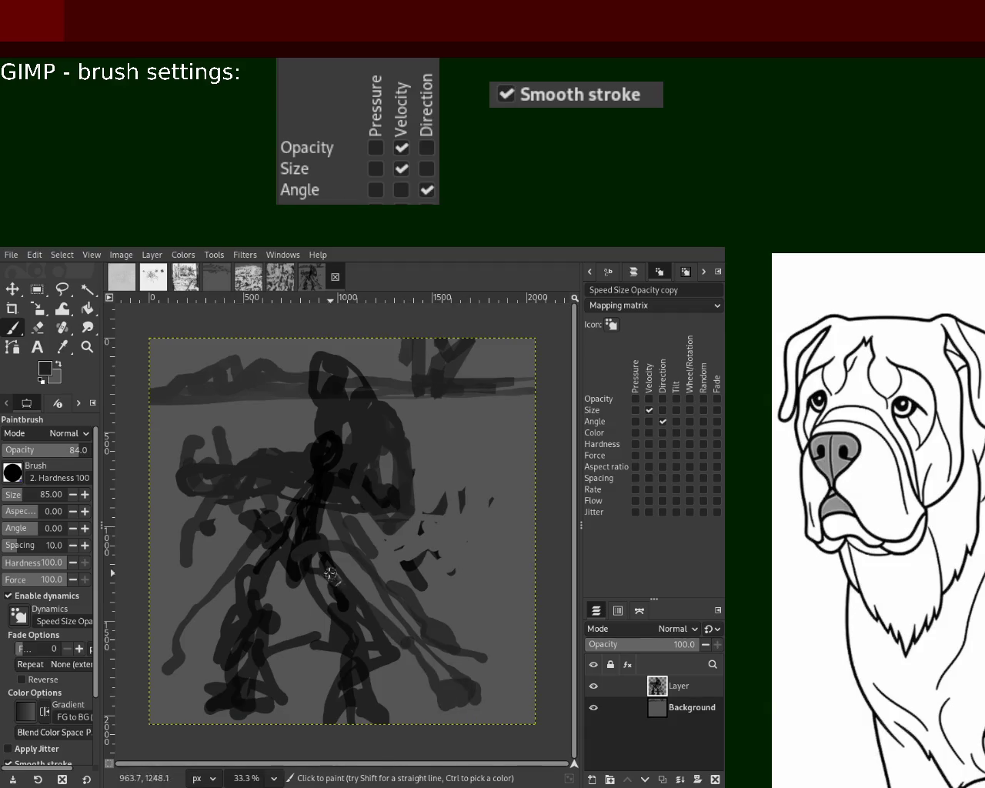
{"action": "left_click_drag", "start_coordinate": [312, 538], "coordinate": [342, 647]}
{"action": "mouse_move", "coordinate": [404, 514]}
{"action": "left_mouse_down"}
{"action": "mouse_move", "coordinate": [483, 529]}
{"action": "mouse_move", "coordinate": [396, 489]}
{"action": "left_mouse_up"}
{"action": "key", "text": "ctrl+z"}
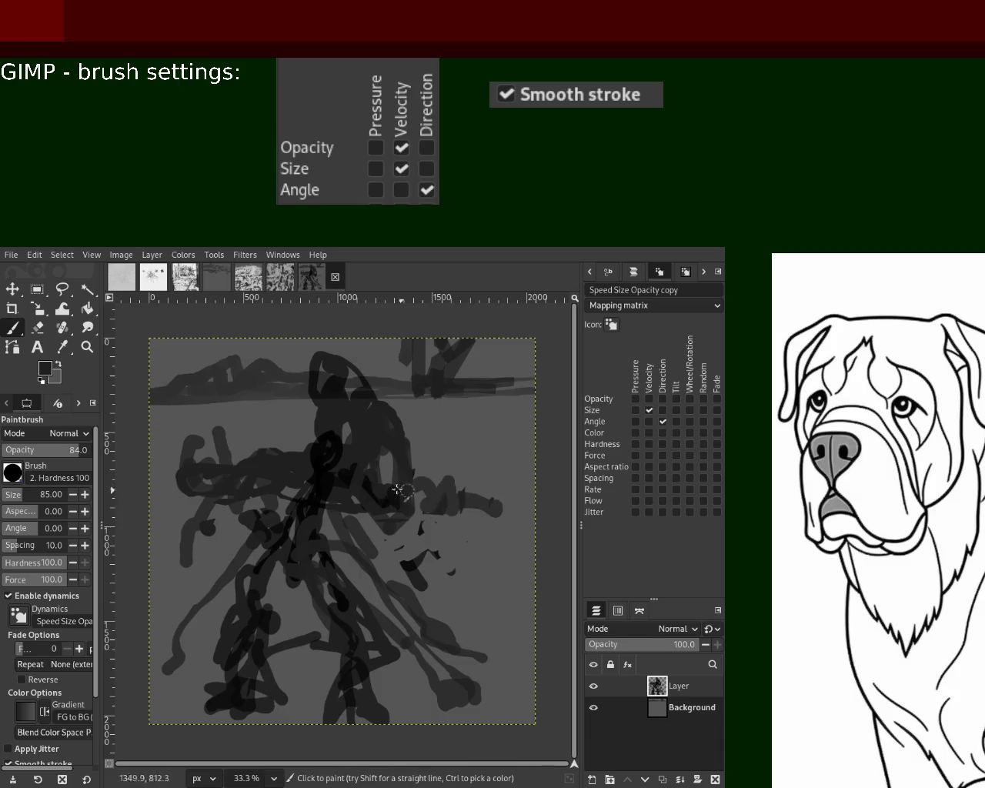
- Cover dark marks with canvas grey, then repaint short dark strokes in the upper middle
{"action": "left_click", "coordinate": [439, 583], "text": "ctrl"}
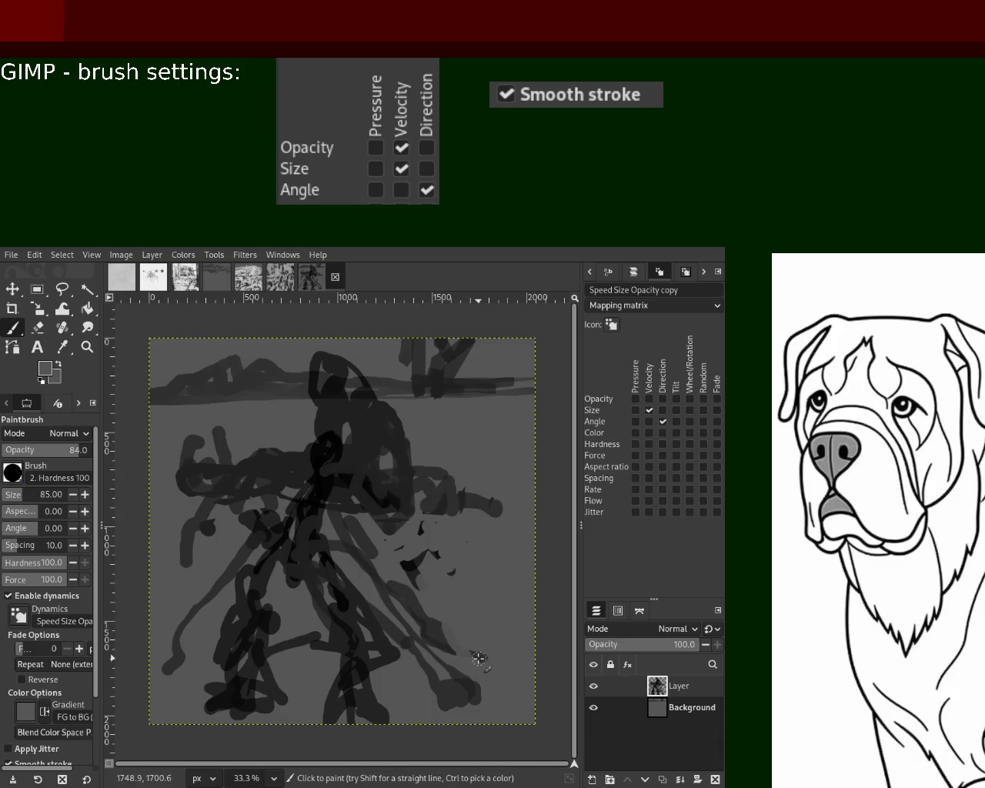
{"action": "left_click_drag", "start_coordinate": [479, 658], "coordinate": [407, 550]}
{"action": "mouse_move", "coordinate": [437, 458]}
{"action": "left_mouse_down"}
{"action": "mouse_move", "coordinate": [362, 407]}
{"action": "mouse_move", "coordinate": [396, 429]}
{"action": "left_mouse_up"}
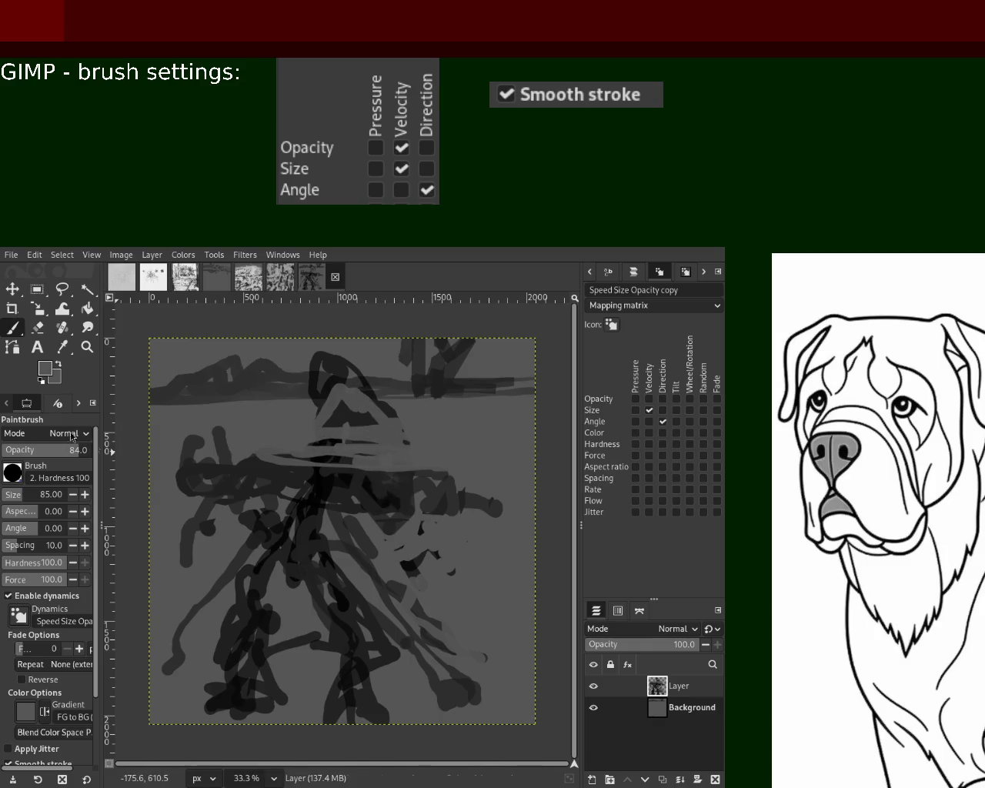
{"action": "left_click", "coordinate": [295, 494], "text": "ctrl"}
{"action": "mouse_move", "coordinate": [315, 488]}
{"action": "left_mouse_down"}
{"action": "mouse_move", "coordinate": [347, 413]}
{"action": "mouse_move", "coordinate": [270, 459]}
{"action": "left_mouse_up"}
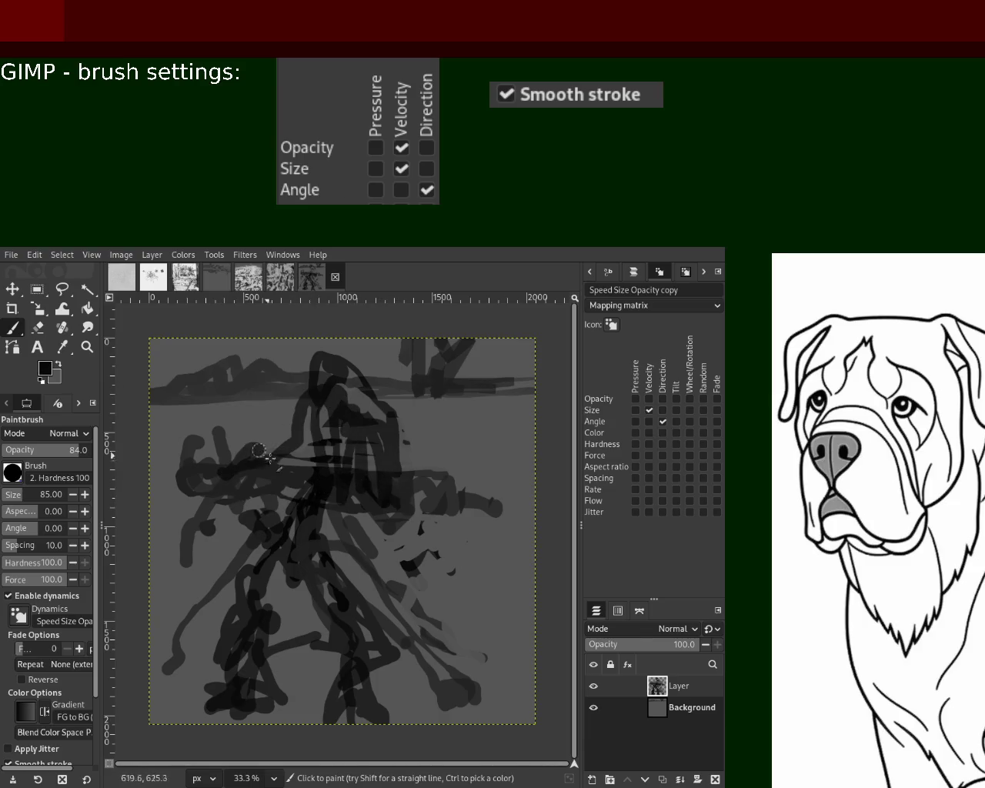
{"action": "left_click_drag", "start_coordinate": [314, 511], "coordinate": [323, 521]}
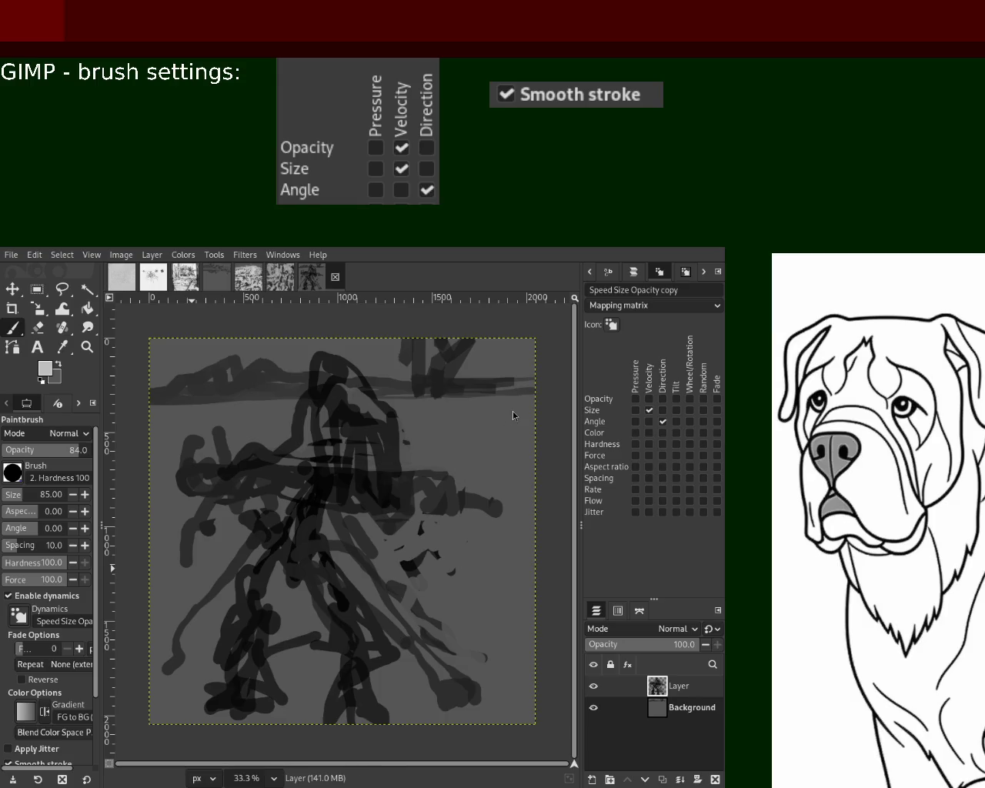
- Paint light-grey strokes and a loop across the centre of the canvas
{"action": "left_click_drag", "start_coordinate": [331, 523], "coordinate": [350, 568]}
{"action": "mouse_move", "coordinate": [331, 458]}
{"action": "left_mouse_down"}
{"action": "mouse_move", "coordinate": [304, 581]}
{"action": "mouse_move", "coordinate": [358, 523]}
{"action": "left_mouse_up"}
{"action": "mouse_move", "coordinate": [254, 466]}
{"action": "left_mouse_down"}
{"action": "mouse_move", "coordinate": [368, 444]}
{"action": "mouse_move", "coordinate": [338, 408]}
{"action": "mouse_move", "coordinate": [330, 446]}
{"action": "mouse_move", "coordinate": [369, 462]}
{"action": "mouse_move", "coordinate": [350, 400]}
{"action": "mouse_move", "coordinate": [308, 538]}
{"action": "mouse_move", "coordinate": [362, 481]}
{"action": "mouse_move", "coordinate": [215, 473]}
{"action": "left_mouse_up"}
{"action": "left_click", "coordinate": [379, 487], "text": "ctrl"}
{"action": "left_click", "coordinate": [356, 496], "text": "ctrl"}
- Paint light-grey strokes over the dark band and a leg down to the lower left
{"action": "left_click_drag", "start_coordinate": [362, 461], "coordinate": [258, 477]}
{"action": "left_click_drag", "start_coordinate": [330, 440], "coordinate": [240, 673]}
{"action": "left_click_drag", "start_coordinate": [254, 688], "coordinate": [273, 679]}
{"action": "left_click_drag", "start_coordinate": [285, 489], "coordinate": [266, 584]}
{"action": "left_click_drag", "start_coordinate": [281, 458], "coordinate": [263, 627]}
- Paint a light zigzag arm out to the left edge, discarding strokes toward the bottom
{"action": "mouse_move", "coordinate": [263, 475]}
{"action": "left_mouse_down"}
{"action": "mouse_move", "coordinate": [181, 468]}
{"action": "mouse_move", "coordinate": [296, 510]}
{"action": "mouse_move", "coordinate": [396, 500]}
{"action": "mouse_move", "coordinate": [438, 554]}
{"action": "mouse_move", "coordinate": [362, 506]}
{"action": "left_mouse_up"}
{"action": "left_click_drag", "start_coordinate": [317, 573], "coordinate": [354, 727]}
{"action": "key", "text": "ctrl+z"}
{"action": "mouse_move", "coordinate": [319, 575]}
{"action": "left_mouse_down"}
{"action": "mouse_move", "coordinate": [358, 735]}
{"action": "mouse_move", "coordinate": [354, 653]}
{"action": "mouse_move", "coordinate": [339, 631]}
{"action": "left_mouse_up"}
{"action": "key", "text": "ctrl+z"}
- Pick near-black and paint a dark stroke toward the lower right after several undone attempts
{"action": "left_click", "coordinate": [277, 455], "text": "ctrl"}
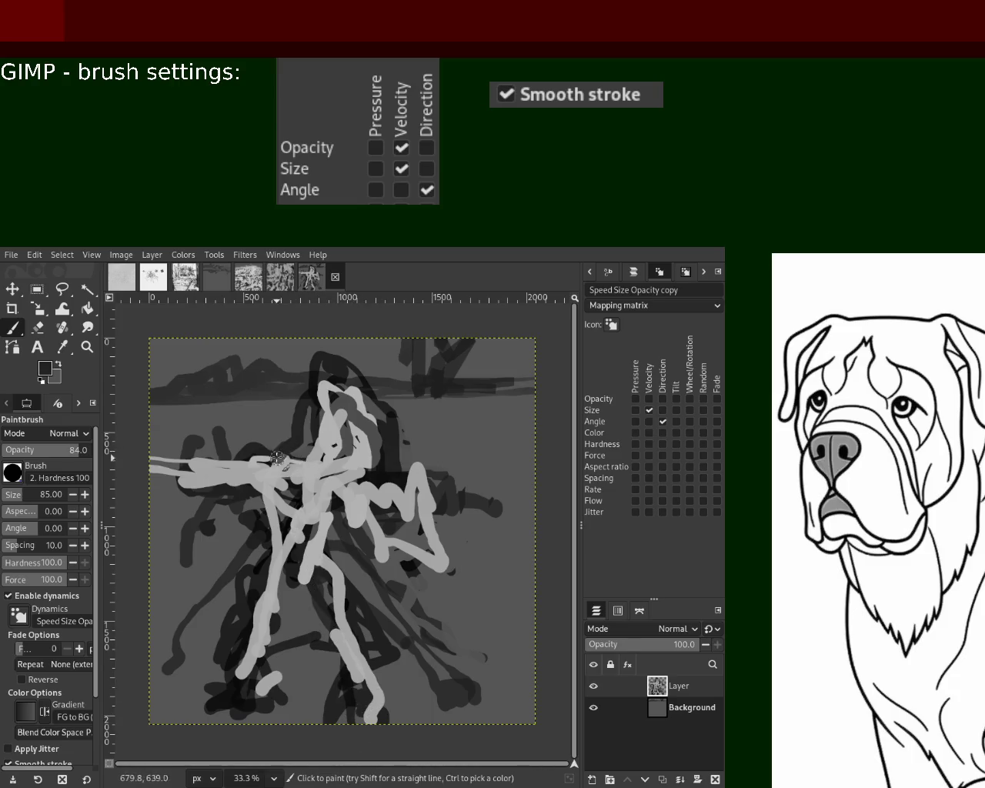
{"action": "left_click_drag", "start_coordinate": [276, 599], "coordinate": [245, 692]}
{"action": "key", "text": "ctrl+z"}
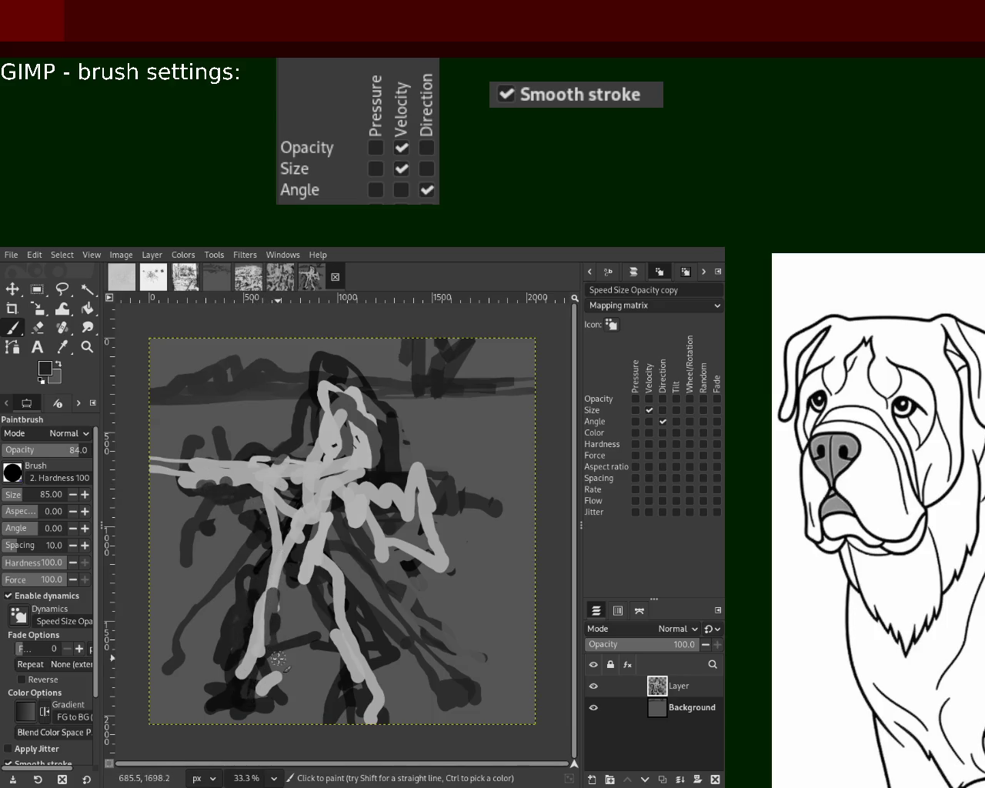
{"action": "left_click_drag", "start_coordinate": [257, 591], "coordinate": [242, 692]}
{"action": "key", "text": "ctrl+z"}
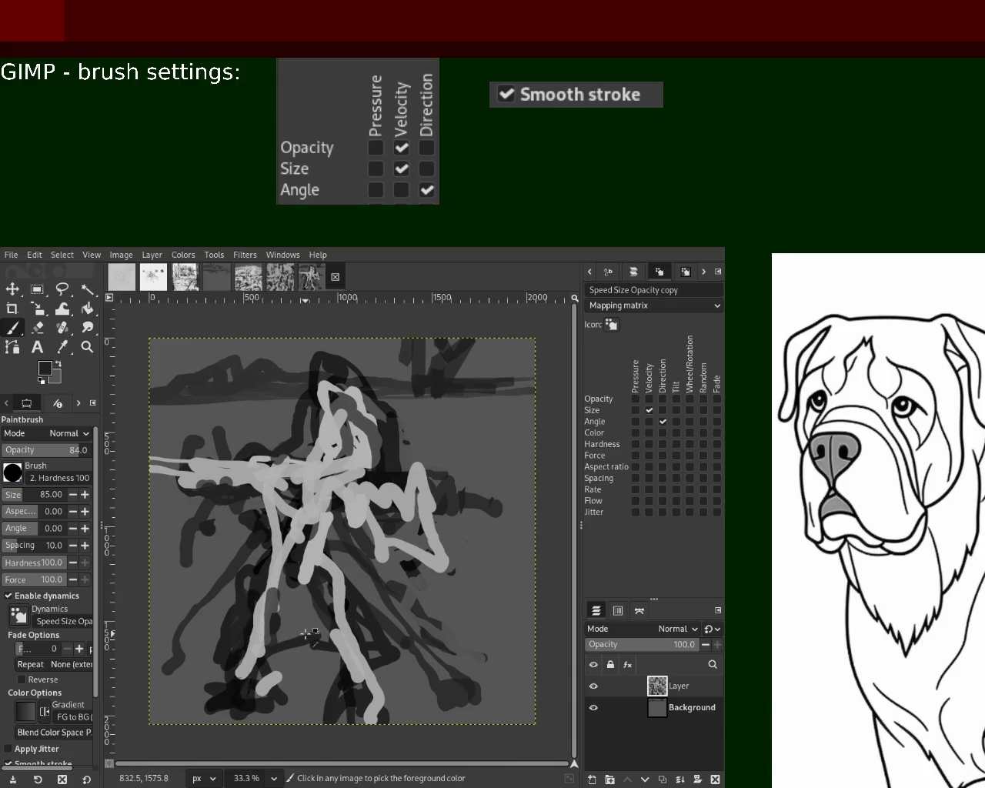
{"action": "left_click_drag", "start_coordinate": [332, 591], "coordinate": [323, 711]}
{"action": "key", "text": "ctrl+z"}
{"action": "left_click_drag", "start_coordinate": [339, 603], "coordinate": [367, 729]}
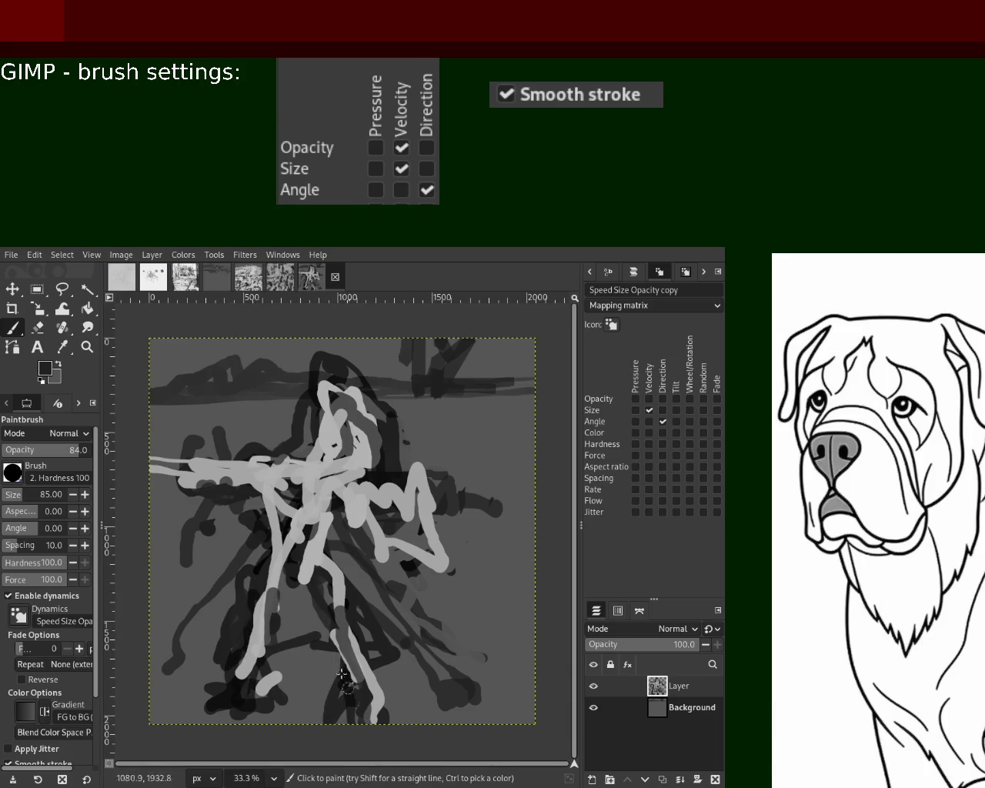
- Paint dark strokes across the figure's chest out to the right edge
{"action": "left_click_drag", "start_coordinate": [267, 489], "coordinate": [207, 492]}
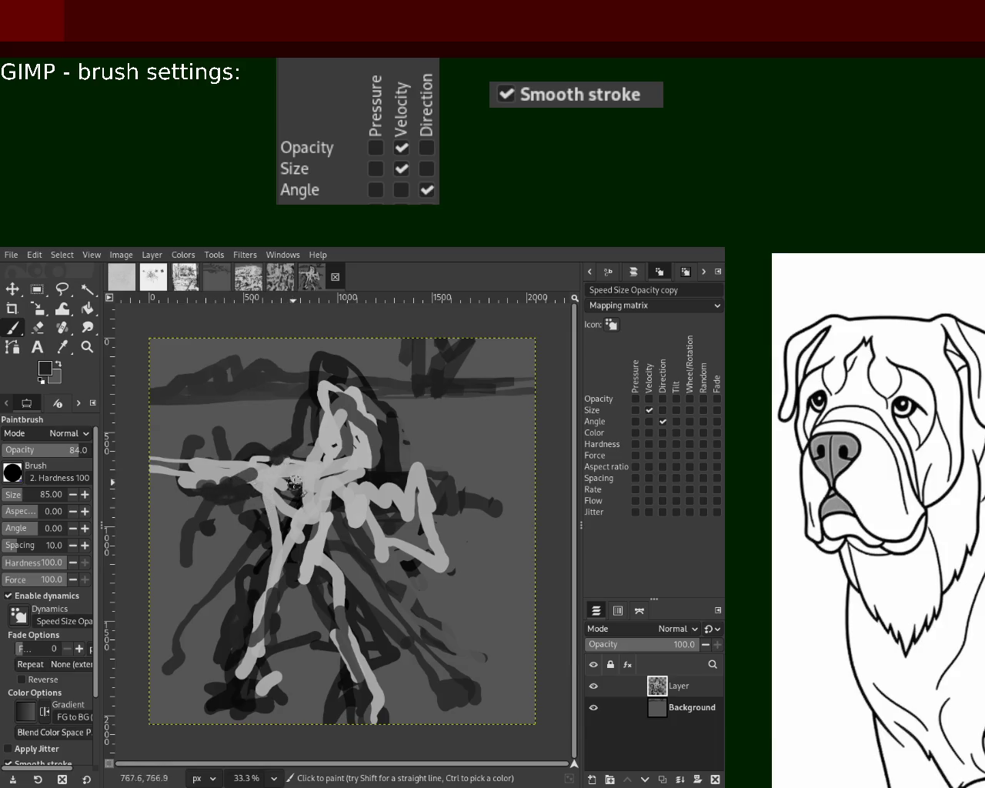
{"action": "left_click_drag", "start_coordinate": [294, 483], "coordinate": [434, 493]}
{"action": "left_click_drag", "start_coordinate": [489, 513], "coordinate": [373, 493]}
{"action": "left_click", "coordinate": [398, 506], "text": "ctrl"}
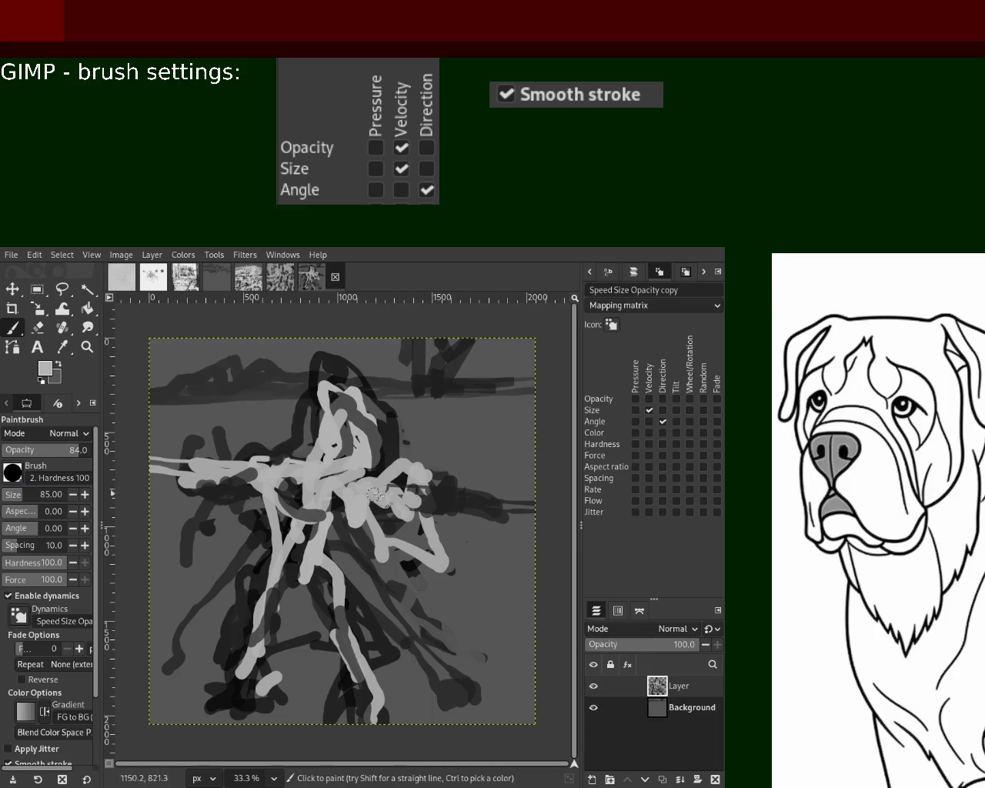
{"action": "left_click", "coordinate": [434, 482], "text": "ctrl"}
{"action": "left_click_drag", "start_coordinate": [456, 510], "coordinate": [376, 490]}
- Resample near-black and extend the dark stroke left across the figure's middle
{"action": "left_click", "coordinate": [329, 374], "text": "ctrl"}
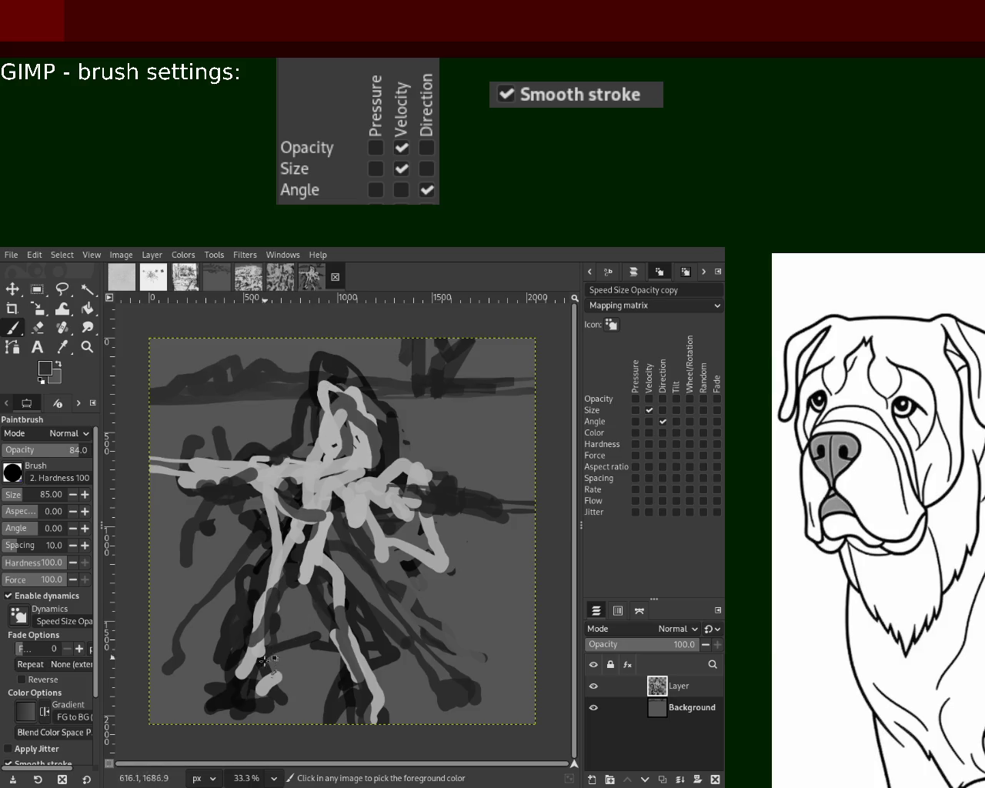
{"action": "left_click", "coordinate": [243, 701], "text": "ctrl"}
{"action": "left_click_drag", "start_coordinate": [320, 496], "coordinate": [252, 471]}
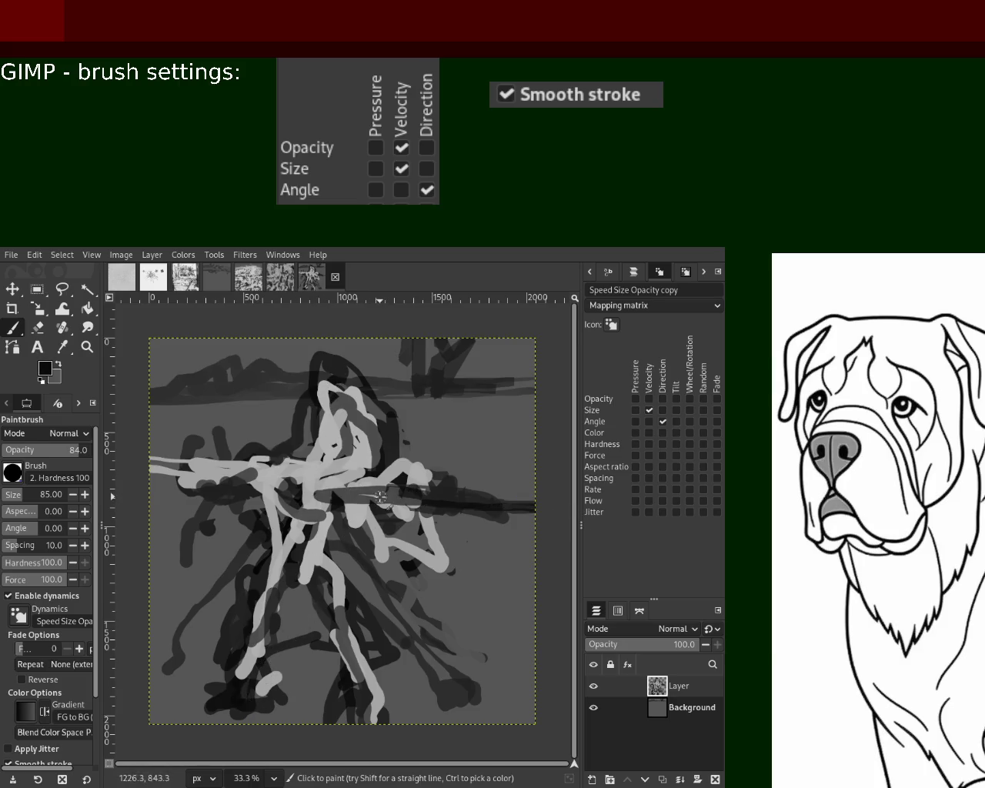
{"action": "left_click", "coordinate": [296, 471], "text": "ctrl"}
{"action": "mouse_move", "coordinate": [296, 471]}
{"action": "left_mouse_down"}
{"action": "mouse_move", "coordinate": [205, 478]}
{"action": "mouse_move", "coordinate": [286, 470]}
{"action": "left_mouse_up"}
{"action": "left_click", "coordinate": [206, 462], "text": "ctrl"}
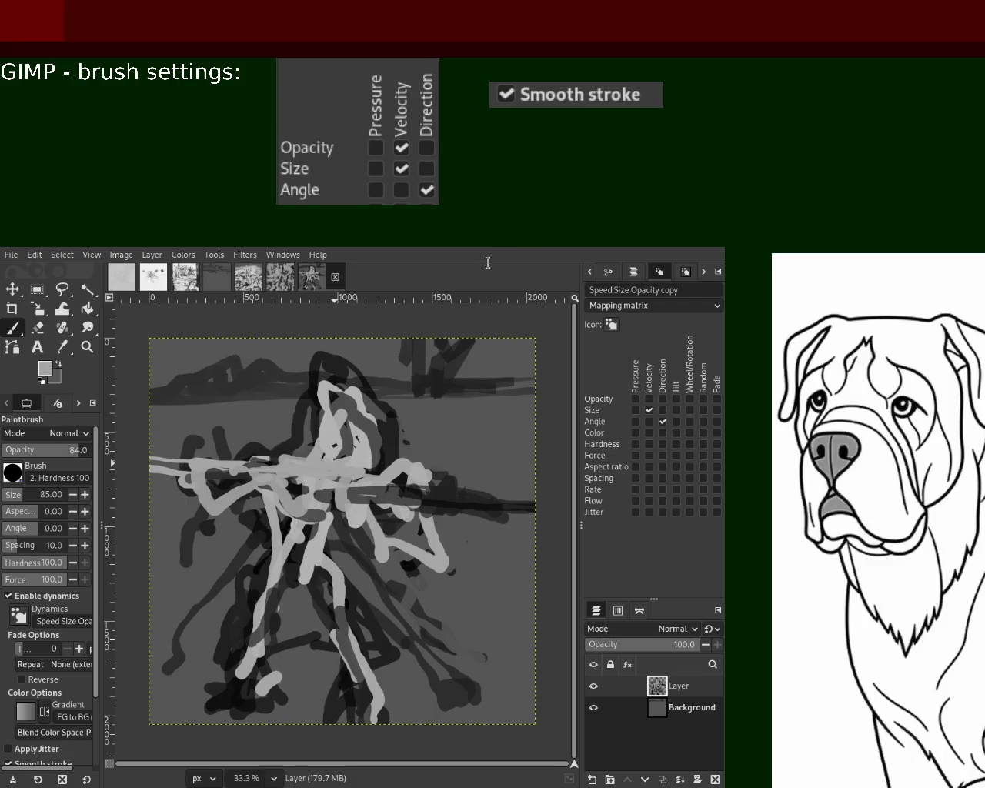
- Paint over the arm area and add a dark stroke down the figure's left side
{"action": "mouse_move", "coordinate": [347, 409]}
{"action": "left_mouse_down"}
{"action": "mouse_move", "coordinate": [333, 439]}
{"action": "mouse_move", "coordinate": [360, 447]}
{"action": "mouse_move", "coordinate": [299, 477]}
{"action": "left_mouse_up"}
{"action": "key", "text": "x"}
{"action": "key", "text": "x"}
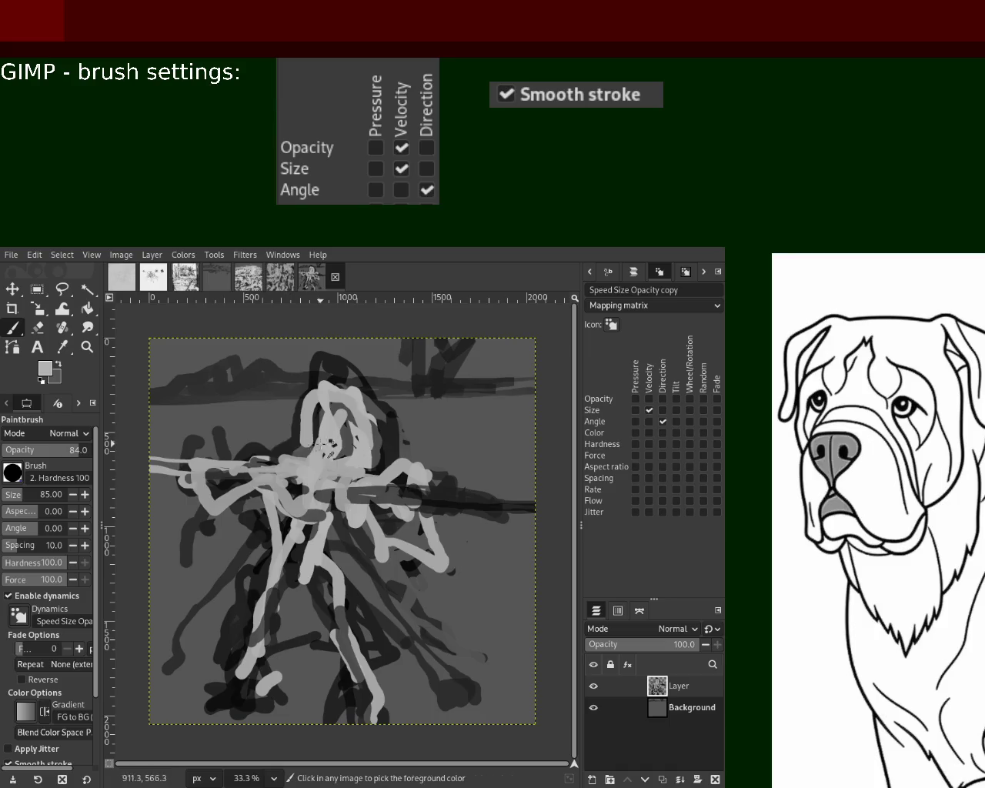
{"action": "key", "text": "x"}
{"action": "mouse_move", "coordinate": [285, 453]}
{"action": "left_mouse_down"}
{"action": "mouse_move", "coordinate": [172, 467]}
{"action": "mouse_move", "coordinate": [257, 619]}
{"action": "mouse_move", "coordinate": [224, 684]}
{"action": "mouse_move", "coordinate": [269, 698]}
{"action": "left_mouse_up"}
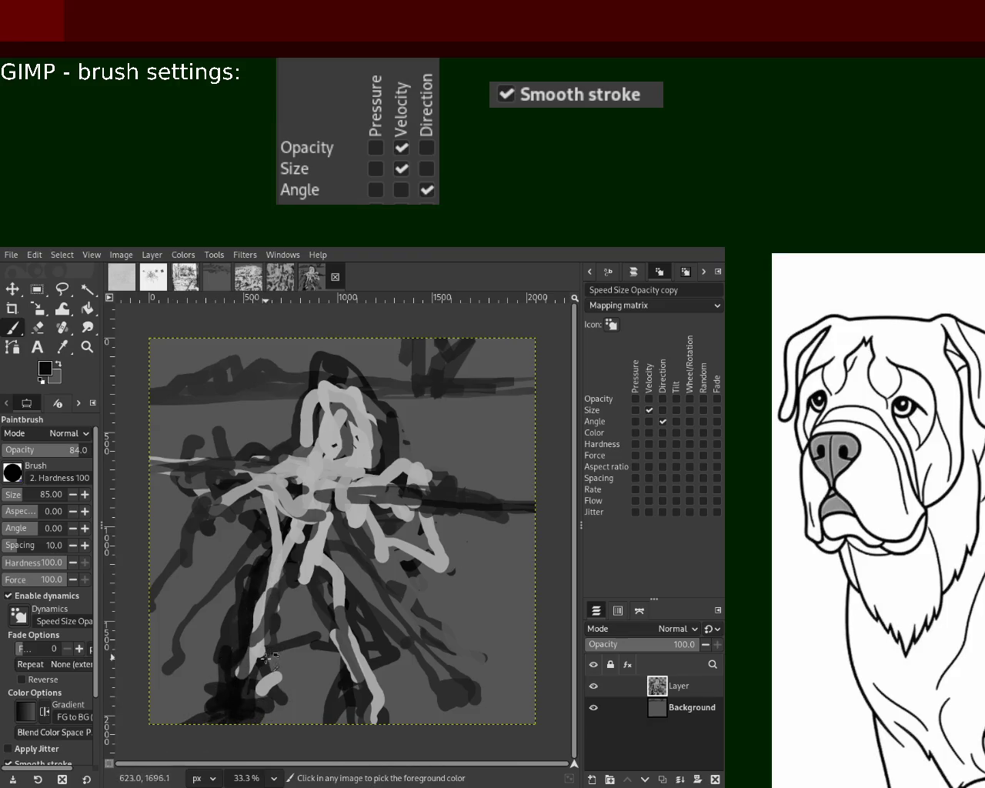
{"action": "left_click", "coordinate": [274, 680], "text": "ctrl"}
{"action": "mouse_move", "coordinate": [274, 680]}
{"action": "left_mouse_down"}
{"action": "mouse_move", "coordinate": [215, 712]}
{"action": "mouse_move", "coordinate": [361, 683]}
{"action": "mouse_move", "coordinate": [404, 715]}
{"action": "mouse_move", "coordinate": [354, 708]}
{"action": "mouse_move", "coordinate": [411, 716]}
{"action": "mouse_move", "coordinate": [371, 677]}
{"action": "mouse_move", "coordinate": [319, 542]}
{"action": "mouse_move", "coordinate": [304, 584]}
{"action": "mouse_move", "coordinate": [273, 554]}
{"action": "mouse_move", "coordinate": [287, 583]}
{"action": "mouse_move", "coordinate": [269, 535]}
{"action": "left_mouse_up"}
{"action": "key", "text": "ctrl+z"}
- Paint a dark leg stroke with light grey up the left leg, then create a new image
{"action": "left_click", "coordinate": [260, 573], "text": "ctrl"}
{"action": "mouse_move", "coordinate": [266, 584]}
{"action": "left_mouse_down"}
{"action": "mouse_move", "coordinate": [265, 456]}
{"action": "mouse_move", "coordinate": [267, 568]}
{"action": "mouse_move", "coordinate": [232, 650]}
{"action": "mouse_move", "coordinate": [231, 688]}
{"action": "left_mouse_up"}
{"action": "left_click", "coordinate": [292, 561], "text": "ctrl"}
{"action": "left_click_drag", "start_coordinate": [296, 531], "coordinate": [262, 584]}
{"action": "key", "text": "ctrl+z"}
{"action": "left_click_drag", "start_coordinate": [241, 669], "coordinate": [263, 461]}
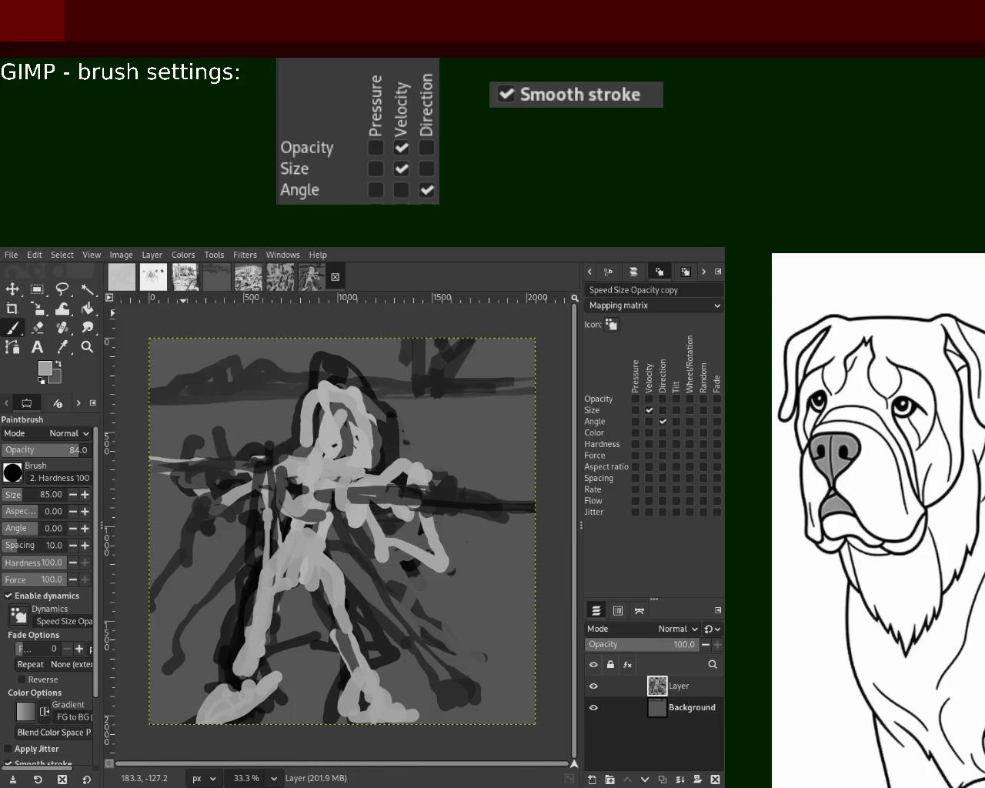
{"action": "key", "text": "ctrl+n"}
{"action": "key", "text": "Return"}
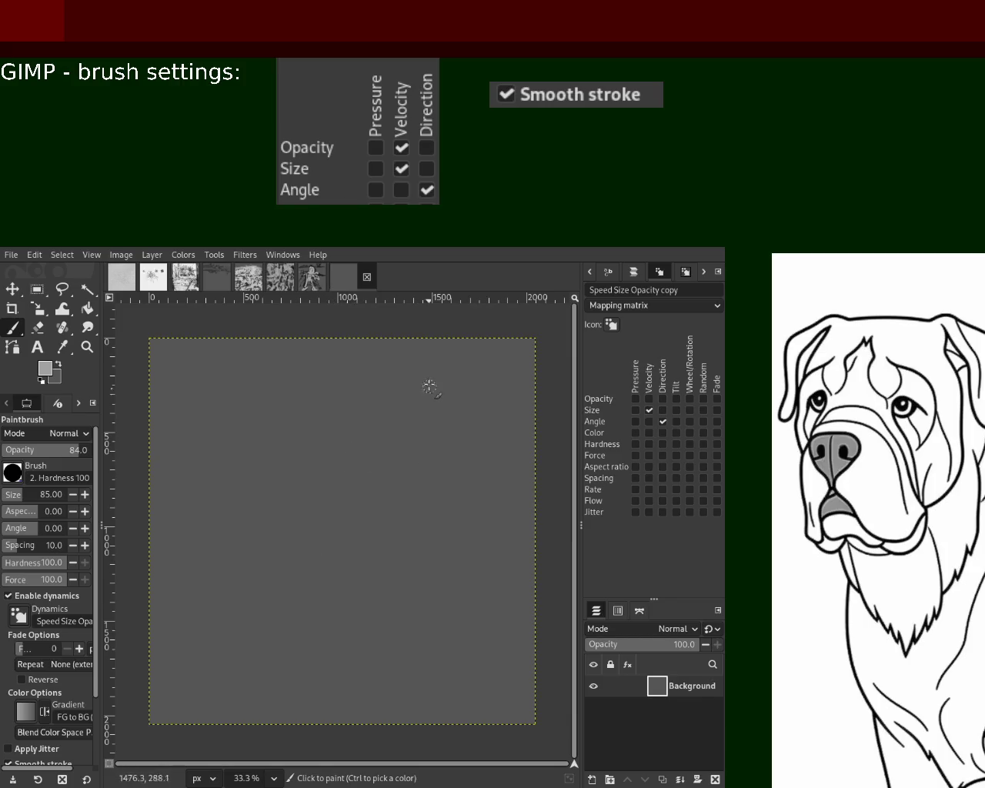
{"action": "left_click_drag", "start_coordinate": [341, 389], "coordinate": [328, 586]}
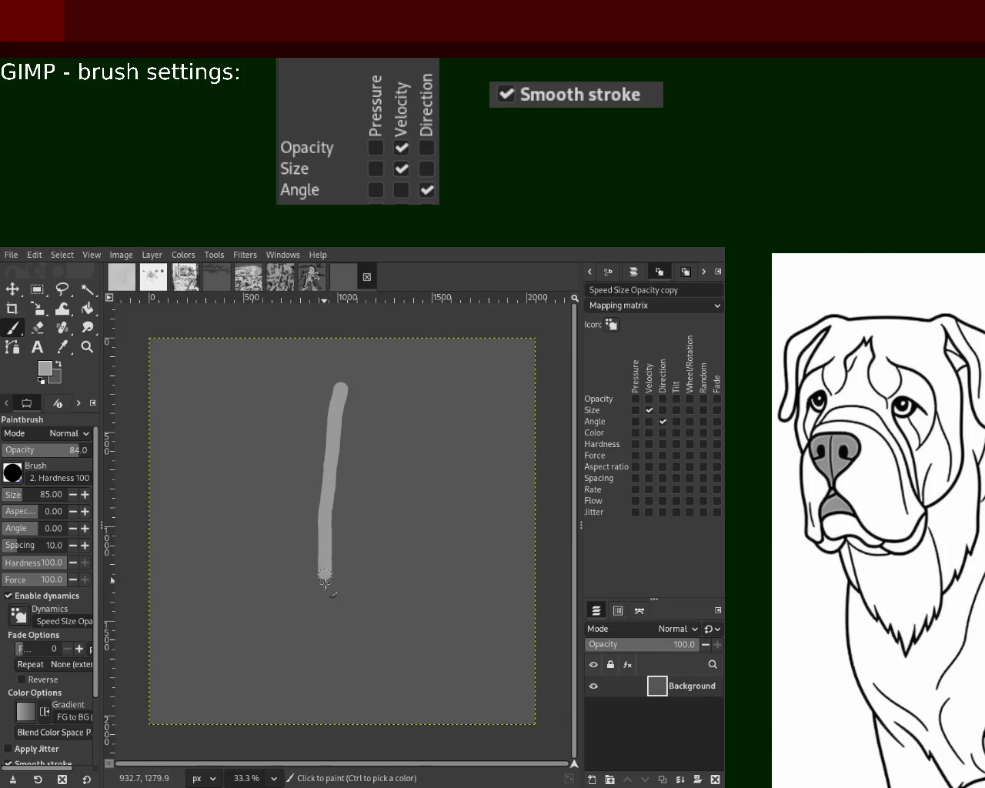
{"action": "key", "text": "ctrl+z"}
{"action": "mouse_move", "coordinate": [248, 374]}
{"action": "left_mouse_down"}
{"action": "mouse_move", "coordinate": [305, 677]}
{"action": "mouse_move", "coordinate": [411, 645]}
{"action": "left_mouse_up"}
{"action": "key", "text": "ctrl+z"}
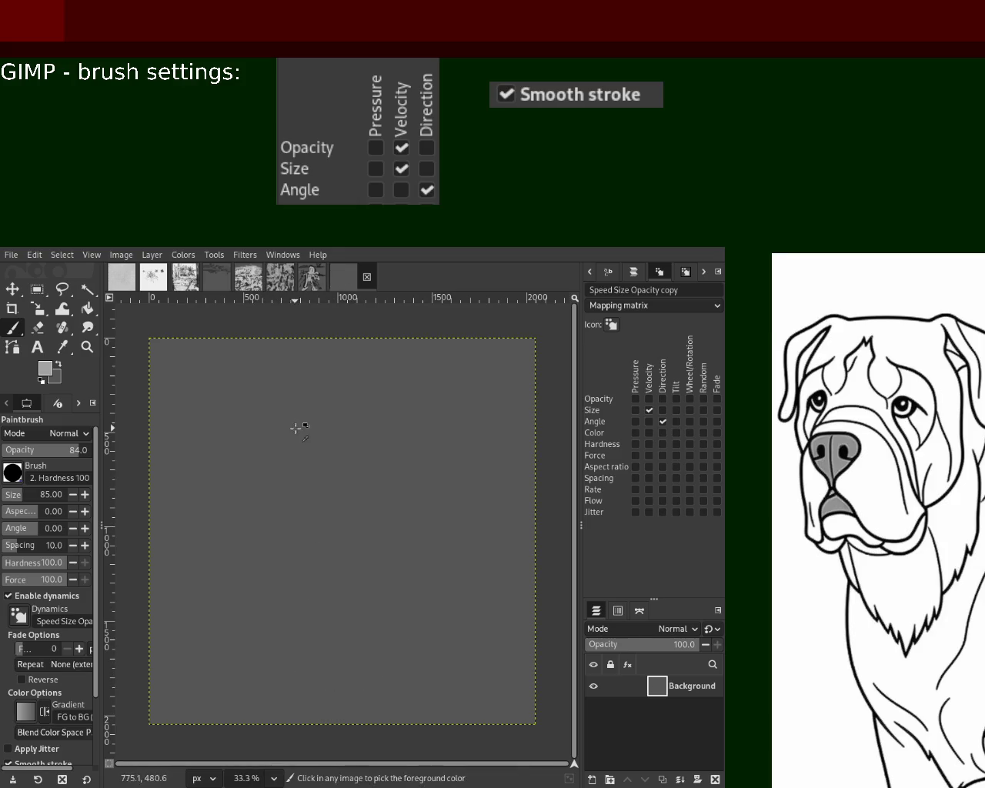
{"action": "mouse_move", "coordinate": [333, 371]}
{"action": "left_mouse_down"}
{"action": "mouse_move", "coordinate": [321, 374]}
{"action": "mouse_move", "coordinate": [266, 648]}
{"action": "mouse_move", "coordinate": [321, 527]}
{"action": "mouse_move", "coordinate": [345, 644]}
{"action": "mouse_move", "coordinate": [371, 648]}
{"action": "mouse_move", "coordinate": [342, 651]}
{"action": "left_mouse_up"}
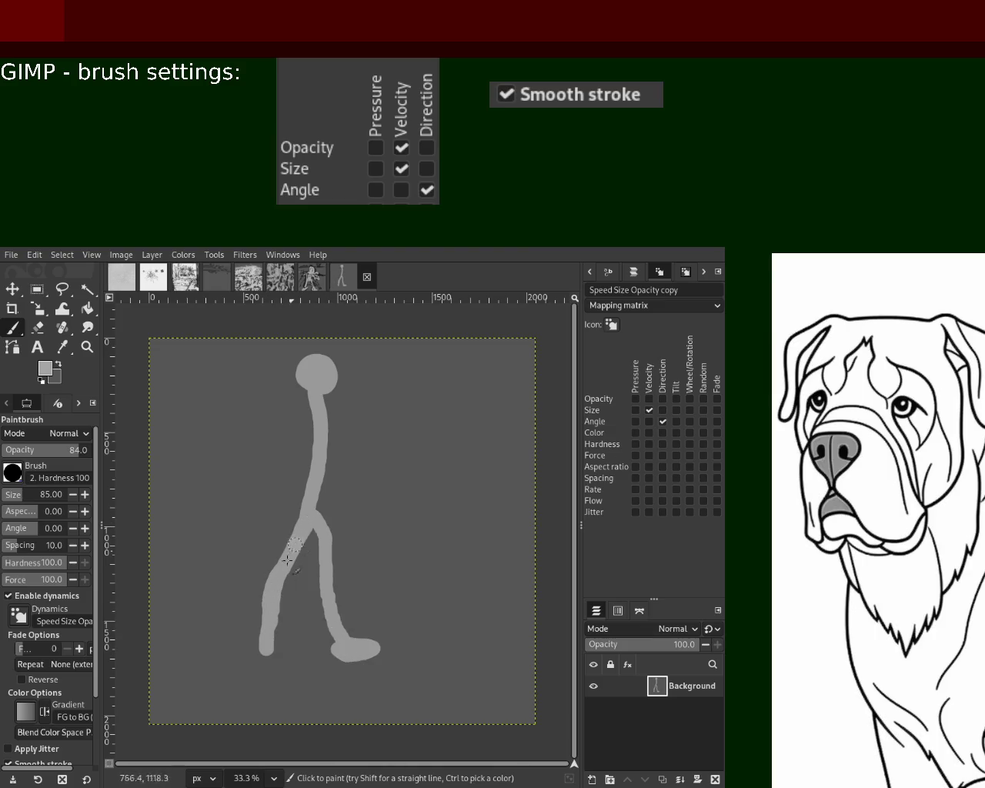
{"action": "key", "text": "ctrl+z"}
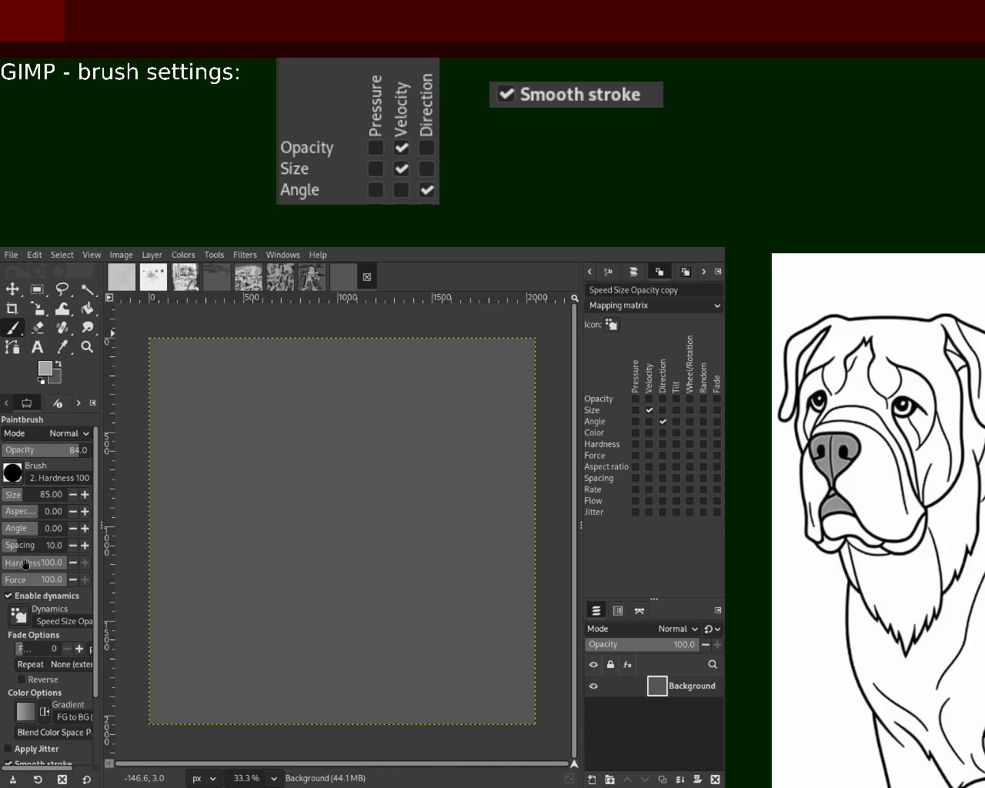
{"action": "left_click", "coordinate": [27, 494]}
- Try a brush size of 378 with a test dab, then undo it
{"action": "double_click", "coordinate": [48, 494]}
{"action": "type", "text": "378"}
{"action": "key", "text": "Return"}
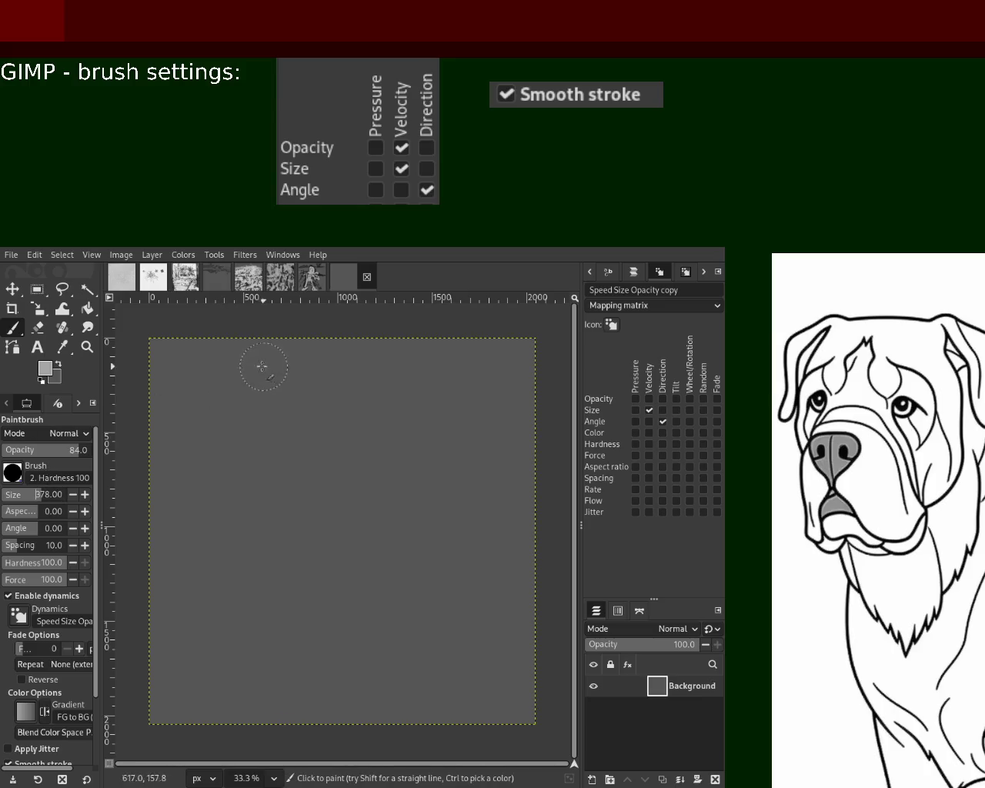
{"action": "left_click", "coordinate": [226, 380]}
{"action": "key", "text": "ctrl+z"}
- Set the brush size to 184, stamp four test dots down the canvas, and undo them
{"action": "left_click", "coordinate": [28, 494]}
{"action": "left_click", "coordinate": [213, 358]}
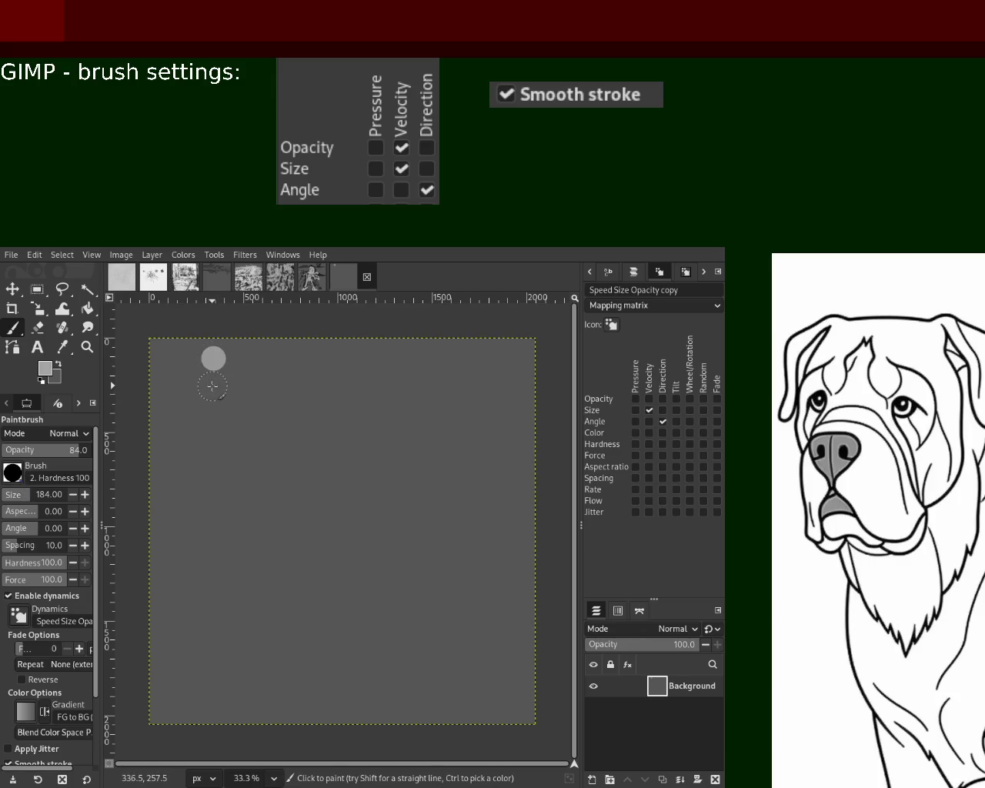
{"action": "left_click", "coordinate": [213, 386]}
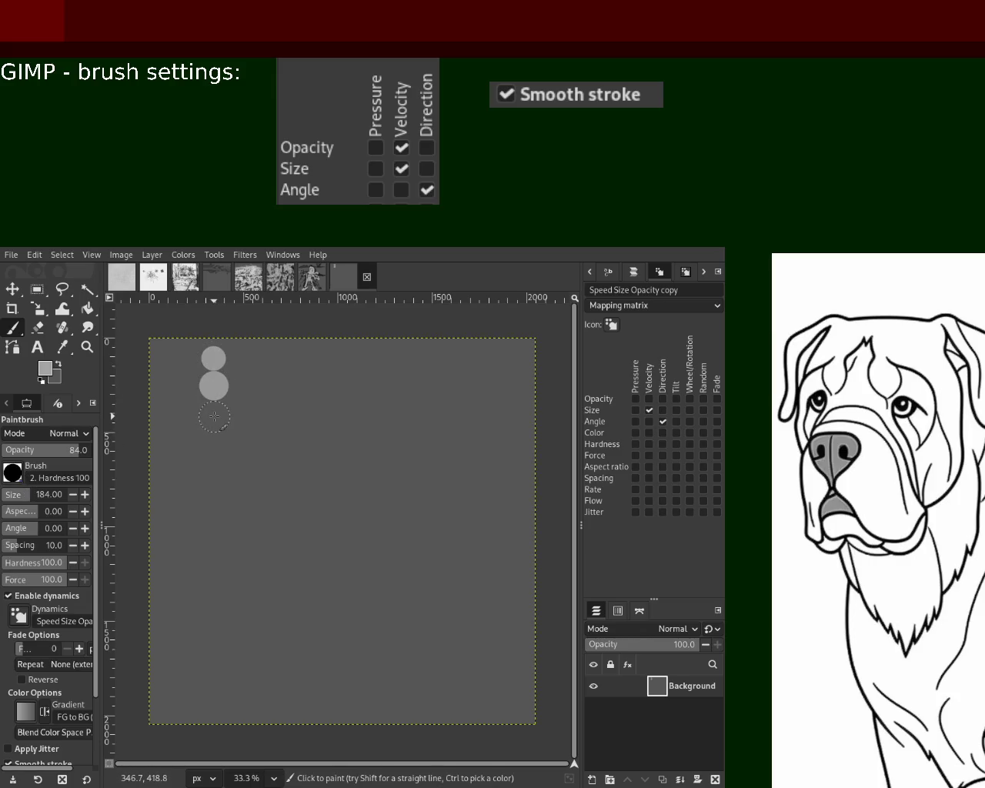
{"action": "left_click", "coordinate": [214, 416]}
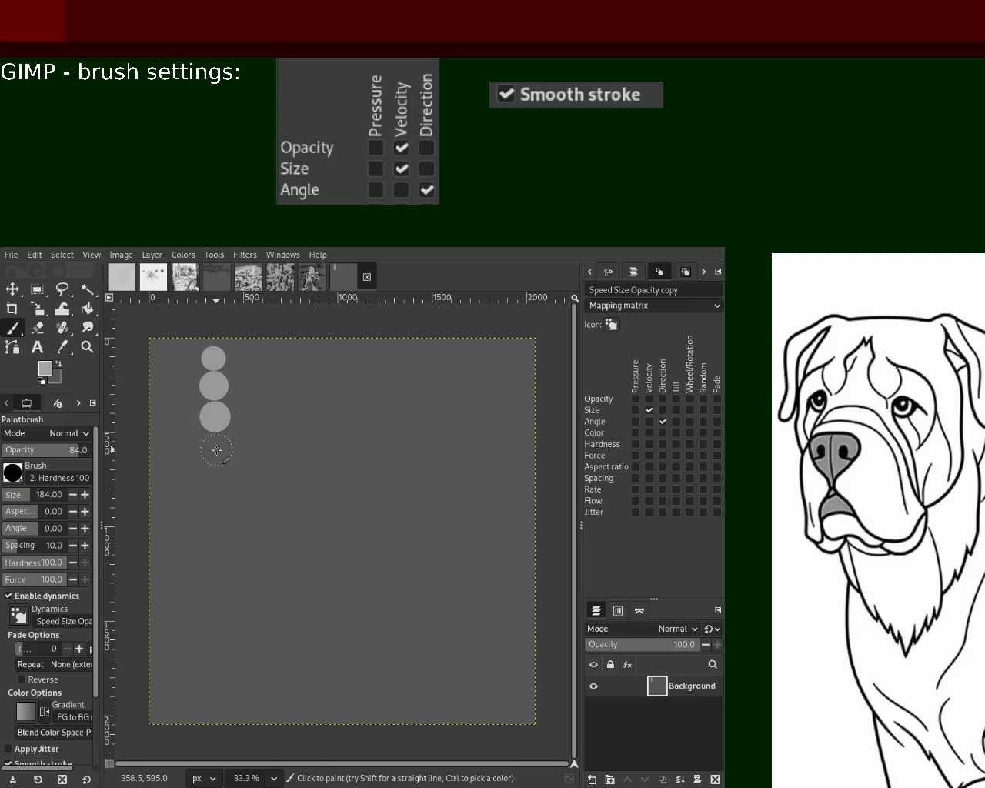
{"action": "left_click", "coordinate": [216, 447]}
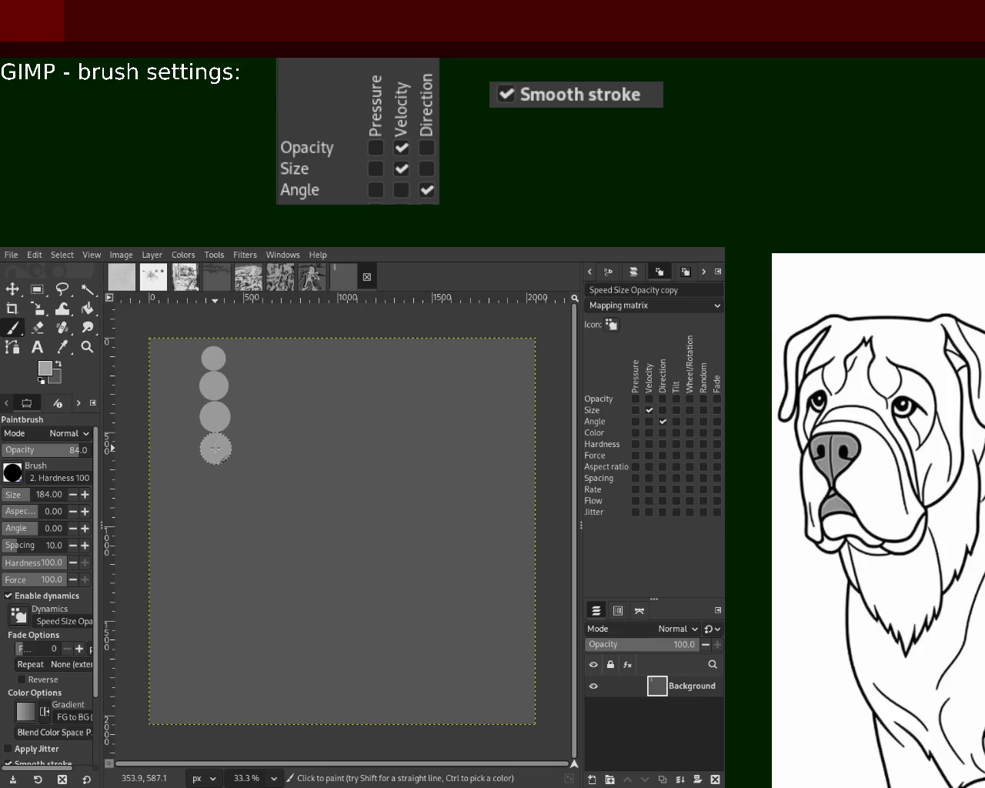
{"action": "key", "text": "ctrl+z"}
{"action": "key", "text": "ctrl+z"}
{"action": "key", "text": "ctrl+z"}
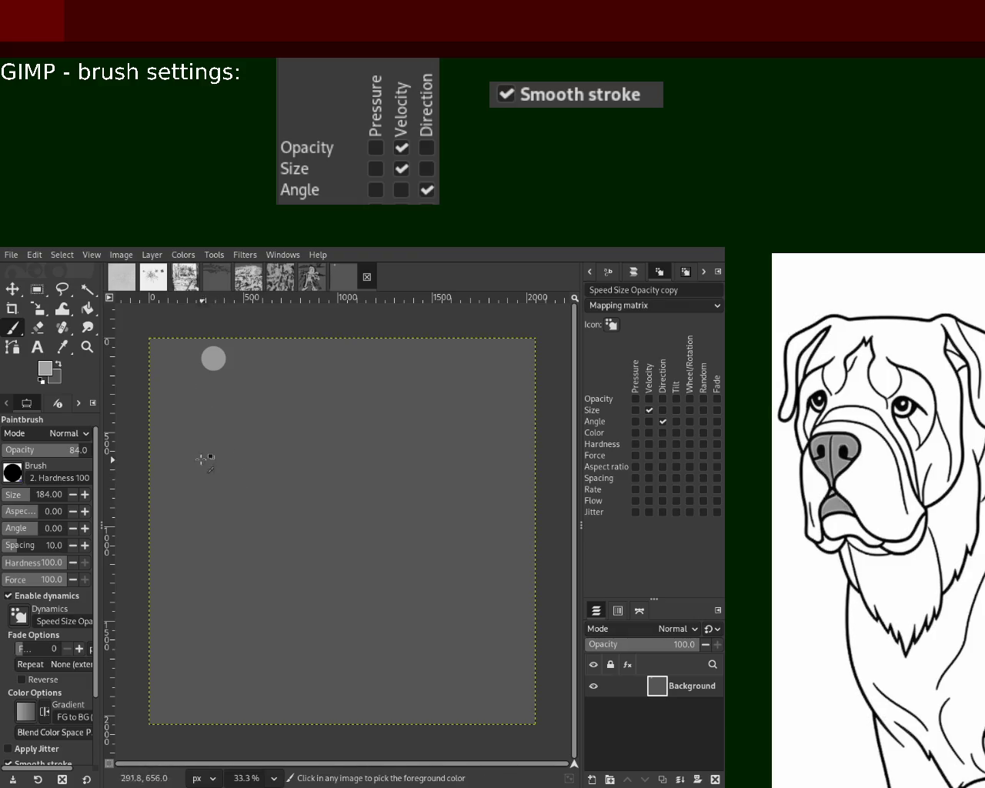
{"action": "key", "text": "ctrl+z"}
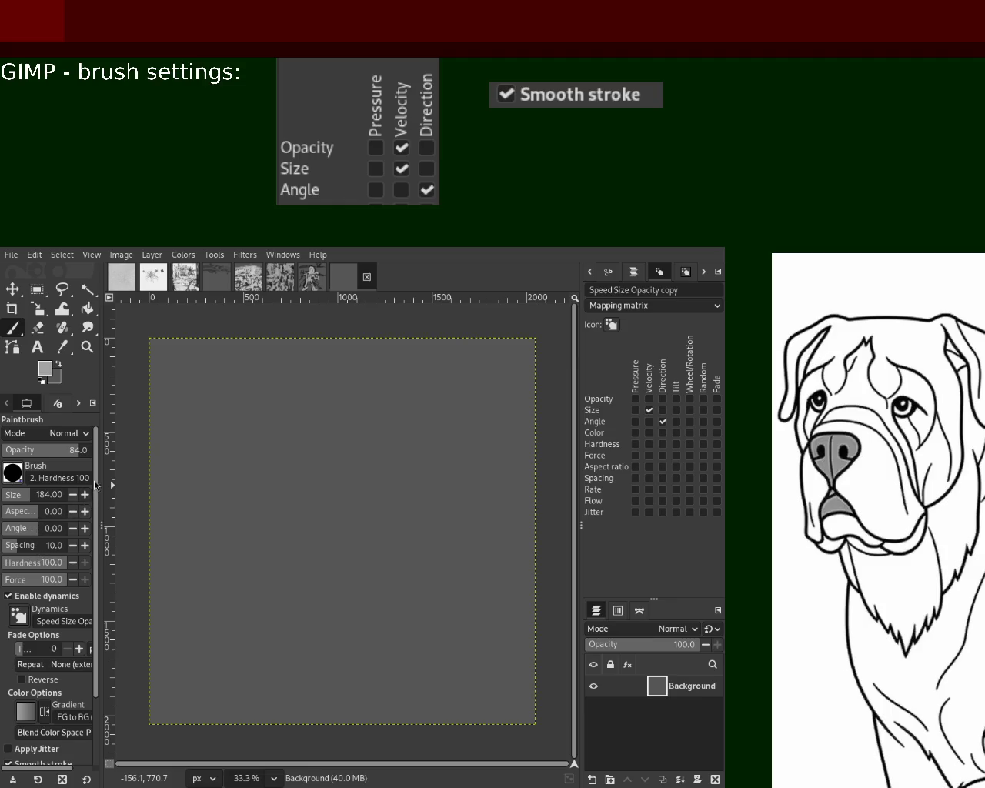
{"action": "mouse_move", "coordinate": [96, 484]}
{"action": "left_mouse_down"}
{"action": "mouse_move", "coordinate": [89, 554]}
{"action": "mouse_move", "coordinate": [97, 526]}
{"action": "mouse_move", "coordinate": [98, 552]}
{"action": "left_mouse_up"}
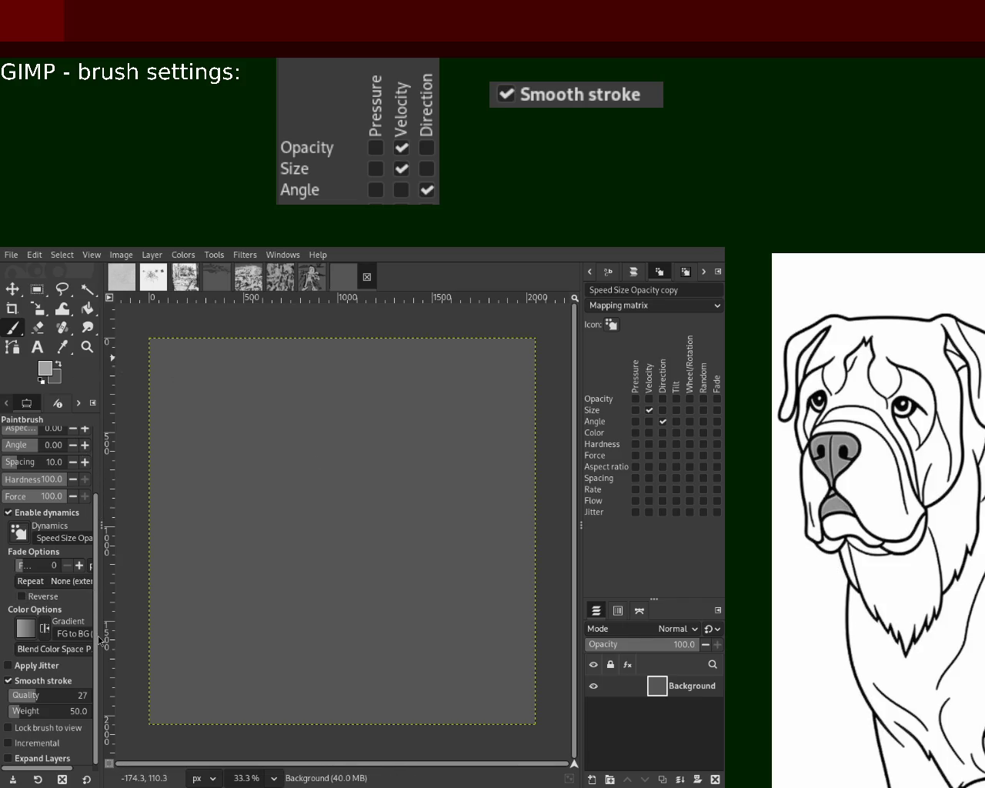
- Stamp the top light grey dot of the column, restamping it slightly higher
{"action": "left_click_drag", "start_coordinate": [100, 636], "coordinate": [108, 604]}
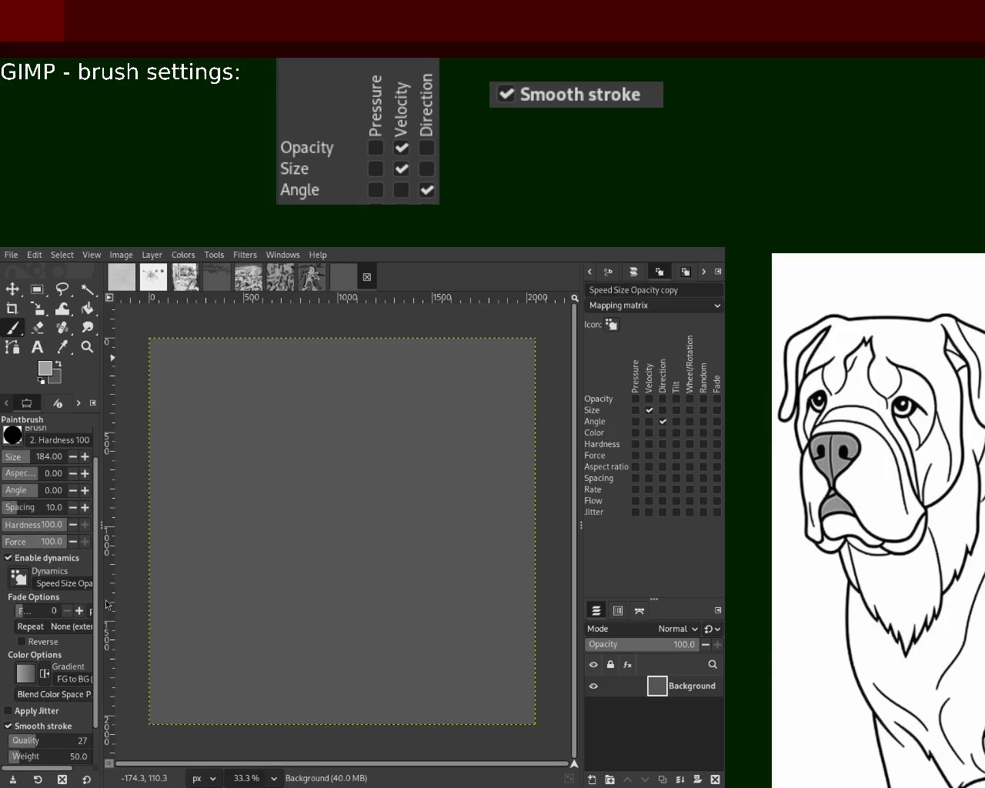
{"action": "left_click_drag", "start_coordinate": [107, 604], "coordinate": [109, 556]}
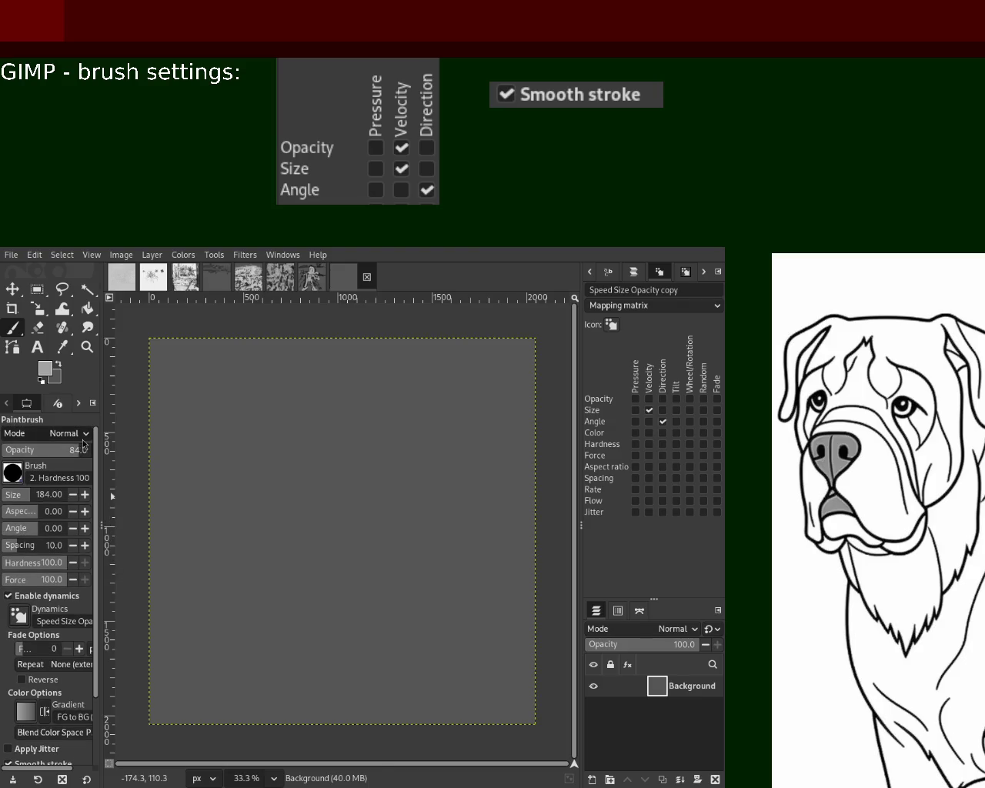
{"action": "left_click", "coordinate": [231, 387]}
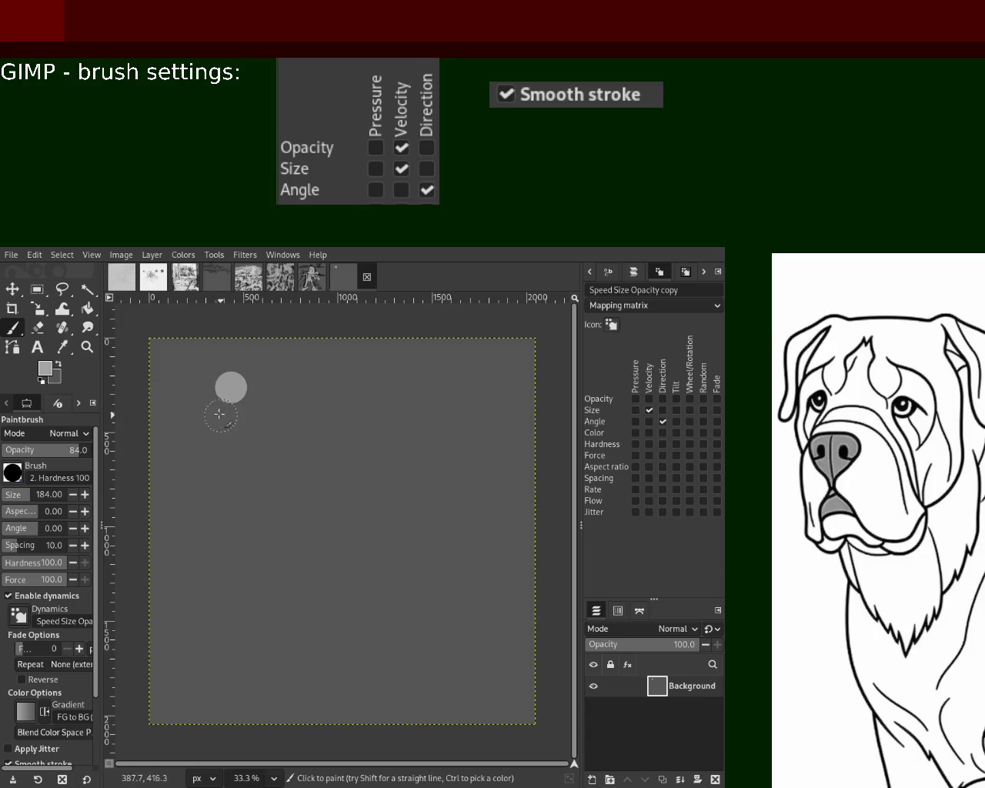
{"action": "key", "text": "ctrl+z"}
{"action": "left_click", "coordinate": [221, 375]}
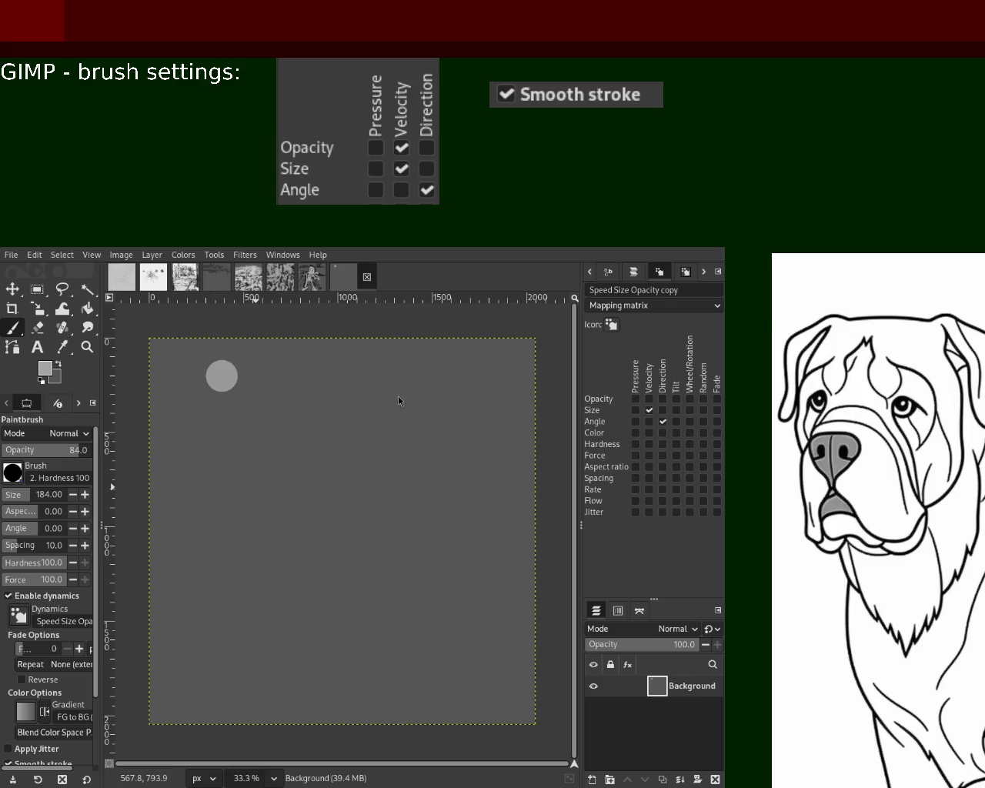
- Stamp seven more evenly spaced grey dots down the column, then make black the foreground
{"action": "left_click", "coordinate": [222, 406]}
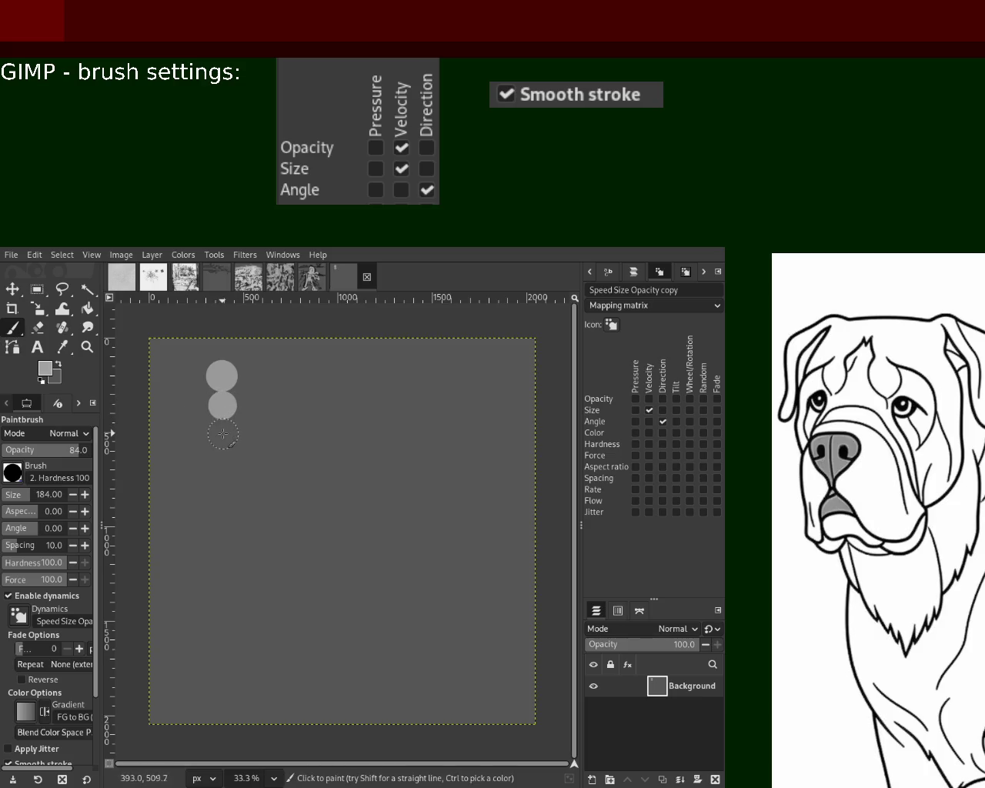
{"action": "left_click", "coordinate": [221, 435]}
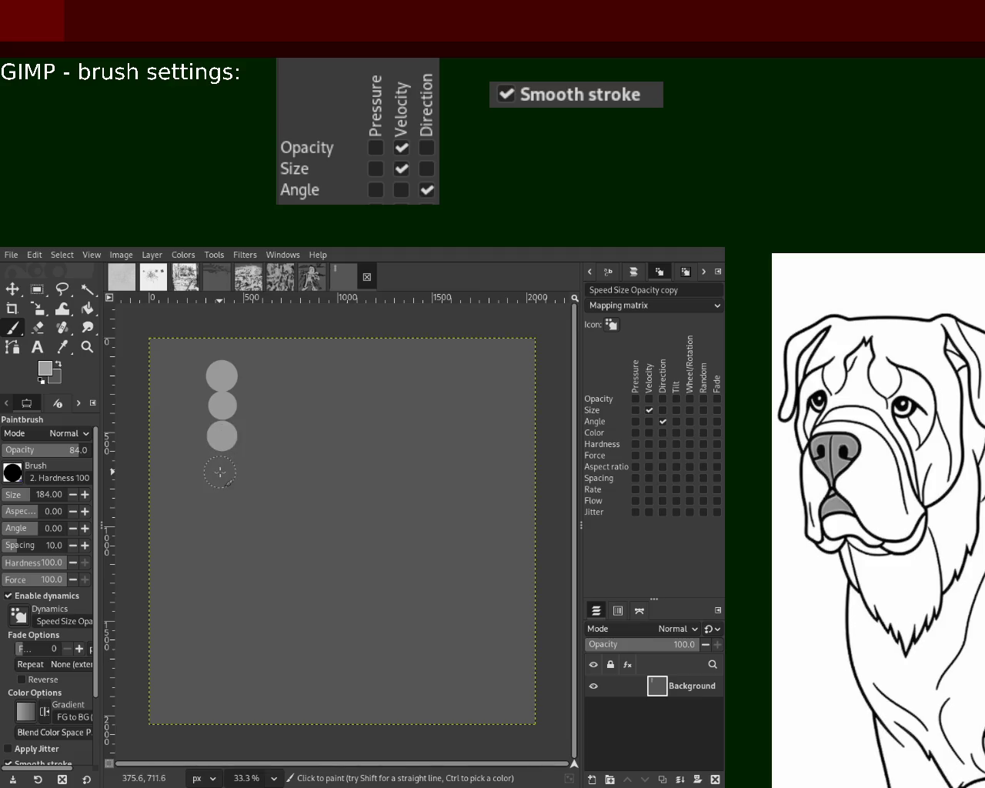
{"action": "left_click", "coordinate": [220, 468]}
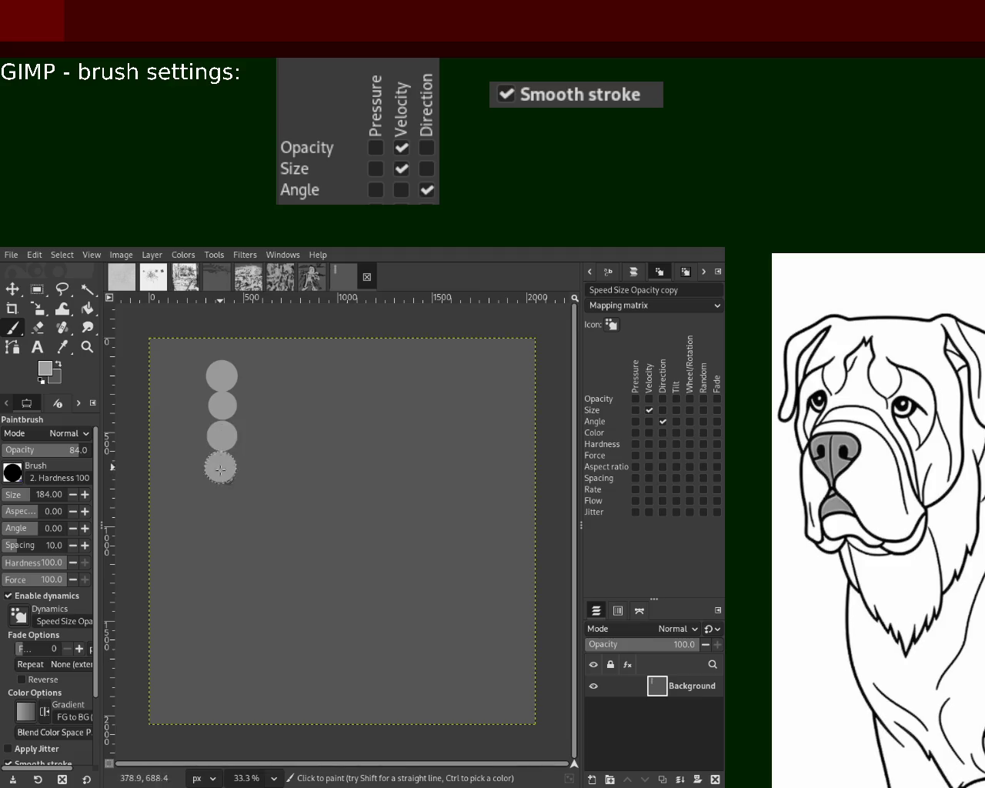
{"action": "left_click", "coordinate": [221, 500]}
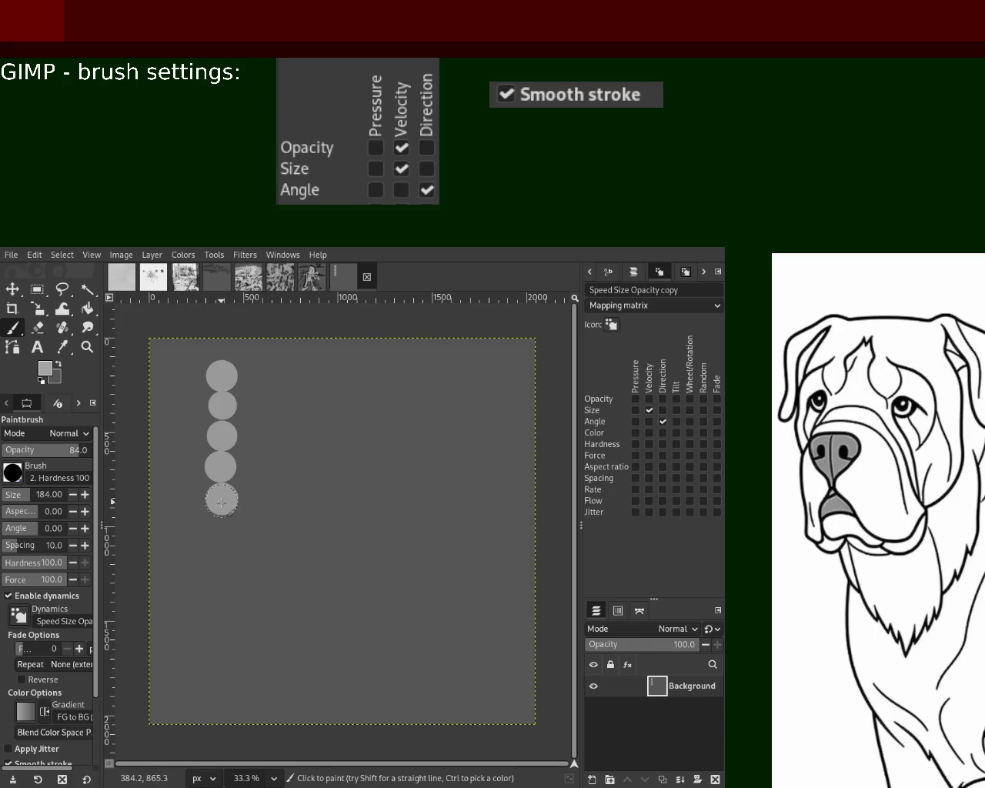
{"action": "left_click", "coordinate": [221, 530]}
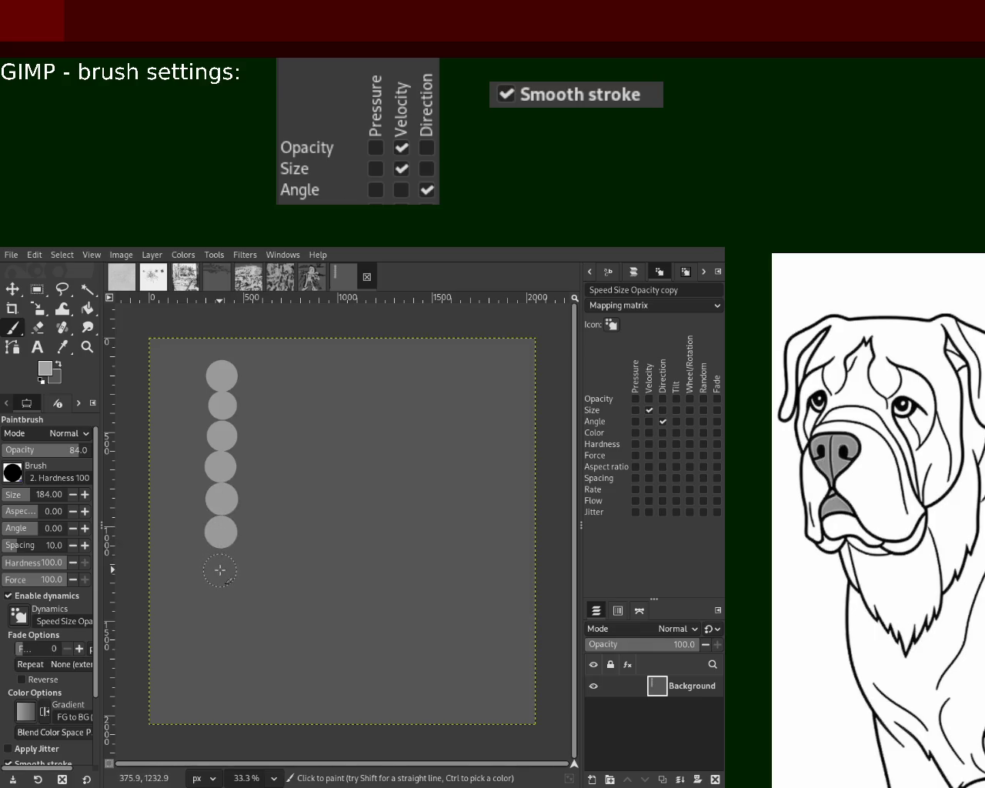
{"action": "left_click", "coordinate": [220, 566]}
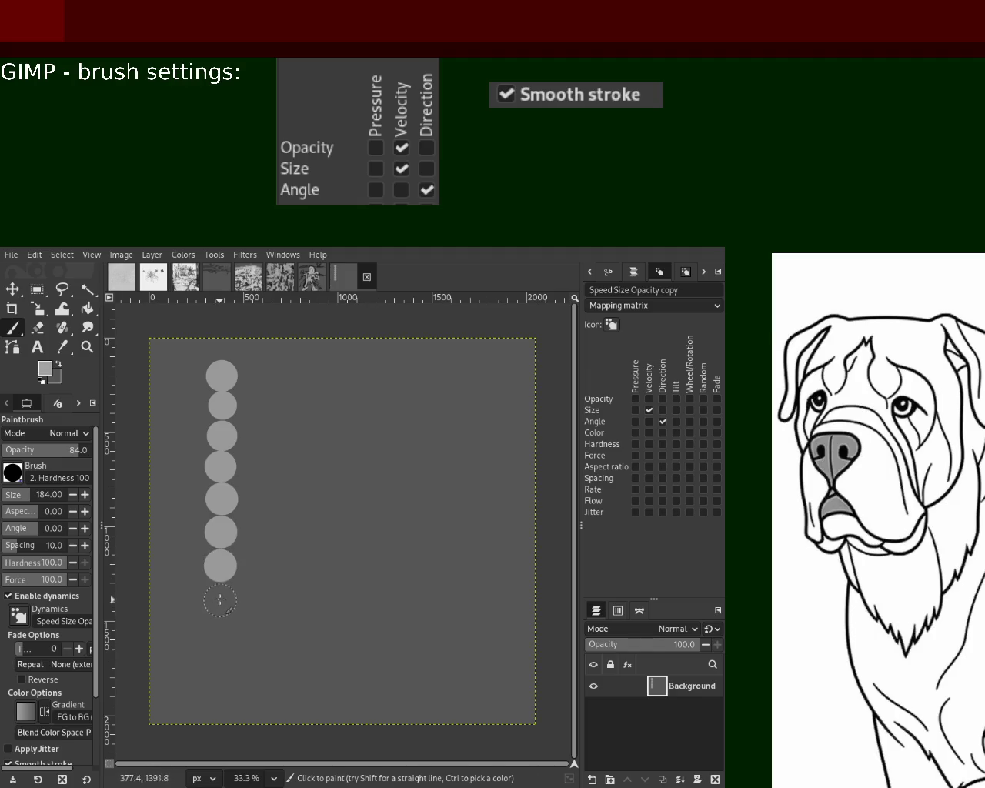
{"action": "left_click", "coordinate": [220, 600]}
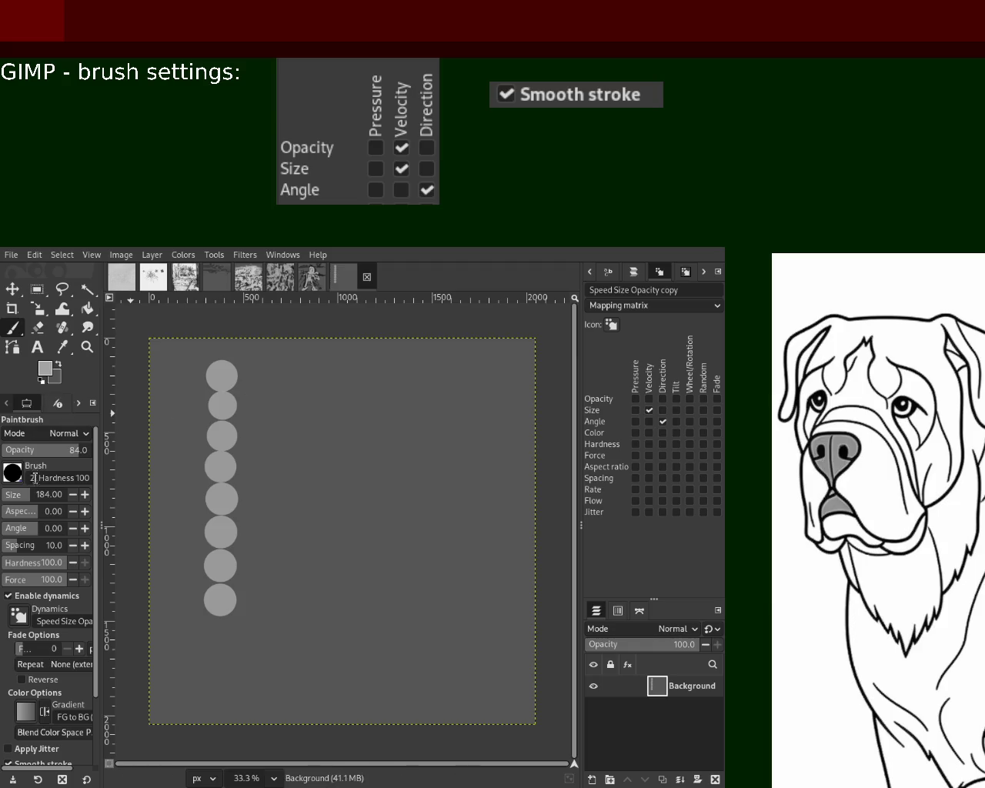
{"action": "key", "text": "x"}
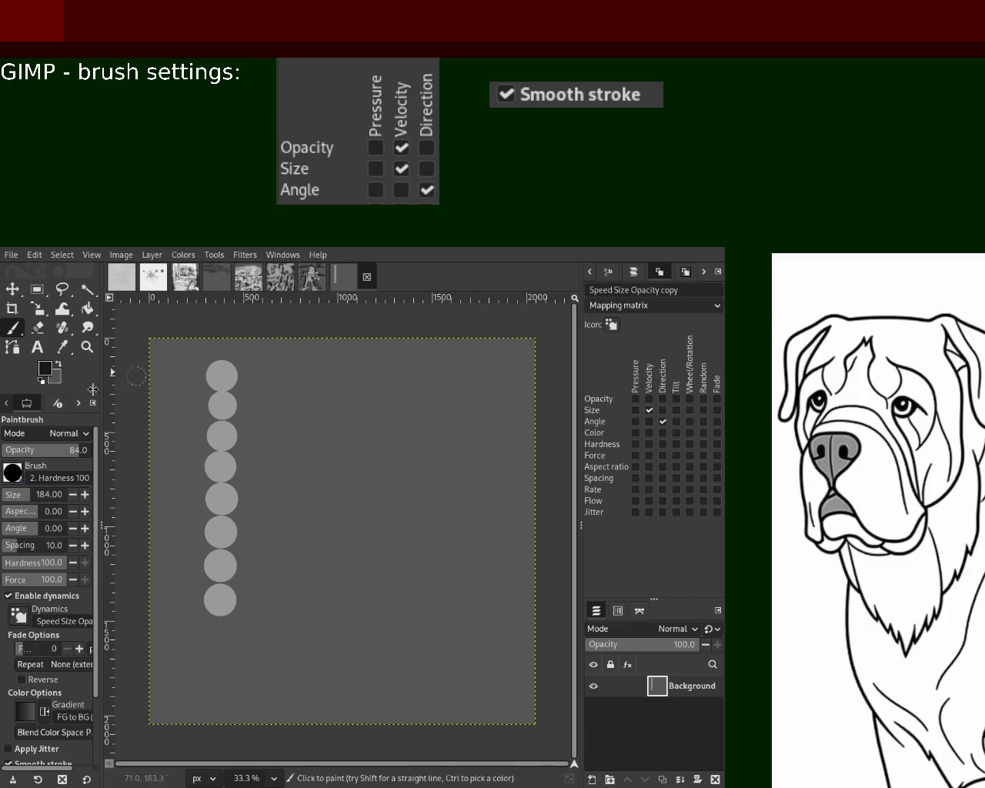
- Shrink the brush to 15 and sketch thin dark strokes beside the lower dots
{"action": "left_click", "coordinate": [13, 498]}
{"action": "mouse_move", "coordinate": [270, 371]}
{"action": "left_mouse_down"}
{"action": "mouse_move", "coordinate": [284, 421]}
{"action": "mouse_move", "coordinate": [261, 423]}
{"action": "mouse_move", "coordinate": [259, 461]}
{"action": "mouse_move", "coordinate": [288, 434]}
{"action": "mouse_move", "coordinate": [279, 421]}
{"action": "mouse_move", "coordinate": [293, 442]}
{"action": "mouse_move", "coordinate": [279, 460]}
{"action": "left_mouse_up"}
{"action": "mouse_move", "coordinate": [251, 600]}
{"action": "left_mouse_down"}
{"action": "mouse_move", "coordinate": [285, 594]}
{"action": "mouse_move", "coordinate": [265, 596]}
{"action": "mouse_move", "coordinate": [277, 517]}
{"action": "left_mouse_up"}
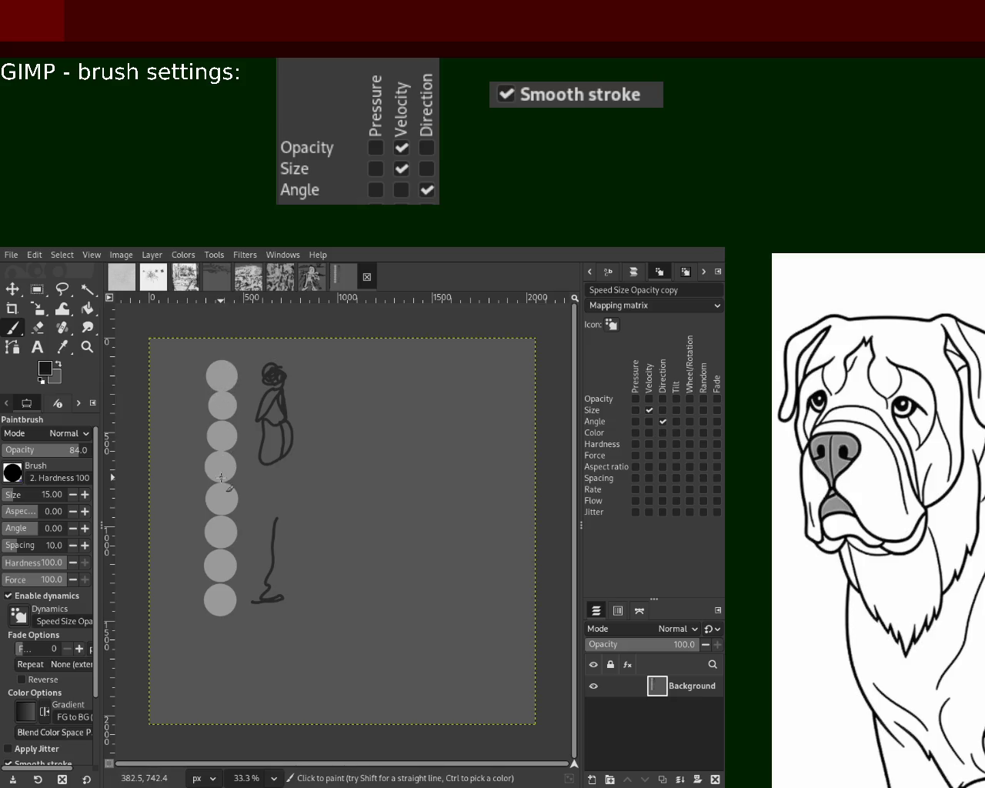
{"action": "mouse_move", "coordinate": [250, 508]}
{"action": "left_mouse_down"}
{"action": "mouse_move", "coordinate": [257, 603]}
{"action": "mouse_move", "coordinate": [308, 593]}
{"action": "left_mouse_up"}
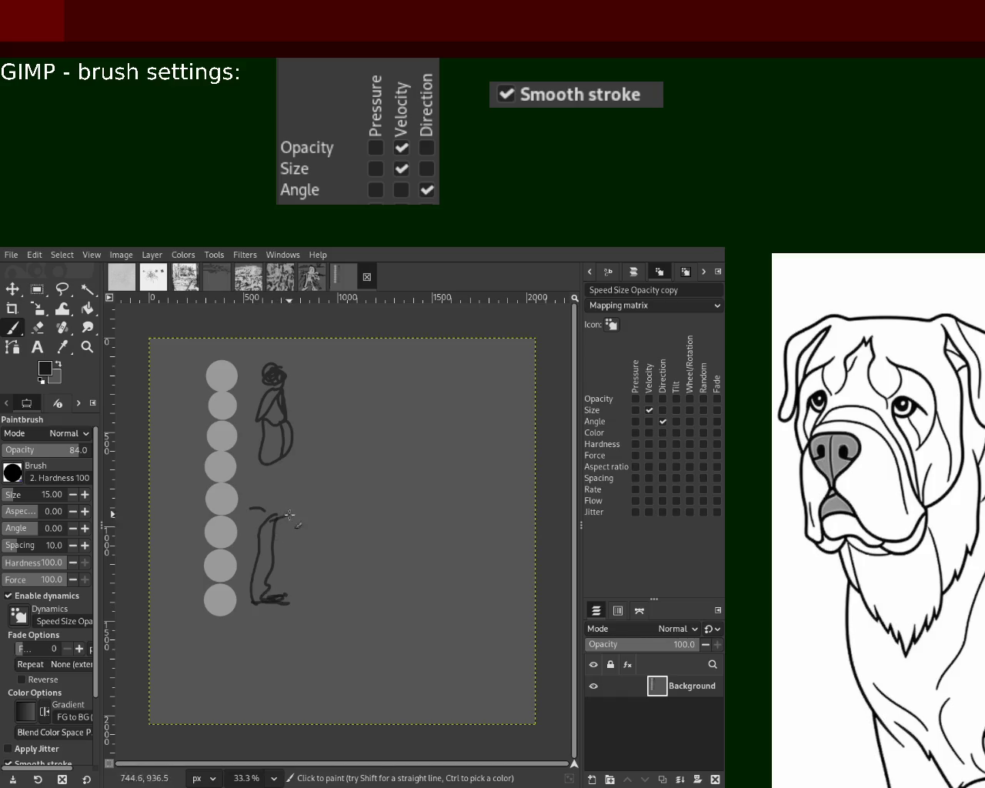
{"action": "left_click_drag", "start_coordinate": [271, 513], "coordinate": [275, 496]}
{"action": "key", "text": "ctrl+z"}
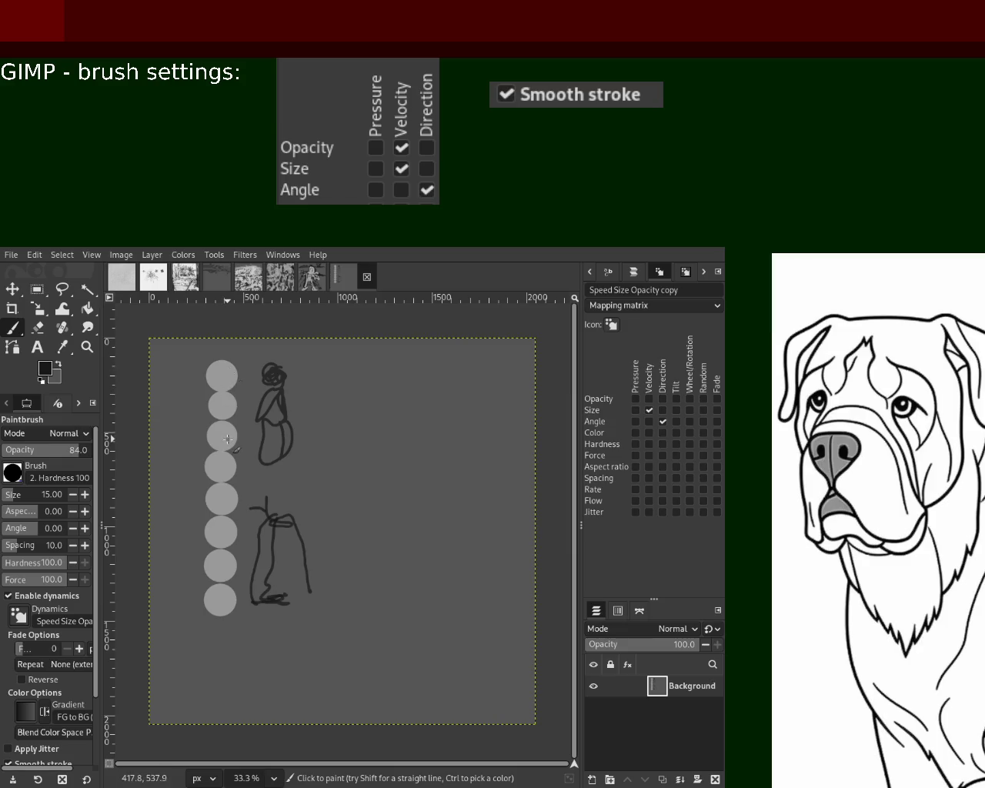
{"action": "mouse_move", "coordinate": [305, 478]}
{"action": "left_mouse_down"}
{"action": "mouse_move", "coordinate": [275, 486]}
{"action": "mouse_move", "coordinate": [257, 539]}
{"action": "left_mouse_up"}
{"action": "mouse_move", "coordinate": [269, 490]}
{"action": "left_mouse_down"}
{"action": "mouse_move", "coordinate": [281, 531]}
{"action": "mouse_move", "coordinate": [297, 516]}
{"action": "left_mouse_up"}
{"action": "left_click_drag", "start_coordinate": [292, 476], "coordinate": [264, 476]}
{"action": "mouse_move", "coordinate": [271, 477]}
{"action": "left_mouse_down"}
{"action": "mouse_move", "coordinate": [284, 503]}
{"action": "mouse_move", "coordinate": [272, 560]}
{"action": "mouse_move", "coordinate": [288, 539]}
{"action": "mouse_move", "coordinate": [313, 596]}
{"action": "mouse_move", "coordinate": [333, 597]}
{"action": "left_mouse_up"}
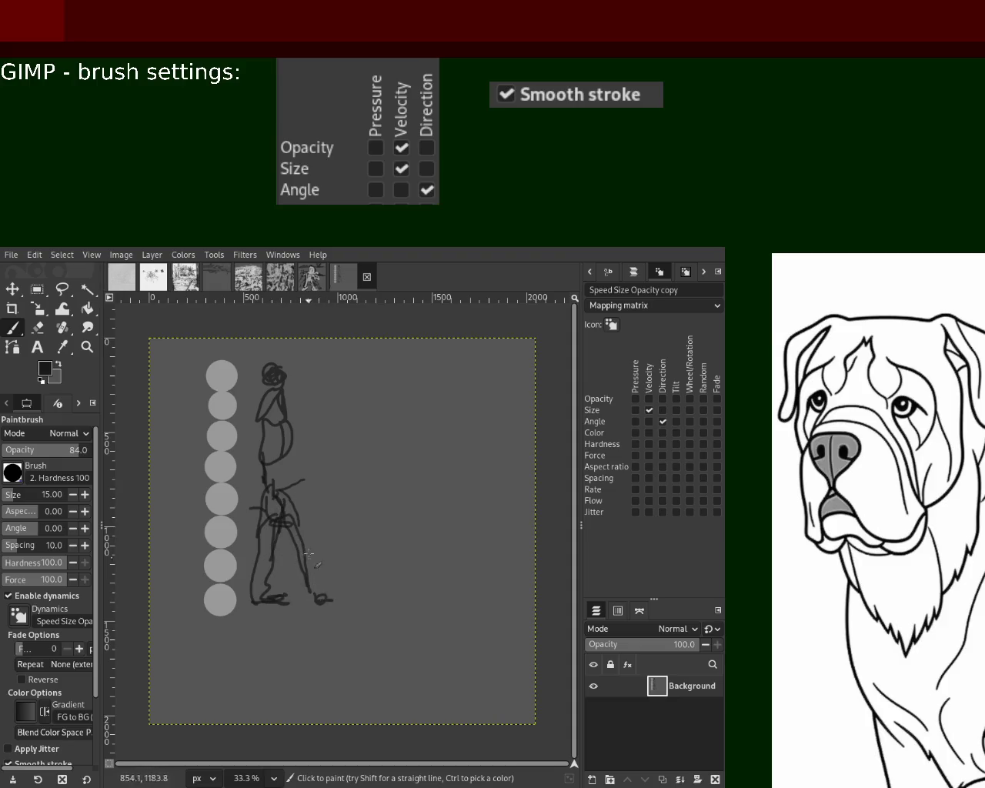
- Sketch the standing figure's torso, arm, sides and head, then create a new blank image
{"action": "mouse_move", "coordinate": [278, 483]}
{"action": "left_mouse_down"}
{"action": "mouse_move", "coordinate": [296, 427]}
{"action": "mouse_move", "coordinate": [289, 446]}
{"action": "mouse_move", "coordinate": [280, 432]}
{"action": "left_mouse_up"}
{"action": "left_click_drag", "start_coordinate": [266, 483], "coordinate": [299, 464]}
{"action": "mouse_move", "coordinate": [285, 373]}
{"action": "left_mouse_down"}
{"action": "mouse_move", "coordinate": [279, 415]}
{"action": "mouse_move", "coordinate": [250, 446]}
{"action": "mouse_move", "coordinate": [329, 465]}
{"action": "left_mouse_up"}
{"action": "mouse_move", "coordinate": [259, 406]}
{"action": "left_mouse_down"}
{"action": "mouse_move", "coordinate": [239, 487]}
{"action": "mouse_move", "coordinate": [256, 483]}
{"action": "left_mouse_up"}
{"action": "left_click_drag", "start_coordinate": [316, 517], "coordinate": [319, 600]}
{"action": "key", "text": "ctrl+z"}
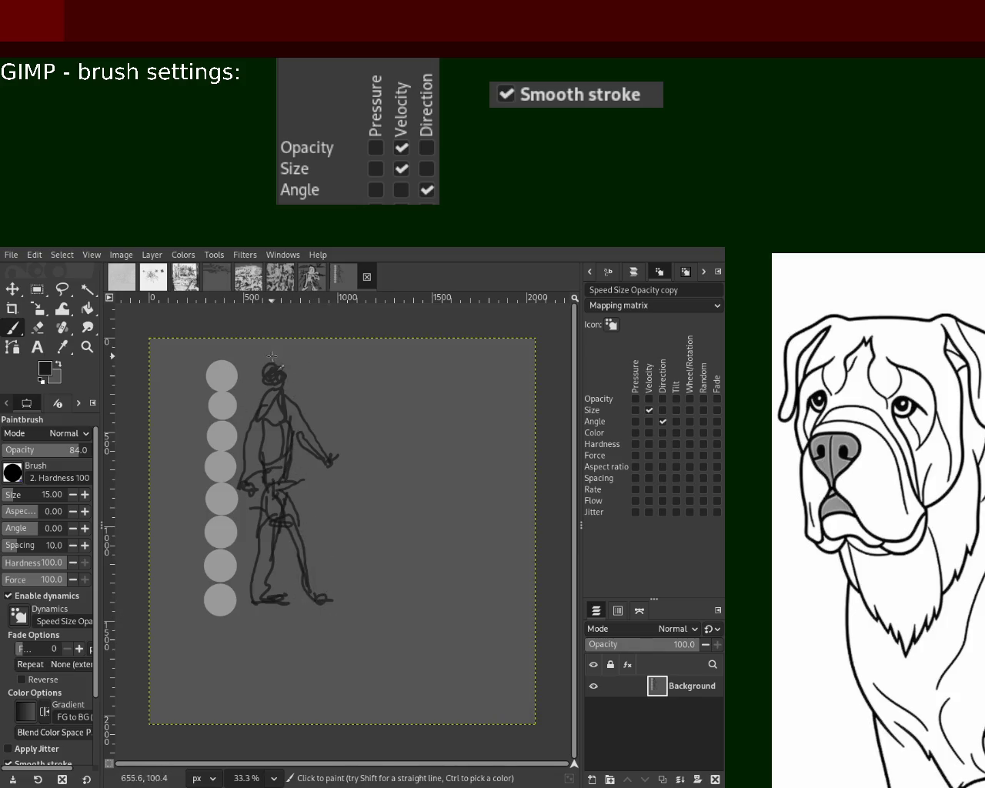
{"action": "mouse_move", "coordinate": [271, 363]}
{"action": "left_mouse_down"}
{"action": "mouse_move", "coordinate": [291, 377]}
{"action": "mouse_move", "coordinate": [270, 395]}
{"action": "mouse_move", "coordinate": [286, 369]}
{"action": "mouse_move", "coordinate": [285, 425]}
{"action": "left_mouse_up"}
{"action": "key", "text": "ctrl+z"}
{"action": "key", "text": "ctrl+z"}
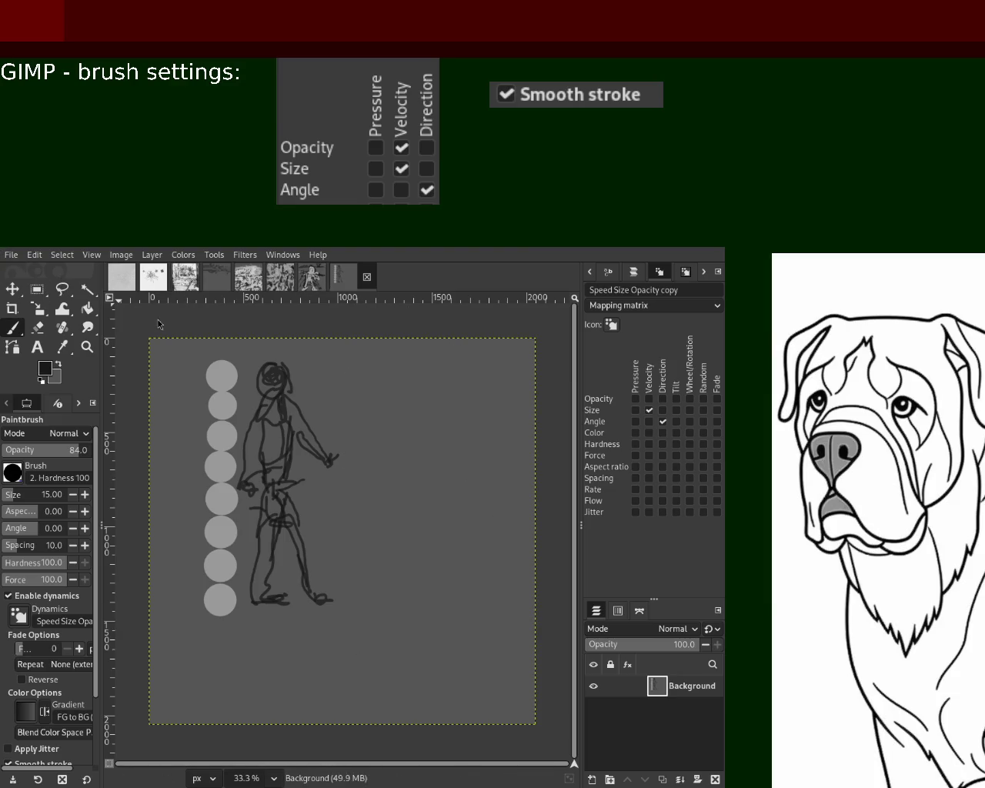
{"action": "key", "text": "ctrl+n"}
{"action": "key", "text": "Return"}
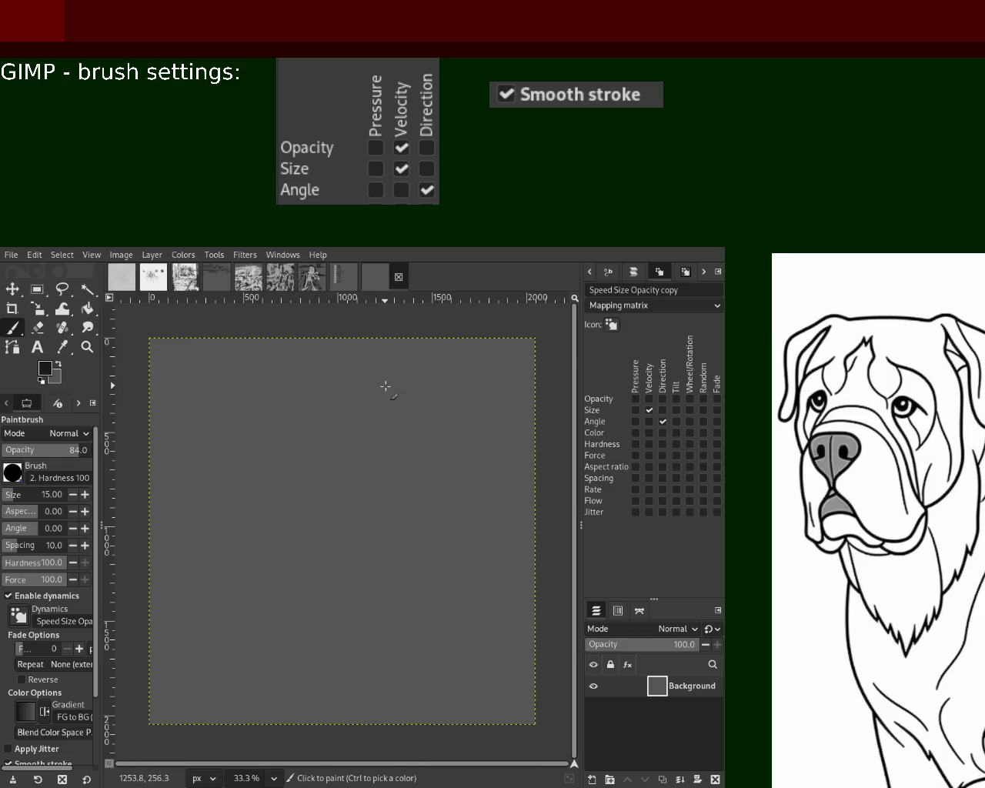
- Sketch a trial stick figure with straight Shift-click lines, bent legs and a head loop
{"action": "left_click", "coordinate": [454, 359]}
{"action": "left_click", "coordinate": [364, 467], "text": "shift"}
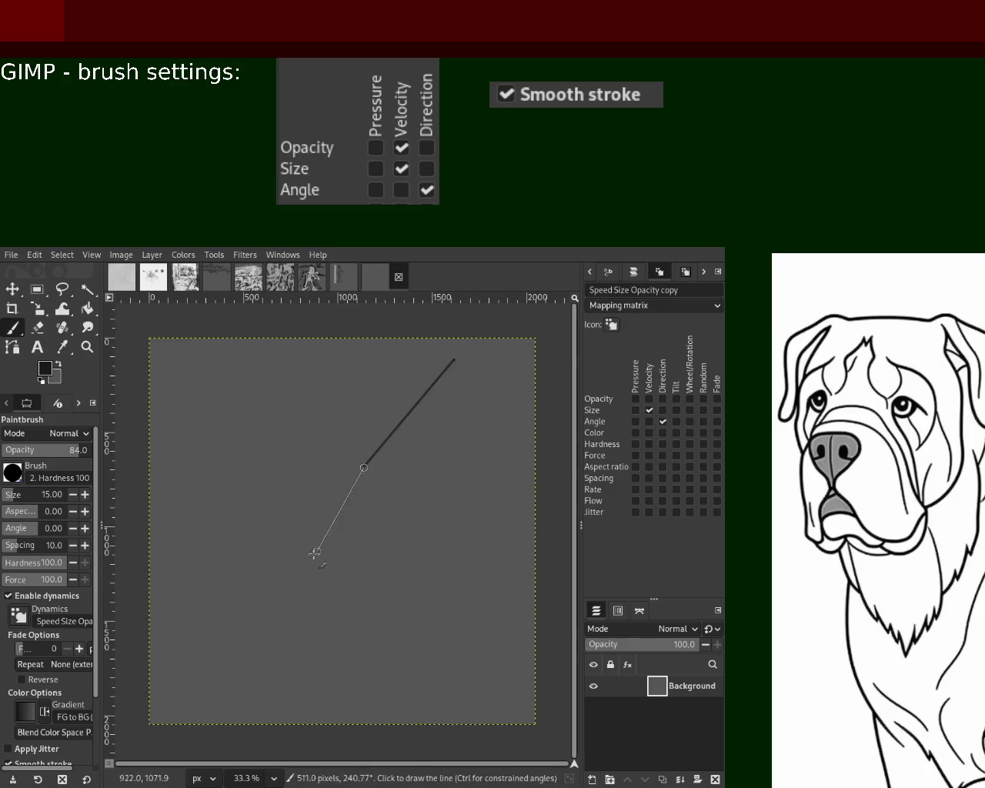
{"action": "left_click", "coordinate": [271, 568], "text": "shift"}
{"action": "left_click_drag", "start_coordinate": [265, 554], "coordinate": [273, 575]}
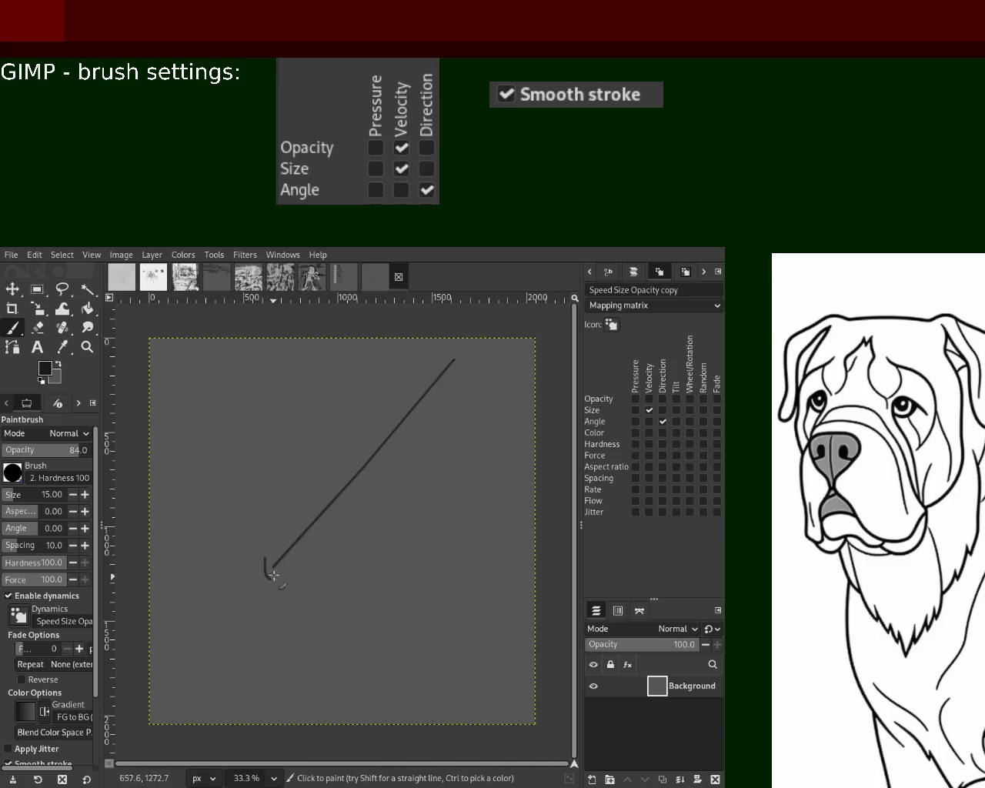
{"action": "left_click_drag", "start_coordinate": [364, 467], "coordinate": [352, 594]}
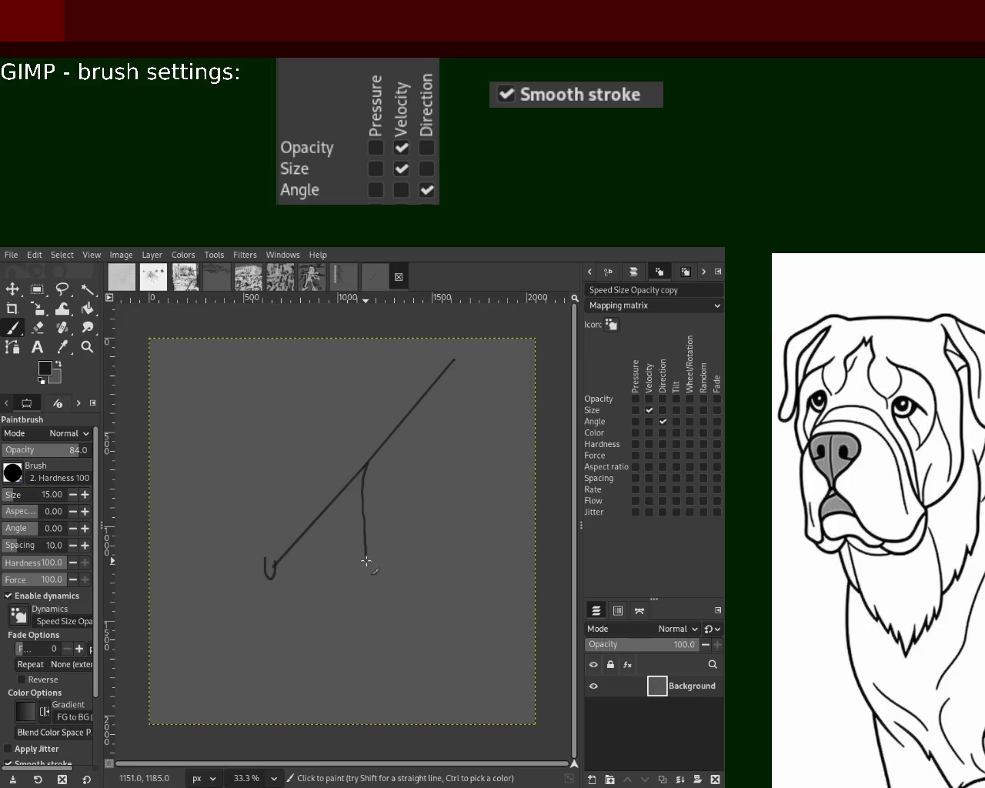
{"action": "mouse_move", "coordinate": [363, 466]}
{"action": "left_mouse_down"}
{"action": "mouse_move", "coordinate": [247, 514]}
{"action": "mouse_move", "coordinate": [246, 537]}
{"action": "left_mouse_up"}
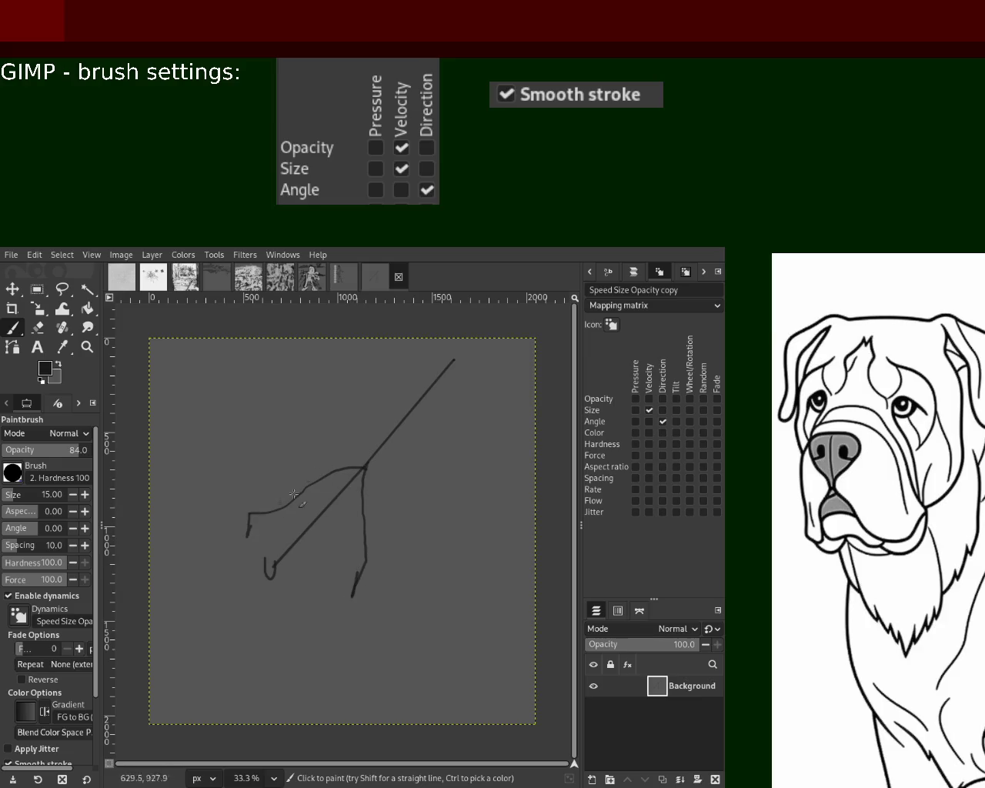
{"action": "left_click_drag", "start_coordinate": [367, 457], "coordinate": [406, 356]}
{"action": "mouse_move", "coordinate": [462, 357]}
{"action": "left_mouse_down"}
{"action": "mouse_move", "coordinate": [393, 386]}
{"action": "mouse_move", "coordinate": [348, 427]}
{"action": "mouse_move", "coordinate": [396, 551]}
{"action": "left_mouse_up"}
- Try alternate arm and body strokes, undoing them back to the blank grey canvas
{"action": "key", "text": "ctrl+z"}
{"action": "key", "text": "ctrl+z"}
{"action": "left_click_drag", "start_coordinate": [426, 395], "coordinate": [433, 497]}
{"action": "left_click_drag", "start_coordinate": [423, 390], "coordinate": [332, 405]}
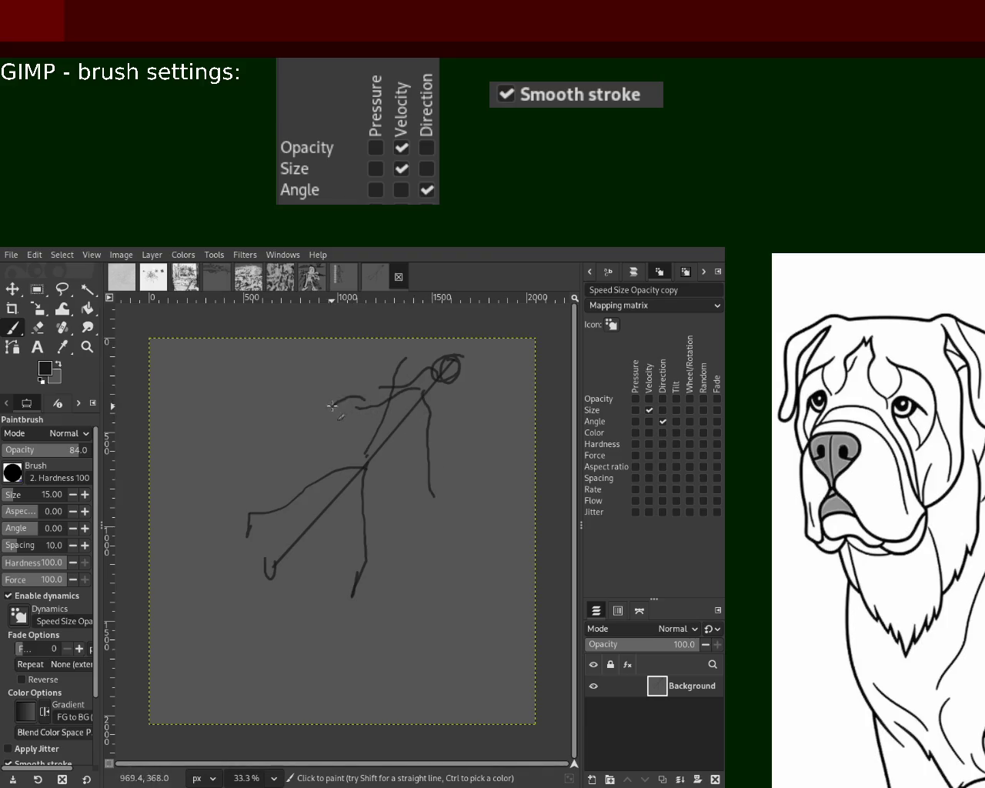
{"action": "left_click_drag", "start_coordinate": [431, 496], "coordinate": [420, 559]}
{"action": "key", "text": "ctrl+z"}
{"action": "key", "text": "ctrl+z"}
{"action": "key", "text": "ctrl+z"}
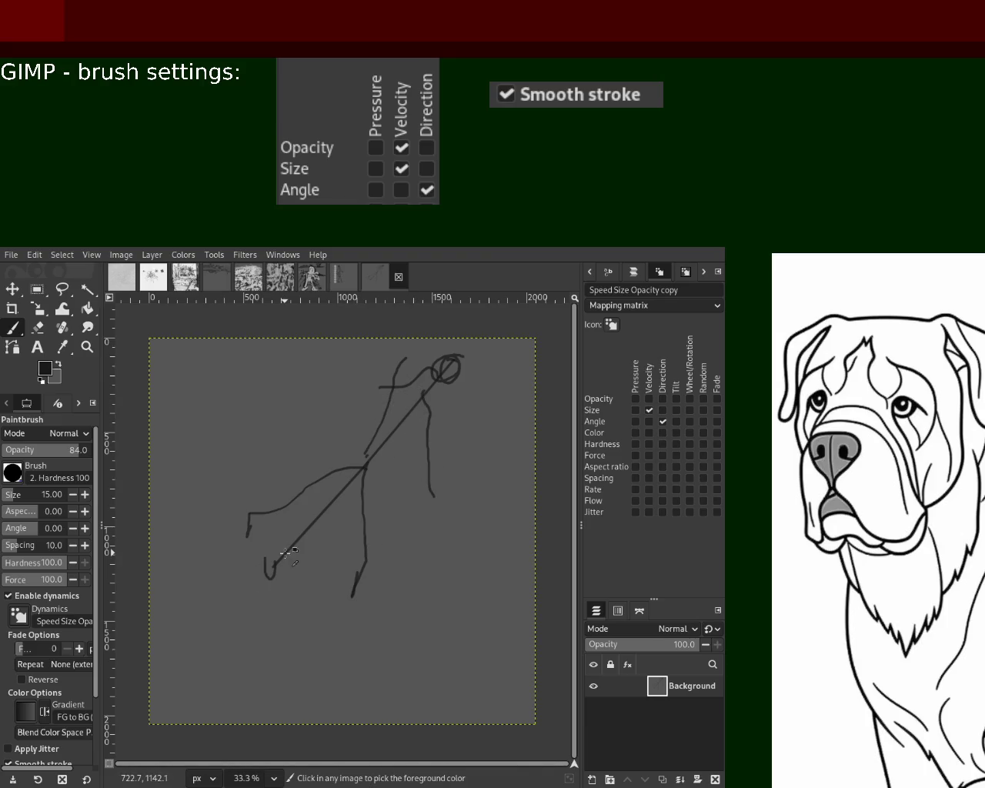
{"action": "mouse_move", "coordinate": [358, 471]}
{"action": "left_mouse_down"}
{"action": "mouse_move", "coordinate": [268, 483]}
{"action": "mouse_move", "coordinate": [268, 571]}
{"action": "mouse_move", "coordinate": [281, 569]}
{"action": "mouse_move", "coordinate": [276, 560]}
{"action": "left_mouse_up"}
{"action": "key", "text": "ctrl+z"}
{"action": "key", "text": "ctrl+z"}
{"action": "key", "text": "ctrl+z"}
{"action": "left_click_drag", "start_coordinate": [406, 385], "coordinate": [300, 415]}
{"action": "key", "text": "ctrl+z"}
{"action": "key", "text": "ctrl+z"}
{"action": "key", "text": "ctrl+z"}
{"action": "key", "text": "ctrl+z"}
{"action": "key", "text": "ctrl+z"}
{"action": "key", "text": "ctrl+z"}
{"action": "key", "text": "ctrl+z"}
{"action": "key", "text": "ctrl+z"}
{"action": "key", "text": "ctrl+z"}
{"action": "key", "text": "ctrl+z"}
{"action": "key", "text": "ctrl+z"}
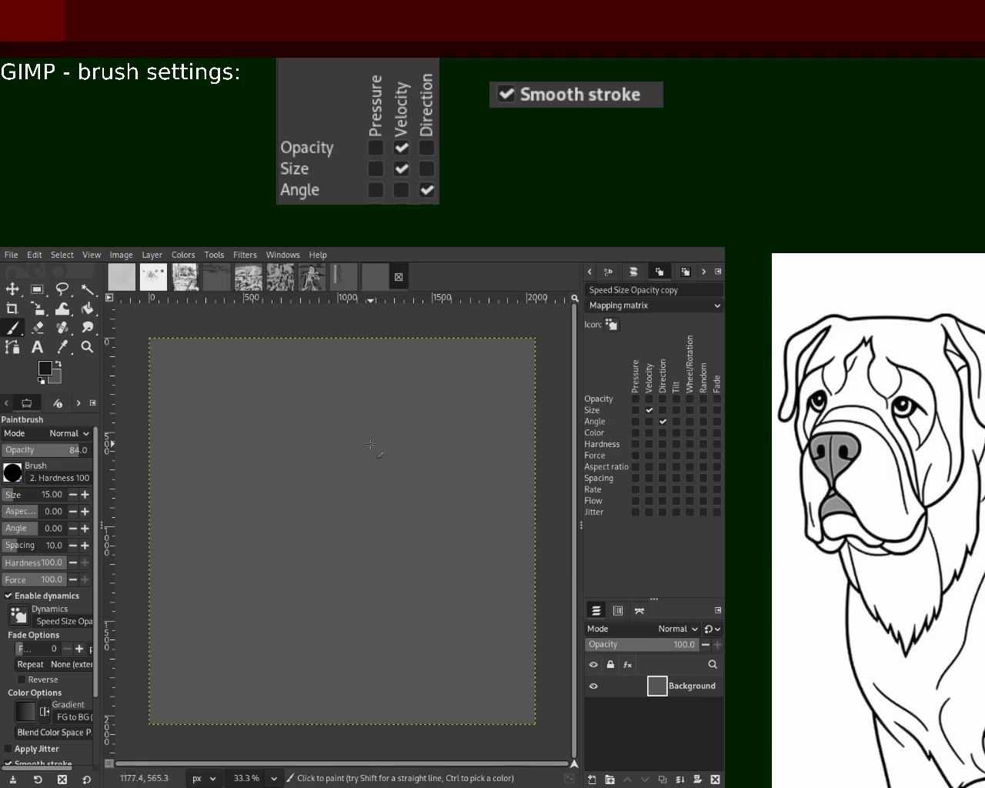
- Draw straight thin body and leg lines, then scribble a round head on top
{"action": "left_click", "coordinate": [290, 385]}
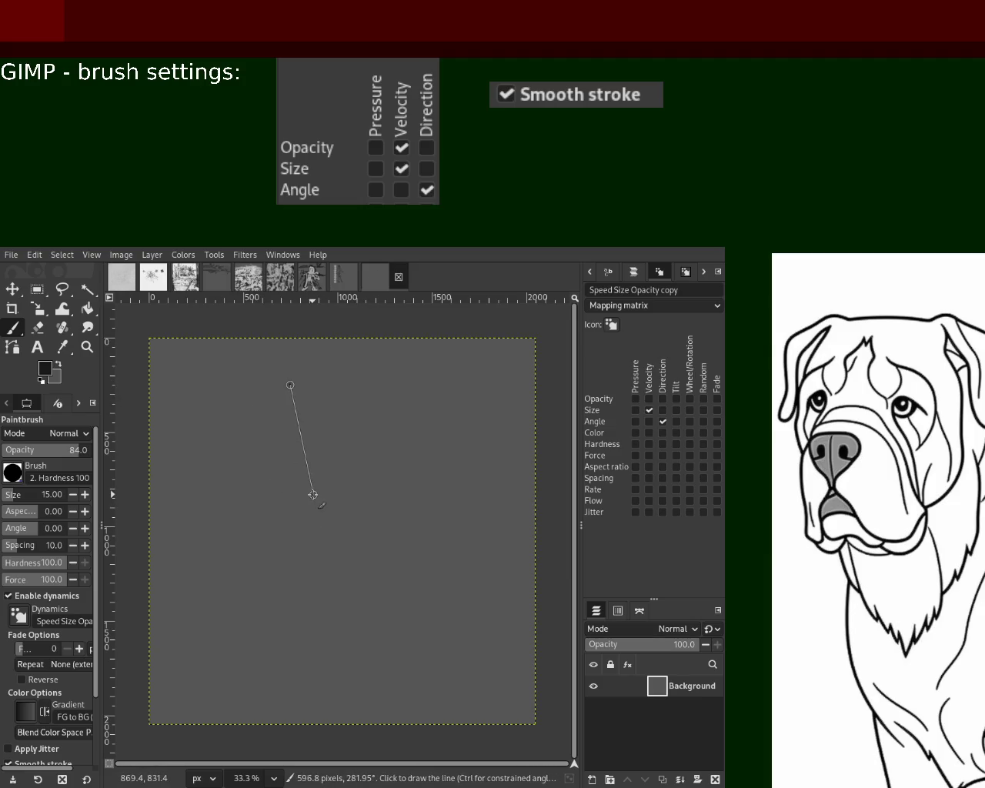
{"action": "left_click", "coordinate": [311, 494], "text": "shift"}
{"action": "left_click", "coordinate": [385, 574], "text": "shift"}
{"action": "left_click", "coordinate": [264, 531], "text": "shift"}
{"action": "left_click", "coordinate": [232, 515], "text": "shift"}
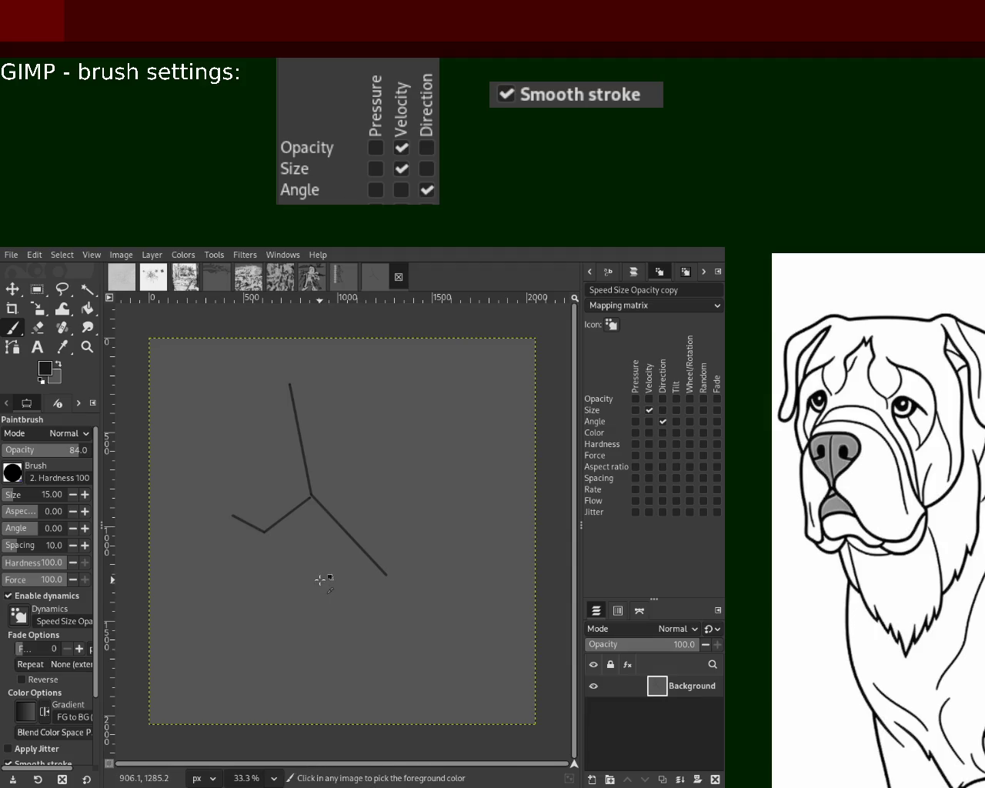
{"action": "left_click_drag", "start_coordinate": [320, 503], "coordinate": [319, 569]}
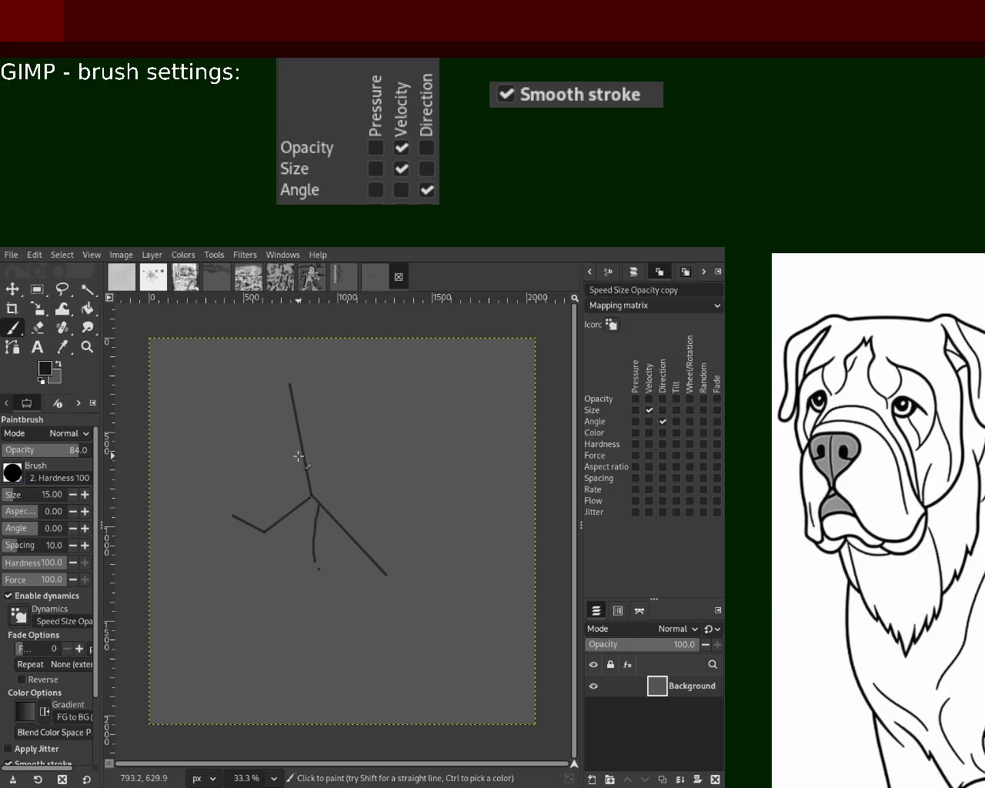
{"action": "left_click_drag", "start_coordinate": [285, 368], "coordinate": [313, 390]}
{"action": "left_click_drag", "start_coordinate": [310, 493], "coordinate": [291, 543]}
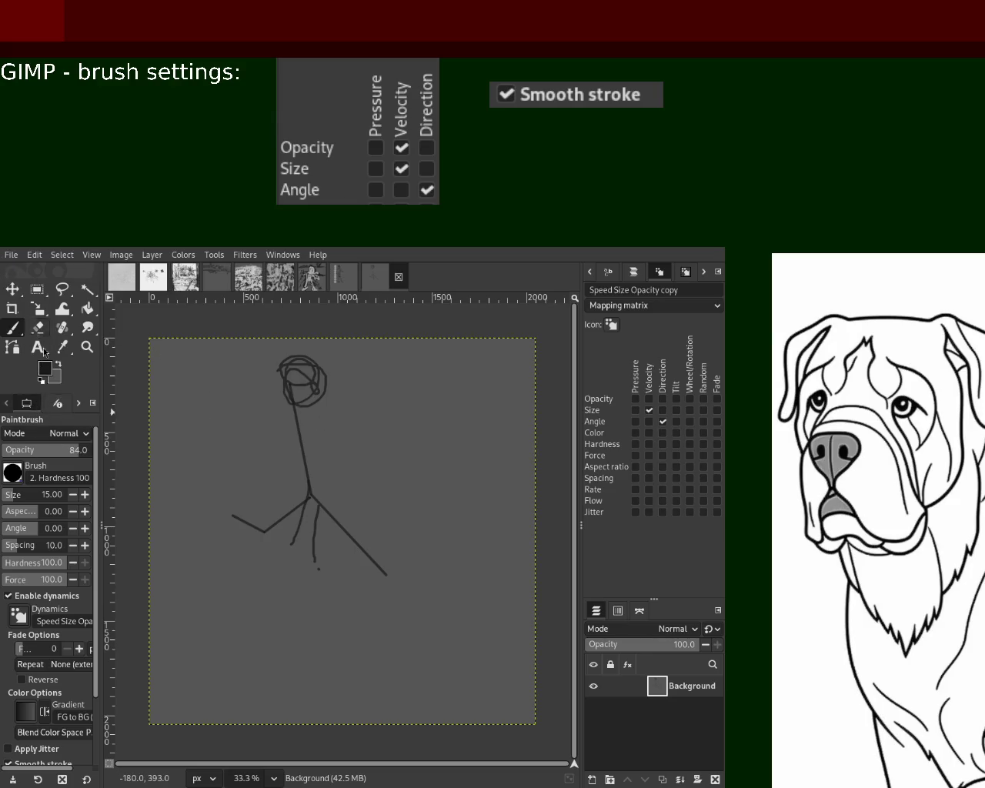
- Try a size-207 dark blob over the head, undo it, and sample a canvas colour
{"action": "left_click_drag", "start_coordinate": [39, 494], "coordinate": [23, 495]}
{"action": "mouse_move", "coordinate": [297, 361]}
{"action": "left_mouse_down"}
{"action": "mouse_move", "coordinate": [318, 384]}
{"action": "mouse_move", "coordinate": [284, 395]}
{"action": "left_mouse_up"}
{"action": "key", "text": "ctrl+z"}
{"action": "left_click", "coordinate": [316, 399], "text": "ctrl"}
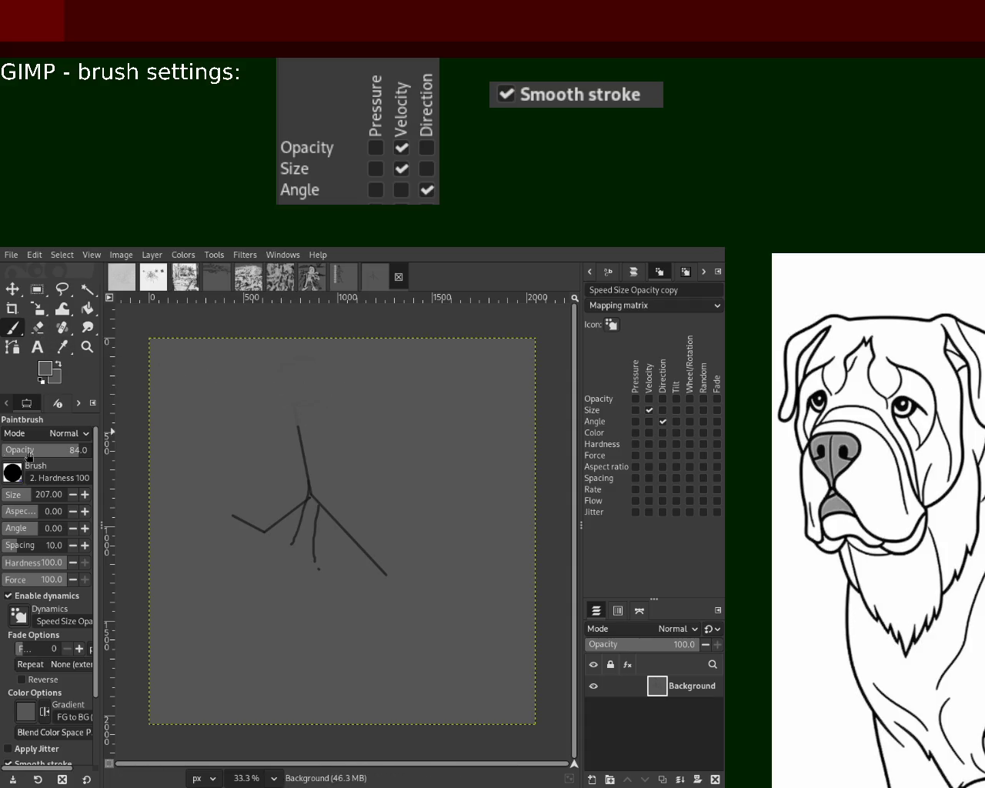
- Pick the dark line colour and paint a thick head and body at brush size 48
{"action": "left_click", "coordinate": [308, 492], "text": "ctrl"}
{"action": "left_click_drag", "start_coordinate": [296, 390], "coordinate": [328, 424]}
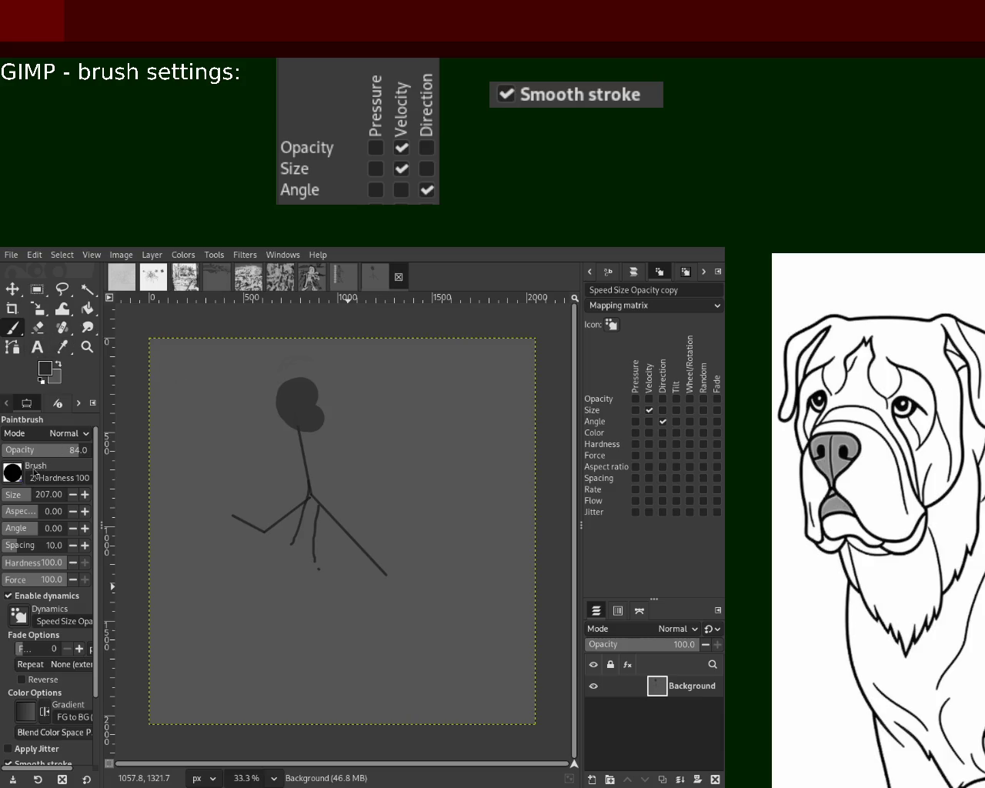
{"action": "left_click", "coordinate": [13, 501]}
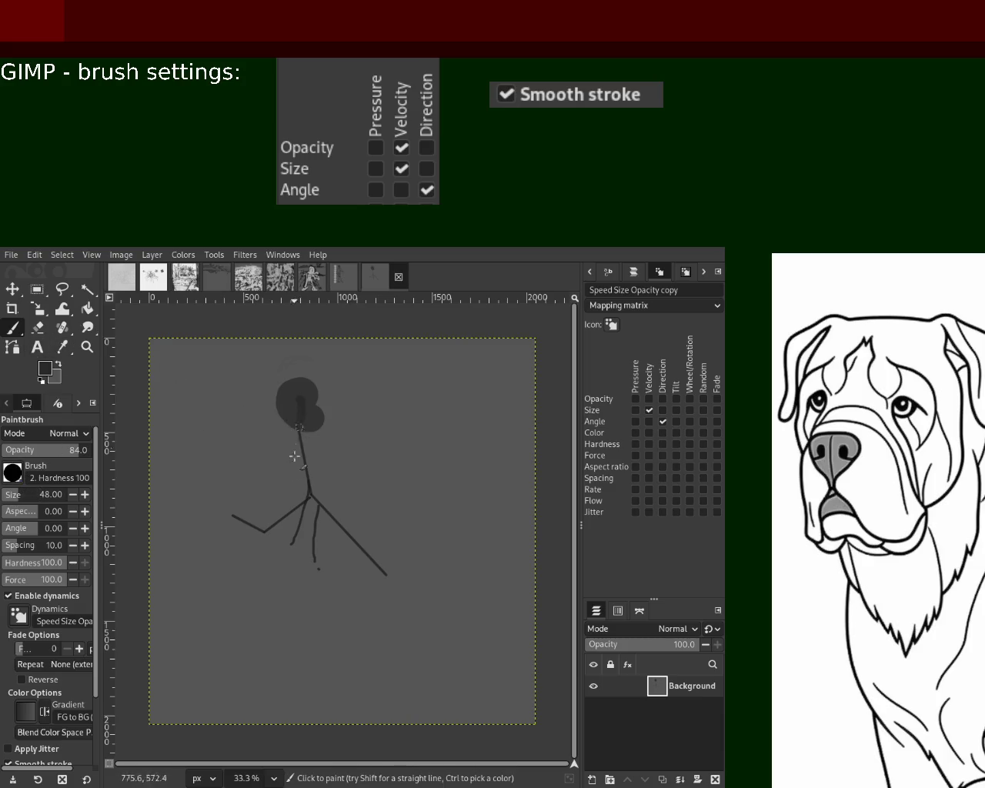
{"action": "mouse_move", "coordinate": [302, 414]}
{"action": "left_mouse_down"}
{"action": "mouse_move", "coordinate": [307, 389]}
{"action": "mouse_move", "coordinate": [292, 377]}
{"action": "mouse_move", "coordinate": [307, 540]}
{"action": "left_mouse_up"}
{"action": "left_click_drag", "start_coordinate": [311, 446], "coordinate": [318, 566]}
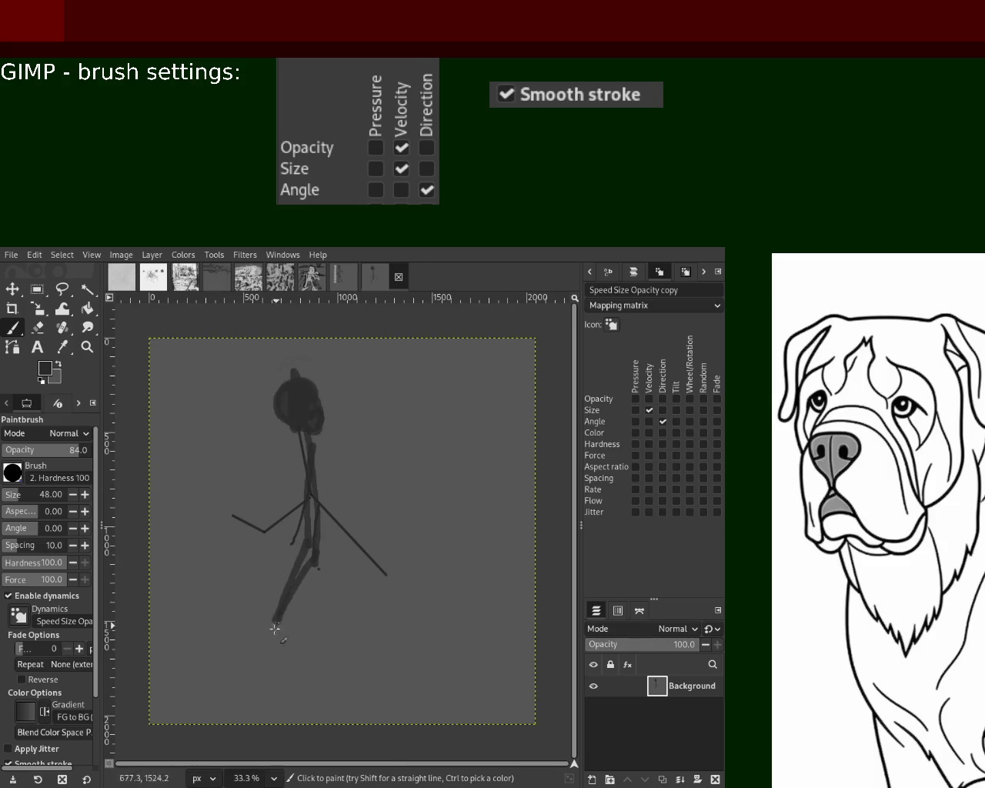
- Paint thick legs, a foot, an arm and a diagonal body stroke
{"action": "mouse_move", "coordinate": [286, 622]}
{"action": "left_mouse_down"}
{"action": "mouse_move", "coordinate": [225, 696]}
{"action": "mouse_move", "coordinate": [305, 600]}
{"action": "left_mouse_up"}
{"action": "left_click", "coordinate": [313, 574]}
{"action": "left_click", "coordinate": [329, 642], "text": "shift"}
{"action": "left_click_drag", "start_coordinate": [333, 652], "coordinate": [322, 701]}
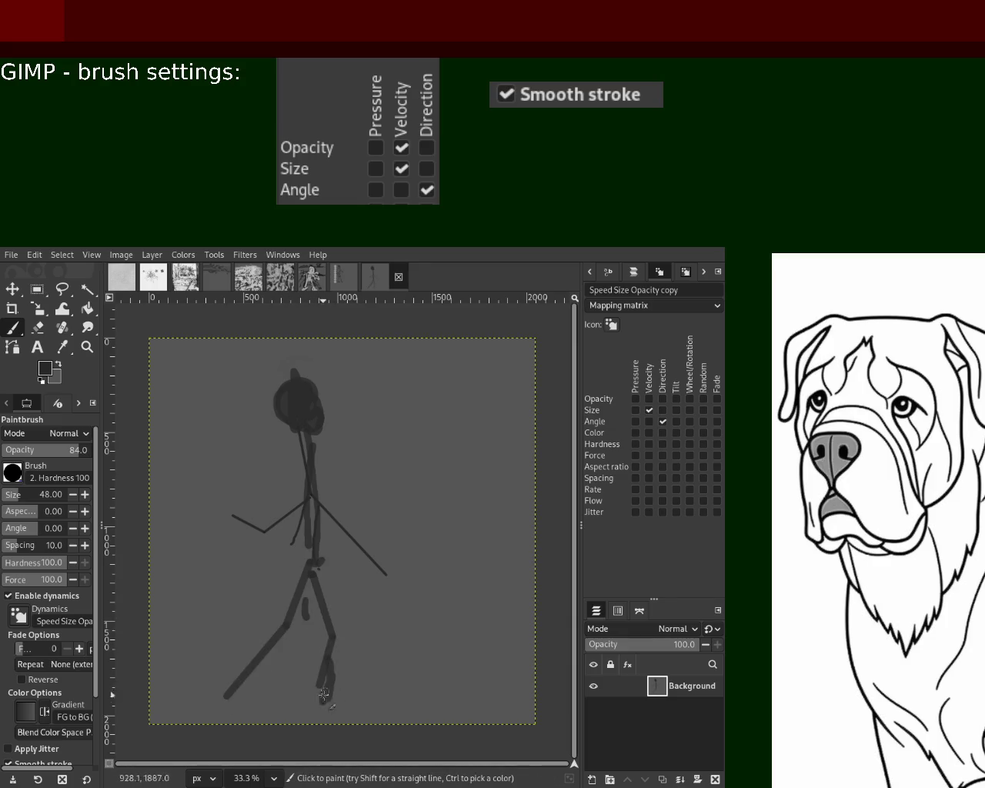
{"action": "left_click_drag", "start_coordinate": [294, 501], "coordinate": [284, 521]}
{"action": "left_click_drag", "start_coordinate": [308, 450], "coordinate": [262, 459]}
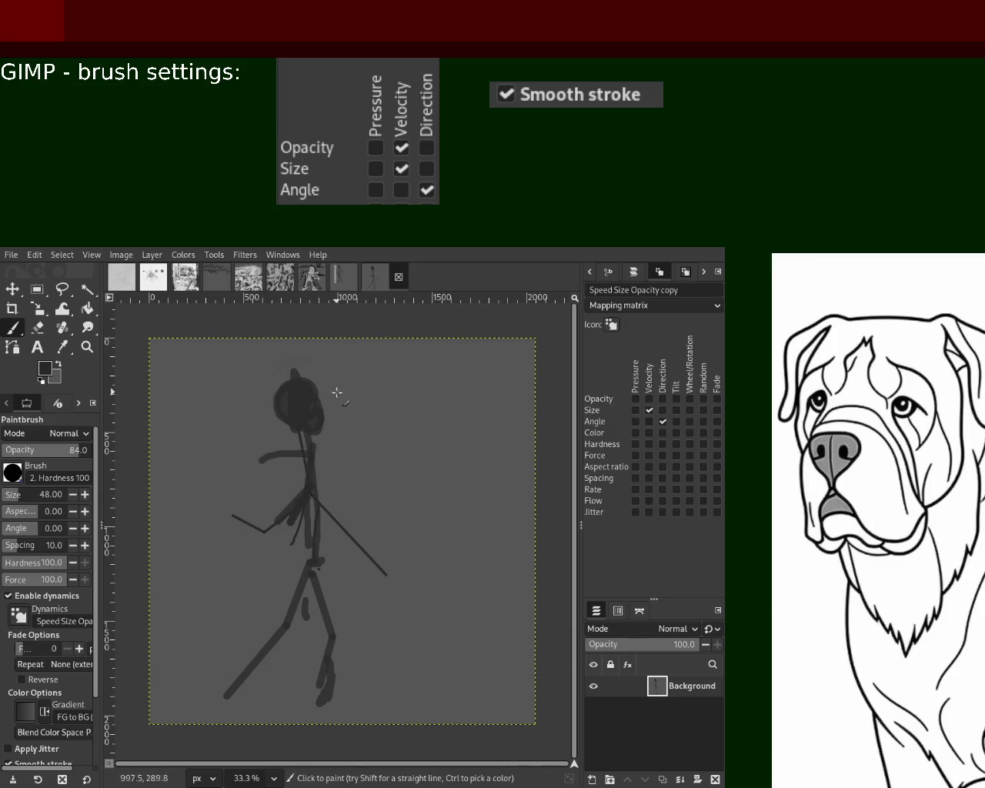
- Undo the thick strokes and raise the brush size to 161
{"action": "key", "text": "ctrl+z"}
{"action": "key", "text": "ctrl+z"}
{"action": "key", "text": "ctrl+z"}
{"action": "key", "text": "ctrl+z"}
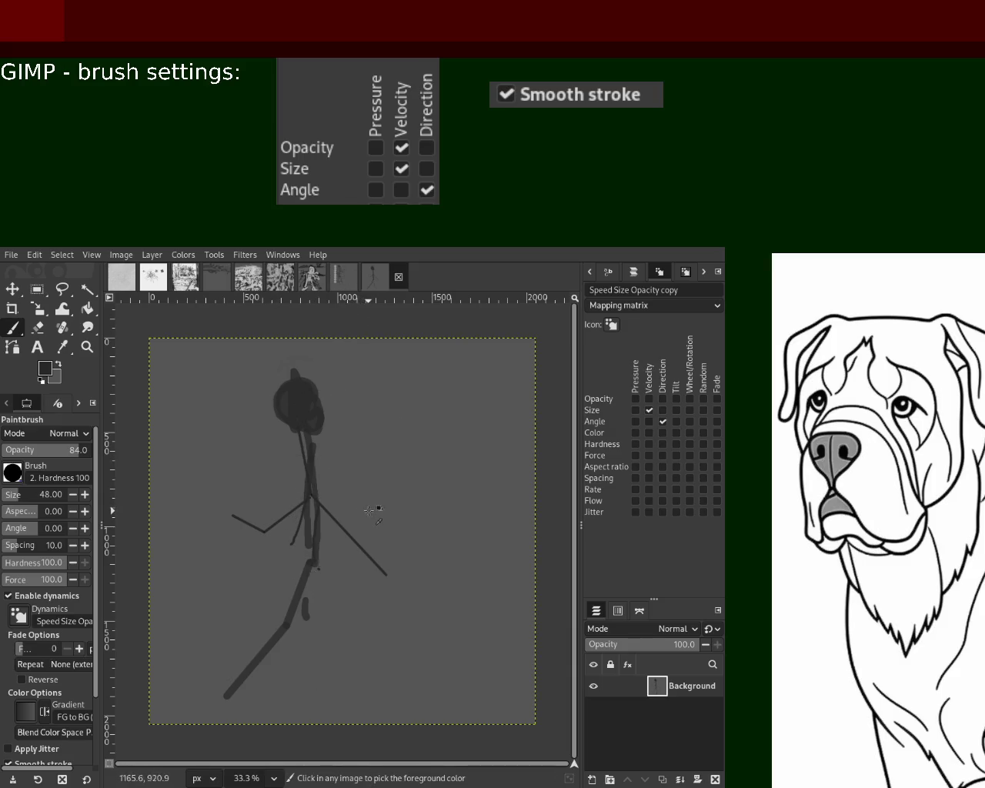
{"action": "key", "text": "ctrl+z"}
{"action": "key", "text": "ctrl+z"}
{"action": "key", "text": "ctrl+z"}
{"action": "key", "text": "ctrl+z"}
{"action": "key", "text": "ctrl+z"}
{"action": "key", "text": "ctrl+z"}
{"action": "key", "text": "ctrl+z"}
{"action": "key", "text": "ctrl+z"}
{"action": "key", "text": "ctrl+z"}
{"action": "left_click", "coordinate": [24, 501]}
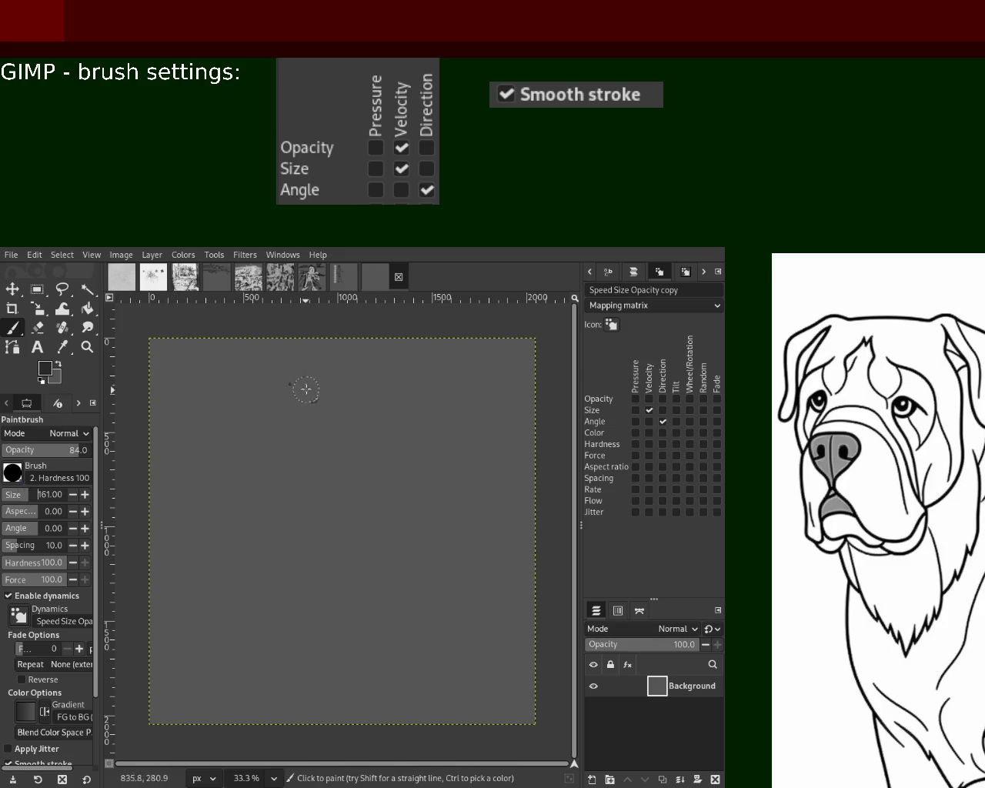
- Set brush size 305 and stamp a diagonal row and descending column of dark dots
{"action": "left_click", "coordinate": [35, 497]}
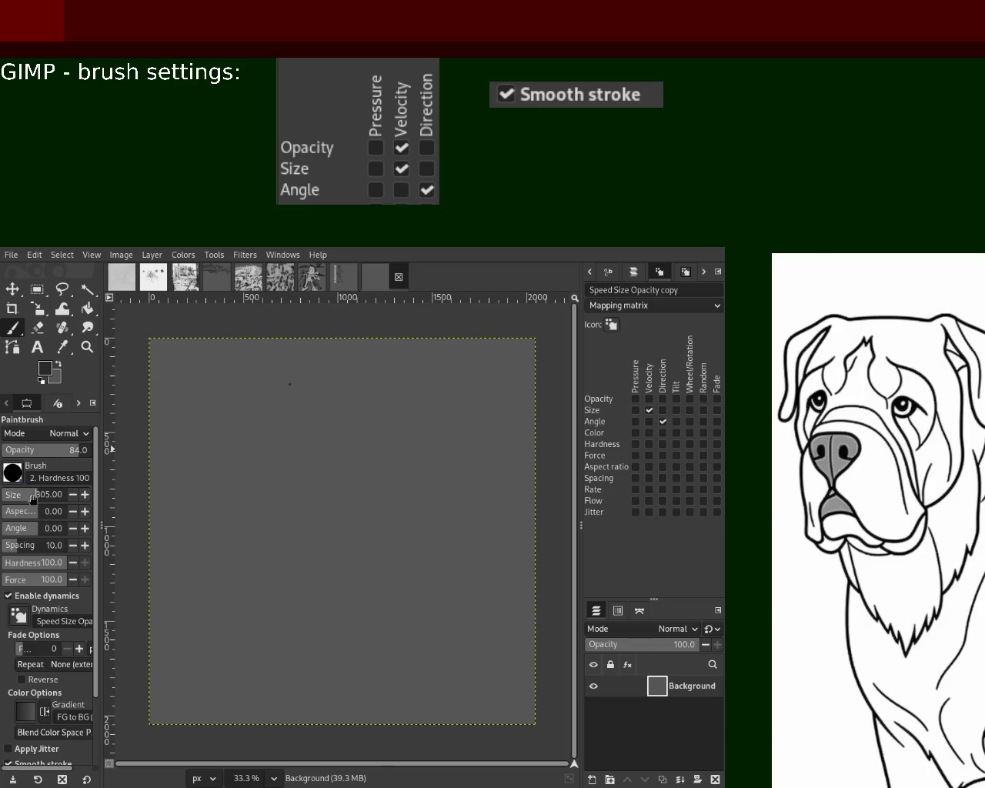
{"action": "left_click", "coordinate": [364, 368]}
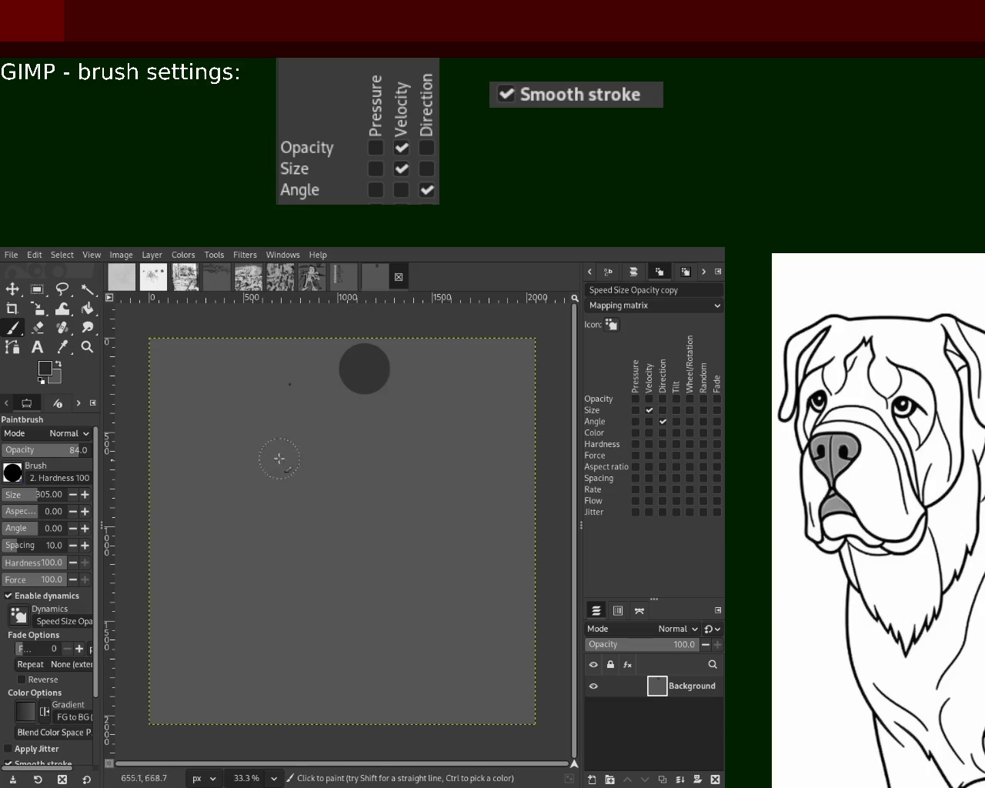
{"action": "left_click", "coordinate": [347, 417]}
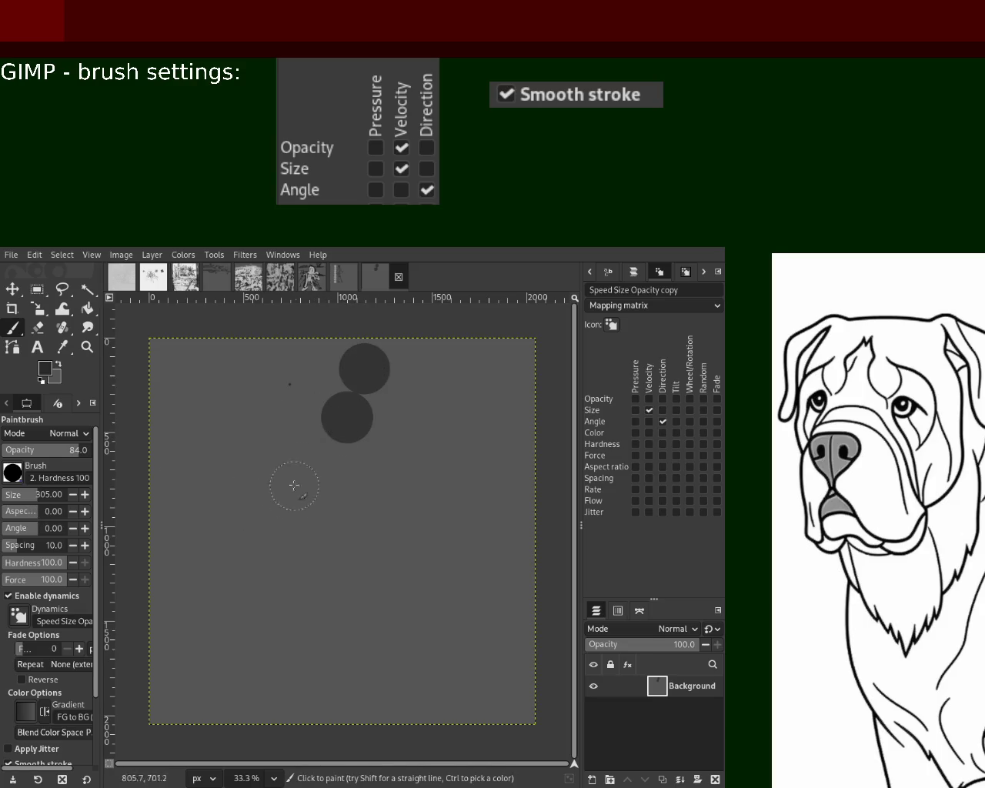
{"action": "left_click", "coordinate": [307, 444]}
{"action": "left_click", "coordinate": [266, 462]}
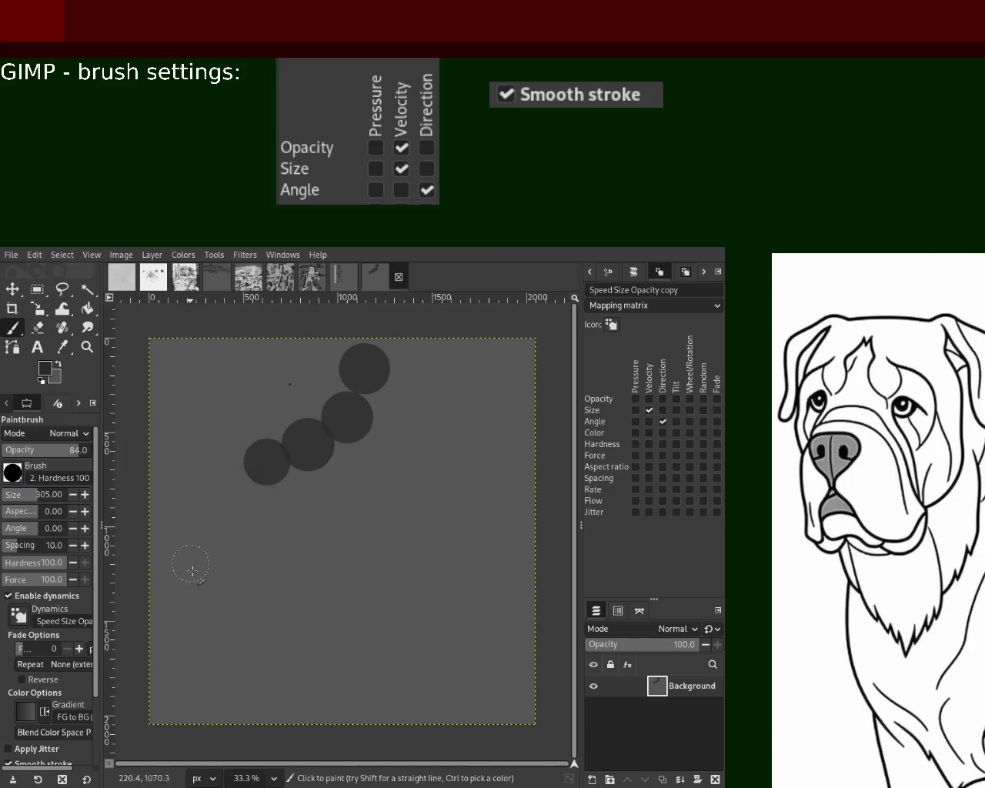
{"action": "left_click", "coordinate": [287, 504]}
{"action": "left_click", "coordinate": [314, 545]}
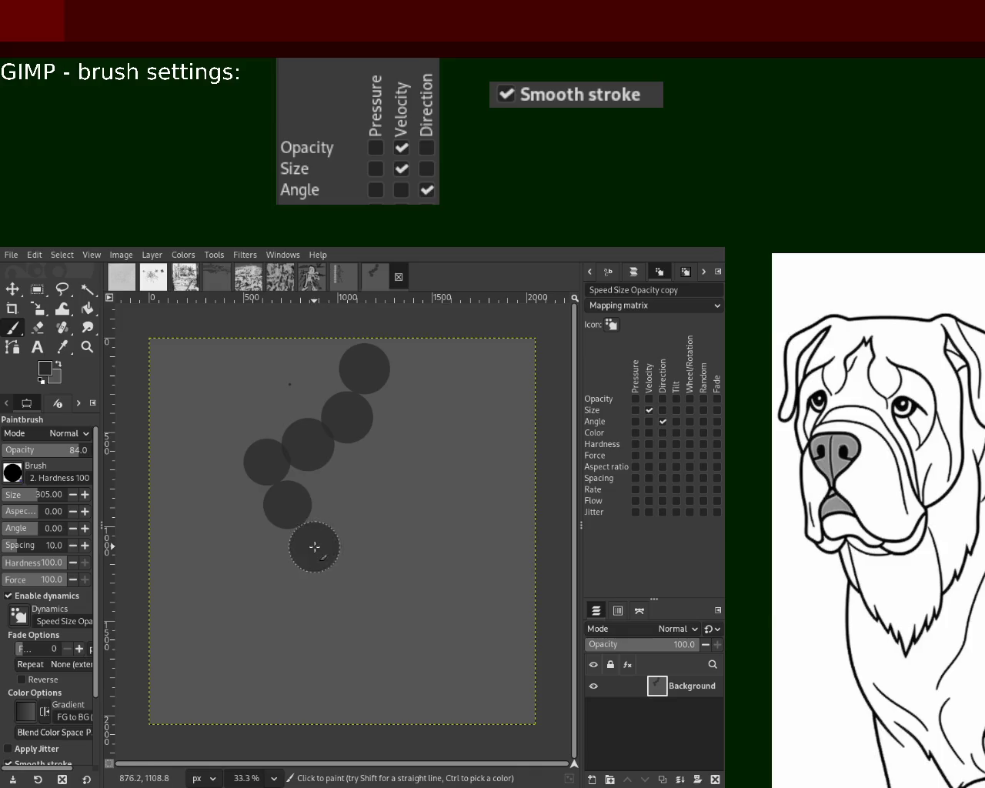
{"action": "left_click", "coordinate": [330, 588]}
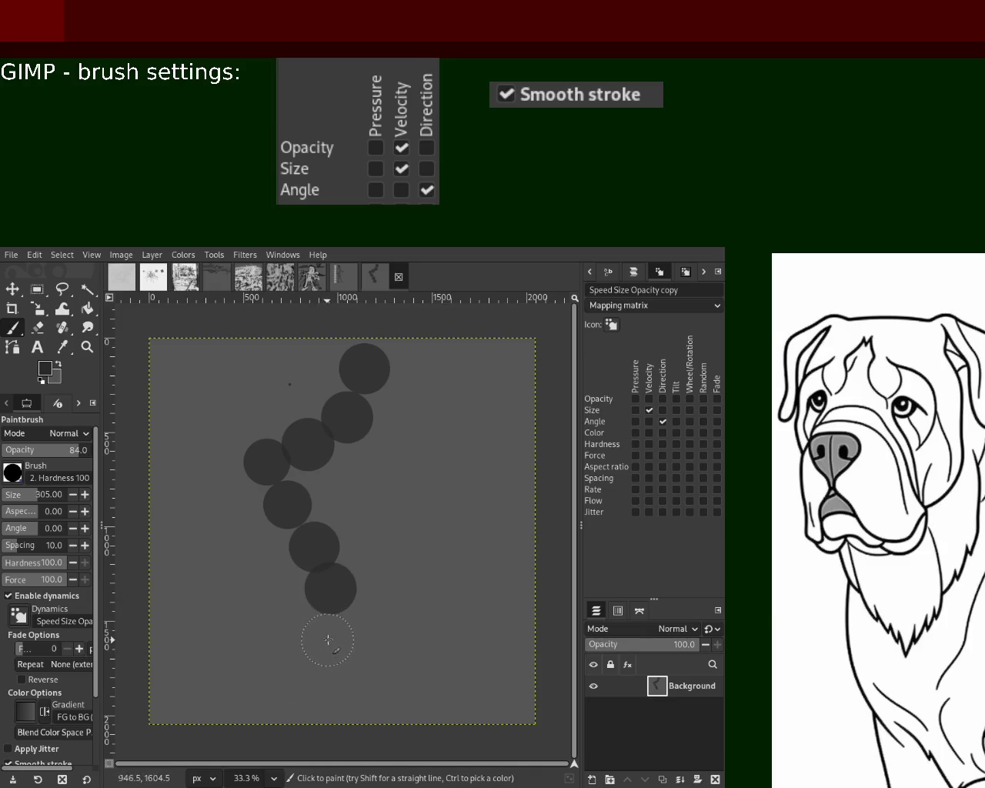
{"action": "left_click", "coordinate": [328, 639]}
- Stamp dots down the figure's second leg to a foot
{"action": "left_click", "coordinate": [242, 483]}
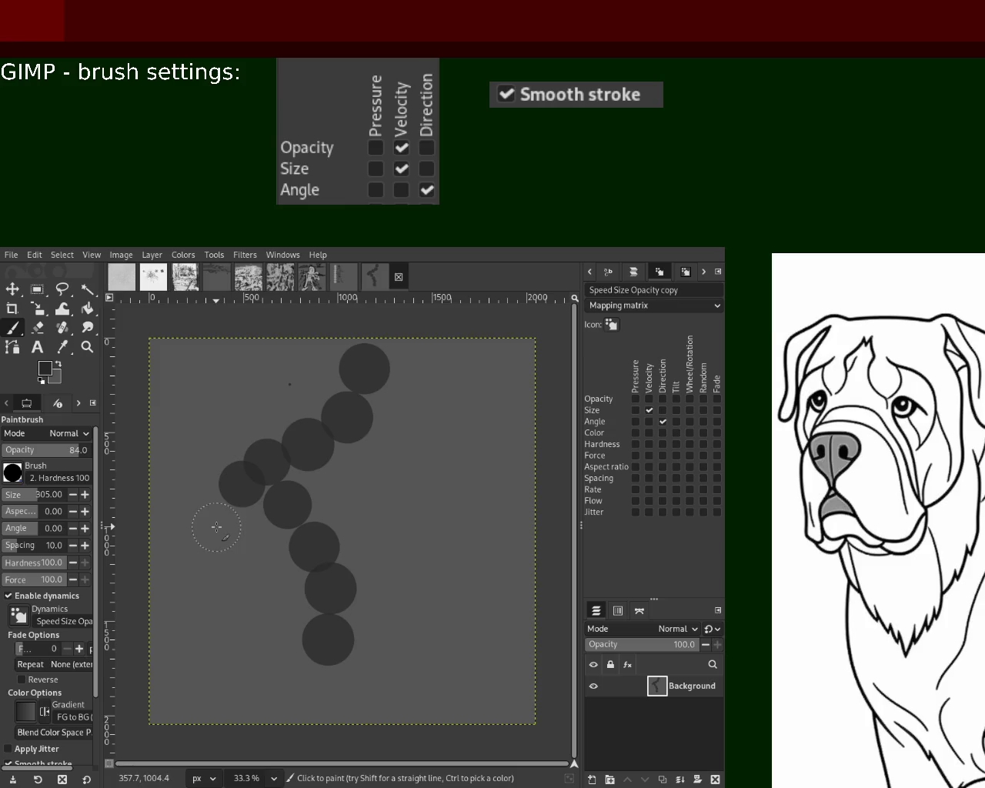
{"action": "left_click", "coordinate": [217, 527]}
{"action": "left_click", "coordinate": [210, 577]}
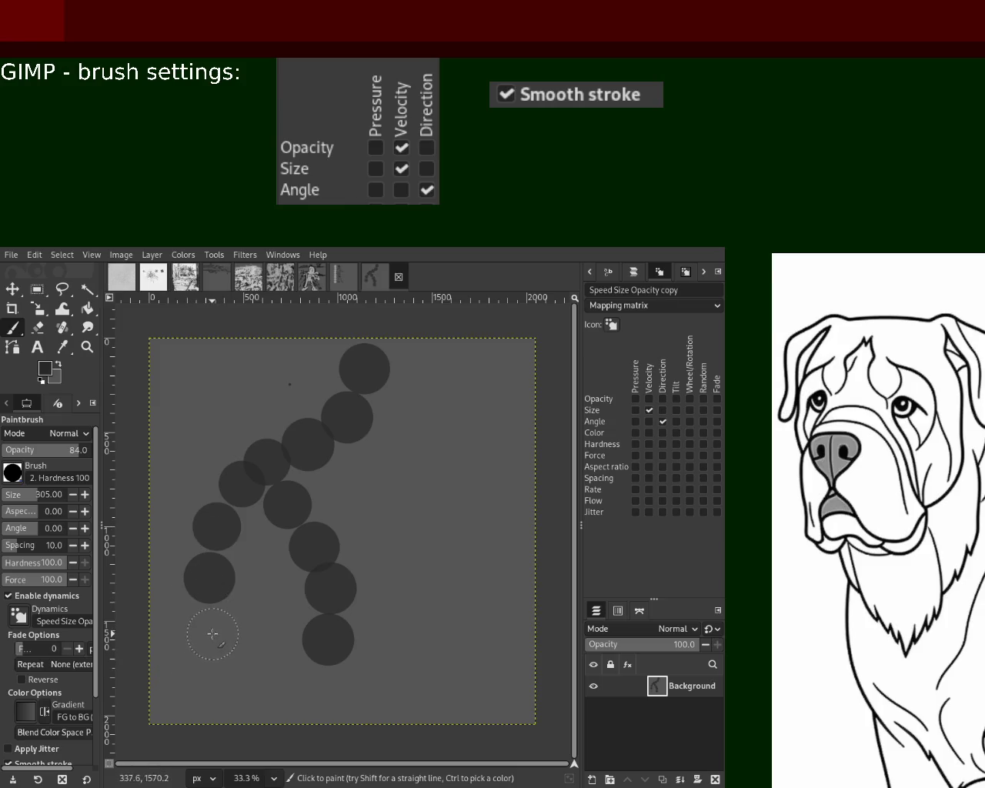
{"action": "left_click", "coordinate": [212, 634]}
- Stamp dots for the right arm and a row reaching toward the top-left
{"action": "left_click", "coordinate": [386, 441]}
{"action": "left_click", "coordinate": [419, 479]}
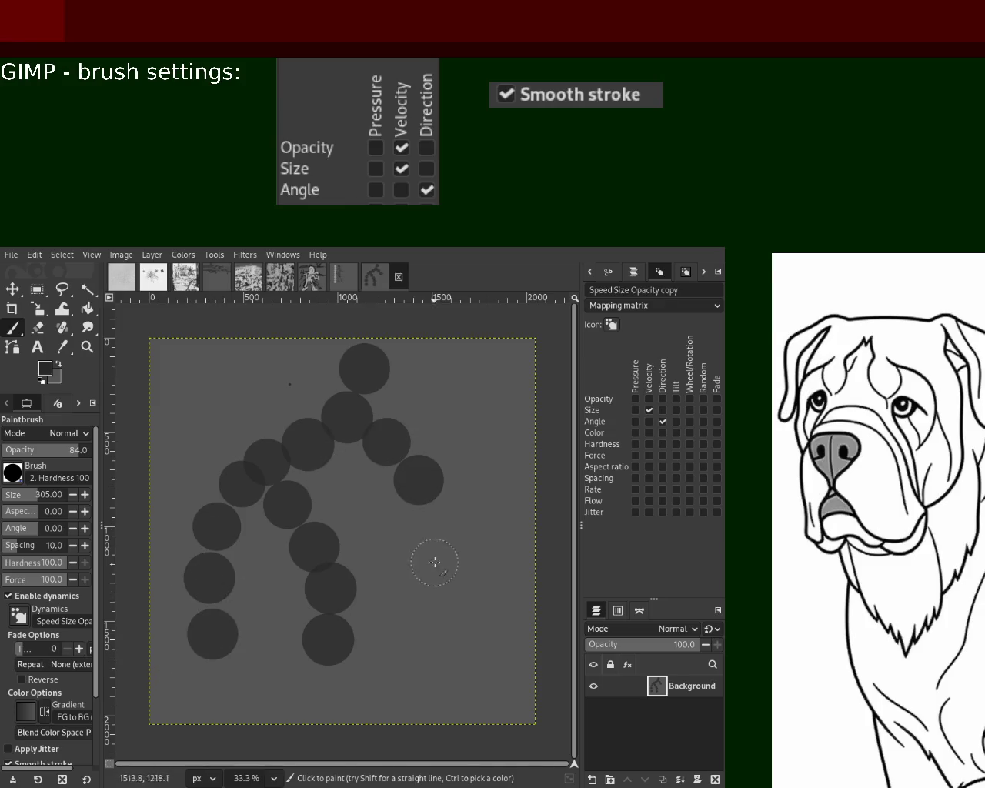
{"action": "left_click", "coordinate": [437, 531]}
{"action": "left_click", "coordinate": [309, 398]}
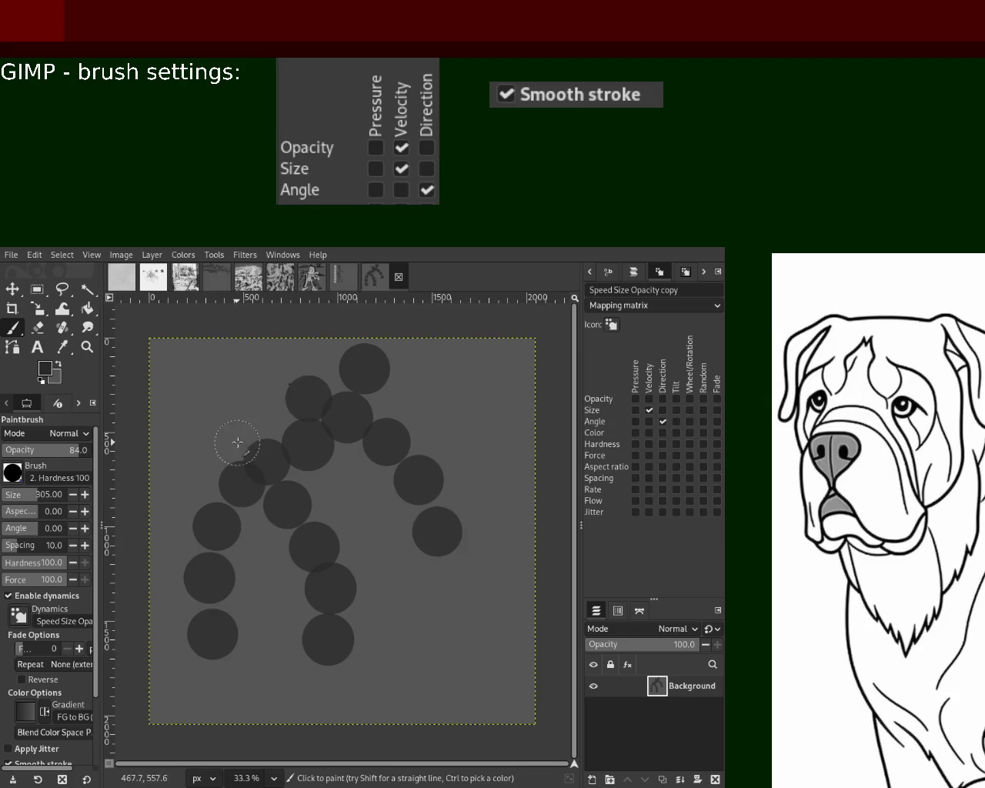
{"action": "left_click", "coordinate": [261, 405]}
{"action": "left_click", "coordinate": [215, 426]}
{"action": "left_click", "coordinate": [182, 377]}
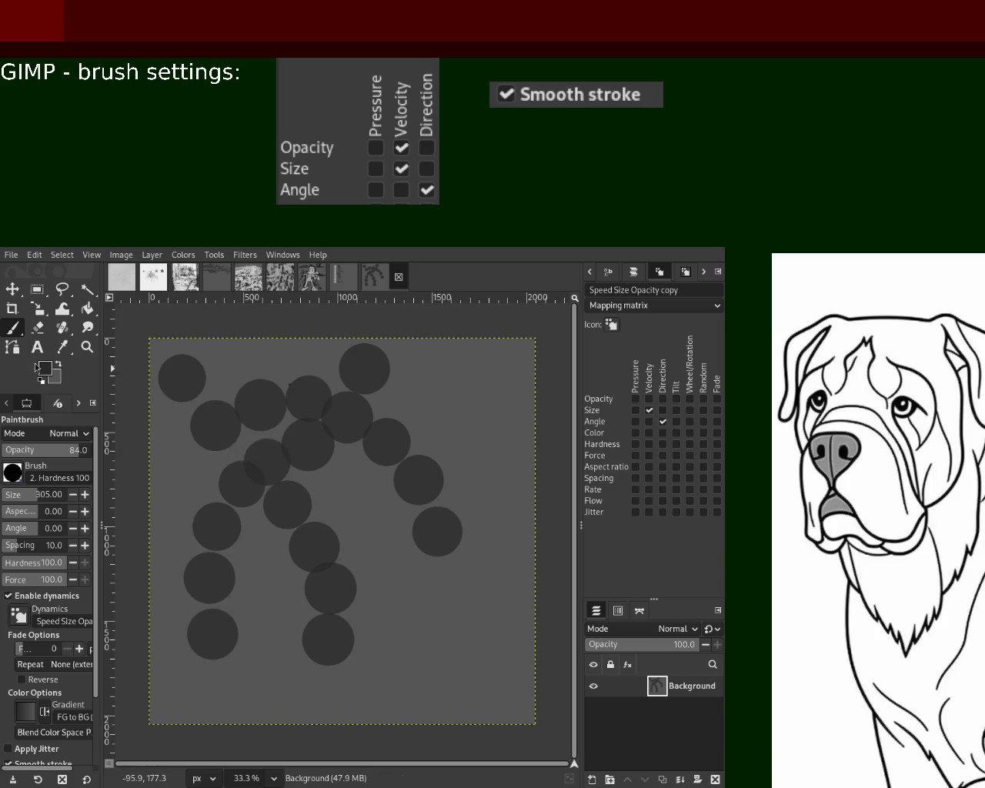
- Erase the top-left and lowest right-arm dots, then restamp the arm's end dot
{"action": "left_click", "coordinate": [38, 328]}
{"action": "mouse_move", "coordinate": [185, 361]}
{"action": "left_mouse_down"}
{"action": "mouse_move", "coordinate": [149, 391]}
{"action": "mouse_move", "coordinate": [187, 352]}
{"action": "left_mouse_up"}
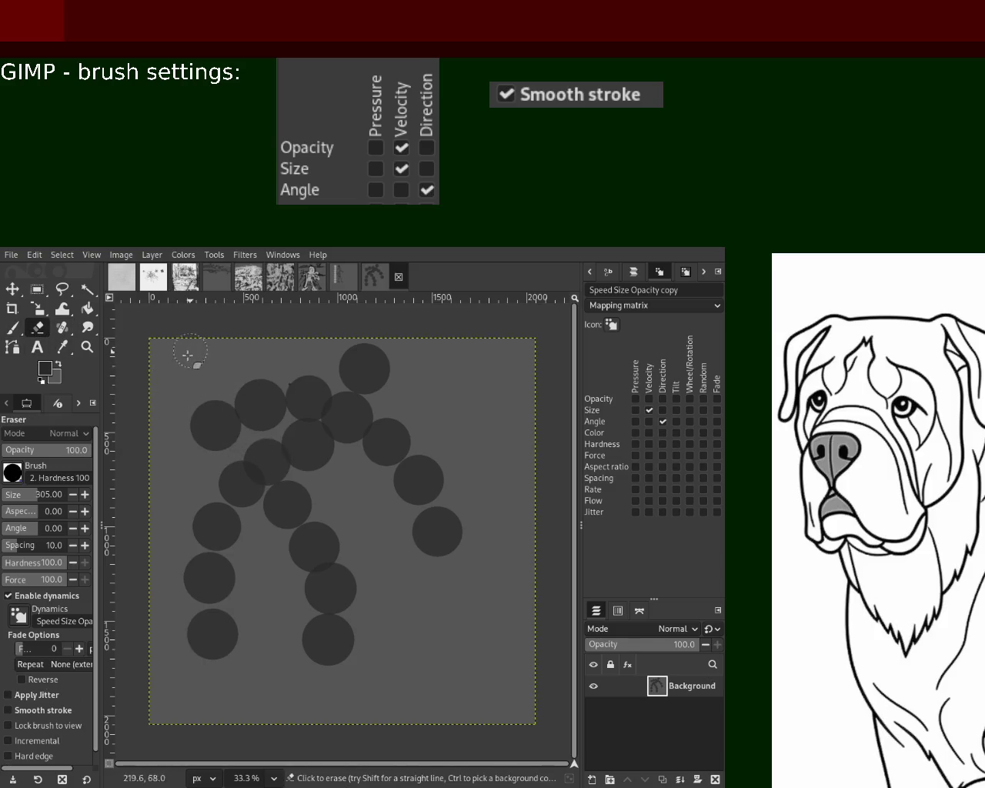
{"action": "mouse_move", "coordinate": [451, 521]}
{"action": "left_mouse_down"}
{"action": "mouse_move", "coordinate": [405, 546]}
{"action": "mouse_move", "coordinate": [424, 498]}
{"action": "left_mouse_up"}
{"action": "key", "text": "p"}
{"action": "left_click", "coordinate": [427, 500]}
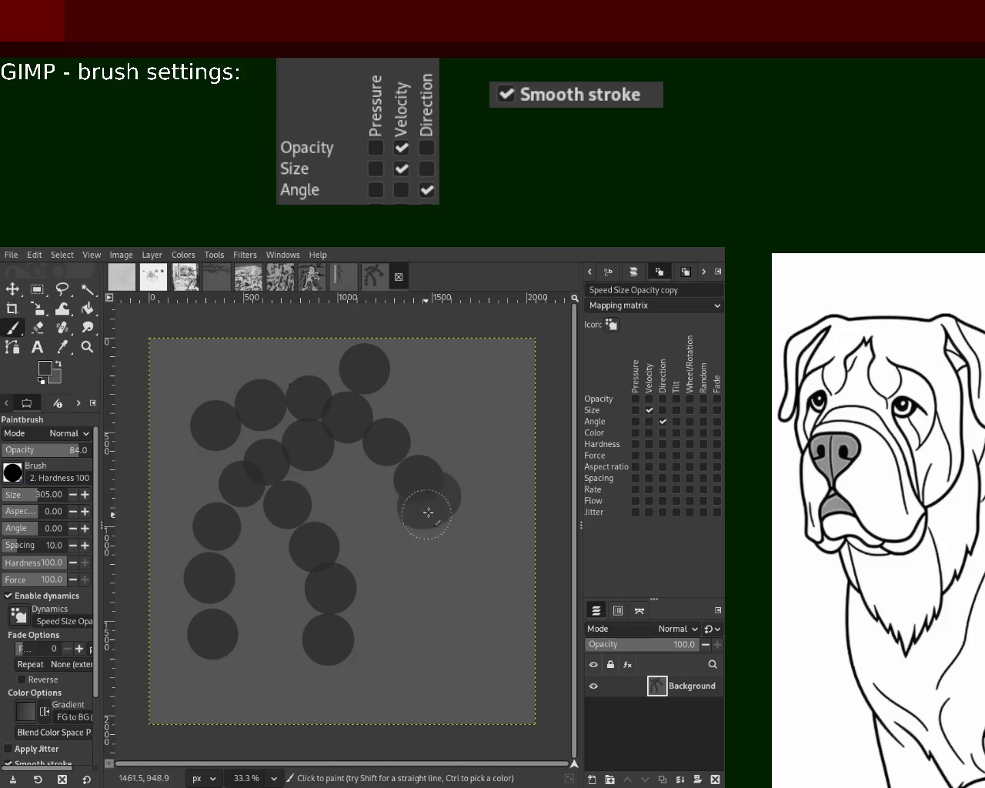
{"action": "key", "text": "ctrl+z"}
{"action": "left_click", "coordinate": [425, 497]}
{"action": "key", "text": "ctrl+z"}
{"action": "left_click", "coordinate": [425, 498]}
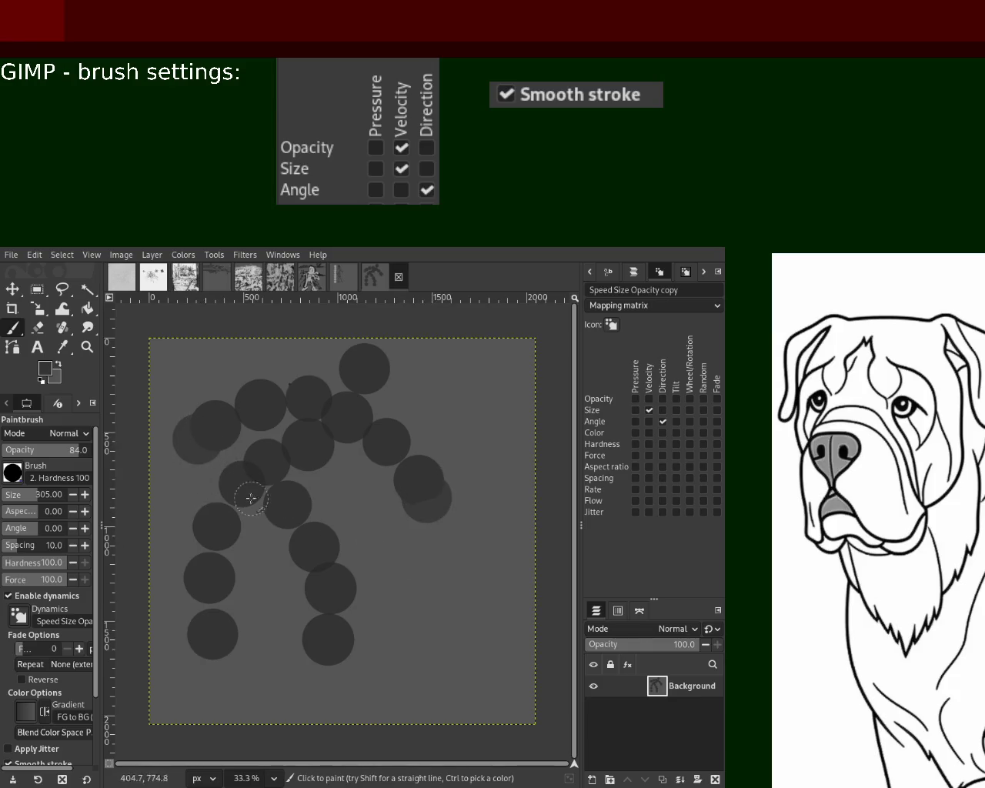
{"action": "key", "text": "ctrl+z"}
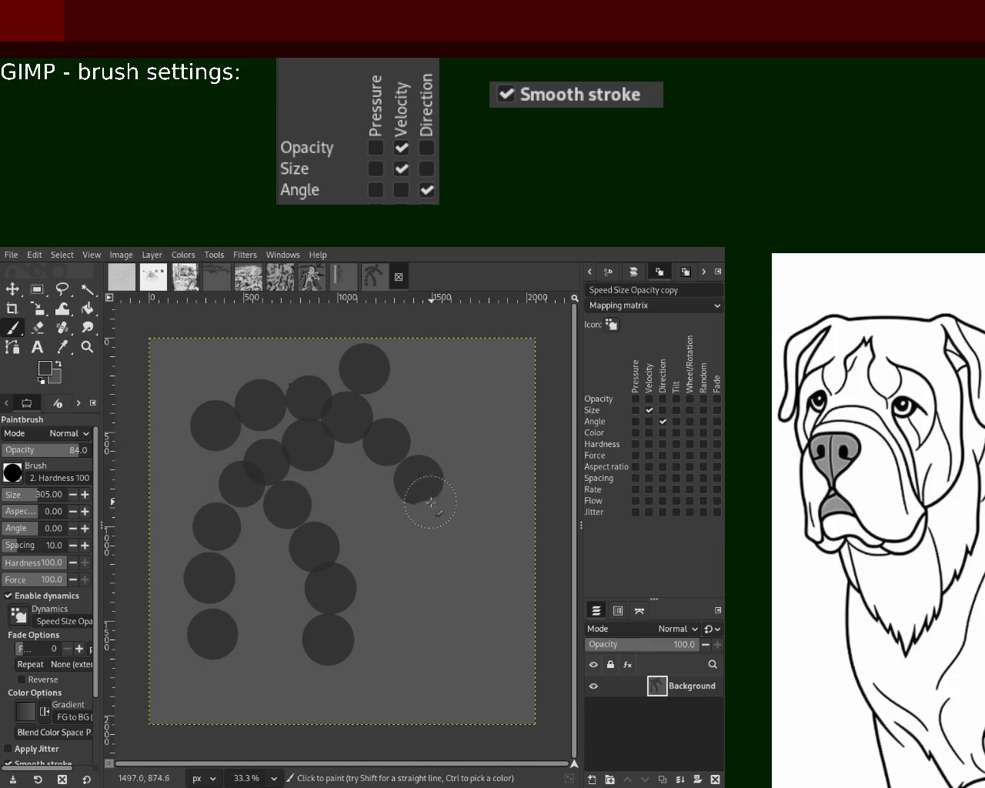
{"action": "left_click", "coordinate": [429, 500]}
- Undo all stamped dots back to blank and stamp one test dot near the top
{"action": "left_click", "coordinate": [199, 440]}
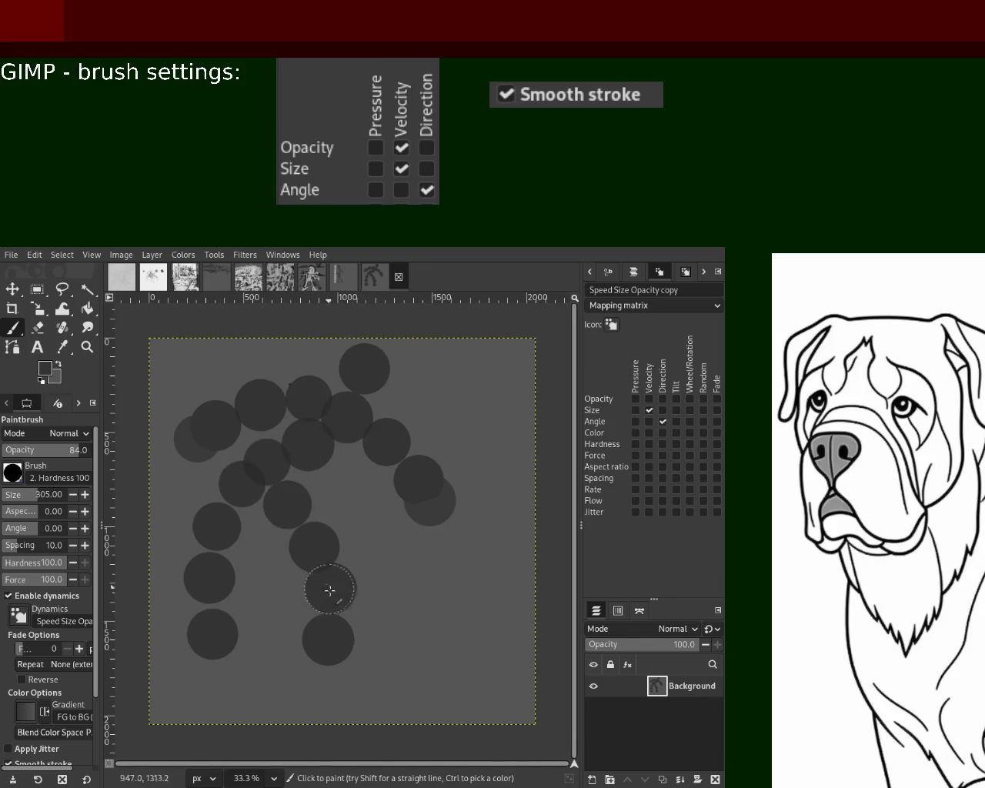
{"action": "left_click", "coordinate": [330, 613]}
{"action": "key", "text": "ctrl+z"}
{"action": "key", "text": "ctrl+z"}
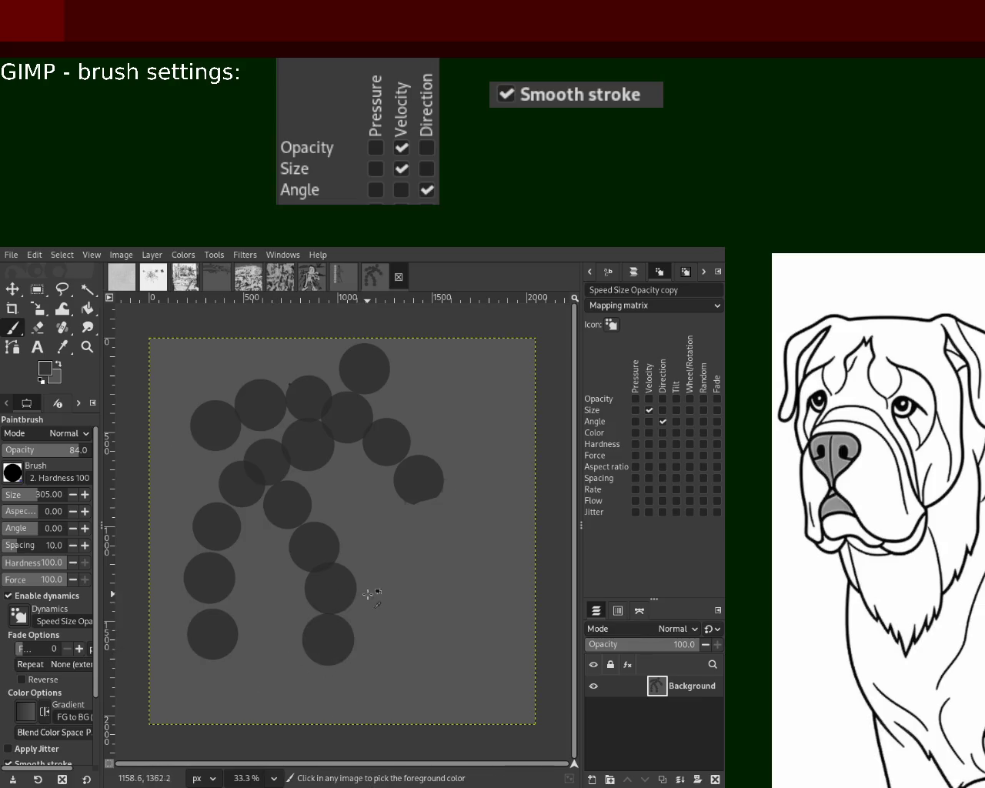
{"action": "key", "text": "ctrl+z"}
{"action": "key", "text": "ctrl+z"}
{"action": "key", "text": "ctrl+z"}
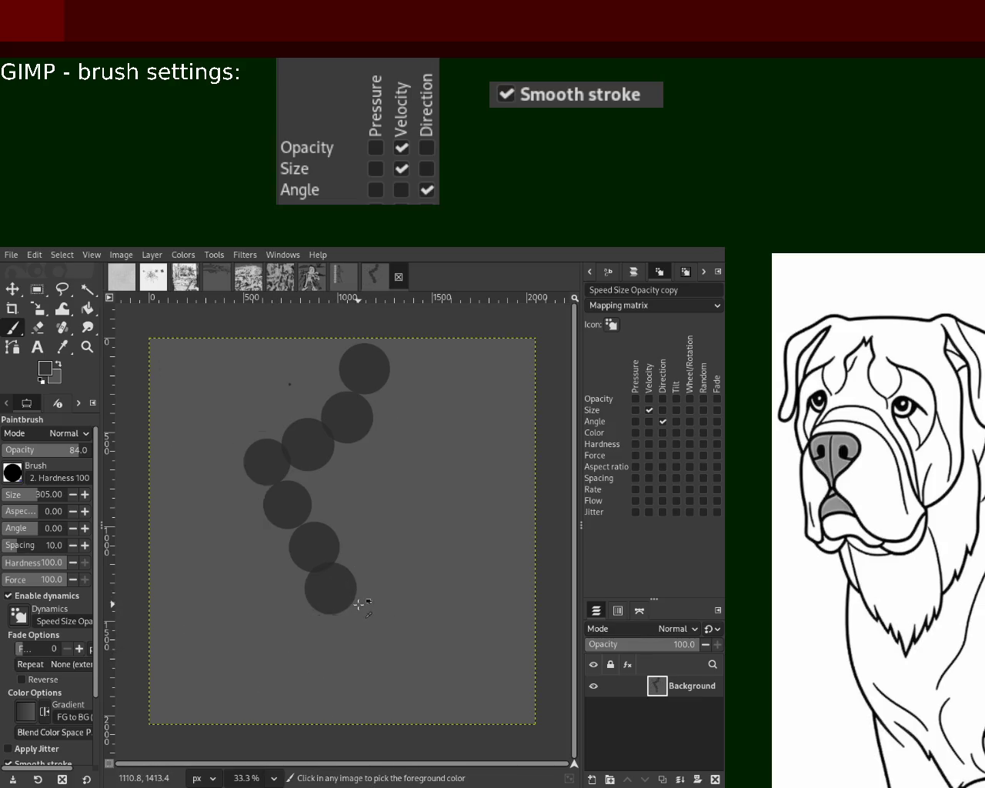
{"action": "key", "text": "ctrl+z"}
{"action": "key", "text": "ctrl+z"}
{"action": "key", "text": "ctrl+z"}
{"action": "left_click", "coordinate": [330, 374]}
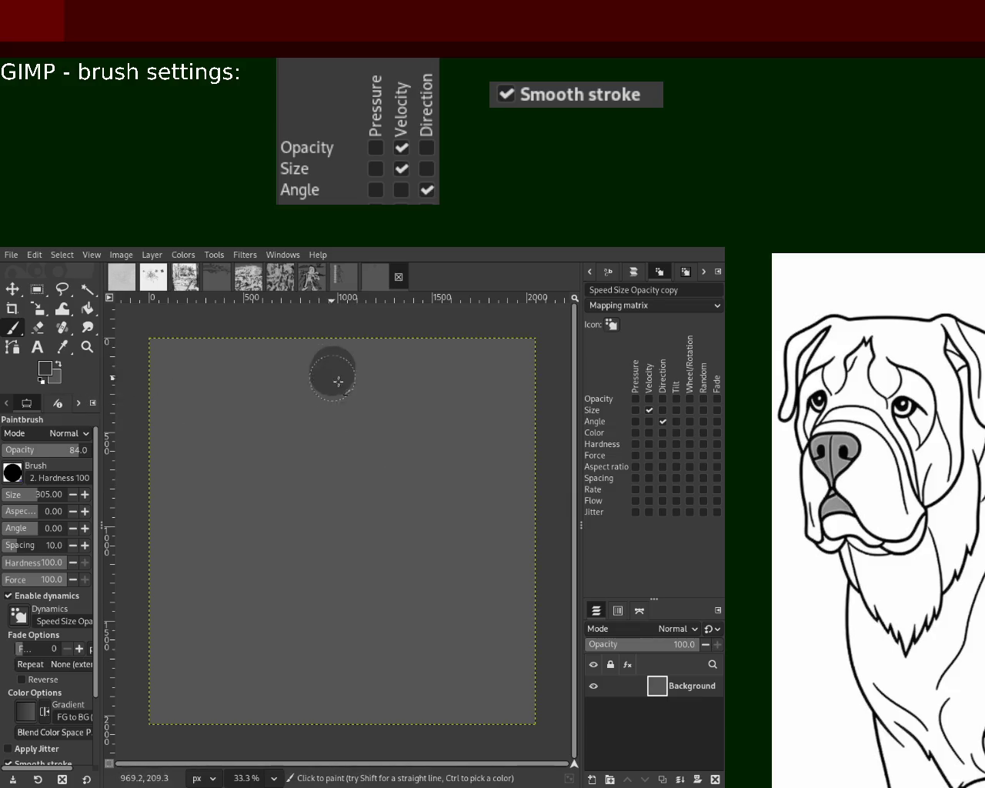
- Undo the test dot and stamp dots for head, curved body and first leg with foot
{"action": "key", "text": "ctrl+z"}
{"action": "left_click", "coordinate": [355, 368]}
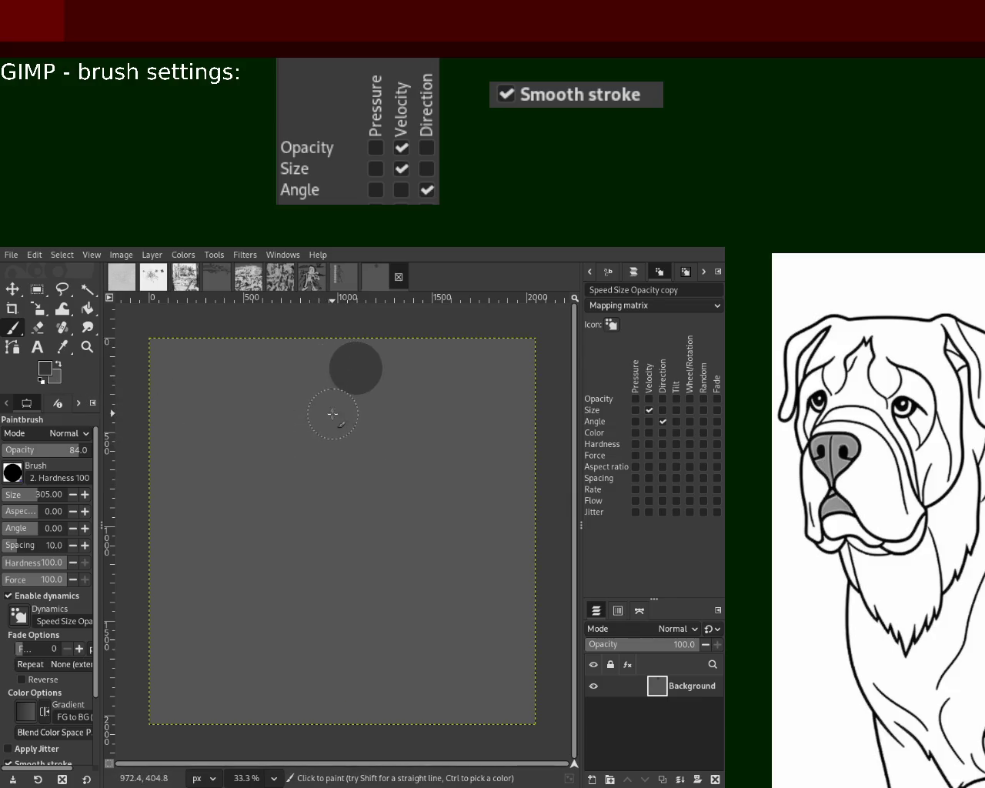
{"action": "left_click", "coordinate": [333, 413]}
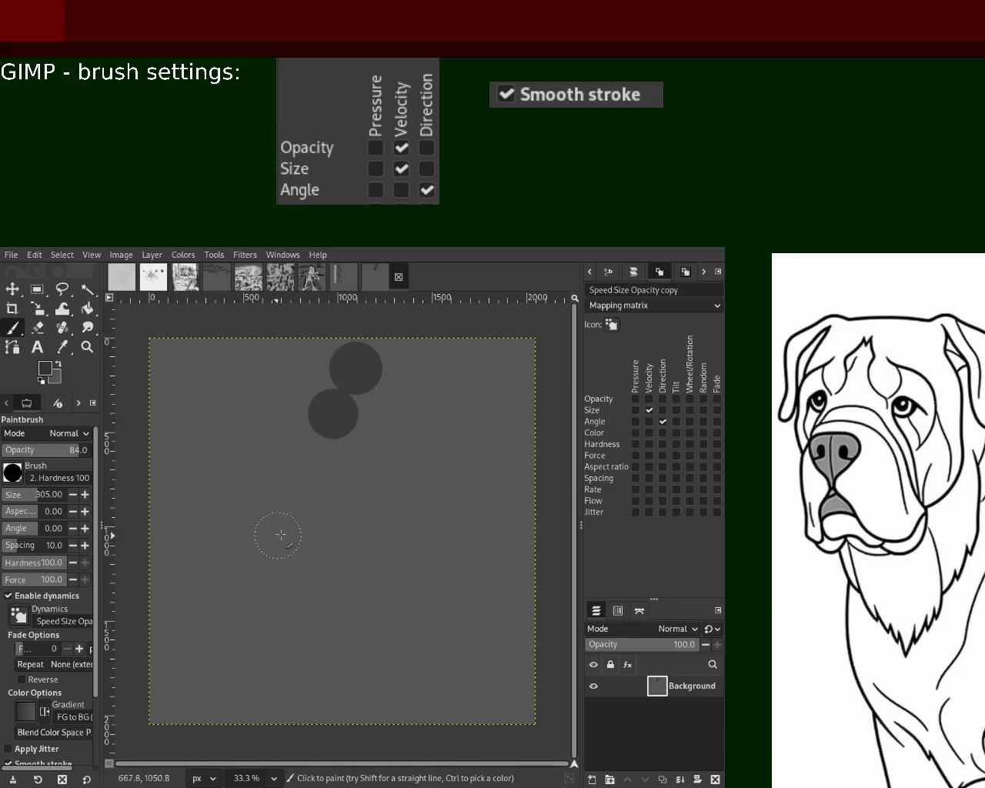
{"action": "left_click", "coordinate": [318, 461]}
{"action": "left_click", "coordinate": [318, 512]}
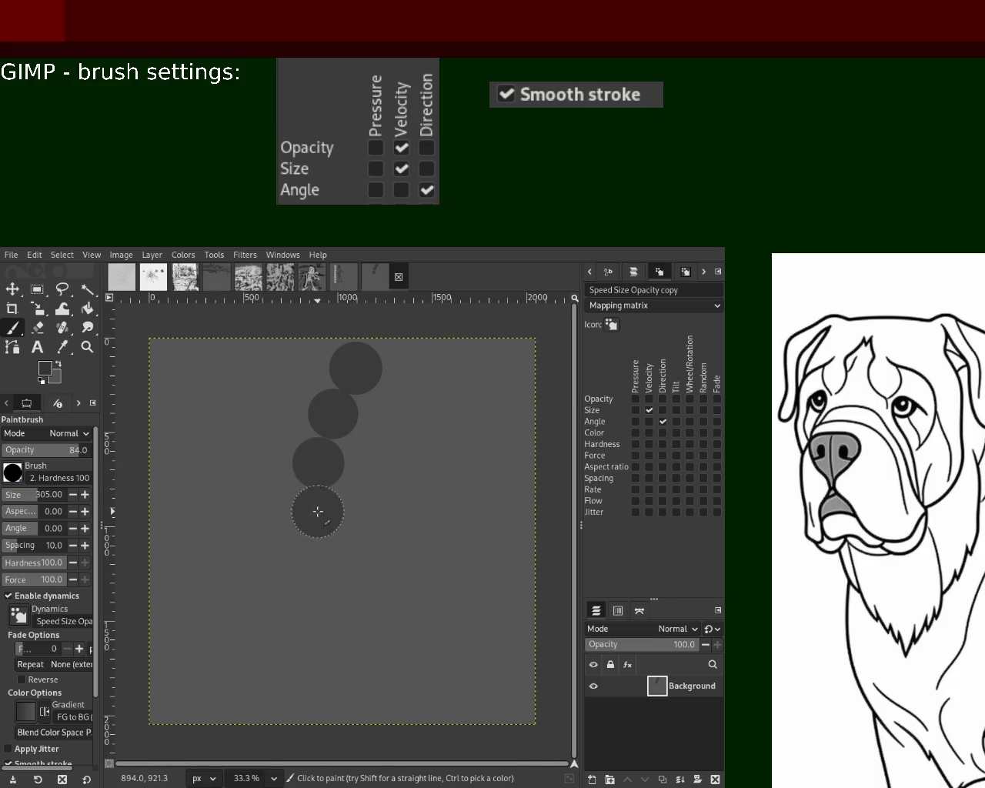
{"action": "left_click", "coordinate": [349, 550]}
{"action": "left_click", "coordinate": [380, 593]}
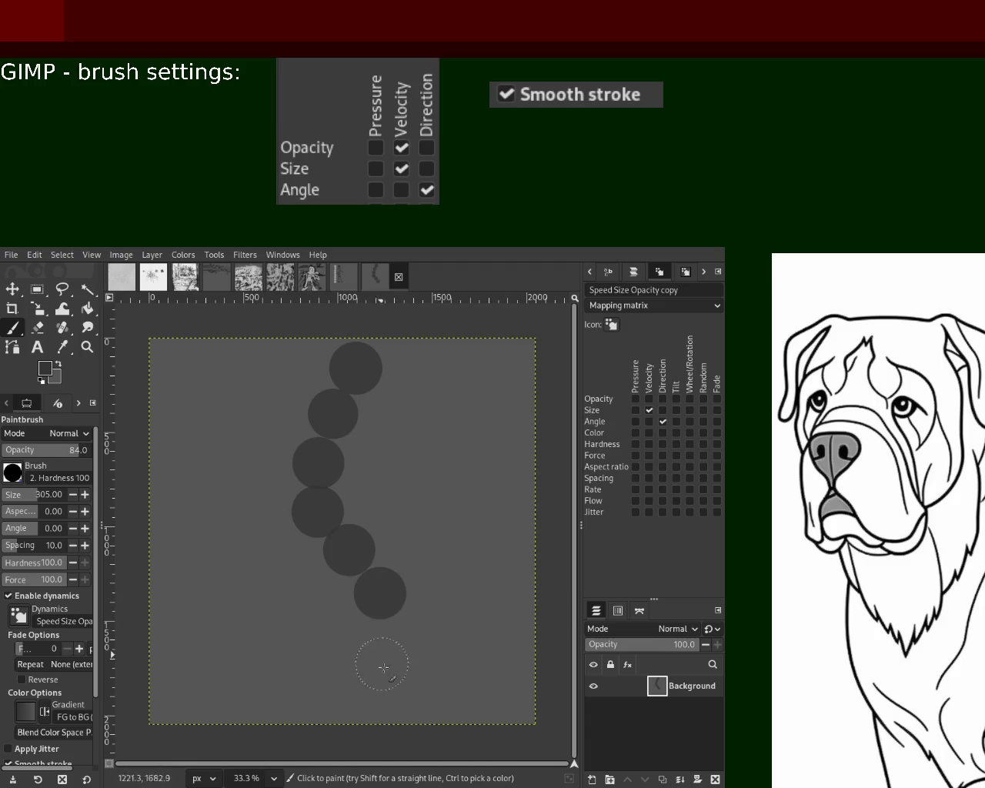
{"action": "left_click", "coordinate": [389, 646]}
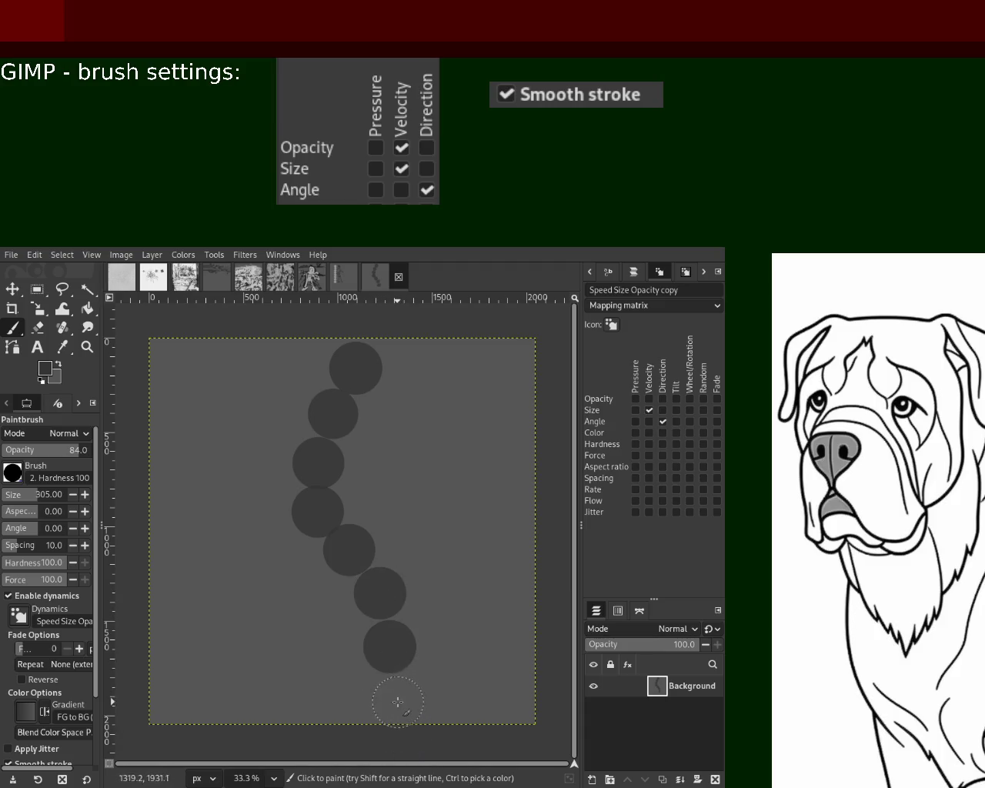
{"action": "left_click", "coordinate": [395, 673]}
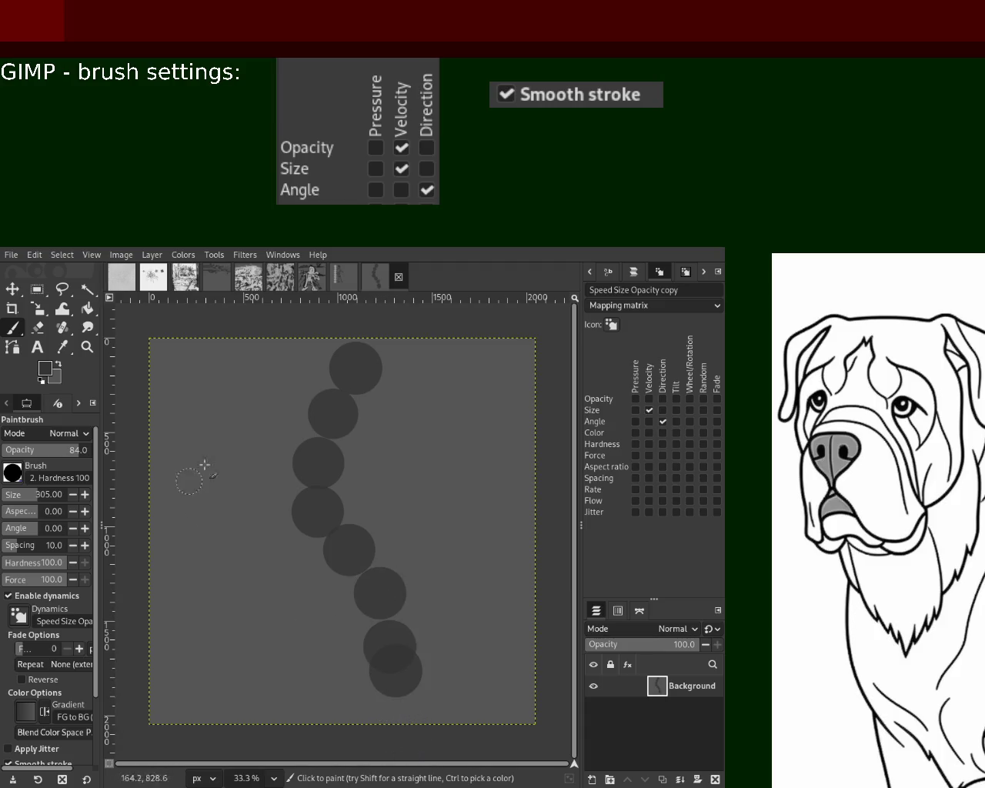
- Stamp the right arm dots, redoing the misplaced end dot
{"action": "left_click", "coordinate": [380, 430]}
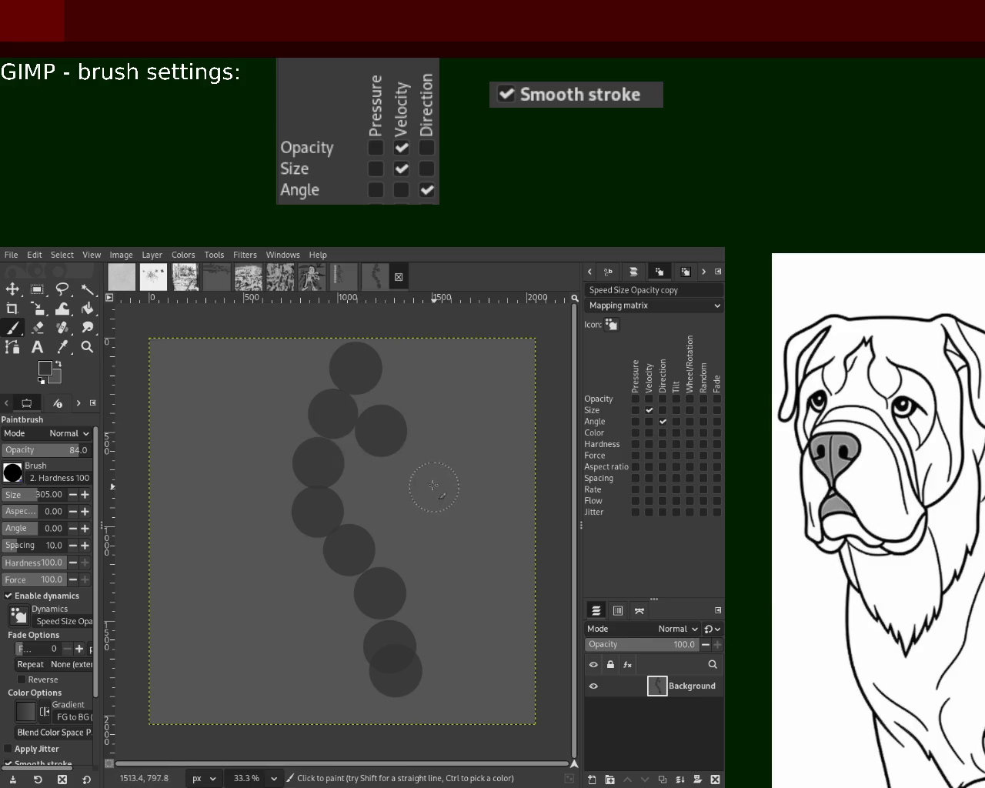
{"action": "left_click", "coordinate": [417, 466]}
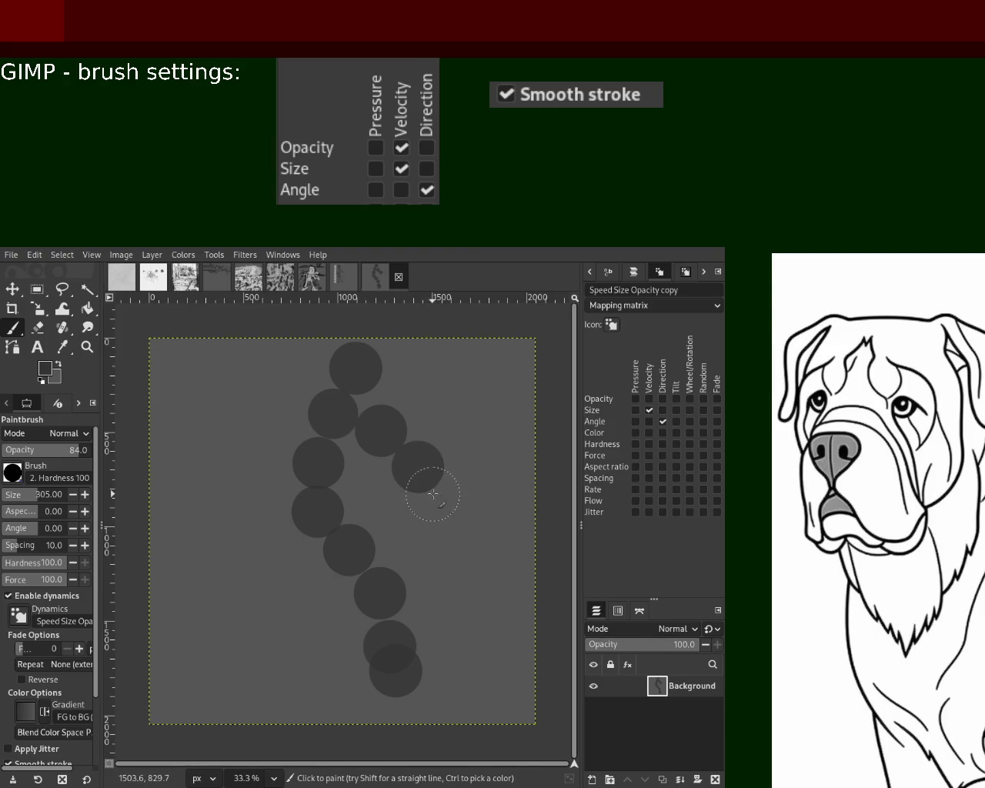
{"action": "left_click", "coordinate": [432, 491]}
{"action": "key", "text": "ctrl+z"}
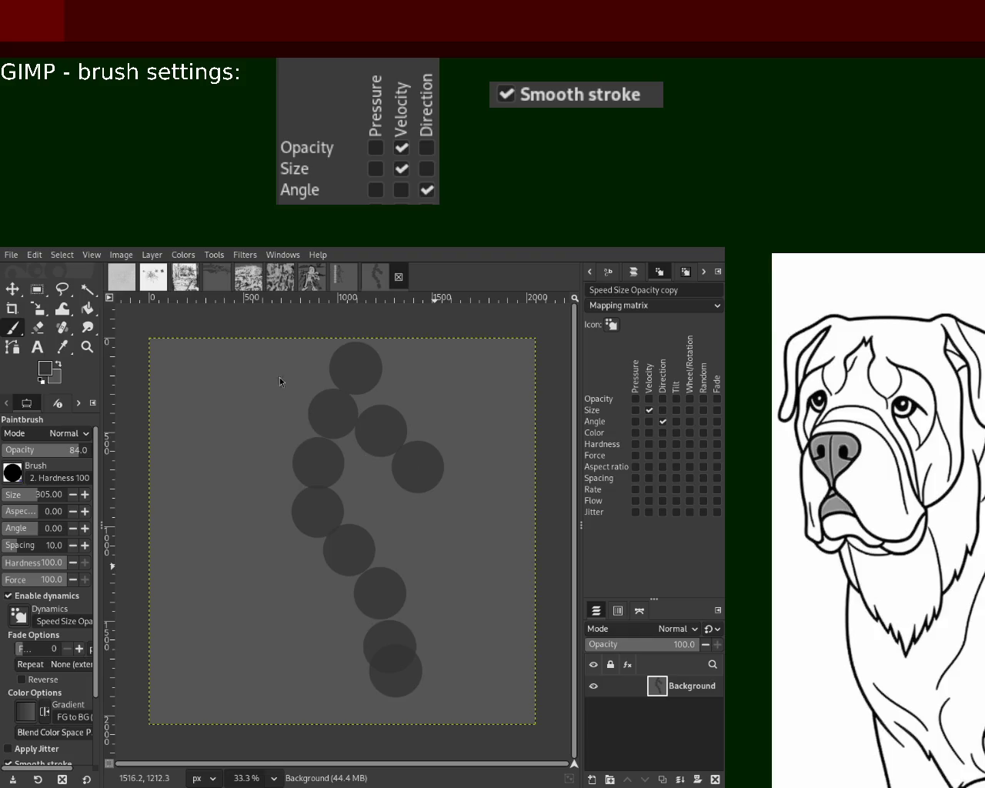
{"action": "left_click", "coordinate": [426, 488]}
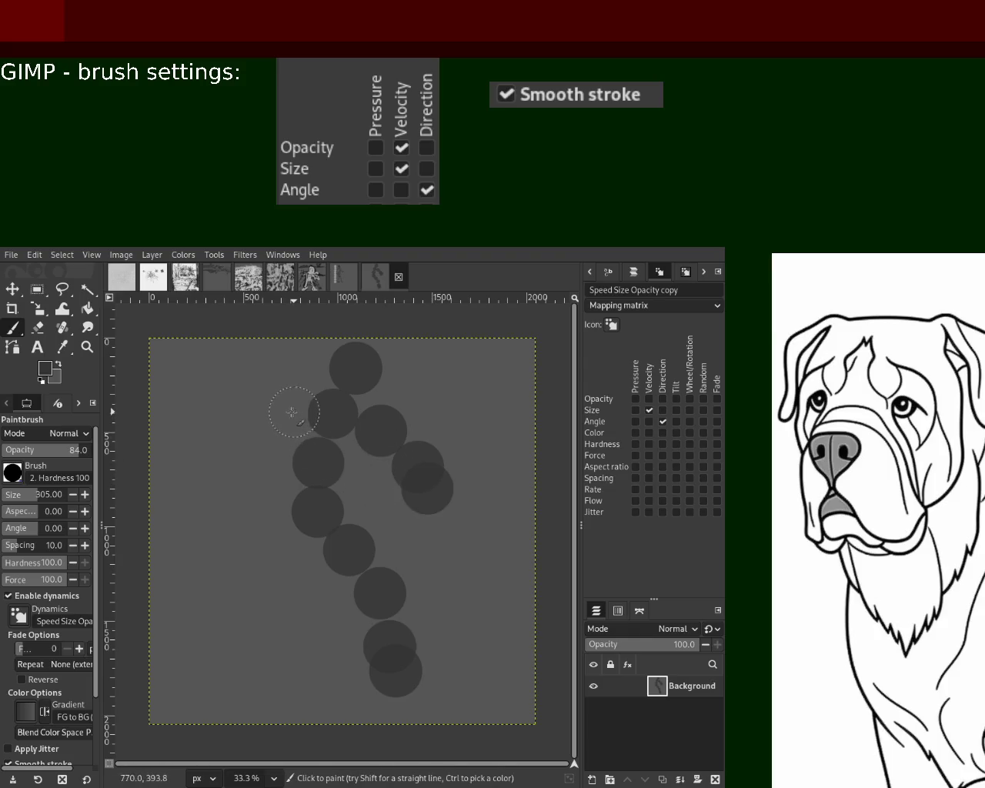
- Stamp dots for the left arm and the second leg with its foot
{"action": "left_click", "coordinate": [282, 411]}
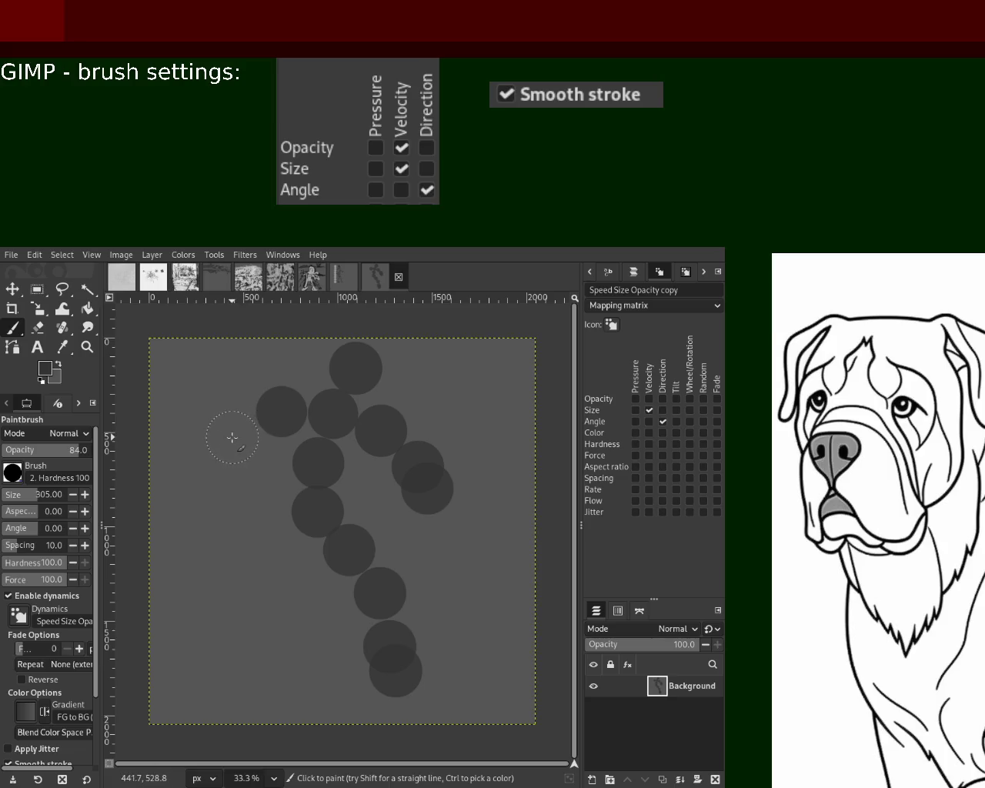
{"action": "left_click", "coordinate": [235, 435]}
{"action": "left_click", "coordinate": [221, 457]}
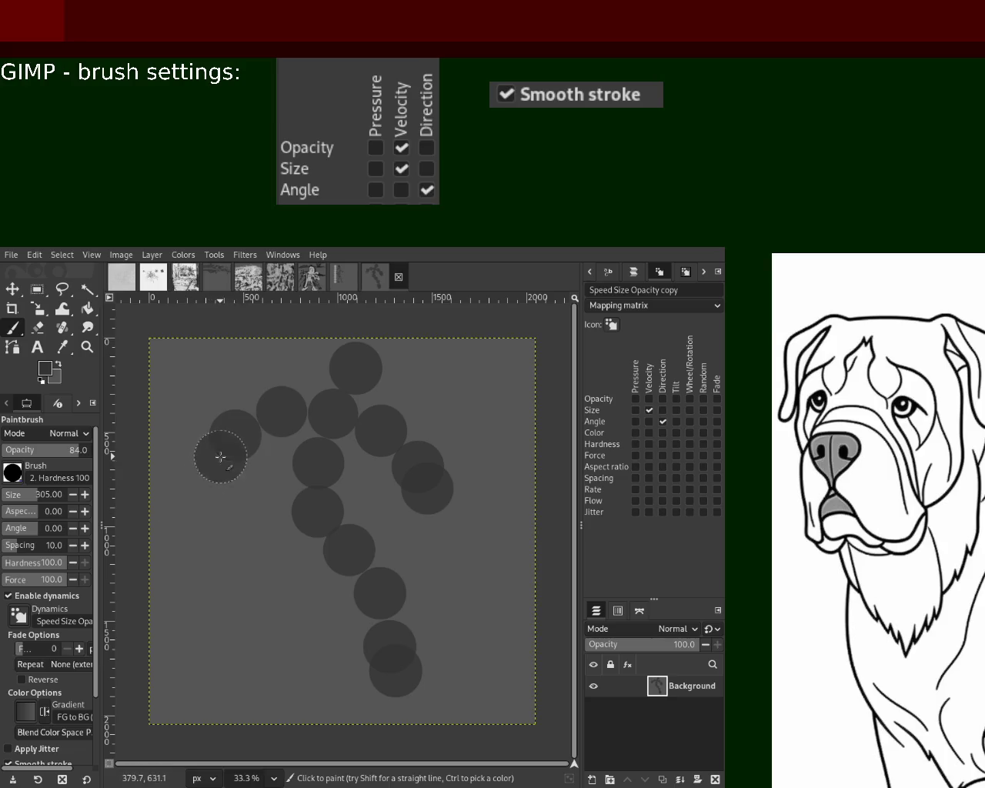
{"action": "left_click", "coordinate": [267, 532]}
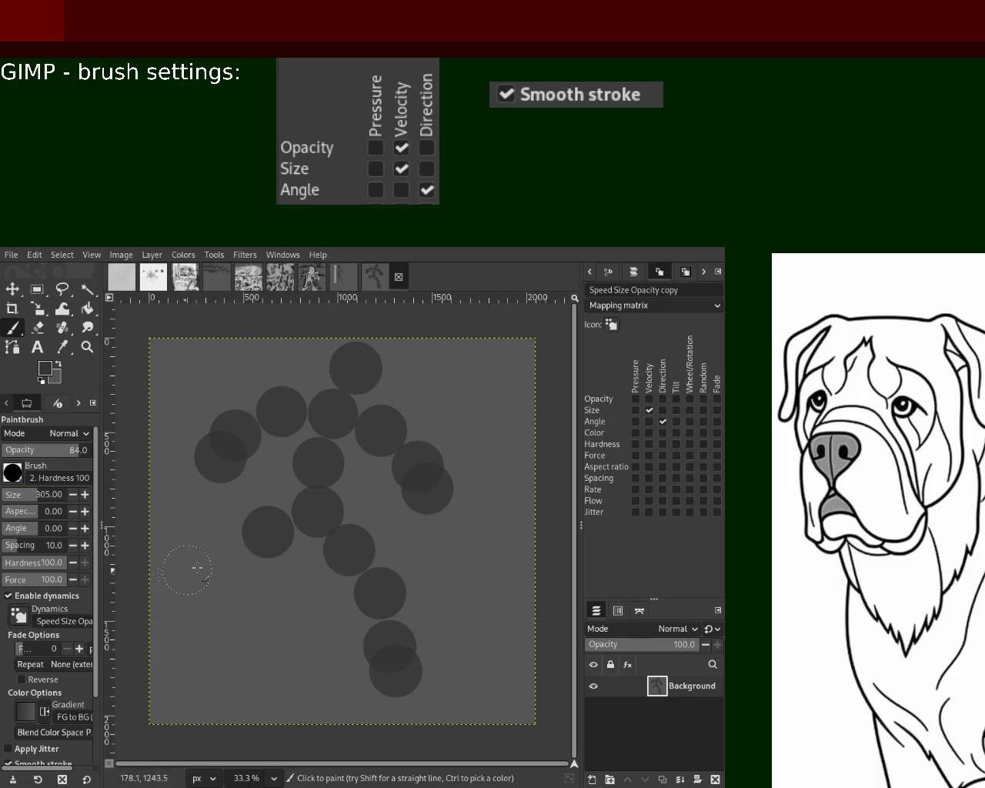
{"action": "left_click", "coordinate": [230, 564]}
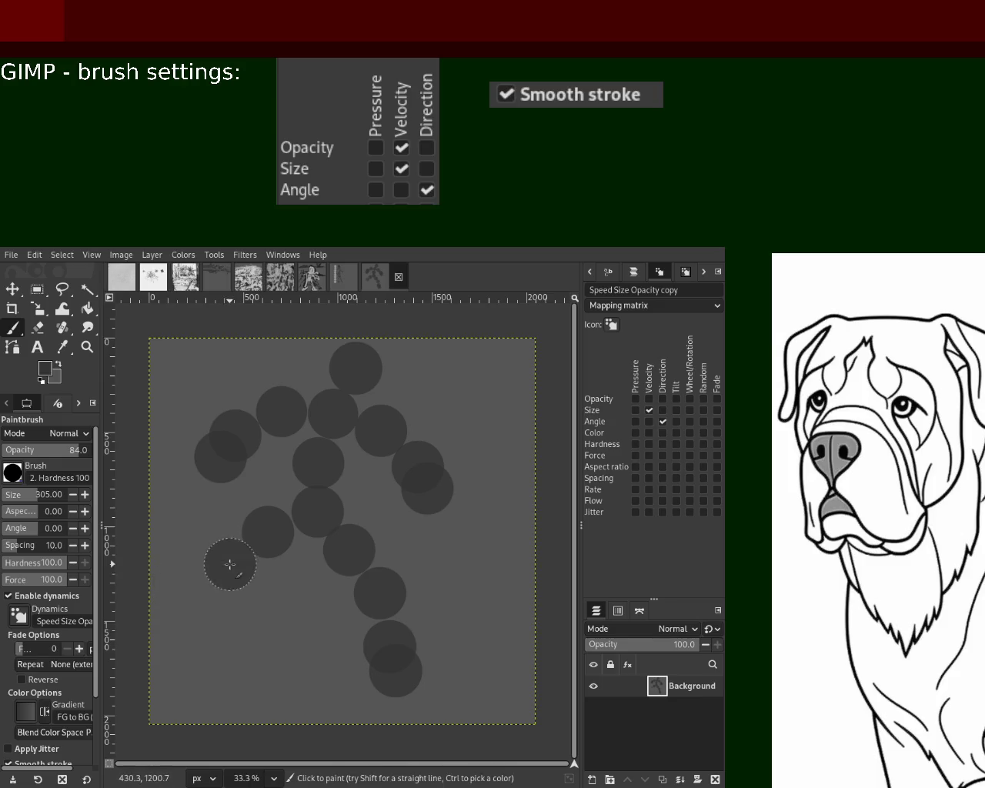
{"action": "left_click", "coordinate": [212, 608]}
{"action": "left_click", "coordinate": [218, 639]}
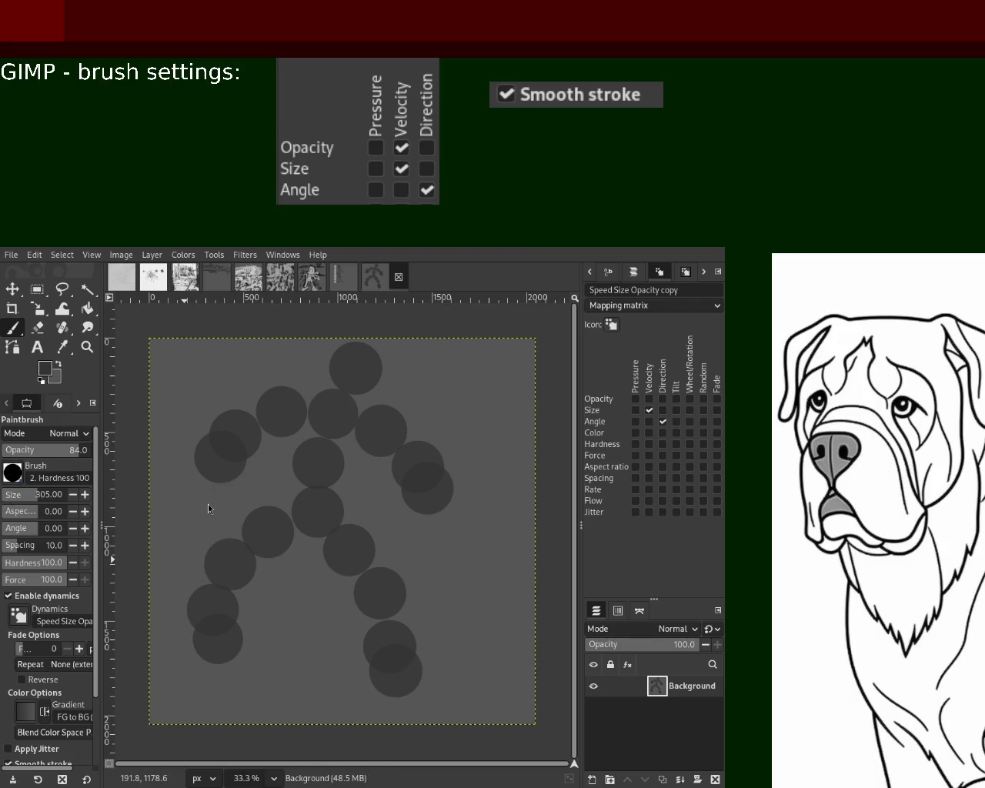
- Pick a lighter grey, shrink the brush to 38, and test thin strokes
{"action": "left_click", "coordinate": [219, 533], "text": "ctrl"}
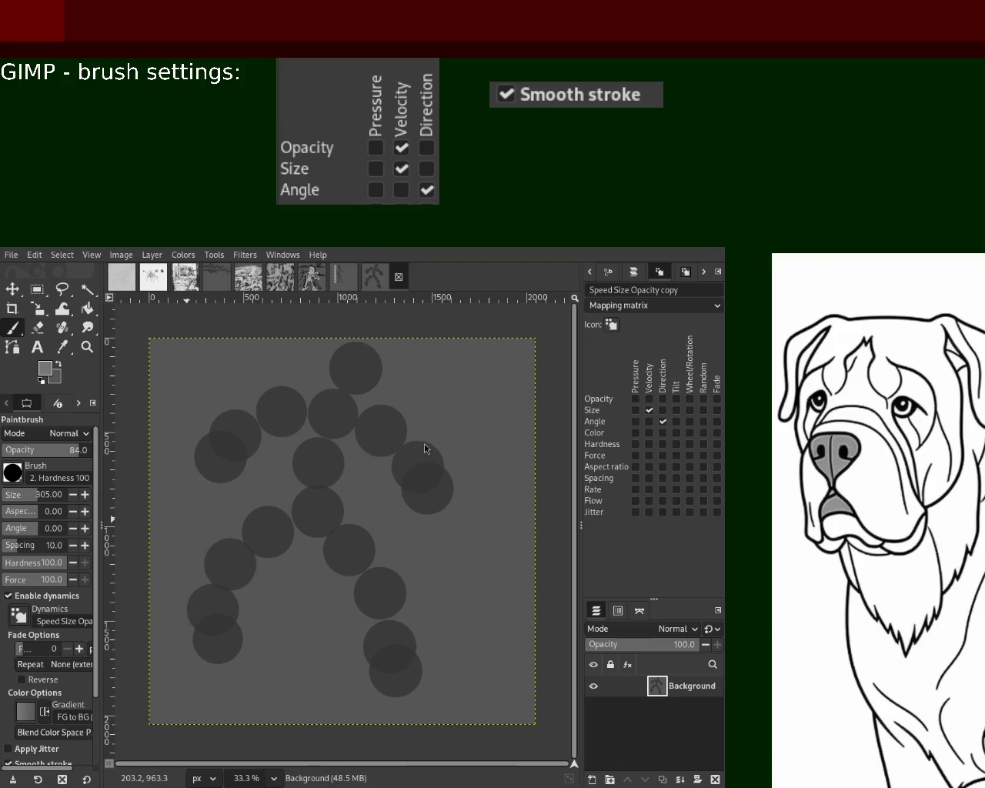
{"action": "left_click_drag", "start_coordinate": [373, 404], "coordinate": [395, 447]}
{"action": "key", "text": "ctrl+z"}
{"action": "left_click", "coordinate": [11, 496]}
{"action": "left_click_drag", "start_coordinate": [348, 388], "coordinate": [221, 419]}
{"action": "key", "text": "ctrl+z"}
- Draw thin grey arms, head loop, legs with looped feet, right hand and upper-left arm
{"action": "left_click_drag", "start_coordinate": [330, 405], "coordinate": [224, 461]}
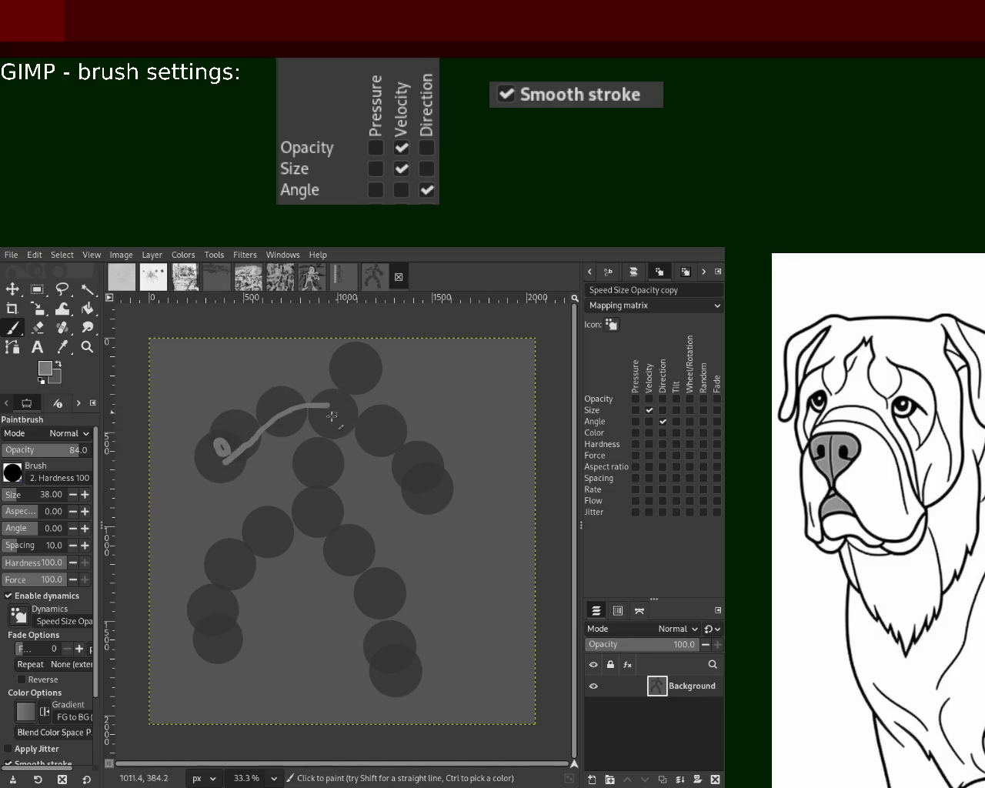
{"action": "left_click_drag", "start_coordinate": [331, 416], "coordinate": [422, 483]}
{"action": "mouse_move", "coordinate": [371, 365]}
{"action": "left_mouse_down"}
{"action": "mouse_move", "coordinate": [361, 358]}
{"action": "mouse_move", "coordinate": [315, 468]}
{"action": "mouse_move", "coordinate": [245, 559]}
{"action": "left_mouse_up"}
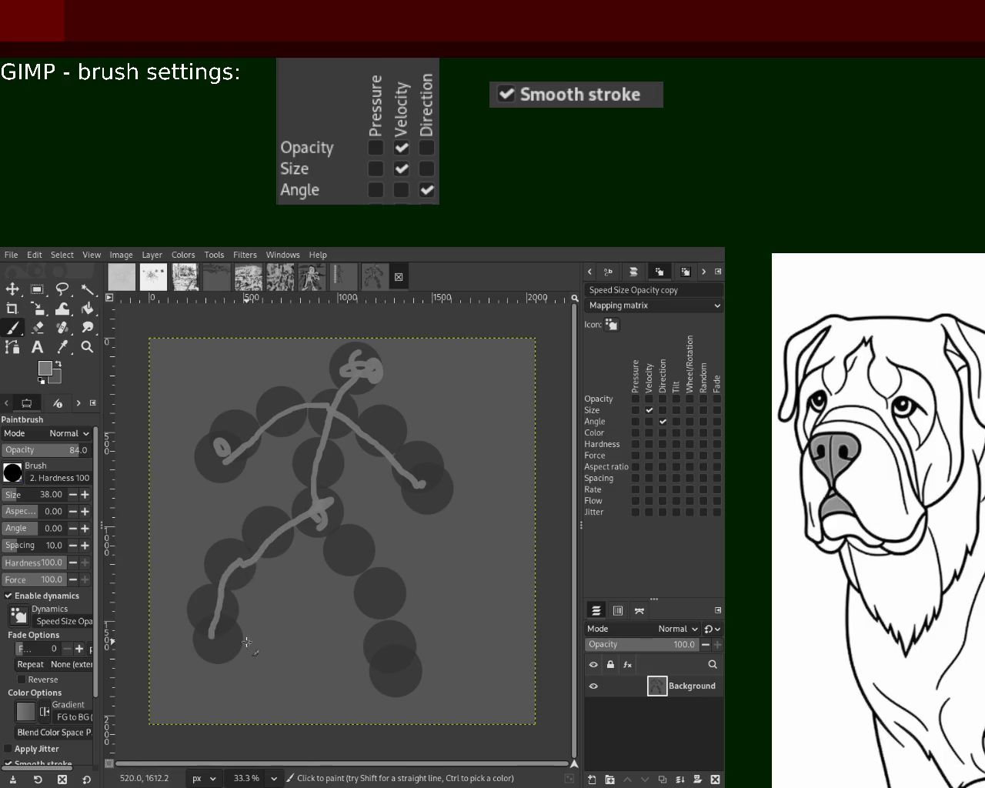
{"action": "left_click_drag", "start_coordinate": [245, 559], "coordinate": [219, 642]}
{"action": "left_click_drag", "start_coordinate": [322, 517], "coordinate": [388, 677]}
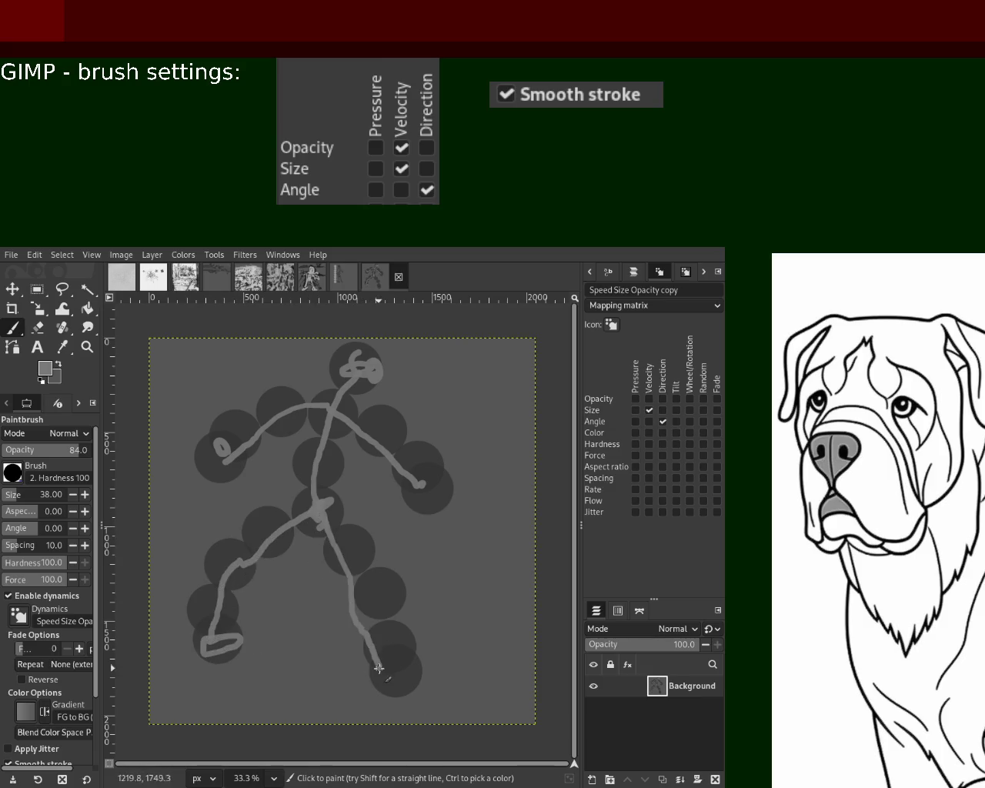
{"action": "mouse_move", "coordinate": [420, 483]}
{"action": "left_mouse_down"}
{"action": "mouse_move", "coordinate": [431, 494]}
{"action": "mouse_move", "coordinate": [430, 483]}
{"action": "left_mouse_up"}
{"action": "mouse_move", "coordinate": [262, 433]}
{"action": "left_mouse_down"}
{"action": "mouse_move", "coordinate": [271, 417]}
{"action": "mouse_move", "coordinate": [239, 449]}
{"action": "left_mouse_up"}
- At brush size 126, paint thick light strokes over the arm, neck, torso and left leg
{"action": "key", "text": "ctrl+z"}
{"action": "left_click", "coordinate": [21, 500]}
{"action": "key", "text": "ctrl+z"}
{"action": "mouse_move", "coordinate": [338, 394]}
{"action": "left_mouse_down"}
{"action": "mouse_move", "coordinate": [222, 455]}
{"action": "mouse_move", "coordinate": [360, 431]}
{"action": "mouse_move", "coordinate": [396, 484]}
{"action": "left_mouse_up"}
{"action": "mouse_move", "coordinate": [328, 422]}
{"action": "left_mouse_down"}
{"action": "mouse_move", "coordinate": [319, 485]}
{"action": "mouse_move", "coordinate": [284, 523]}
{"action": "left_mouse_up"}
{"action": "key", "text": "ctrl+z"}
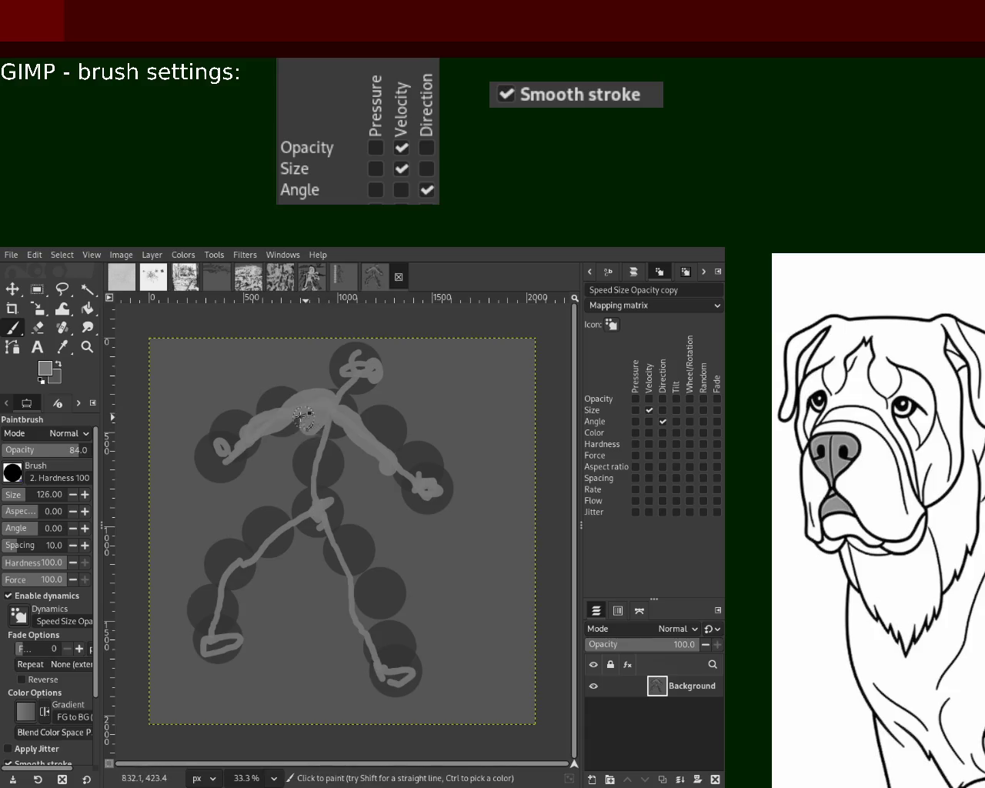
{"action": "key", "text": "ctrl+z"}
{"action": "mouse_move", "coordinate": [317, 419]}
{"action": "left_mouse_down"}
{"action": "mouse_move", "coordinate": [307, 450]}
{"action": "mouse_move", "coordinate": [323, 503]}
{"action": "left_mouse_up"}
{"action": "key", "text": "ctrl+z"}
{"action": "key", "text": "ctrl+z"}
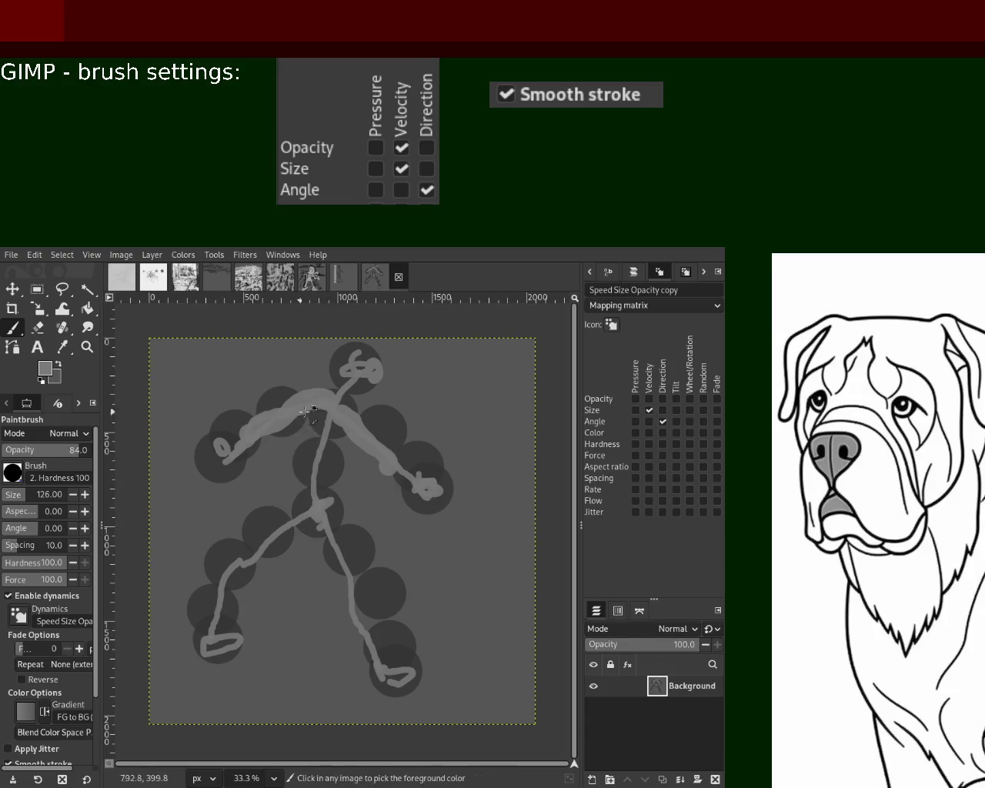
{"action": "left_click_drag", "start_coordinate": [304, 412], "coordinate": [311, 489]}
{"action": "mouse_move", "coordinate": [342, 427]}
{"action": "left_mouse_down"}
{"action": "mouse_move", "coordinate": [327, 492]}
{"action": "mouse_move", "coordinate": [323, 427]}
{"action": "left_mouse_up"}
{"action": "mouse_move", "coordinate": [312, 498]}
{"action": "left_mouse_down"}
{"action": "mouse_move", "coordinate": [265, 565]}
{"action": "mouse_move", "coordinate": [248, 571]}
{"action": "left_mouse_up"}
{"action": "key", "text": "ctrl+z"}
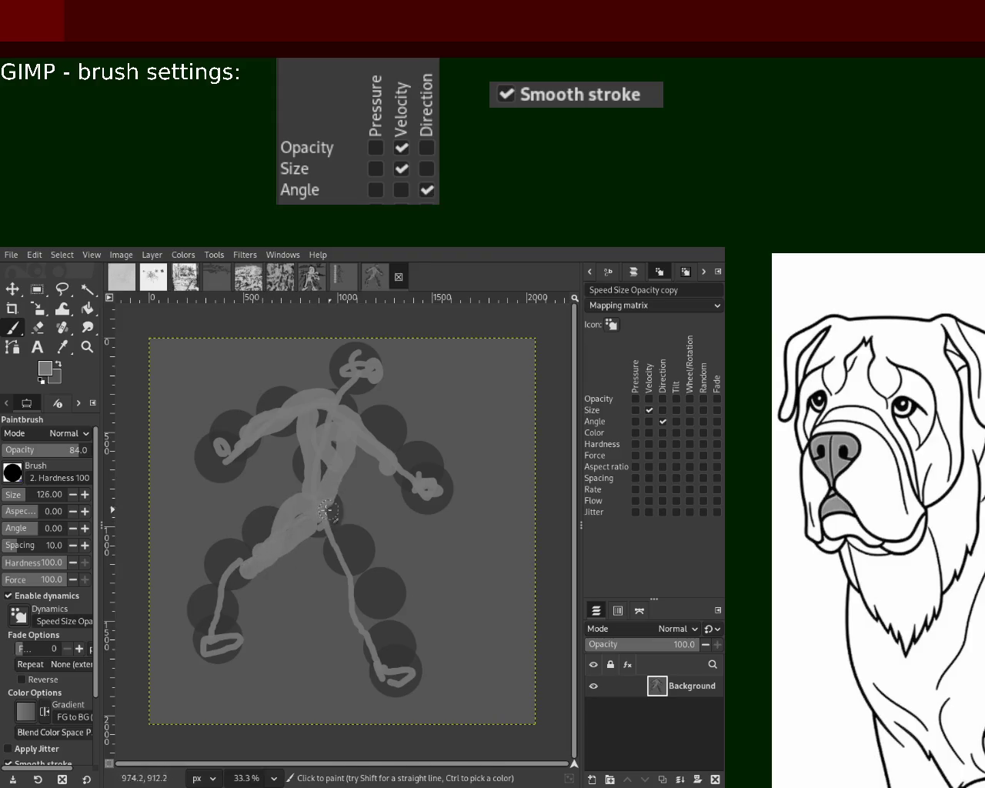
- Thicken both legs, the head, both hands and both feet, then save as 82.xcf
{"action": "left_click_drag", "start_coordinate": [315, 531], "coordinate": [344, 620]}
{"action": "mouse_move", "coordinate": [342, 507]}
{"action": "left_mouse_down"}
{"action": "mouse_move", "coordinate": [355, 583]}
{"action": "mouse_move", "coordinate": [327, 532]}
{"action": "left_mouse_up"}
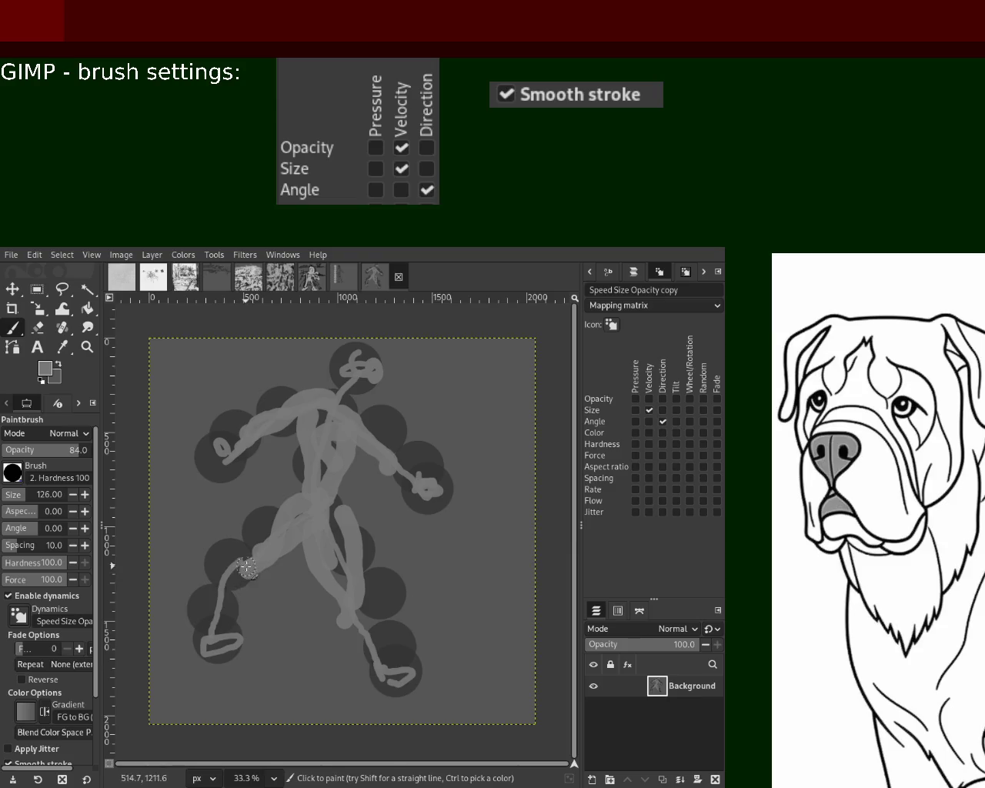
{"action": "left_click_drag", "start_coordinate": [248, 571], "coordinate": [218, 627]}
{"action": "left_click_drag", "start_coordinate": [350, 361], "coordinate": [362, 384]}
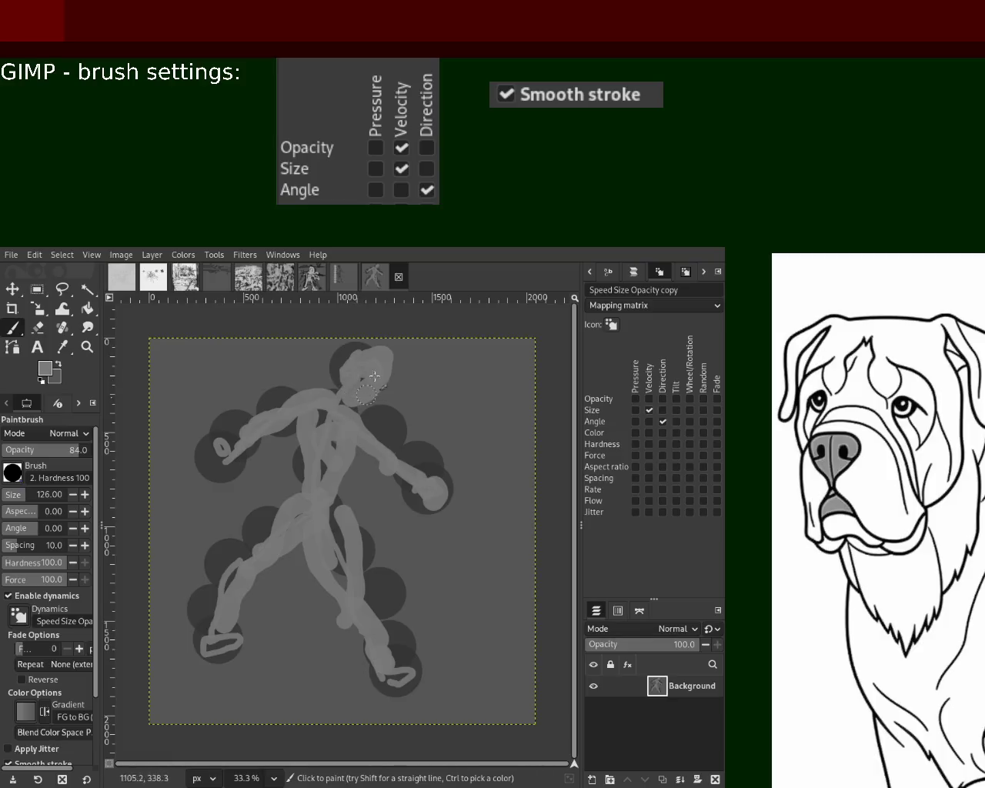
{"action": "left_click_drag", "start_coordinate": [419, 480], "coordinate": [434, 496]}
{"action": "left_click_drag", "start_coordinate": [226, 457], "coordinate": [218, 475]}
{"action": "left_click_drag", "start_coordinate": [231, 632], "coordinate": [219, 650]}
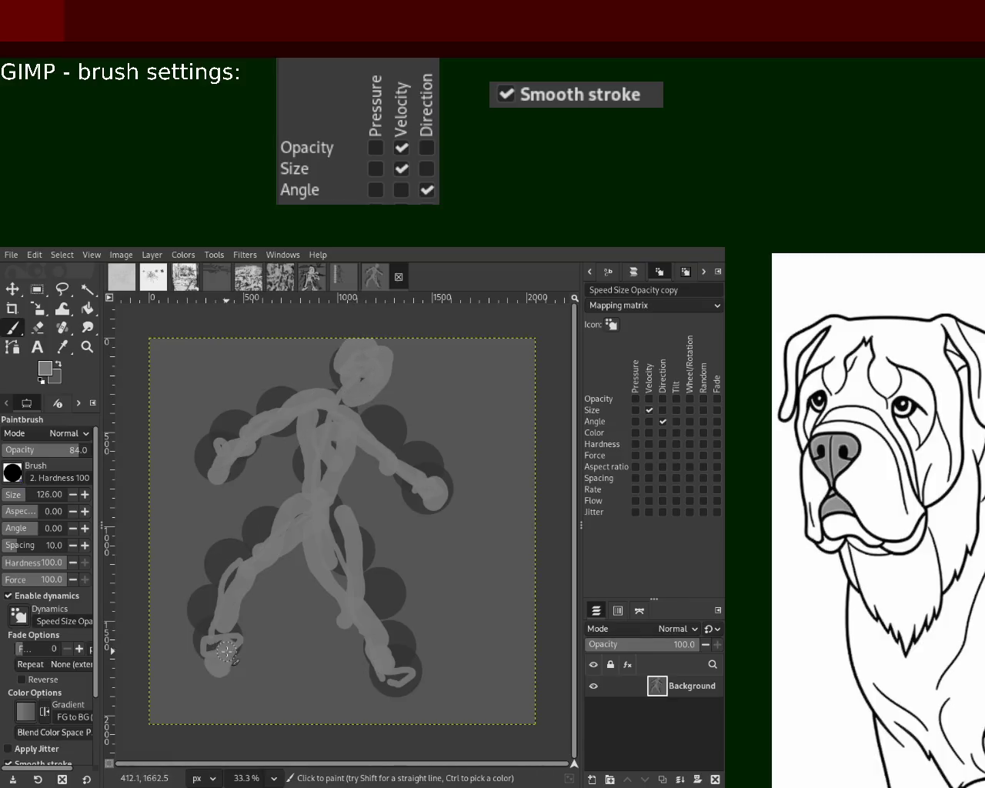
{"action": "left_click_drag", "start_coordinate": [385, 658], "coordinate": [419, 677]}
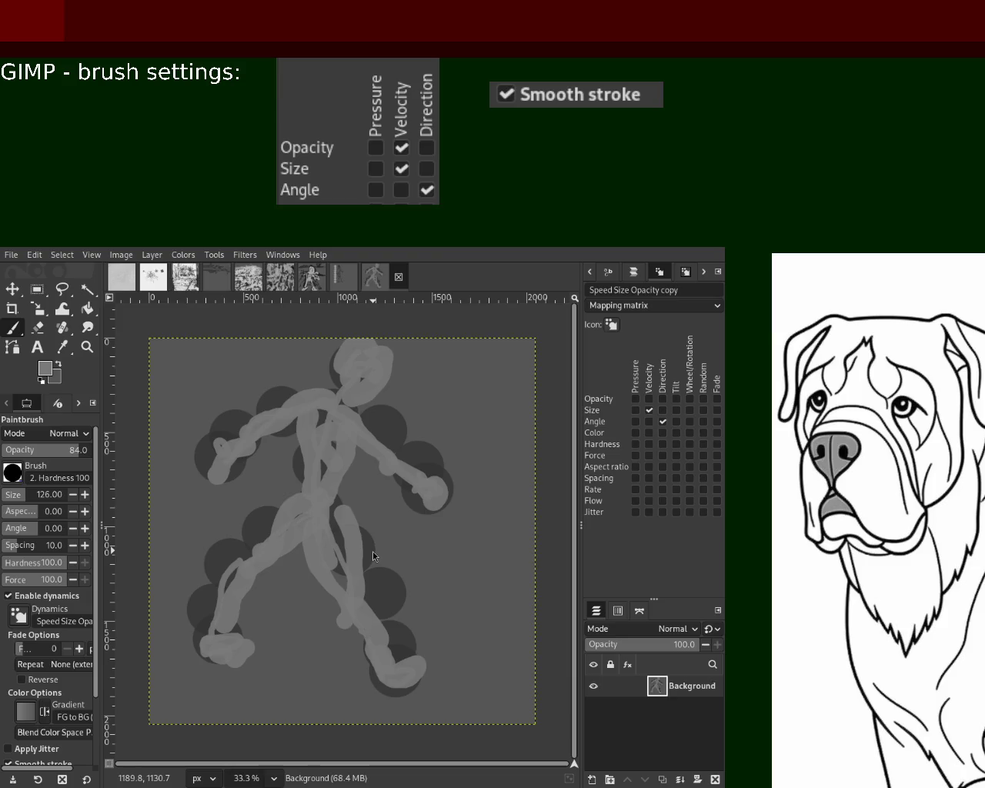
{"action": "key", "text": "ctrl+s"}
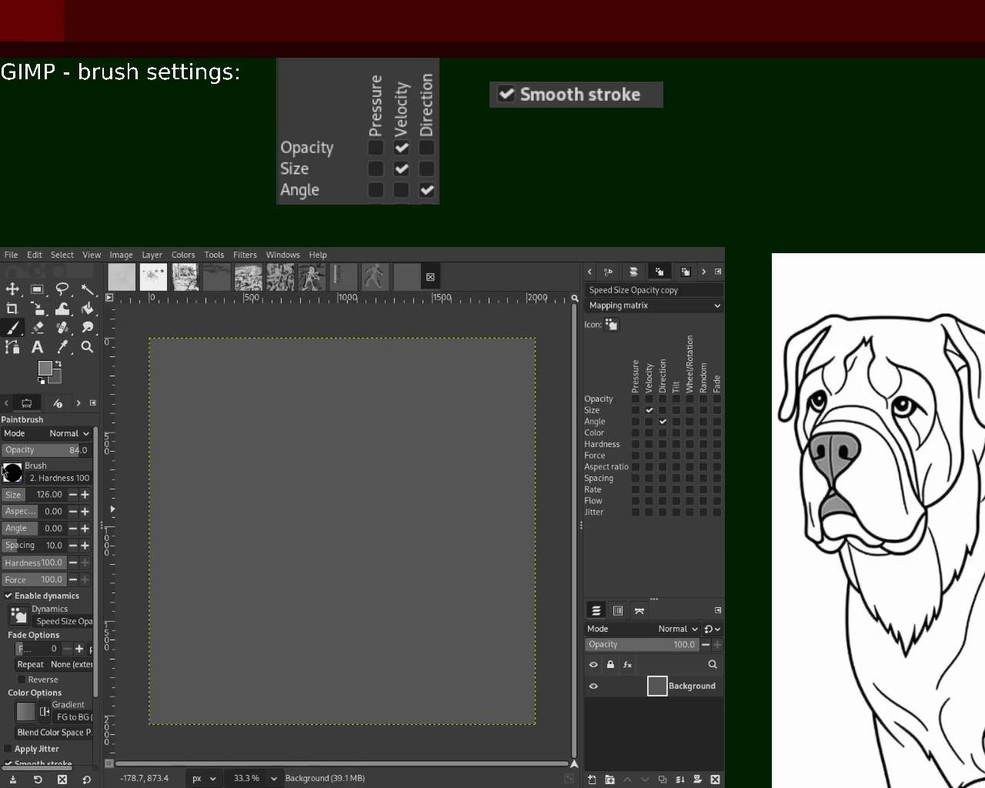
- Reset the paint colour to default black with the D key
{"action": "key", "text": "d"}
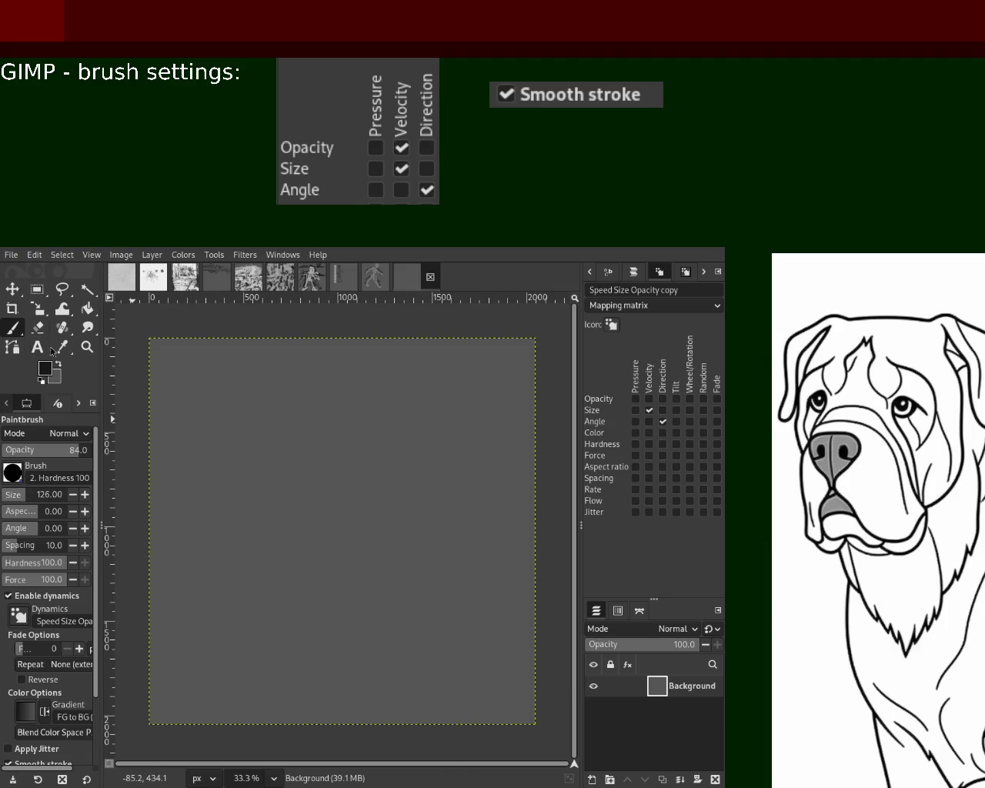
- Raise the Paintbrush size to 339, undoing a trial dab along the way
{"action": "left_click_drag", "start_coordinate": [34, 494], "coordinate": [24, 494]}
{"action": "left_click", "coordinate": [26, 492]}
{"action": "left_click", "coordinate": [21, 498]}
{"action": "left_click", "coordinate": [371, 358]}
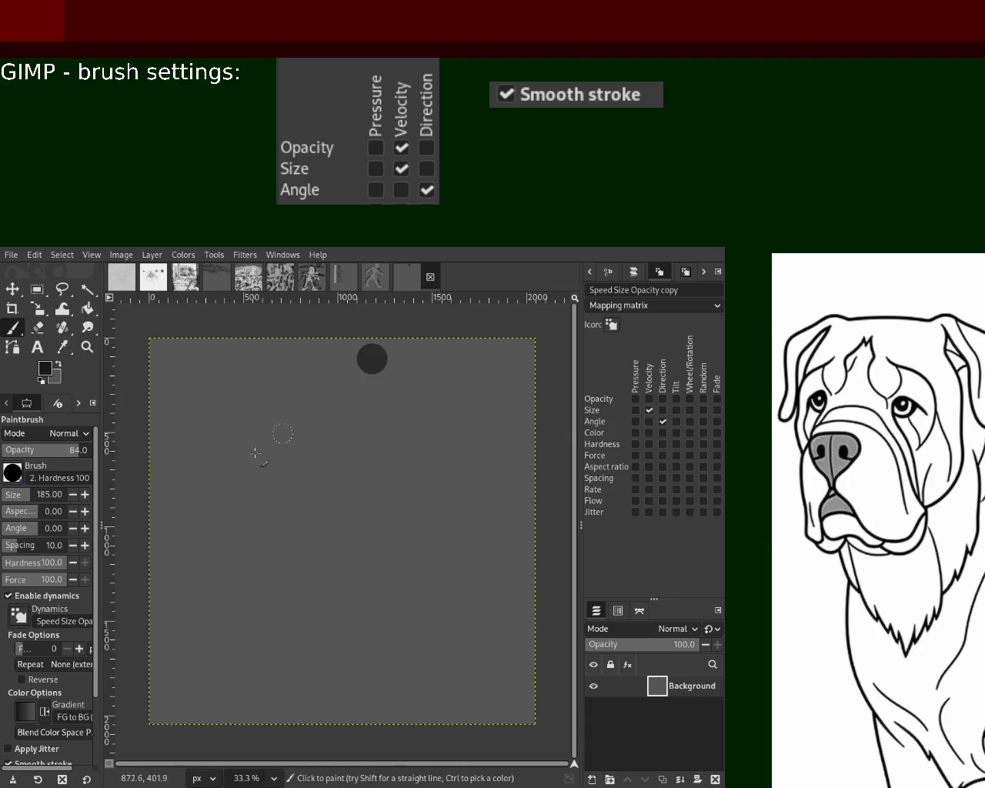
{"action": "key", "text": "ctrl+z"}
{"action": "left_click", "coordinate": [36, 493]}
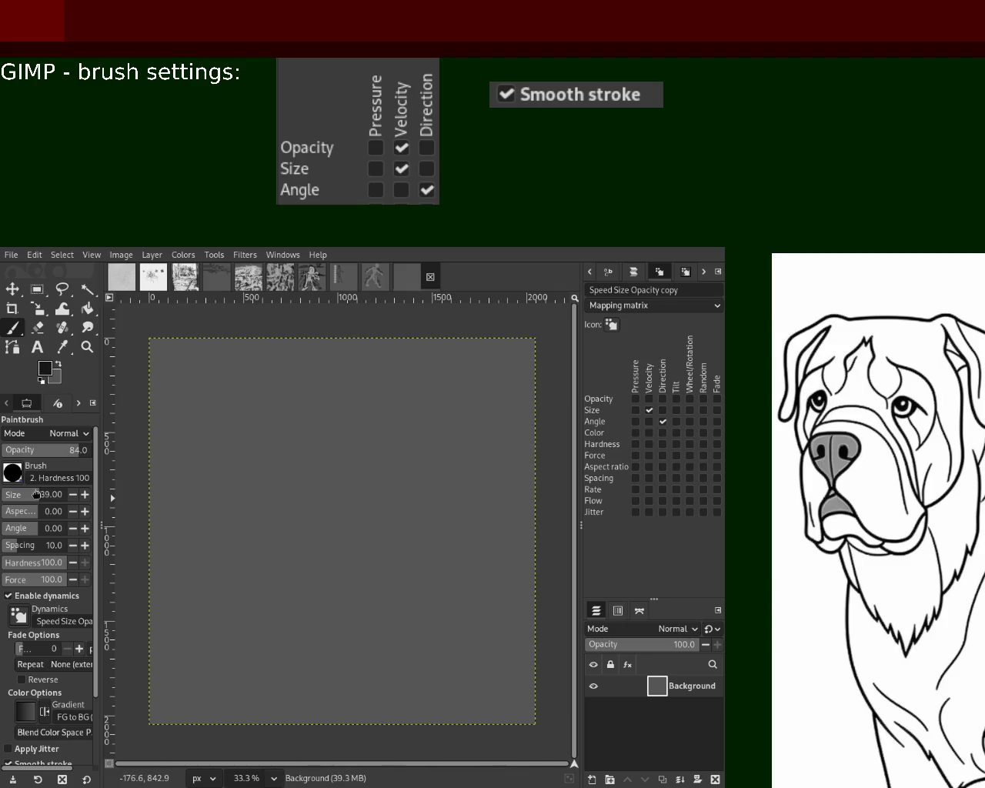
- Stamp a head dot and three spine dots down from the top centre
{"action": "left_click", "coordinate": [382, 366]}
{"action": "left_click", "coordinate": [367, 420]}
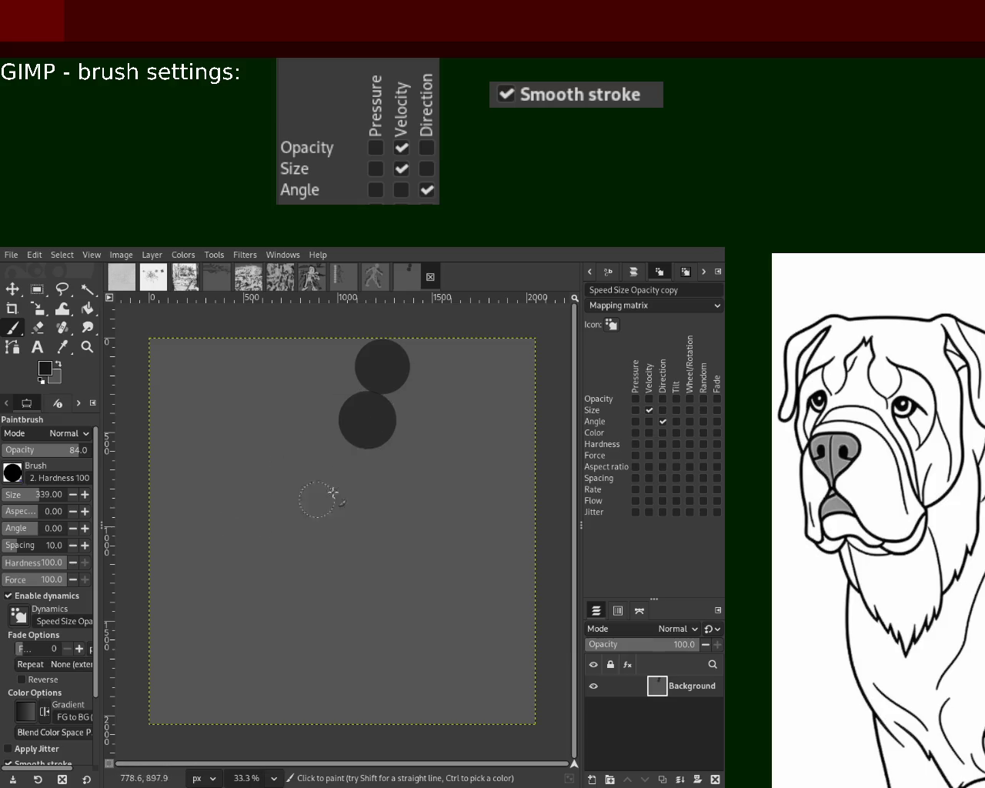
{"action": "left_click", "coordinate": [349, 473]}
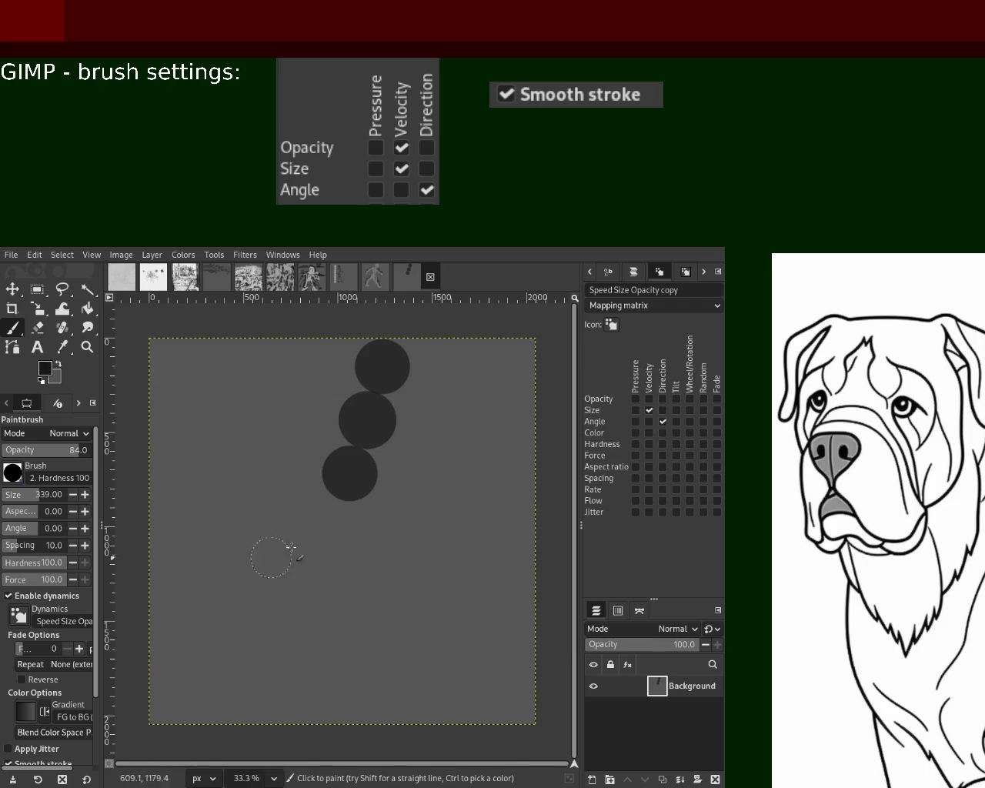
{"action": "left_click", "coordinate": [334, 526]}
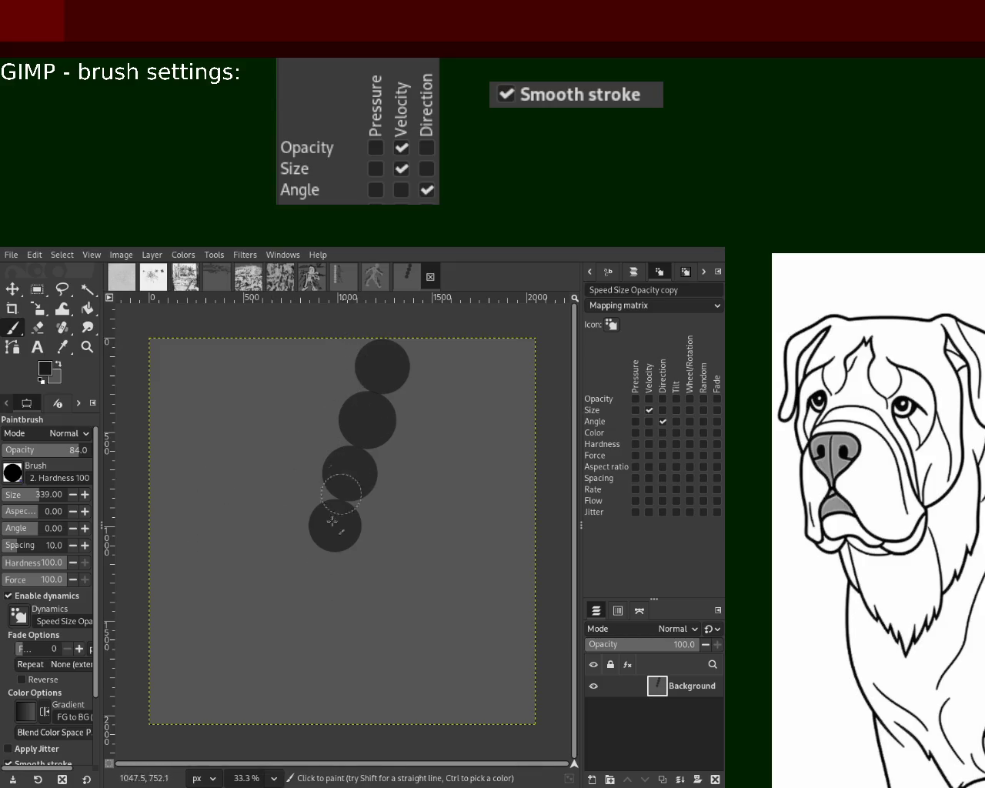
- Stamp four dots each for the right and left legs, ending in feet
{"action": "left_click", "coordinate": [353, 575]}
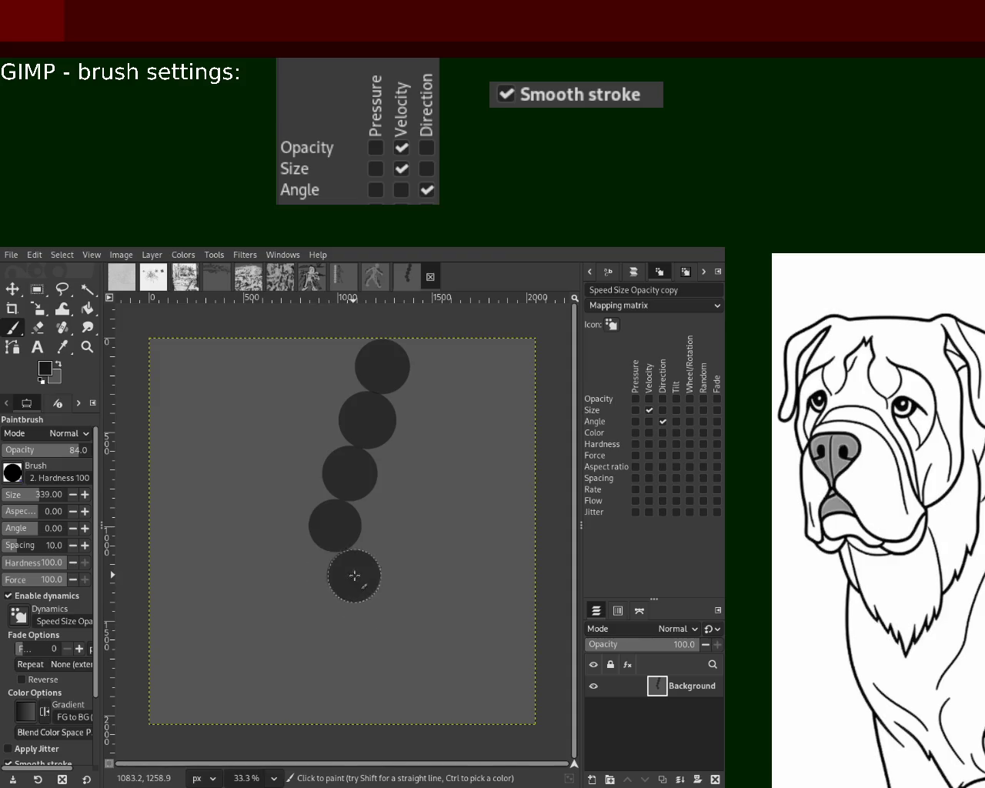
{"action": "left_click", "coordinate": [377, 623]}
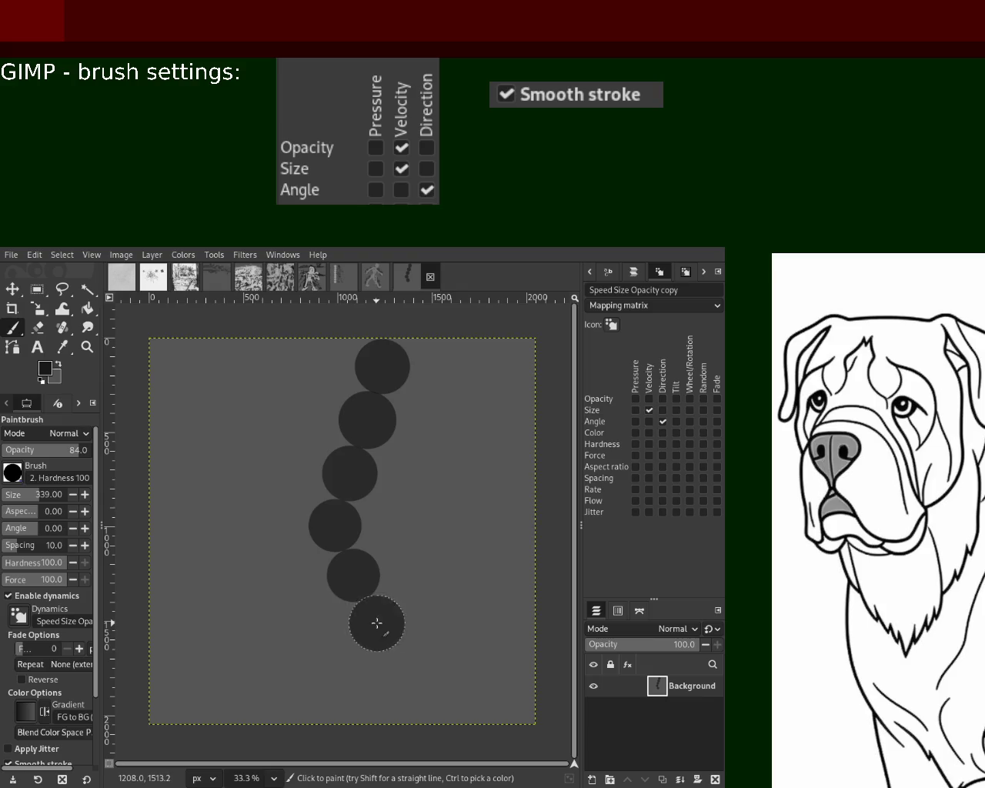
{"action": "left_click", "coordinate": [398, 674]}
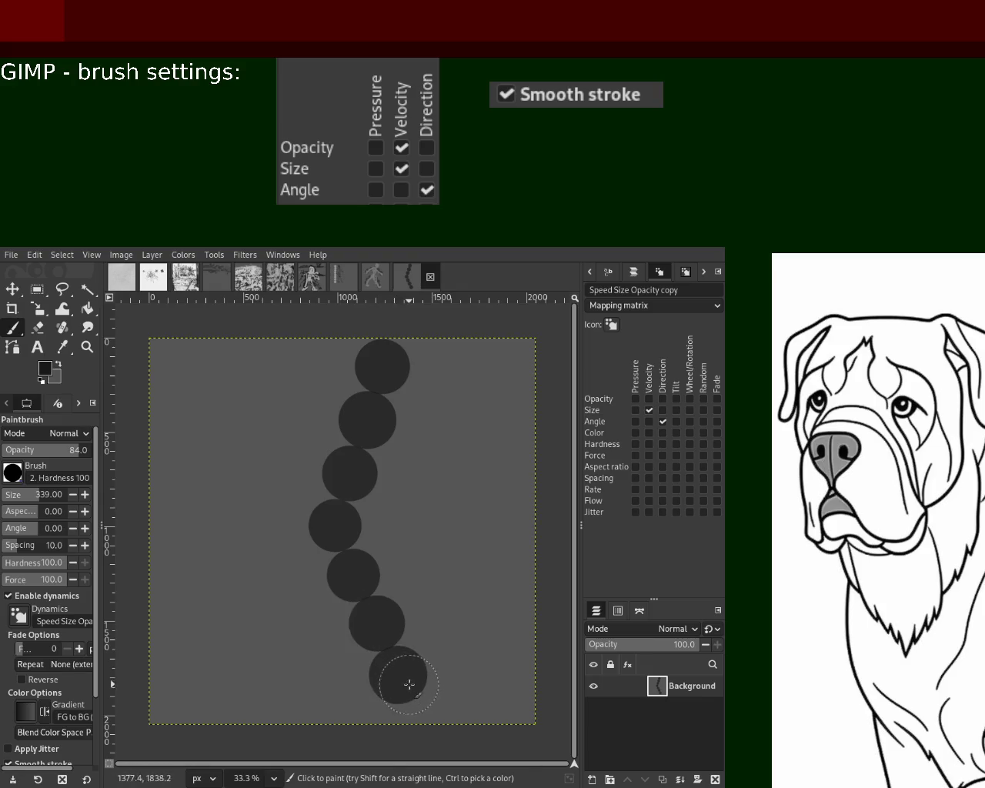
{"action": "left_click", "coordinate": [414, 701]}
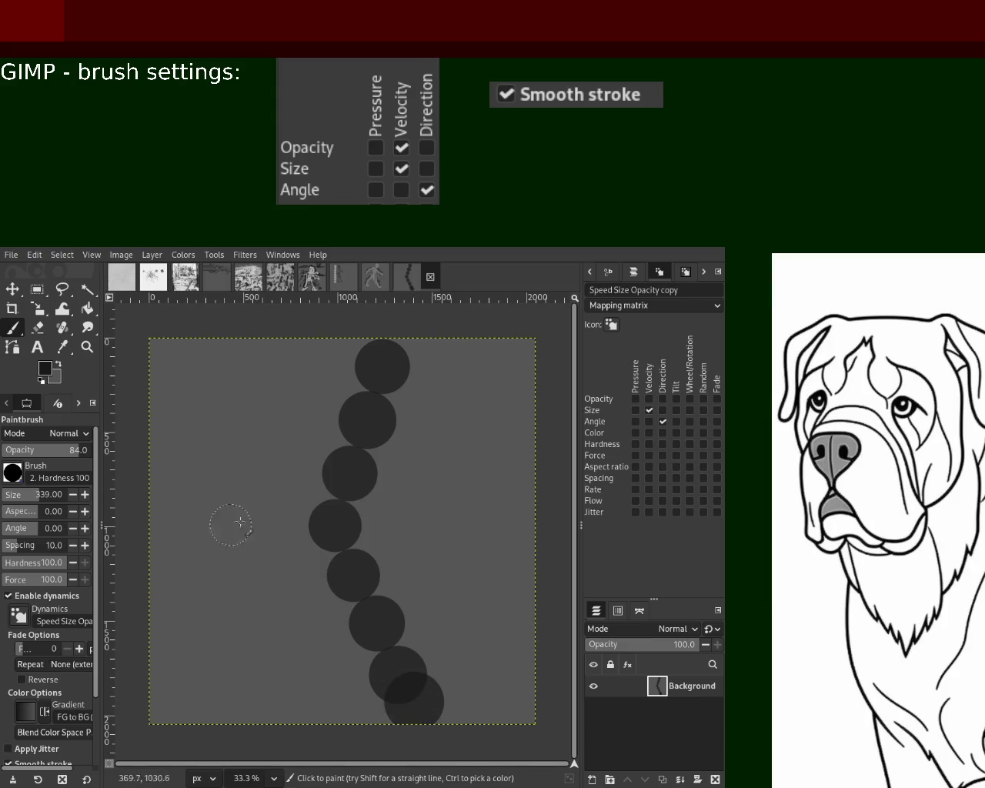
{"action": "left_click", "coordinate": [287, 554]}
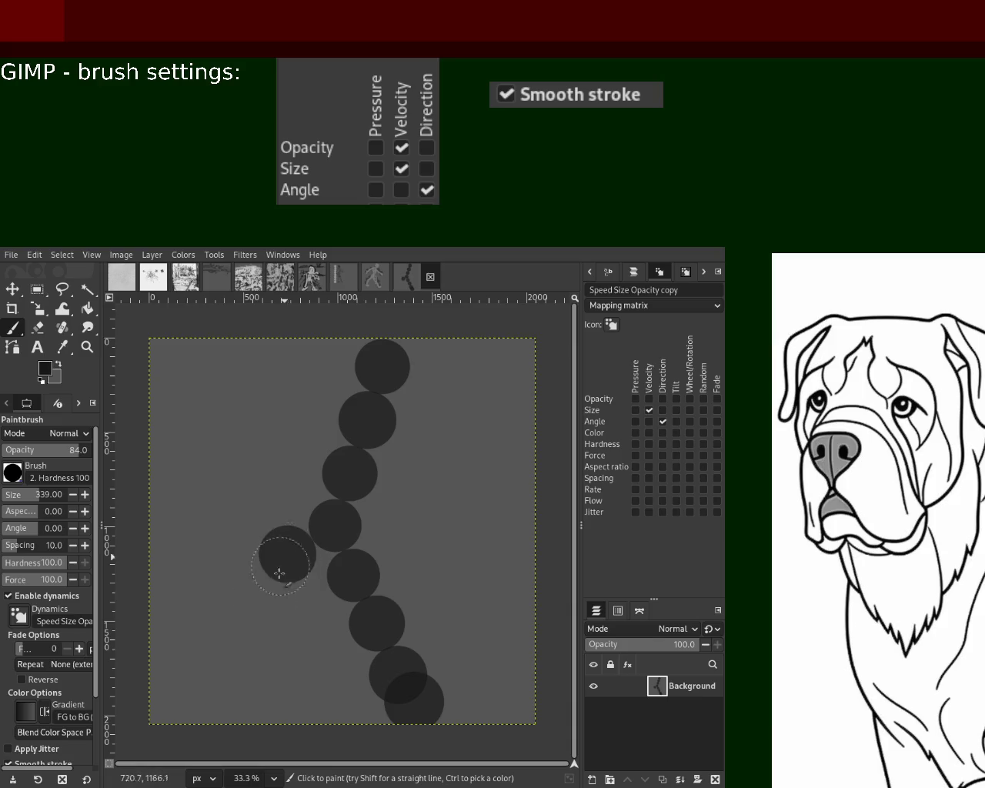
{"action": "left_click", "coordinate": [253, 599]}
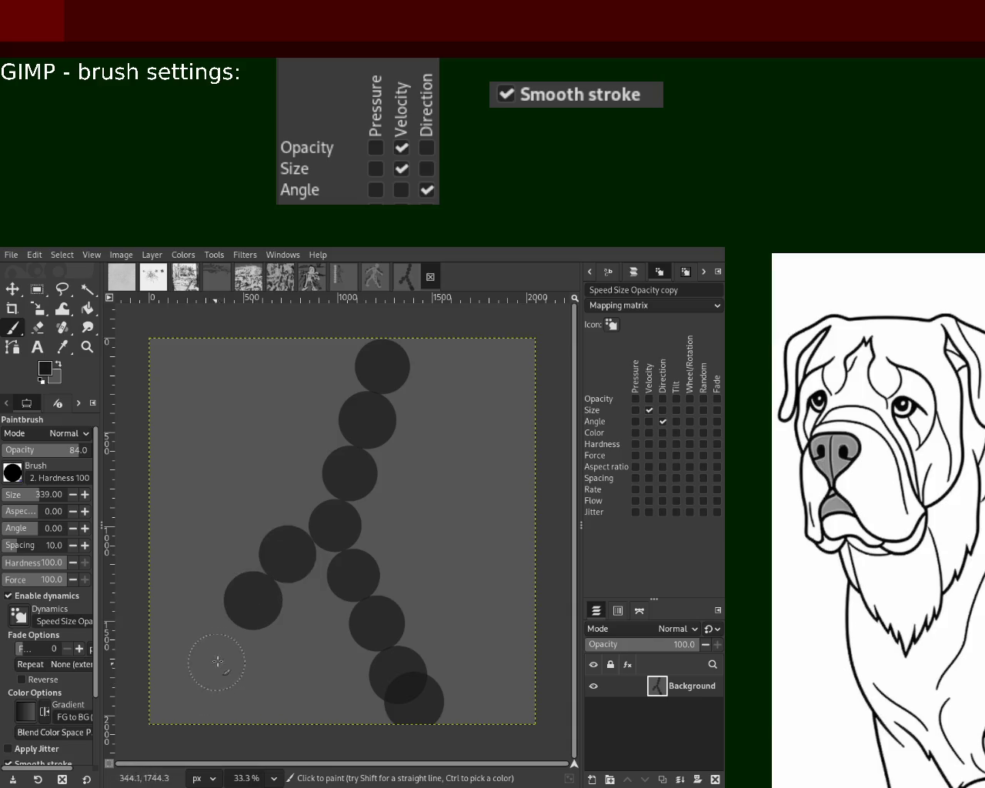
{"action": "left_click", "coordinate": [225, 650]}
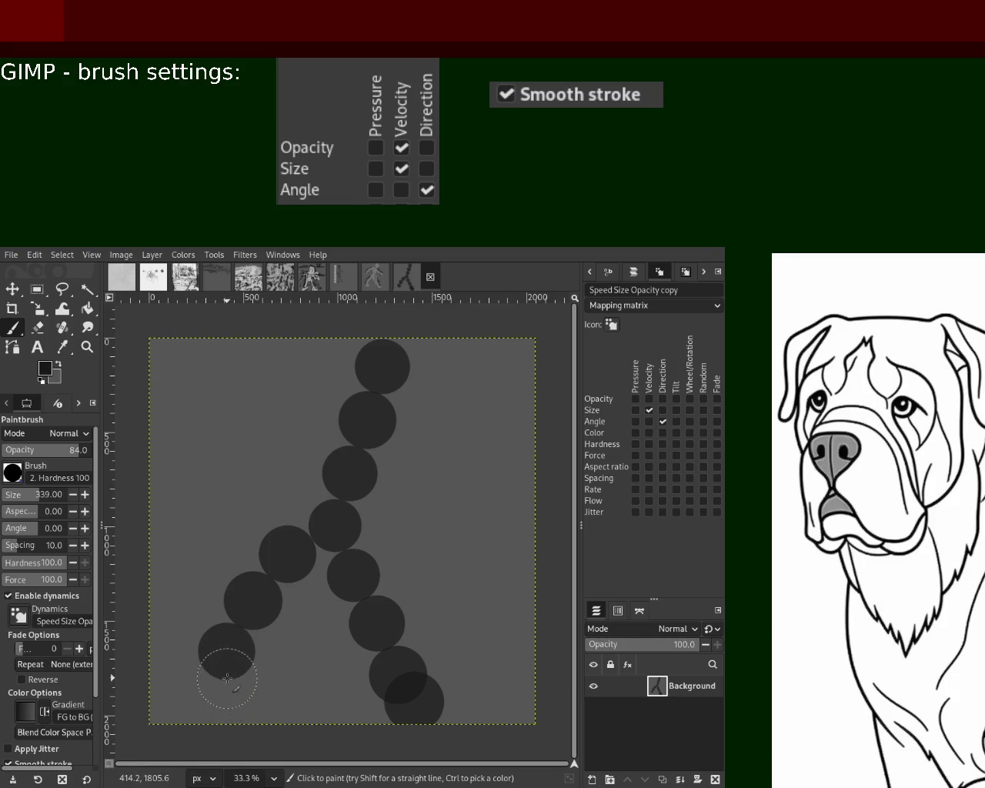
{"action": "left_click", "coordinate": [225, 680]}
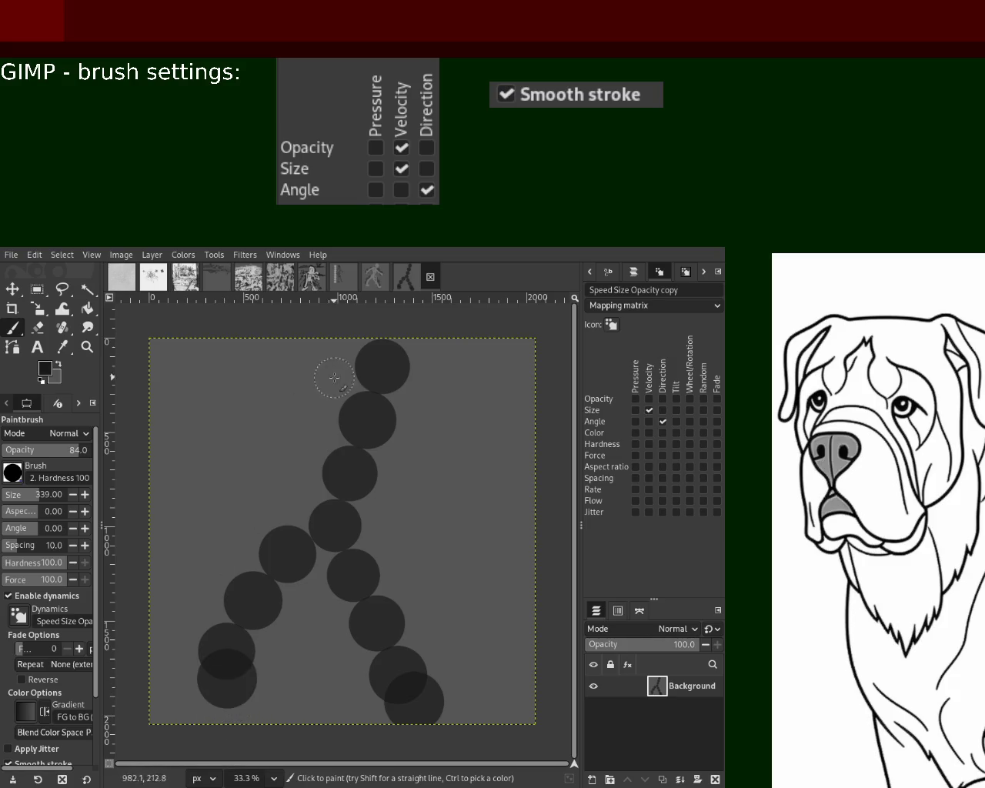
- Stamp four dots for each arm, then add a new transparent layer
{"action": "left_click", "coordinate": [315, 412]}
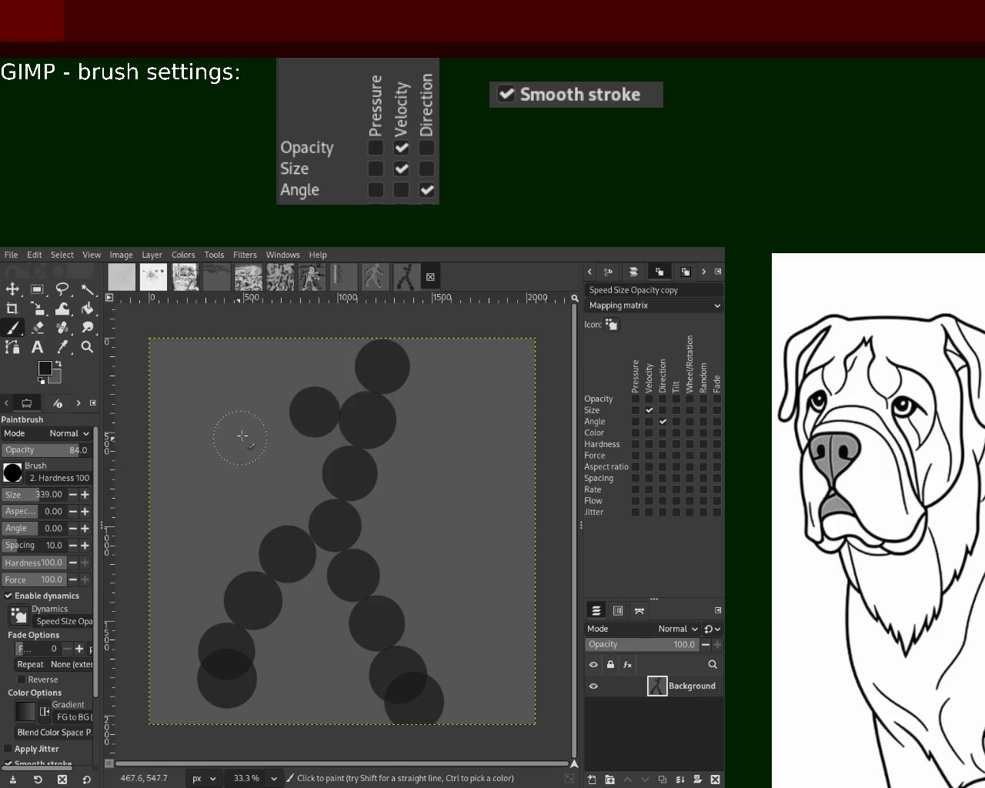
{"action": "left_click", "coordinate": [268, 435]}
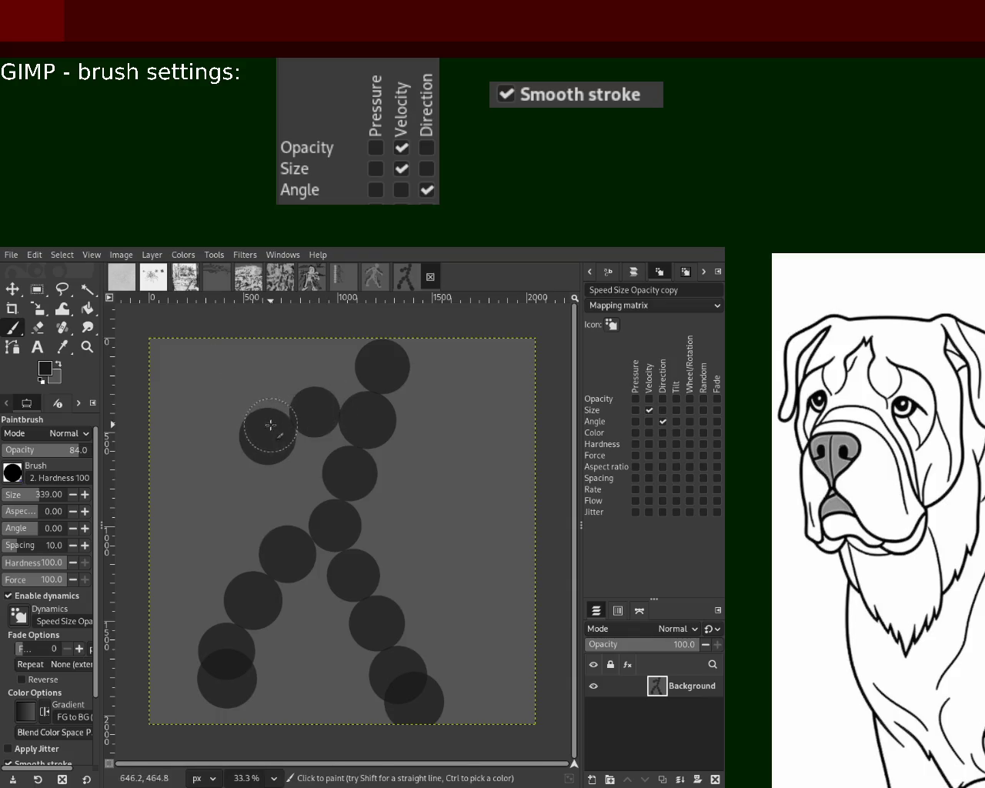
{"action": "left_click", "coordinate": [230, 478]}
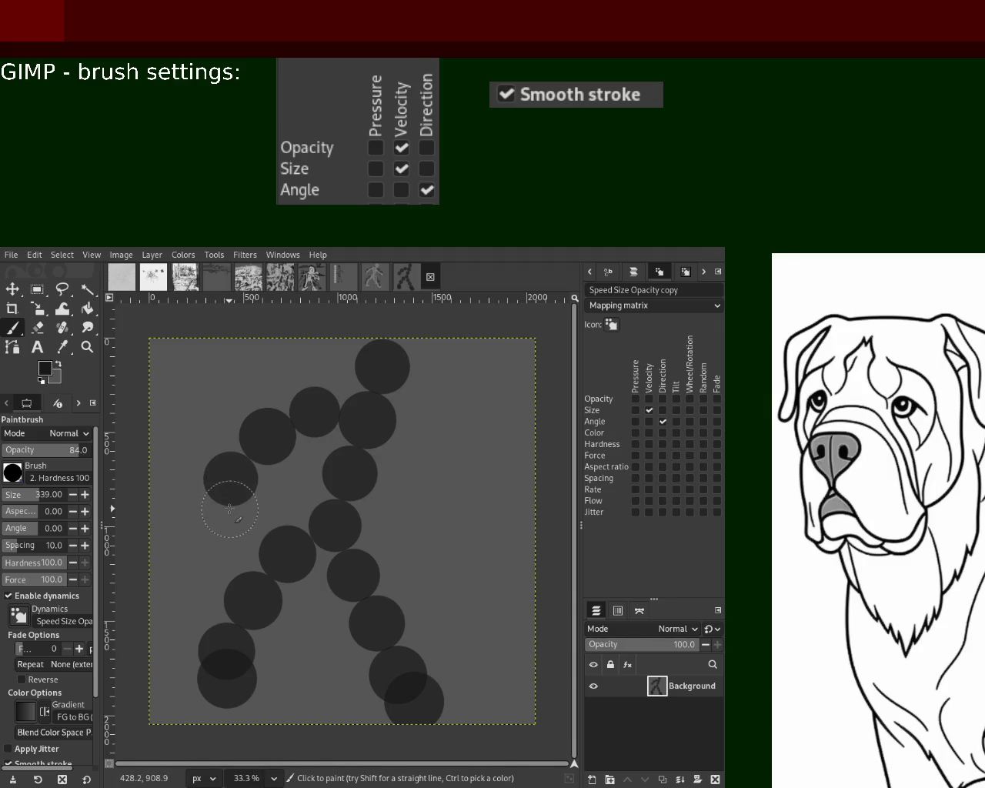
{"action": "left_click", "coordinate": [229, 508]}
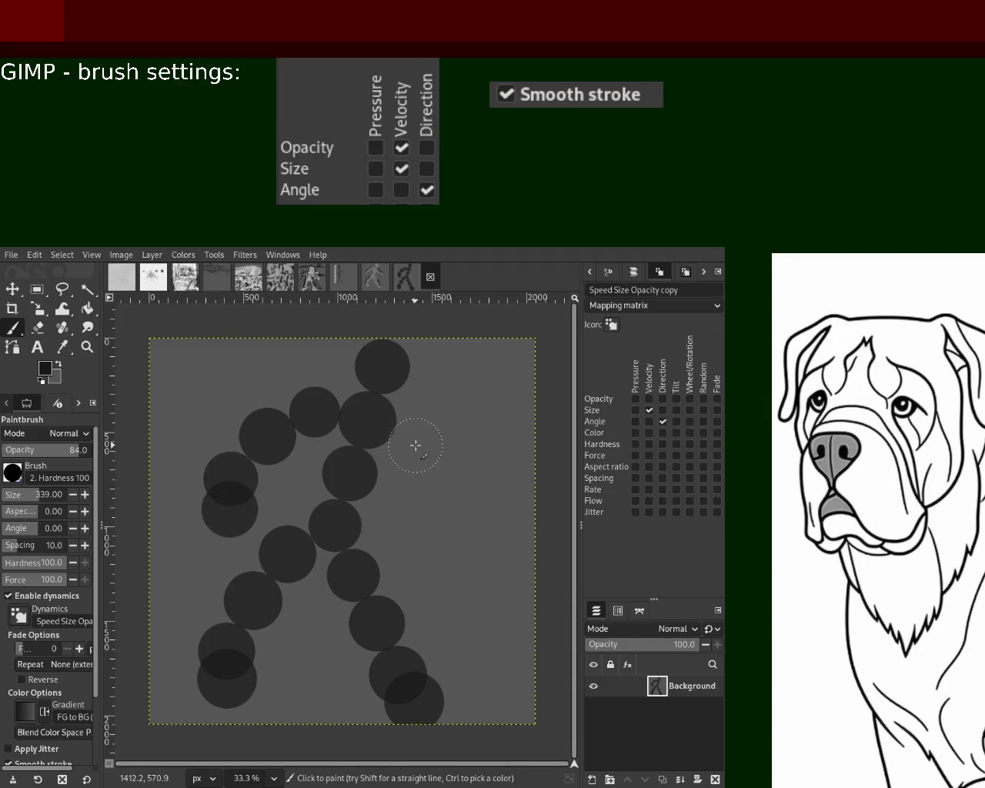
{"action": "left_click", "coordinate": [415, 445]}
{"action": "left_click", "coordinate": [432, 496]}
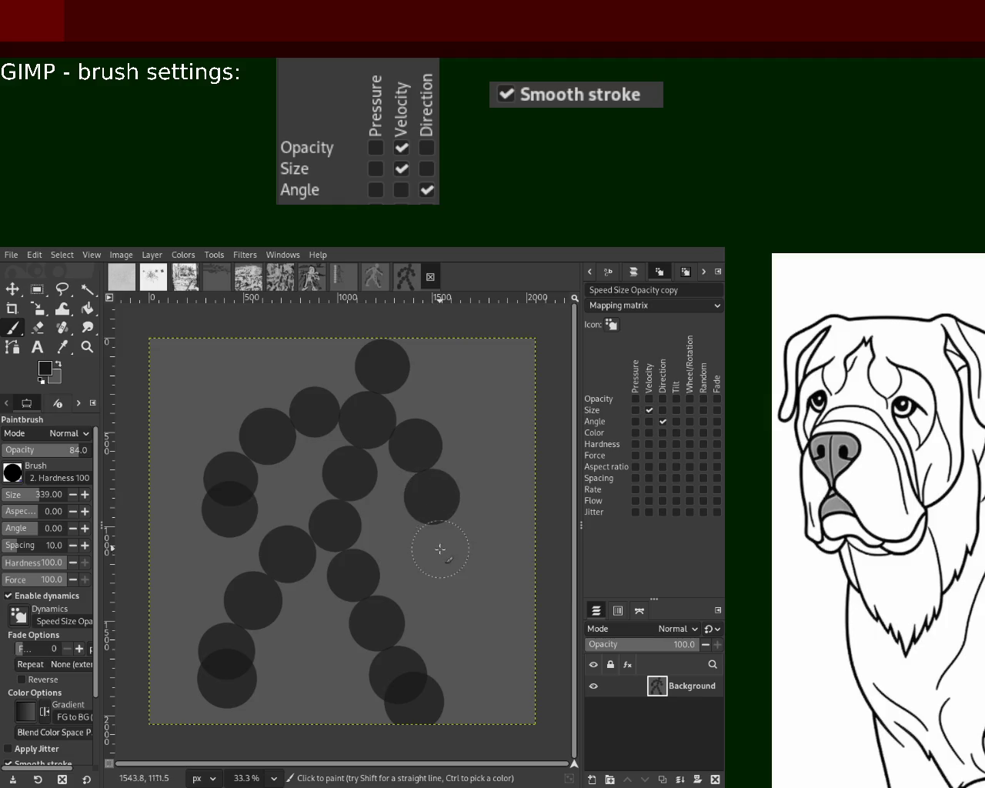
{"action": "left_click", "coordinate": [441, 552]}
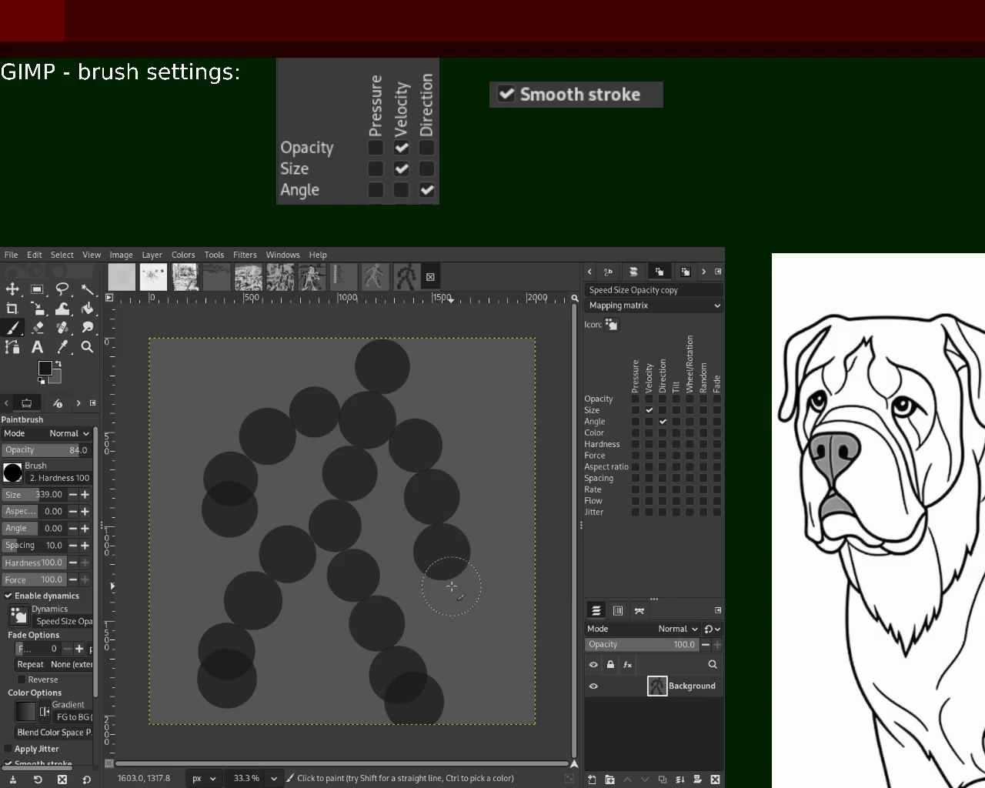
{"action": "left_click", "coordinate": [445, 578]}
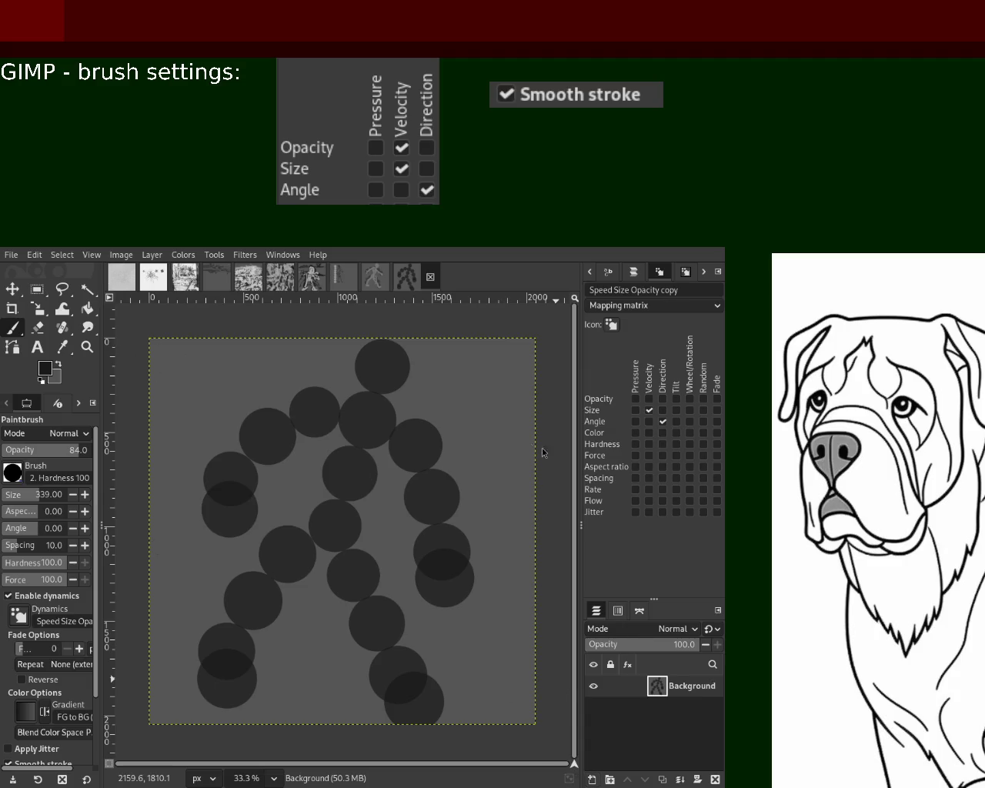
{"action": "key", "text": "shift+ctrl+n"}
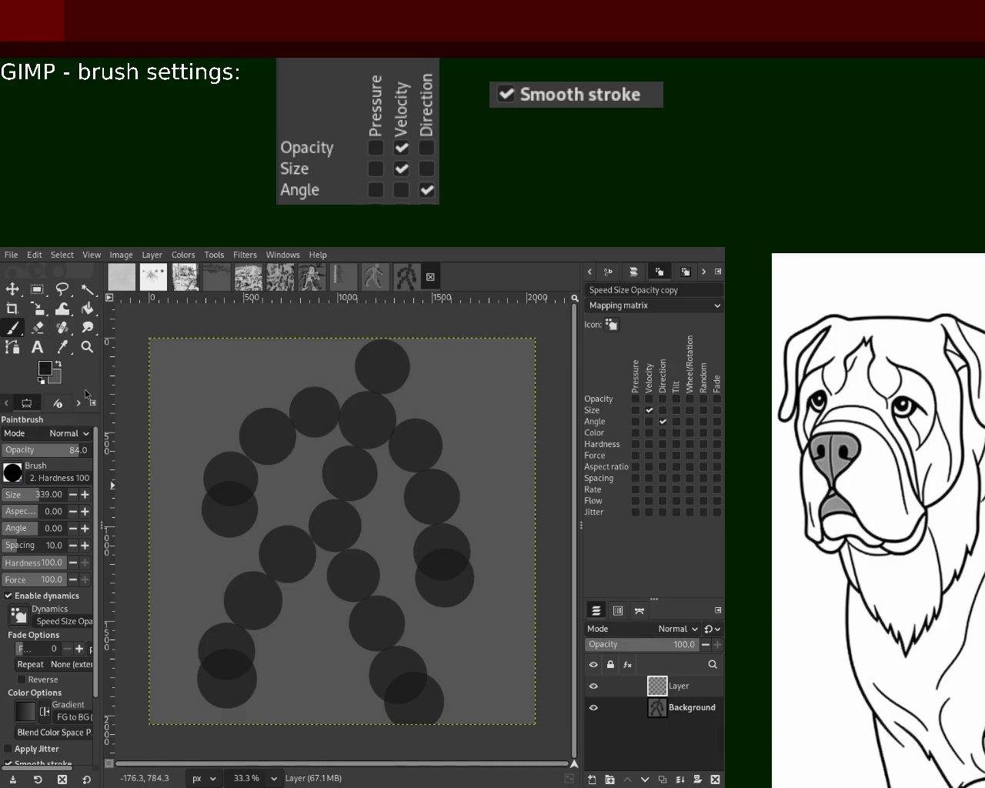
- Set the foreground colour to grey and the Paintbrush size to 87
{"action": "left_click", "coordinate": [212, 518], "text": "ctrl"}
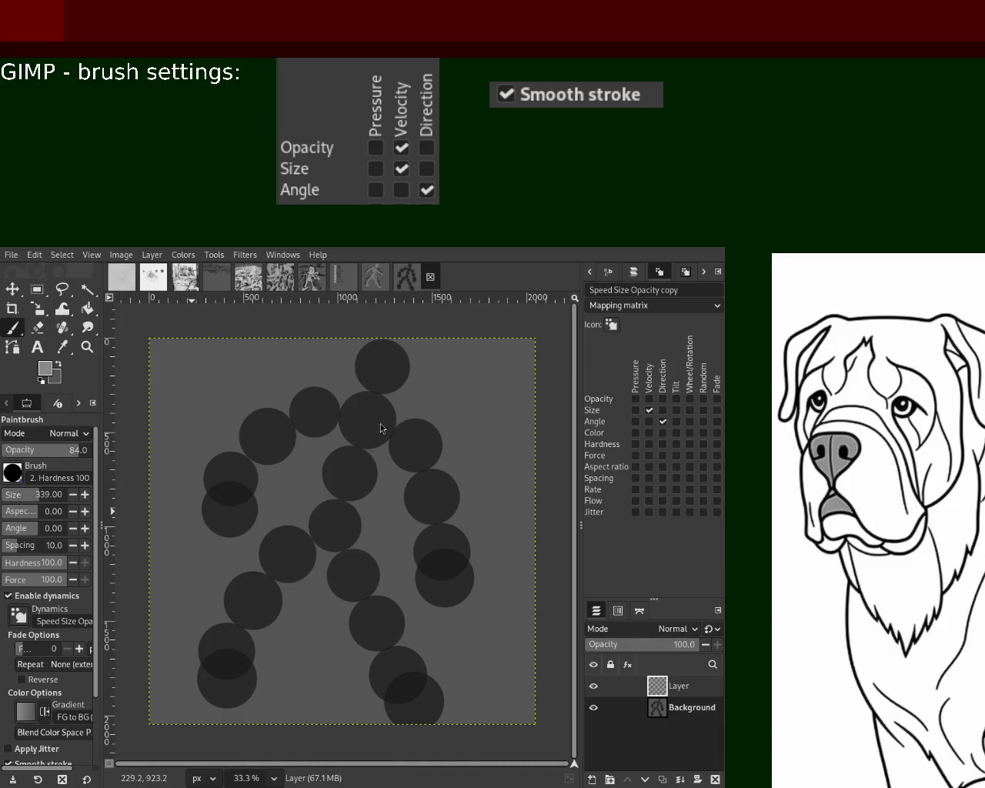
{"action": "left_click", "coordinate": [11, 496]}
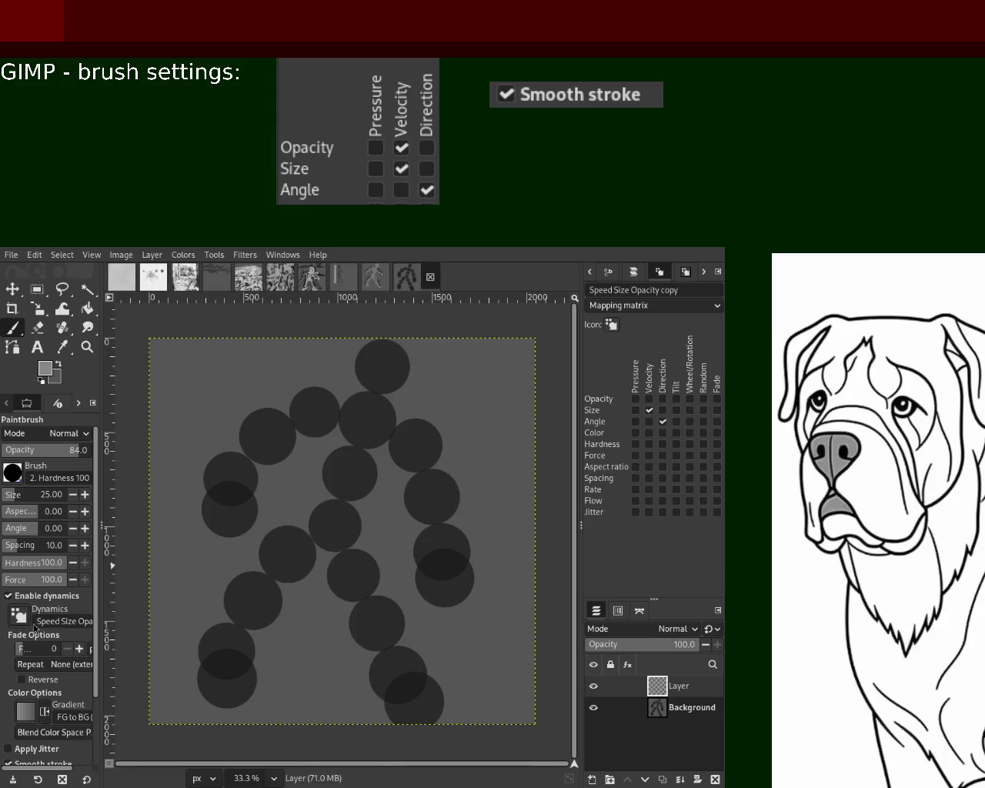
{"action": "left_click", "coordinate": [17, 496]}
- Paint grey head, torso, both legs and both arms over the dots, redoing one leg
{"action": "mouse_move", "coordinate": [385, 351]}
{"action": "left_mouse_down"}
{"action": "mouse_move", "coordinate": [389, 377]}
{"action": "mouse_move", "coordinate": [380, 353]}
{"action": "mouse_move", "coordinate": [325, 541]}
{"action": "mouse_move", "coordinate": [319, 534]}
{"action": "mouse_move", "coordinate": [244, 607]}
{"action": "mouse_move", "coordinate": [222, 693]}
{"action": "left_mouse_up"}
{"action": "mouse_move", "coordinate": [322, 529]}
{"action": "left_mouse_down"}
{"action": "mouse_move", "coordinate": [395, 708]}
{"action": "mouse_move", "coordinate": [431, 676]}
{"action": "left_mouse_up"}
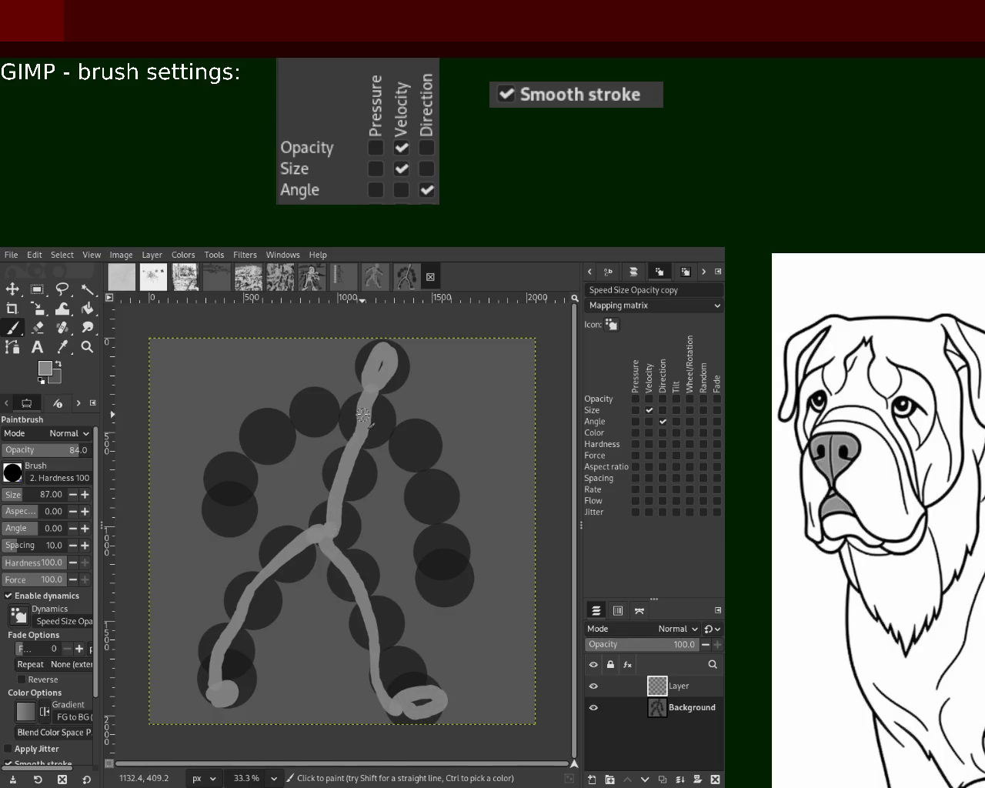
{"action": "mouse_move", "coordinate": [366, 420]}
{"action": "left_mouse_down"}
{"action": "mouse_move", "coordinate": [420, 481]}
{"action": "mouse_move", "coordinate": [442, 579]}
{"action": "mouse_move", "coordinate": [430, 586]}
{"action": "left_mouse_up"}
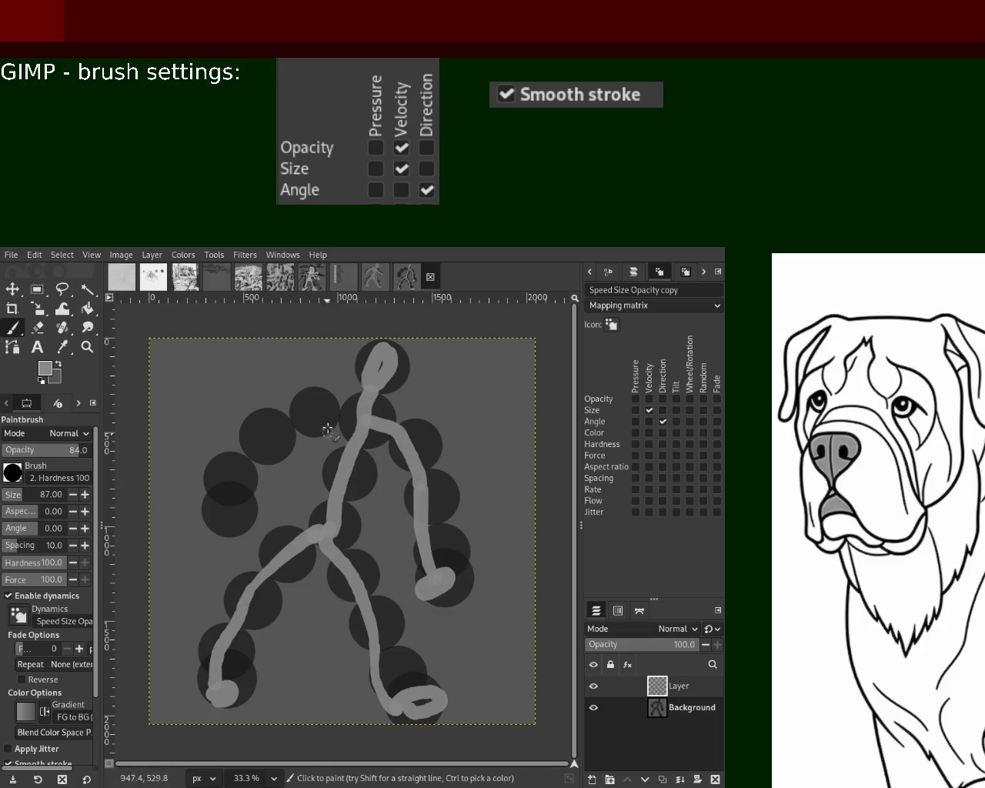
{"action": "mouse_move", "coordinate": [363, 423]}
{"action": "left_mouse_down"}
{"action": "mouse_move", "coordinate": [246, 473]}
{"action": "mouse_move", "coordinate": [228, 499]}
{"action": "left_mouse_up"}
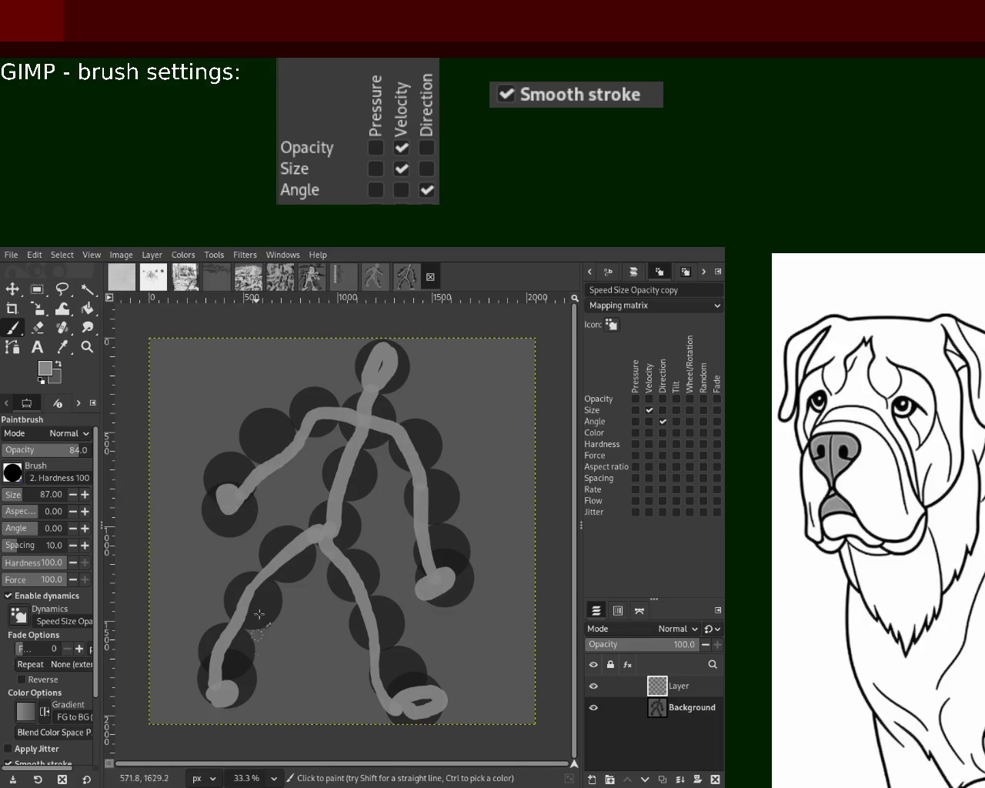
{"action": "mouse_move", "coordinate": [316, 527]}
{"action": "left_mouse_down"}
{"action": "mouse_move", "coordinate": [240, 585]}
{"action": "mouse_move", "coordinate": [250, 596]}
{"action": "mouse_move", "coordinate": [221, 689]}
{"action": "mouse_move", "coordinate": [323, 576]}
{"action": "mouse_move", "coordinate": [360, 650]}
{"action": "left_mouse_up"}
{"action": "key", "text": "ctrl+z"}
{"action": "left_click_drag", "start_coordinate": [319, 531], "coordinate": [368, 624]}
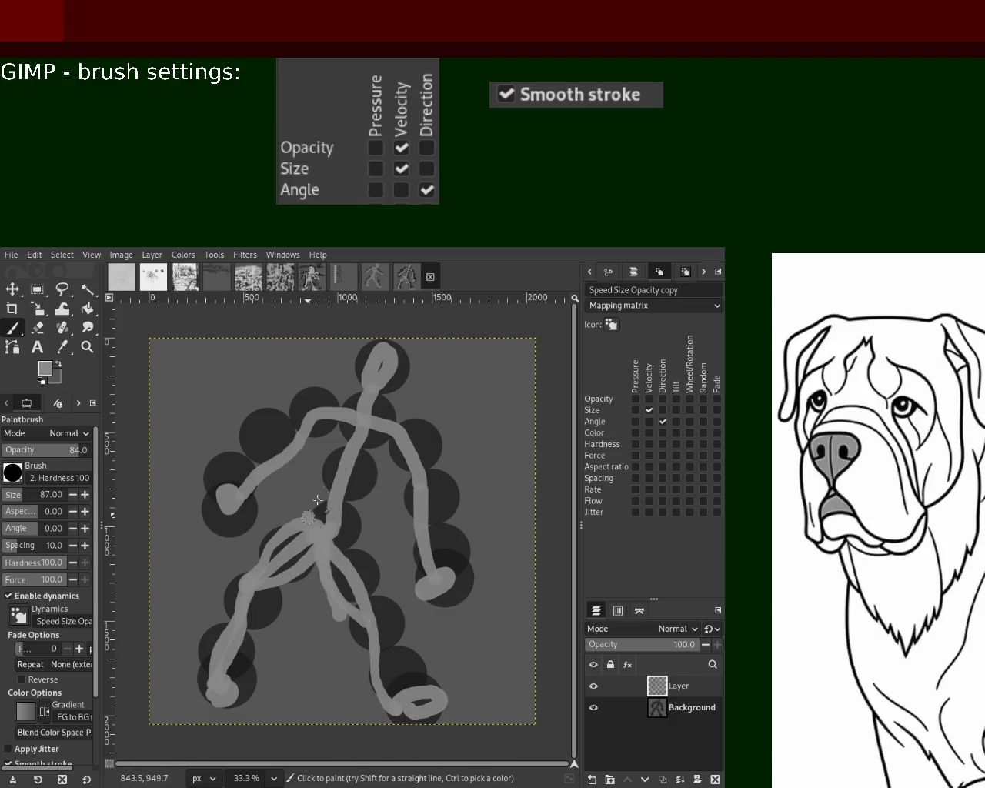
{"action": "mouse_move", "coordinate": [336, 415]}
{"action": "left_mouse_down"}
{"action": "mouse_move", "coordinate": [323, 438]}
{"action": "mouse_move", "coordinate": [327, 539]}
{"action": "mouse_move", "coordinate": [342, 423]}
{"action": "mouse_move", "coordinate": [357, 441]}
{"action": "mouse_move", "coordinate": [350, 515]}
{"action": "mouse_move", "coordinate": [380, 446]}
{"action": "mouse_move", "coordinate": [336, 552]}
{"action": "mouse_move", "coordinate": [377, 435]}
{"action": "mouse_move", "coordinate": [392, 453]}
{"action": "mouse_move", "coordinate": [355, 548]}
{"action": "mouse_move", "coordinate": [360, 626]}
{"action": "mouse_move", "coordinate": [329, 508]}
{"action": "mouse_move", "coordinate": [304, 519]}
{"action": "mouse_move", "coordinate": [204, 693]}
{"action": "left_mouse_up"}
{"action": "mouse_move", "coordinate": [324, 575]}
{"action": "left_mouse_down"}
{"action": "mouse_move", "coordinate": [357, 669]}
{"action": "mouse_move", "coordinate": [370, 632]}
{"action": "left_mouse_up"}
- Restroke both arms from shoulder to hand, undoing unwanted attempts
{"action": "left_click_drag", "start_coordinate": [330, 415], "coordinate": [222, 500]}
{"action": "left_click_drag", "start_coordinate": [316, 419], "coordinate": [269, 469]}
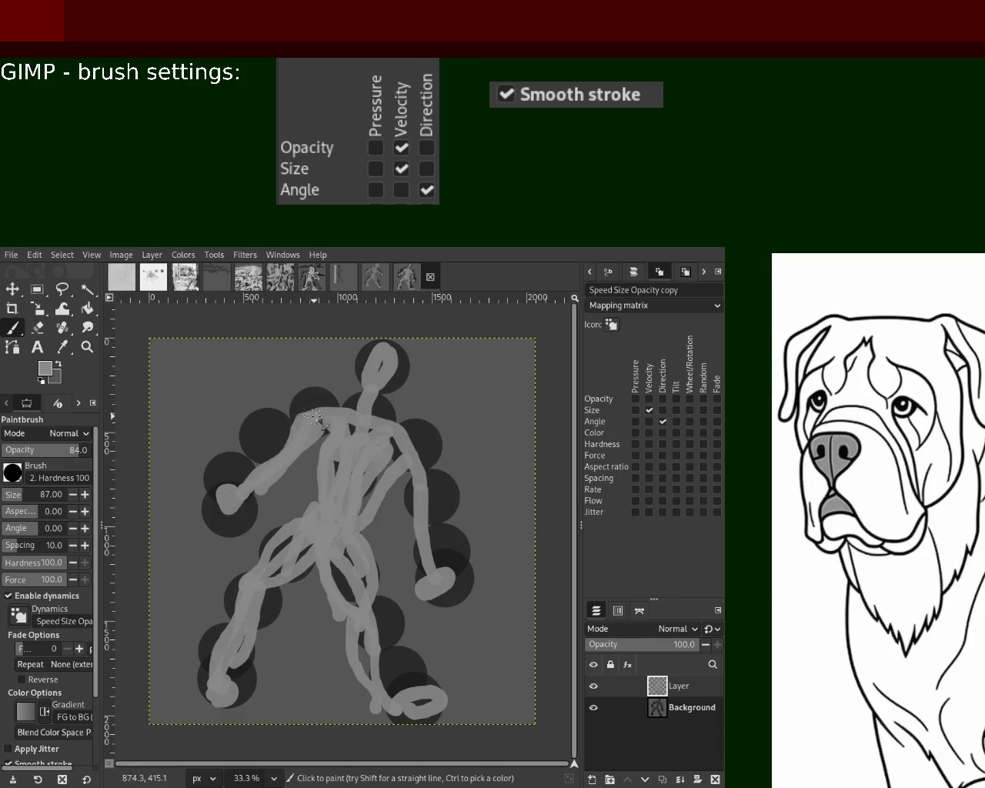
{"action": "left_click_drag", "start_coordinate": [315, 418], "coordinate": [239, 494]}
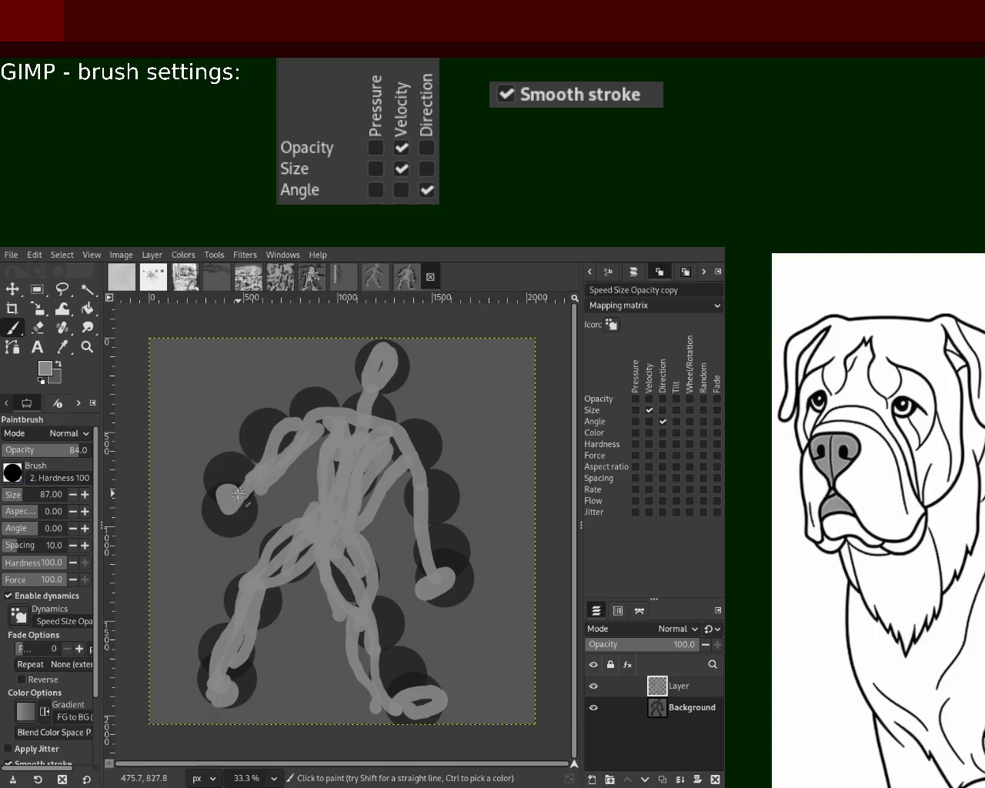
{"action": "left_click_drag", "start_coordinate": [406, 460], "coordinate": [419, 531]}
{"action": "key", "text": "ctrl+z"}
{"action": "left_click_drag", "start_coordinate": [412, 461], "coordinate": [421, 550]}
{"action": "key", "text": "ctrl+z"}
{"action": "left_click_drag", "start_coordinate": [401, 421], "coordinate": [439, 545]}
{"action": "mouse_move", "coordinate": [402, 457]}
{"action": "left_mouse_down"}
{"action": "mouse_move", "coordinate": [436, 570]}
{"action": "mouse_move", "coordinate": [406, 572]}
{"action": "left_mouse_up"}
{"action": "key", "text": "ctrl+z"}
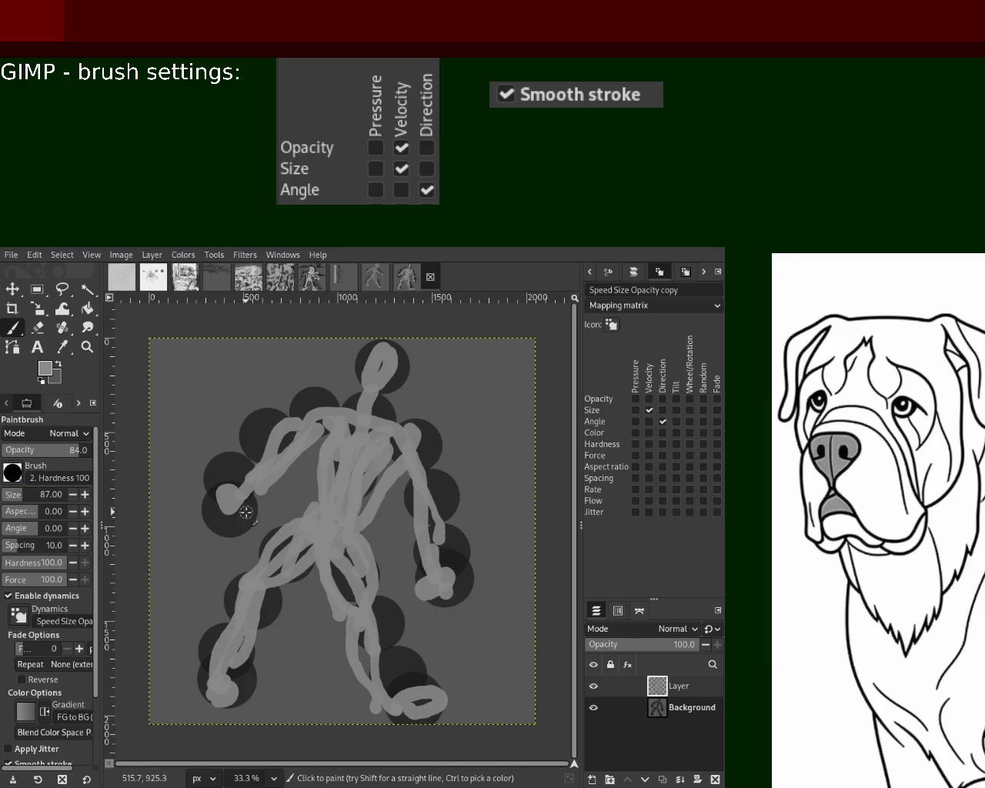
{"action": "left_click_drag", "start_coordinate": [262, 498], "coordinate": [224, 519]}
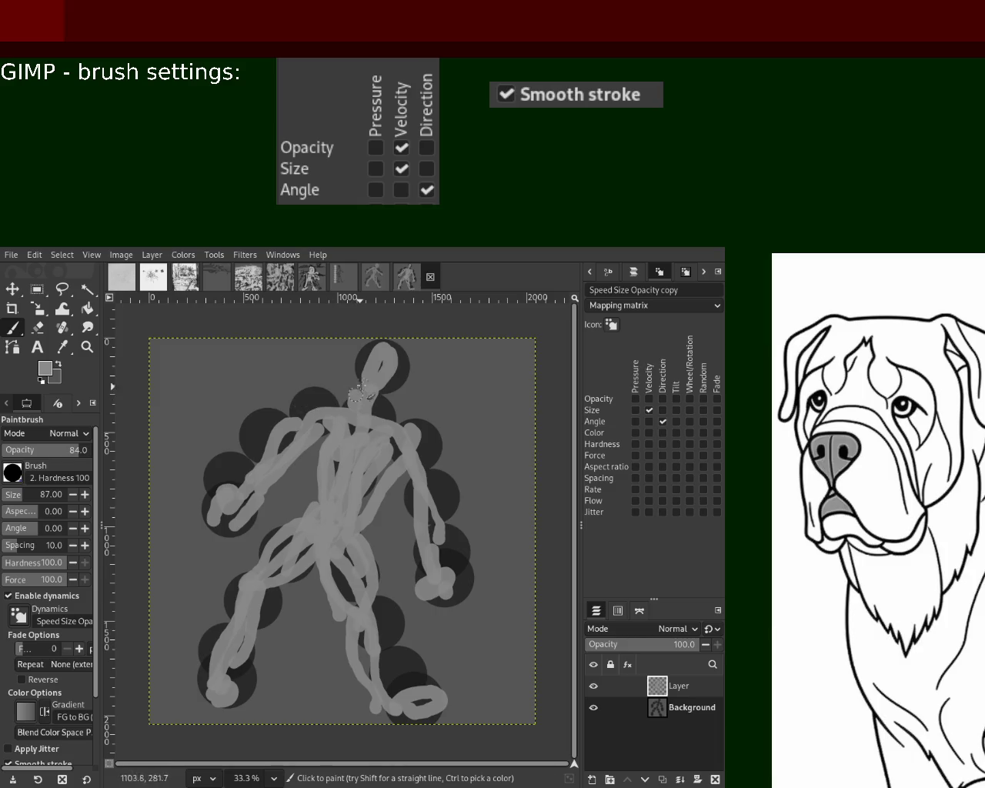
- Try and undo a filled head, then extend both feet and the right leg
{"action": "key", "text": "ctrl+z"}
{"action": "left_click_drag", "start_coordinate": [358, 400], "coordinate": [390, 360]}
{"action": "key", "text": "ctrl+z"}
{"action": "key", "text": "ctrl+z"}
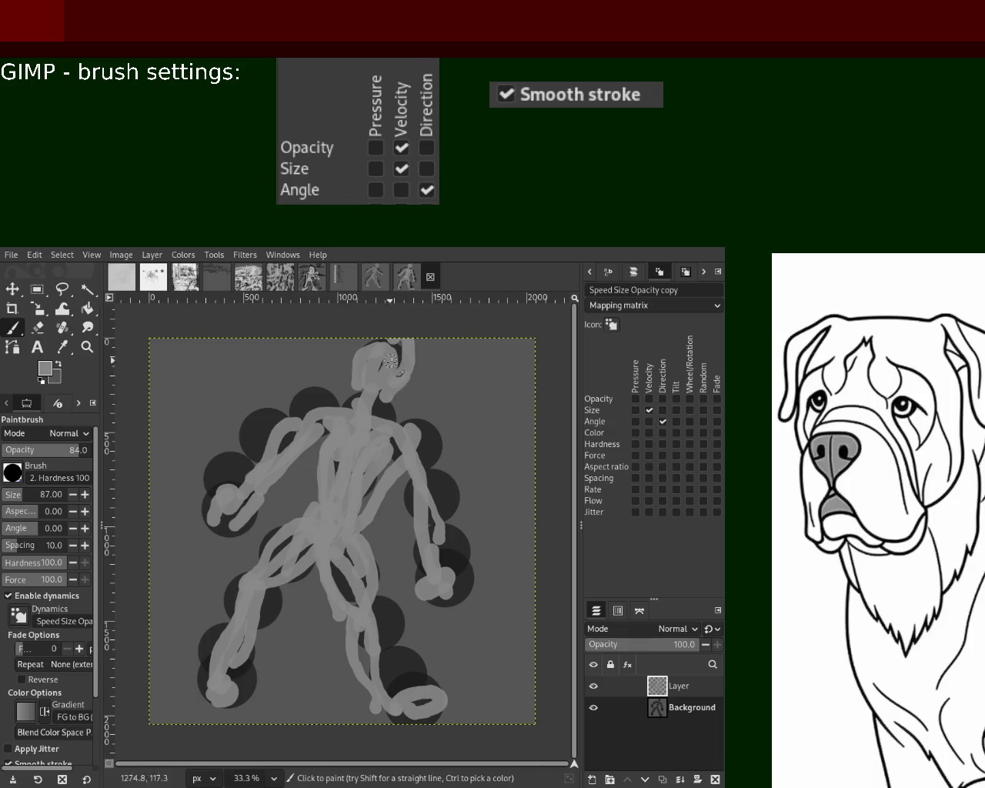
{"action": "mouse_move", "coordinate": [223, 696]}
{"action": "left_mouse_down"}
{"action": "mouse_move", "coordinate": [199, 689]}
{"action": "mouse_move", "coordinate": [216, 695]}
{"action": "left_mouse_up"}
{"action": "left_click_drag", "start_coordinate": [413, 700], "coordinate": [450, 702]}
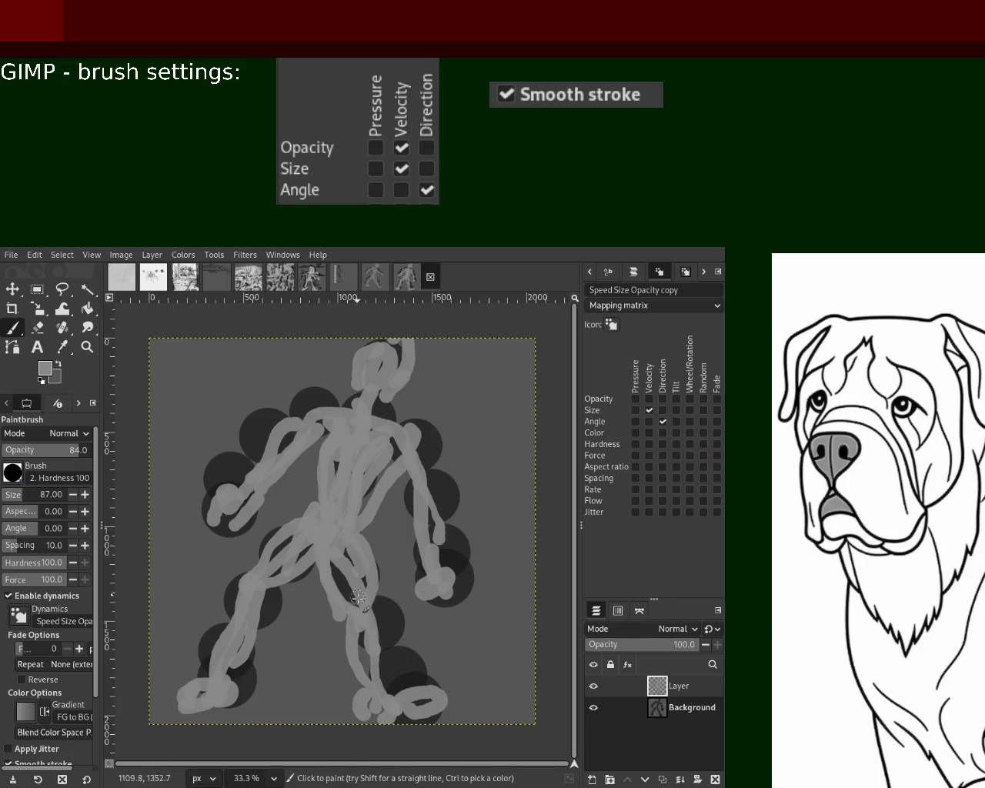
{"action": "left_click_drag", "start_coordinate": [357, 597], "coordinate": [371, 729]}
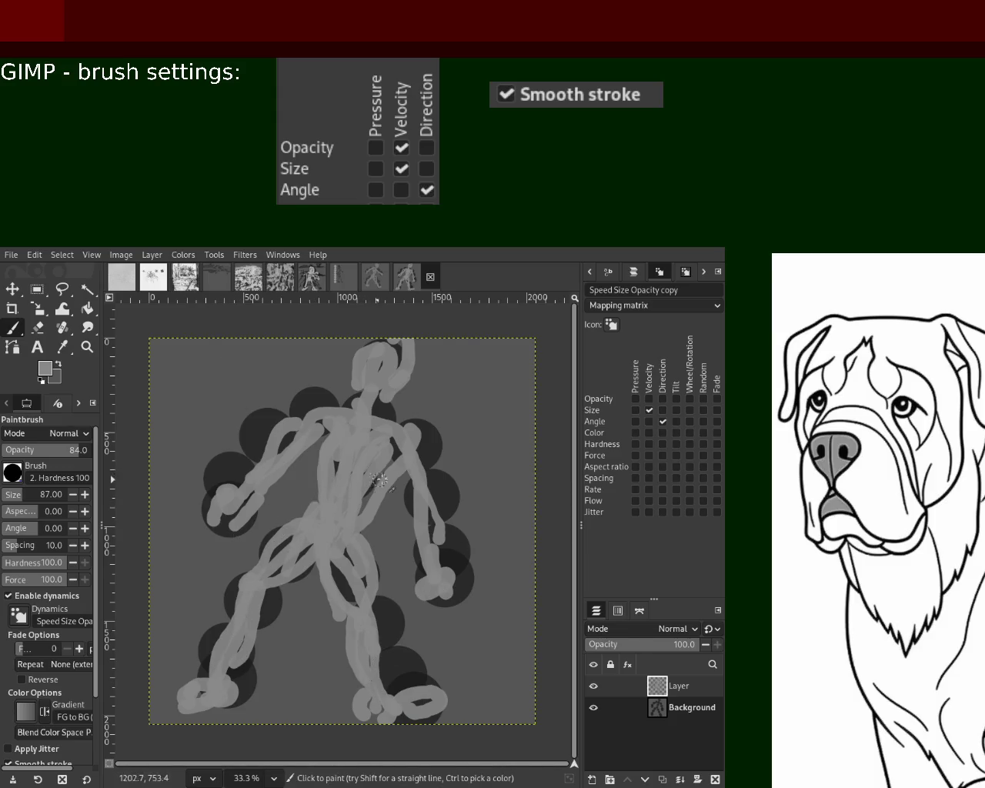
{"action": "key", "text": "shift+e"}
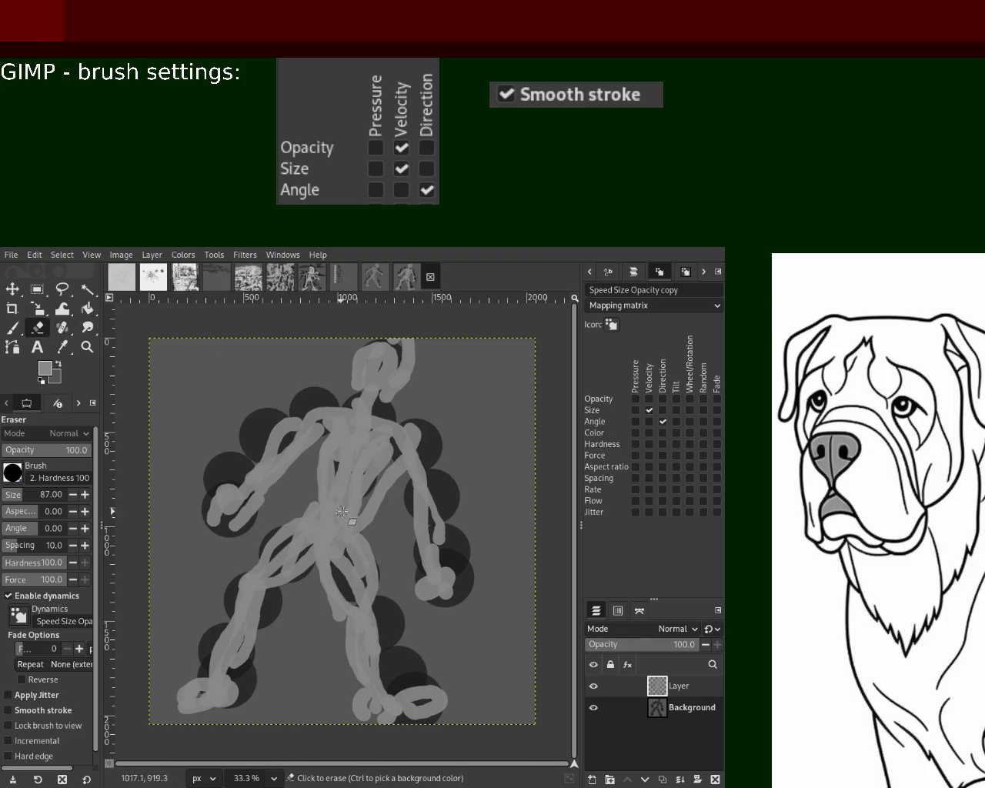
- Erase stray grey paint at the head, right arm, left leg and right foot
{"action": "left_click", "coordinate": [400, 480]}
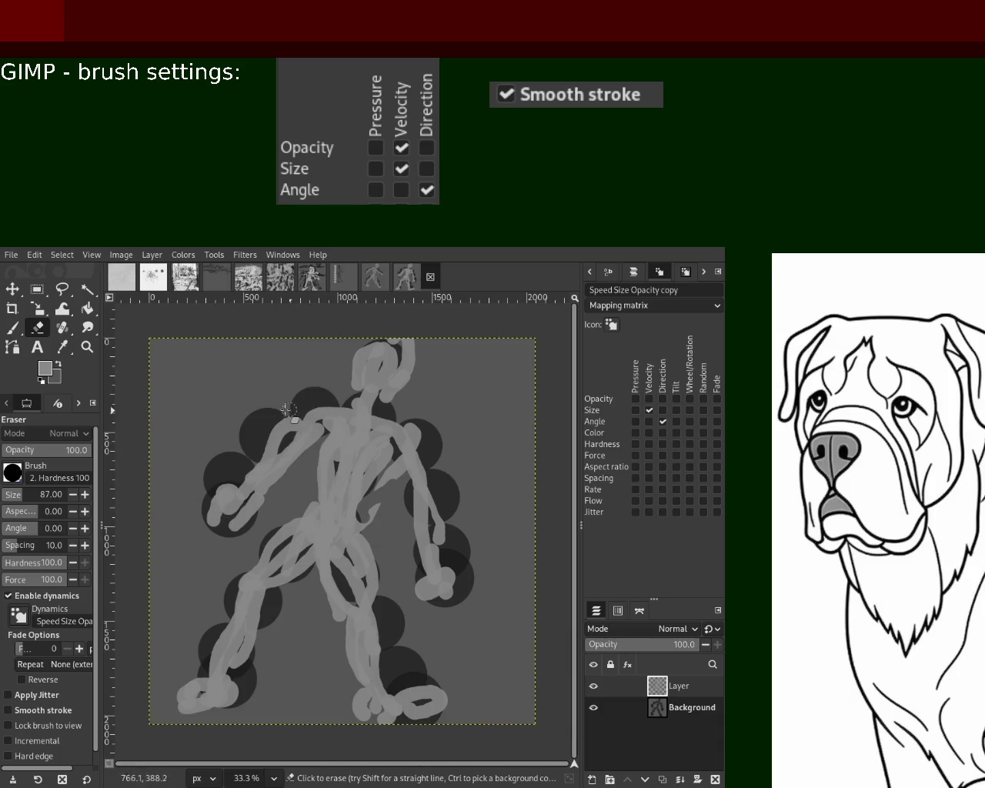
{"action": "left_click_drag", "start_coordinate": [419, 350], "coordinate": [407, 351]}
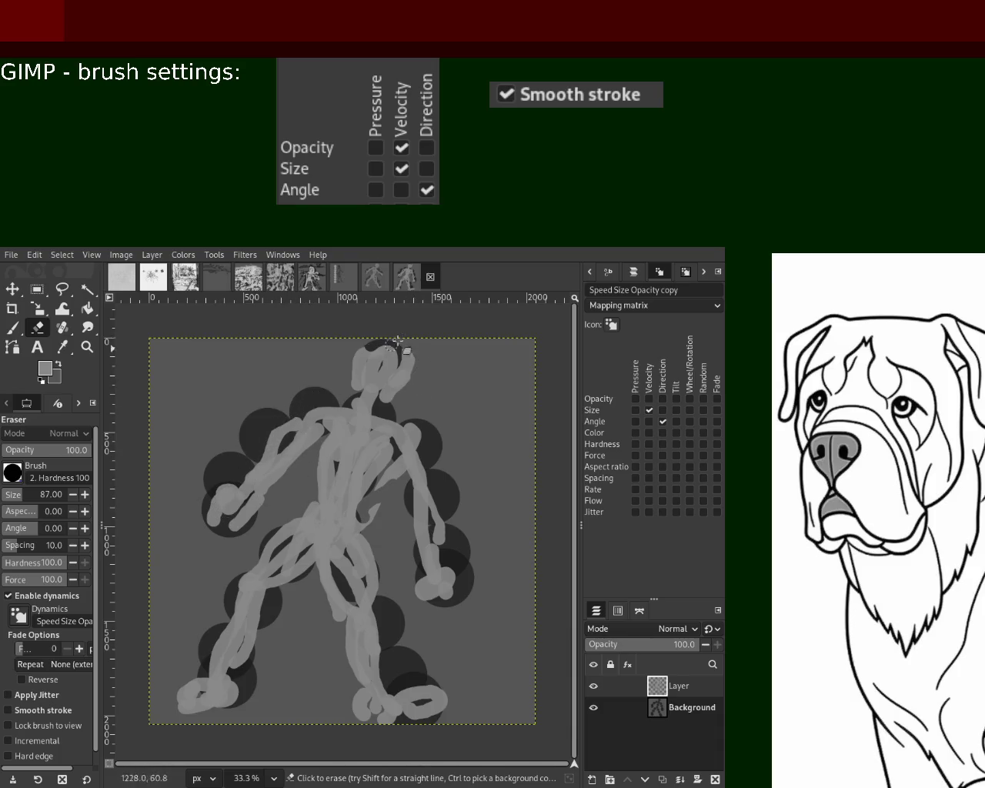
{"action": "left_click_drag", "start_coordinate": [443, 493], "coordinate": [446, 593]}
{"action": "left_click_drag", "start_coordinate": [205, 678], "coordinate": [245, 692]}
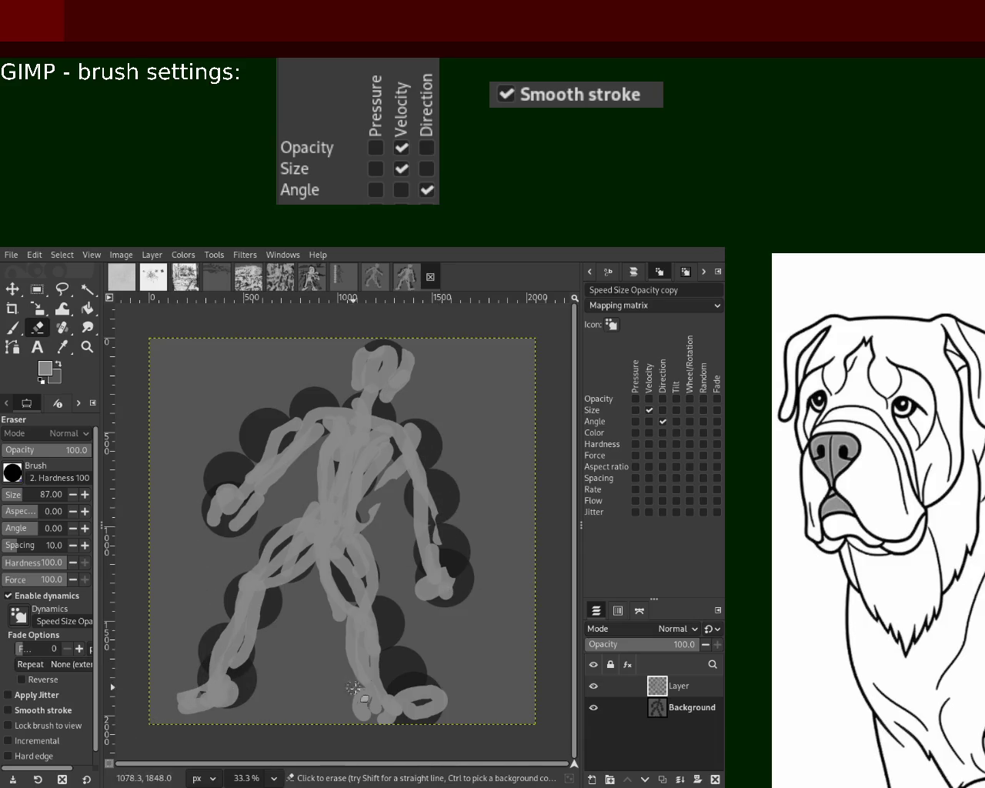
{"action": "mouse_move", "coordinate": [391, 697]}
{"action": "left_mouse_down"}
{"action": "mouse_move", "coordinate": [405, 677]}
{"action": "mouse_move", "coordinate": [417, 703]}
{"action": "mouse_move", "coordinate": [429, 699]}
{"action": "mouse_move", "coordinate": [406, 708]}
{"action": "left_mouse_up"}
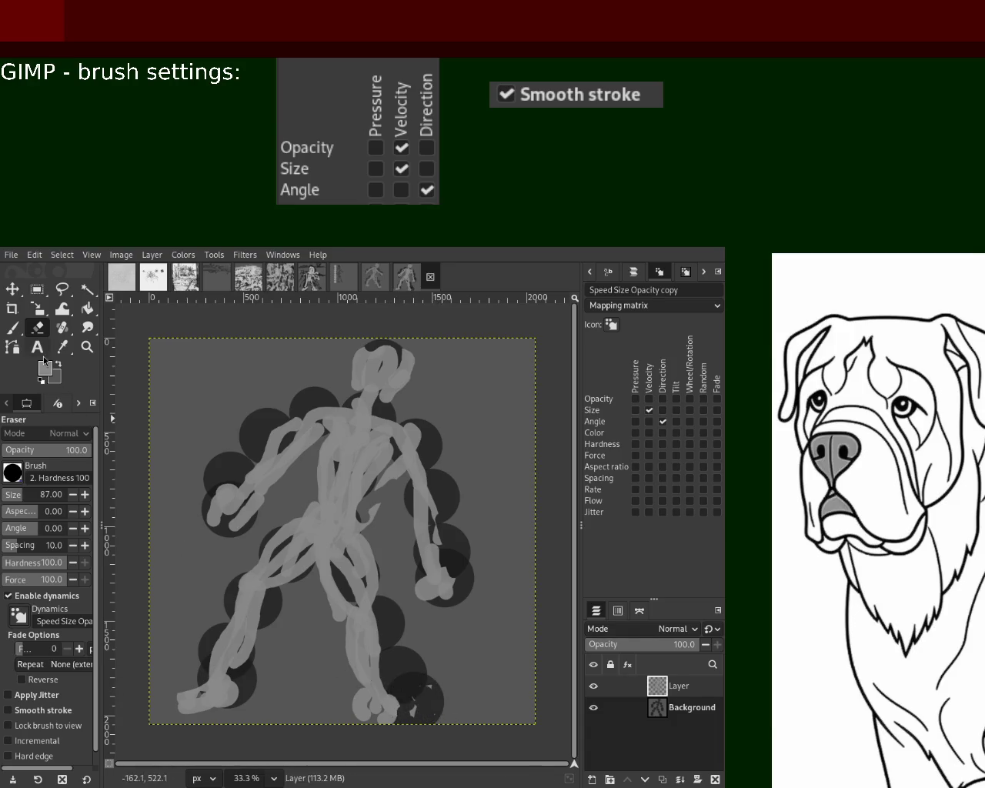
- Fill grey into the right foot, leg gap and upper thigh, then erase thigh excess
{"action": "left_click", "coordinate": [12, 327]}
{"action": "left_click_drag", "start_coordinate": [381, 716], "coordinate": [348, 714]}
{"action": "mouse_move", "coordinate": [340, 604]}
{"action": "left_mouse_down"}
{"action": "mouse_move", "coordinate": [339, 562]}
{"action": "mouse_move", "coordinate": [352, 603]}
{"action": "left_mouse_up"}
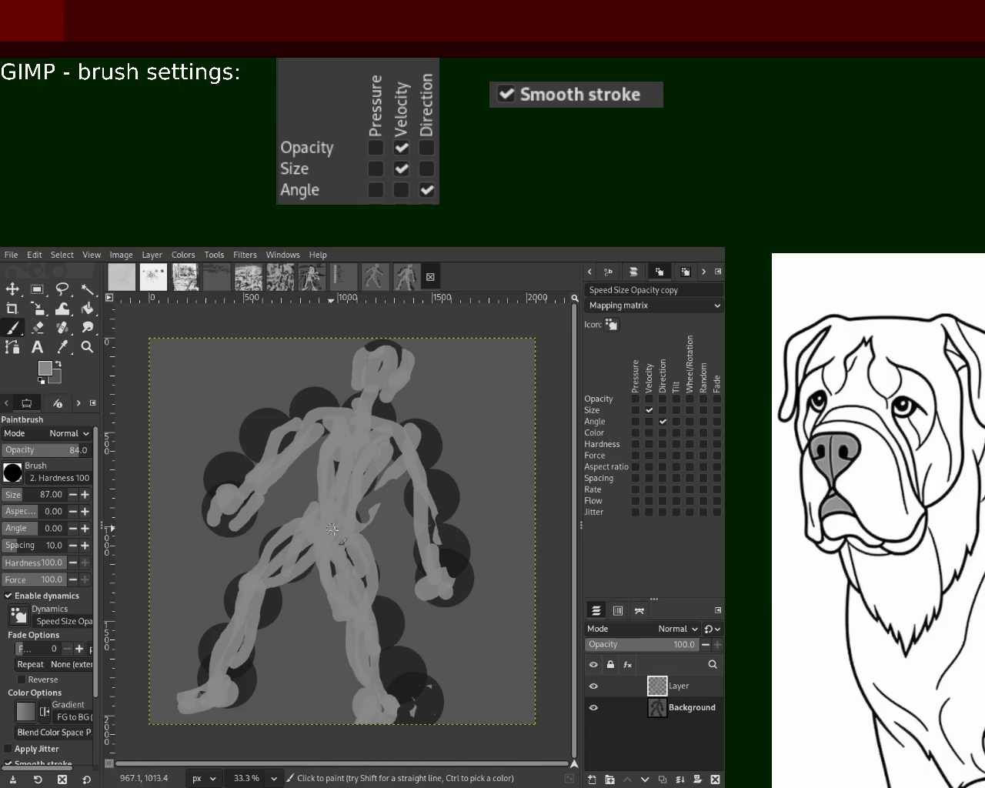
{"action": "mouse_move", "coordinate": [316, 517]}
{"action": "left_mouse_down"}
{"action": "mouse_move", "coordinate": [258, 590]}
{"action": "mouse_move", "coordinate": [238, 673]}
{"action": "left_mouse_up"}
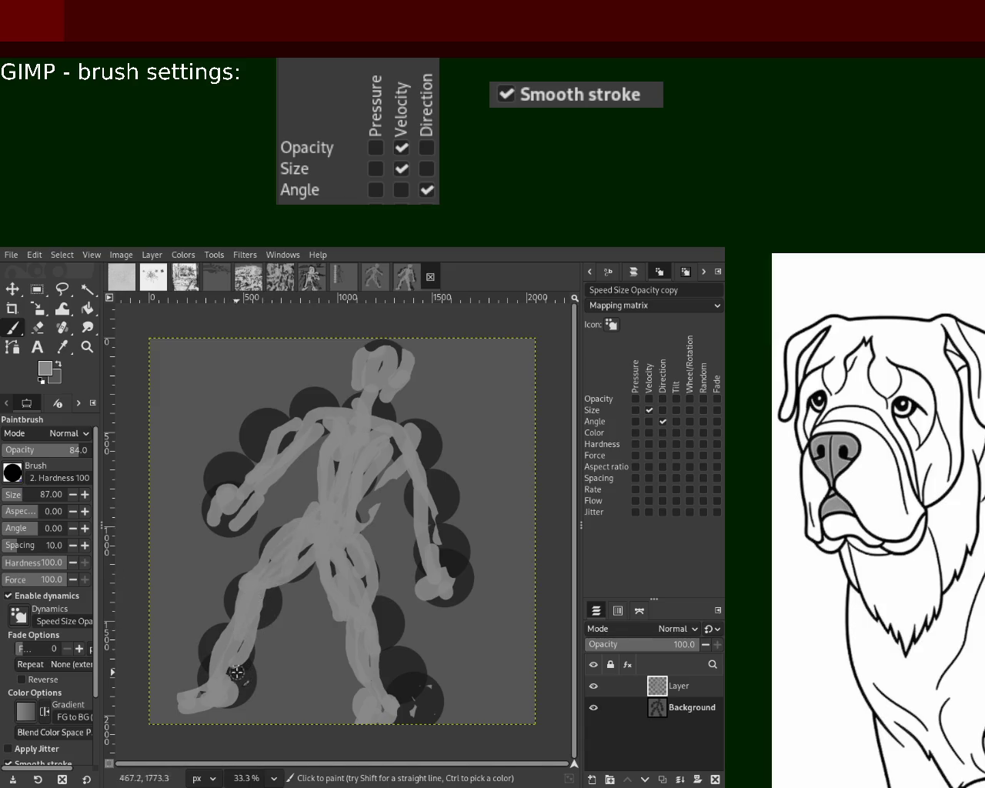
{"action": "left_click", "coordinate": [37, 328]}
{"action": "mouse_move", "coordinate": [238, 585]}
{"action": "left_mouse_down"}
{"action": "mouse_move", "coordinate": [282, 505]}
{"action": "mouse_move", "coordinate": [309, 539]}
{"action": "left_mouse_up"}
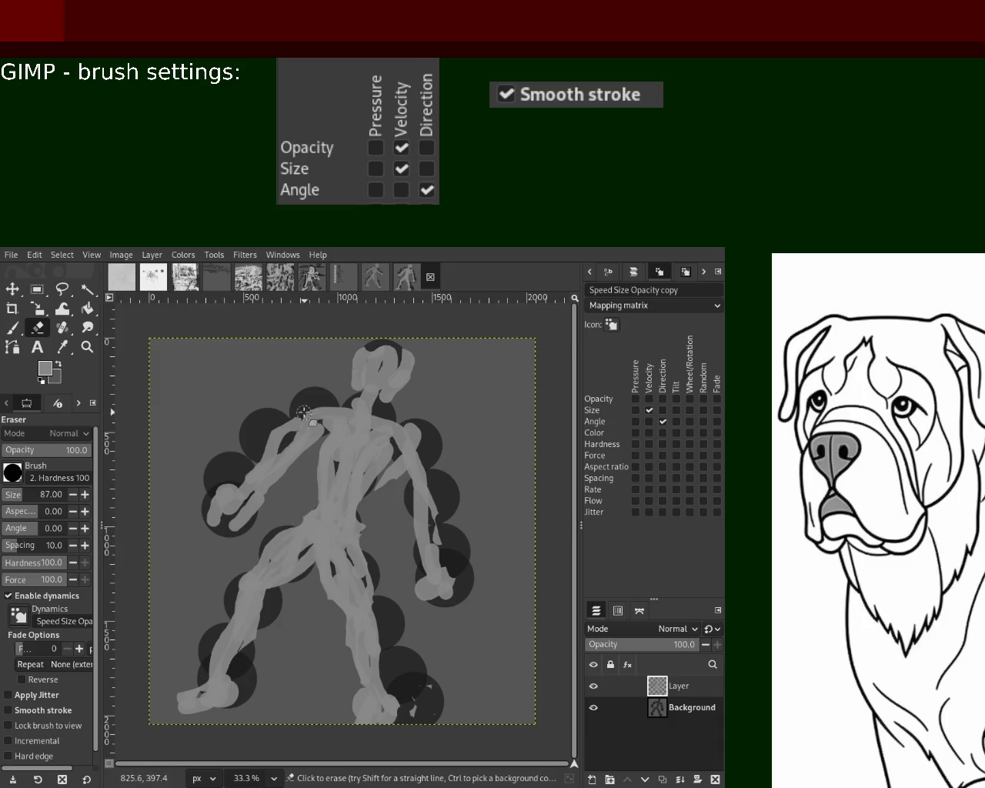
- Sample the figure's grey and paint its shoulder, waist, hips, legs and right forearm
{"action": "left_click_drag", "start_coordinate": [309, 414], "coordinate": [231, 459]}
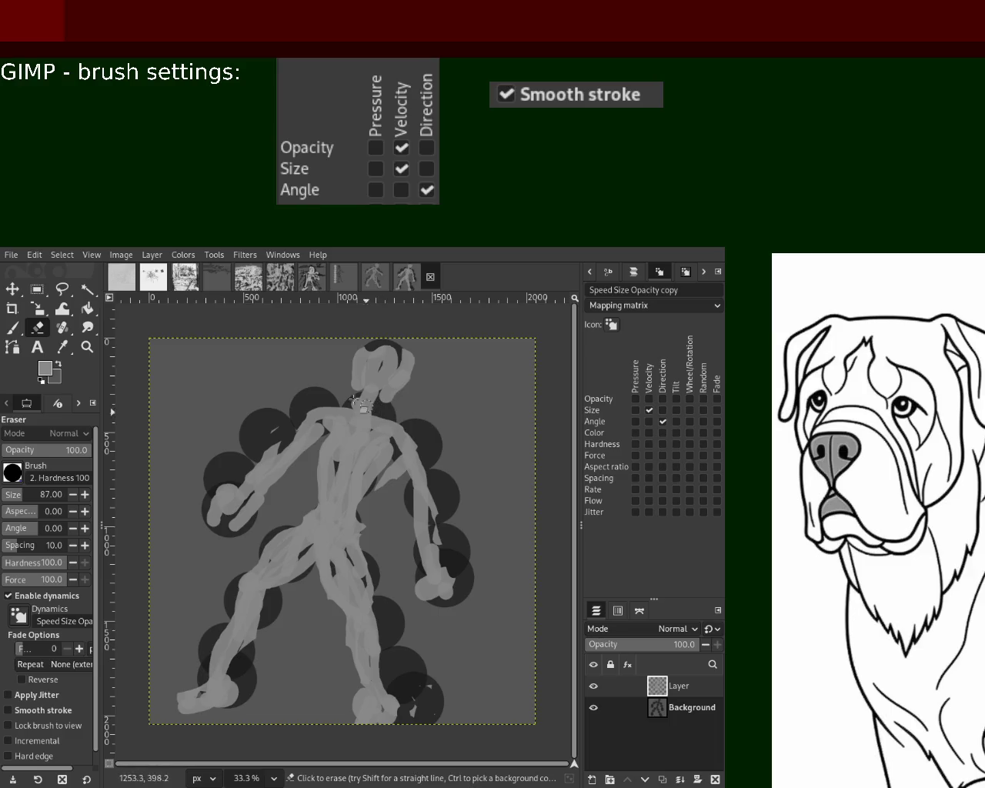
{"action": "key", "text": "p"}
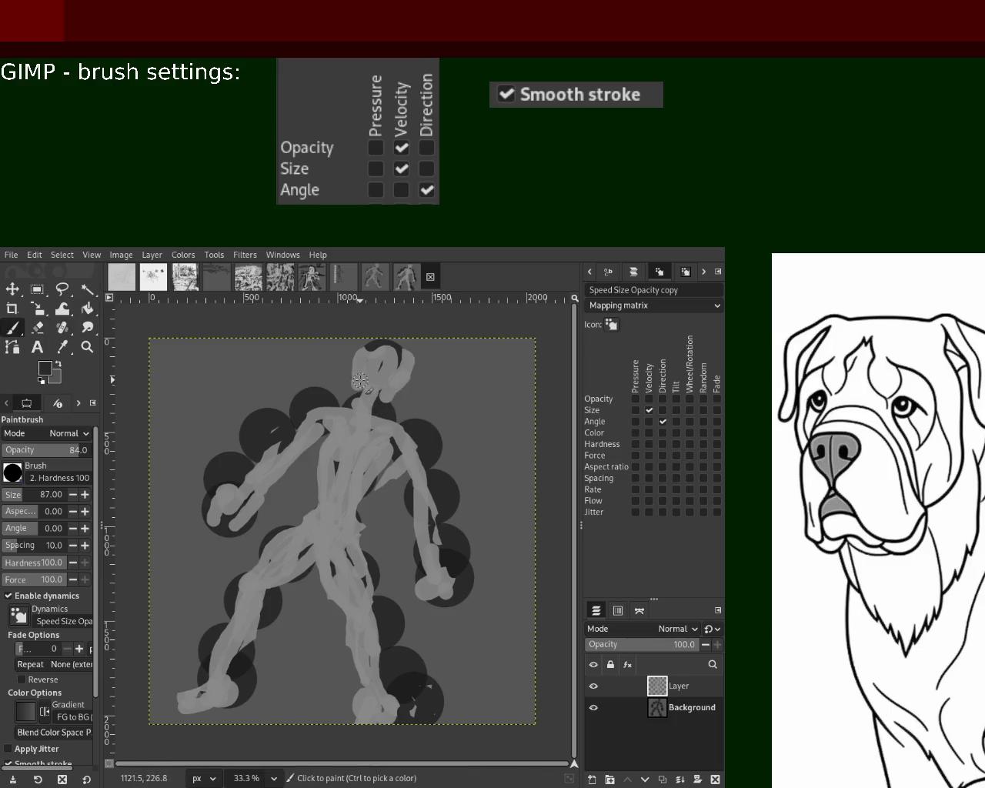
{"action": "left_click", "coordinate": [362, 394], "text": "ctrl"}
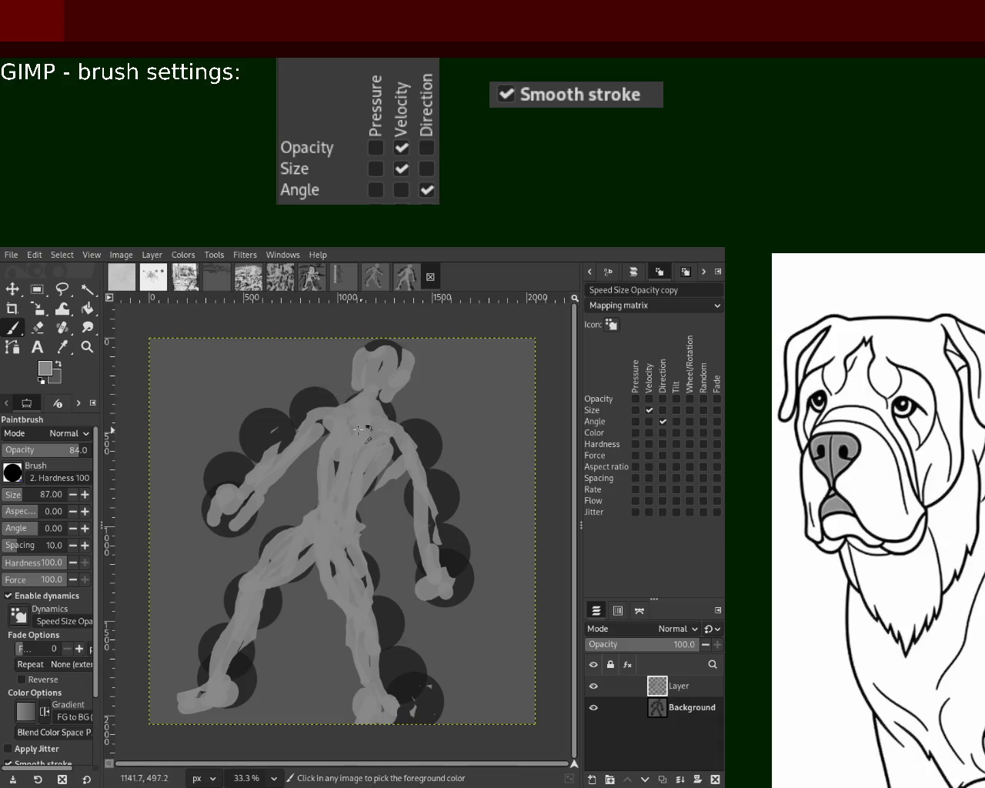
{"action": "left_click_drag", "start_coordinate": [377, 408], "coordinate": [340, 400]}
{"action": "left_click_drag", "start_coordinate": [324, 461], "coordinate": [306, 538]}
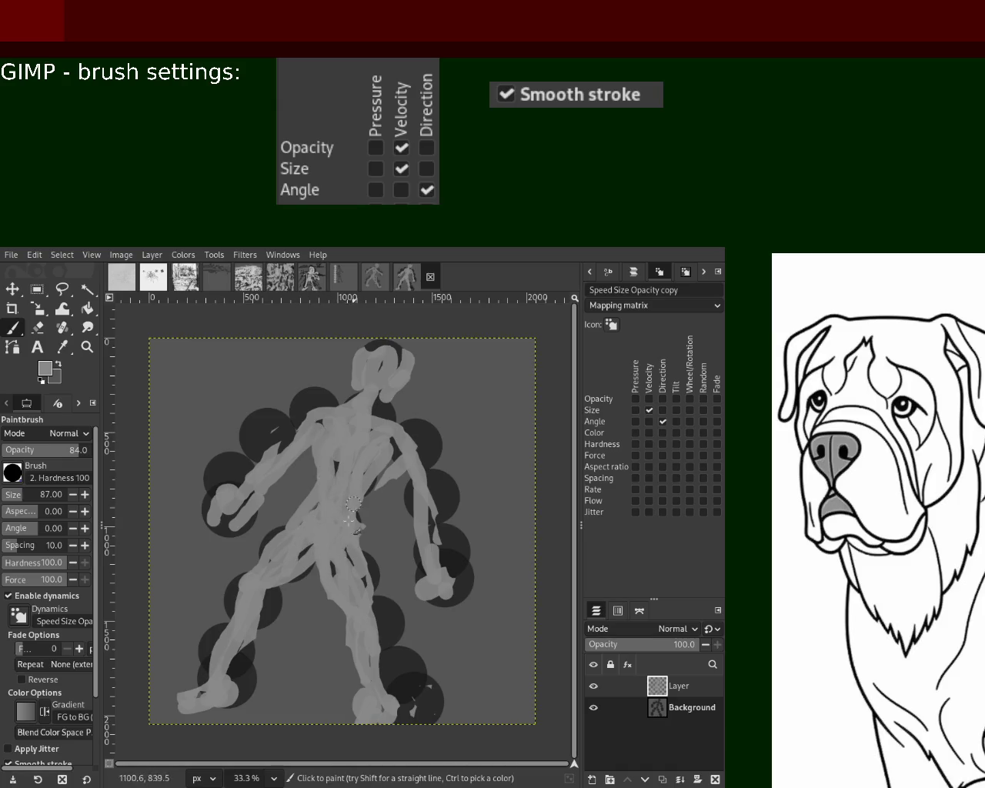
{"action": "left_click_drag", "start_coordinate": [353, 504], "coordinate": [334, 602]}
{"action": "left_click_drag", "start_coordinate": [284, 567], "coordinate": [255, 611]}
{"action": "left_click_drag", "start_coordinate": [360, 634], "coordinate": [370, 692]}
{"action": "left_click_drag", "start_coordinate": [412, 488], "coordinate": [419, 543]}
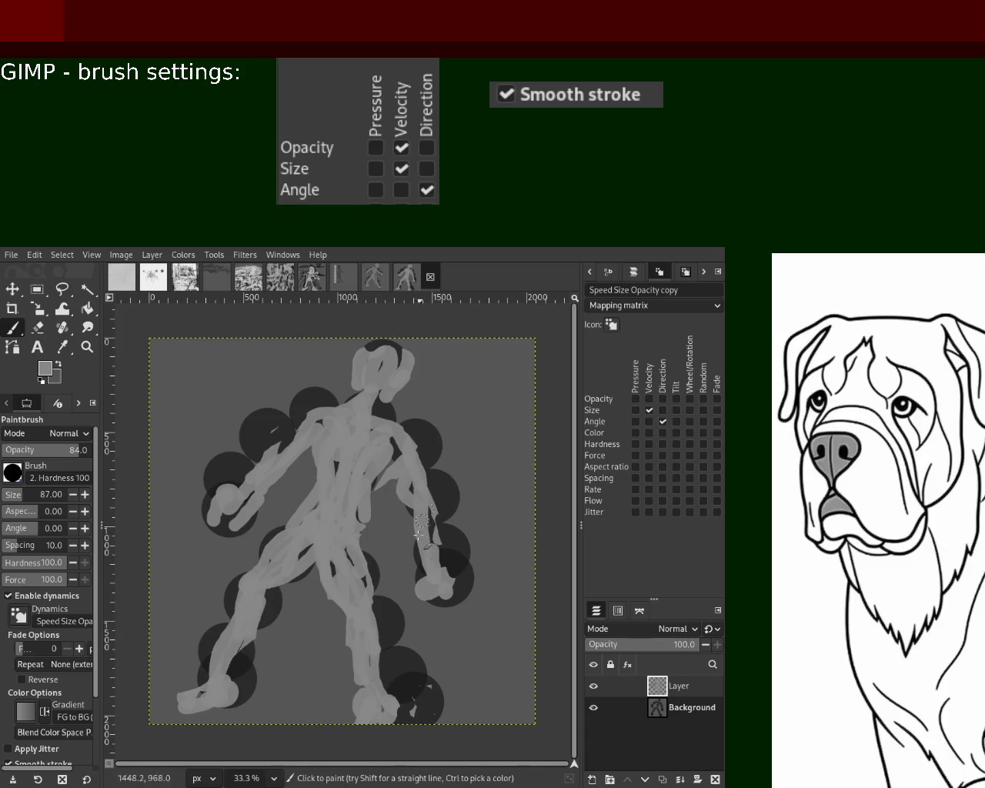
- Erase around both hands to trim them into tapered ends
{"action": "left_click", "coordinate": [37, 327]}
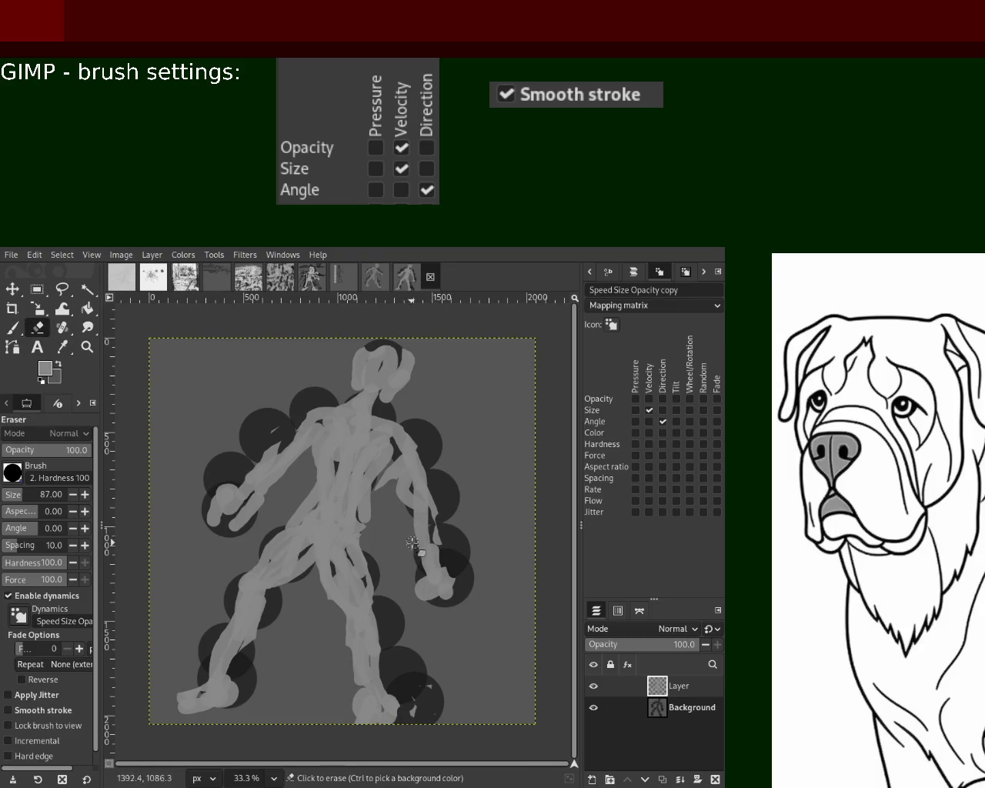
{"action": "mouse_move", "coordinate": [421, 577]}
{"action": "left_mouse_down"}
{"action": "mouse_move", "coordinate": [451, 567]}
{"action": "mouse_move", "coordinate": [452, 597]}
{"action": "left_mouse_up"}
{"action": "left_click_drag", "start_coordinate": [241, 483], "coordinate": [223, 504]}
{"action": "key", "text": "ctrl+z"}
{"action": "key", "text": "ctrl+z"}
{"action": "key", "text": "ctrl+y"}
{"action": "key", "text": "ctrl+z"}
{"action": "key", "text": "ctrl+y"}
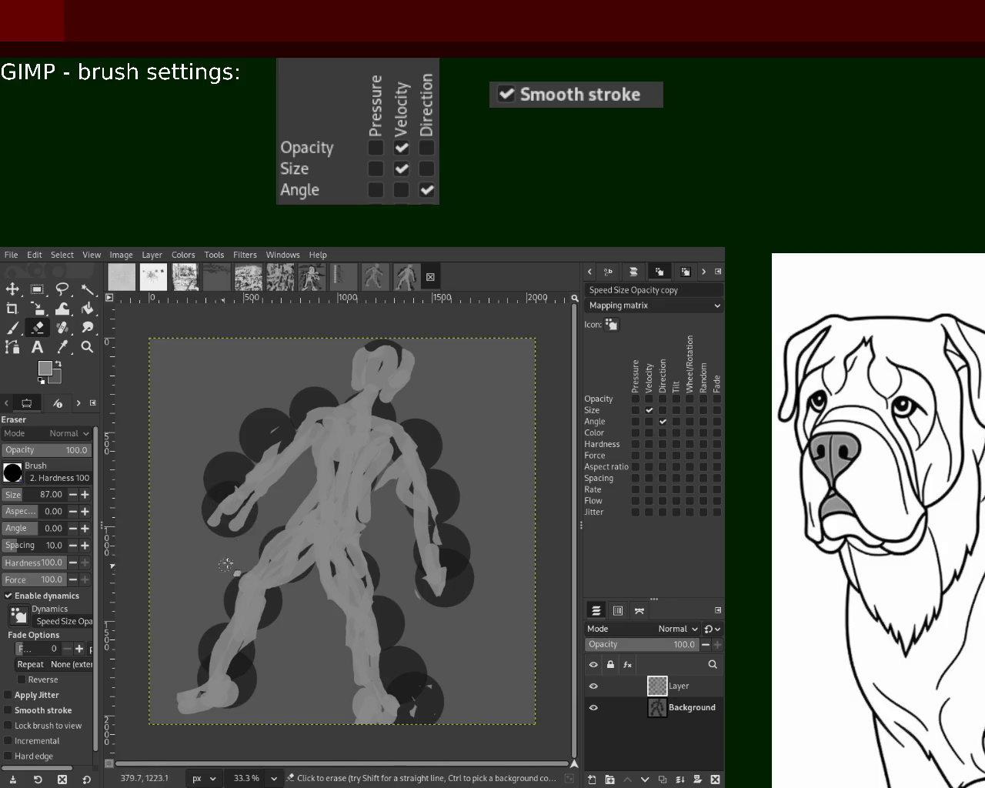
{"action": "key", "text": "p"}
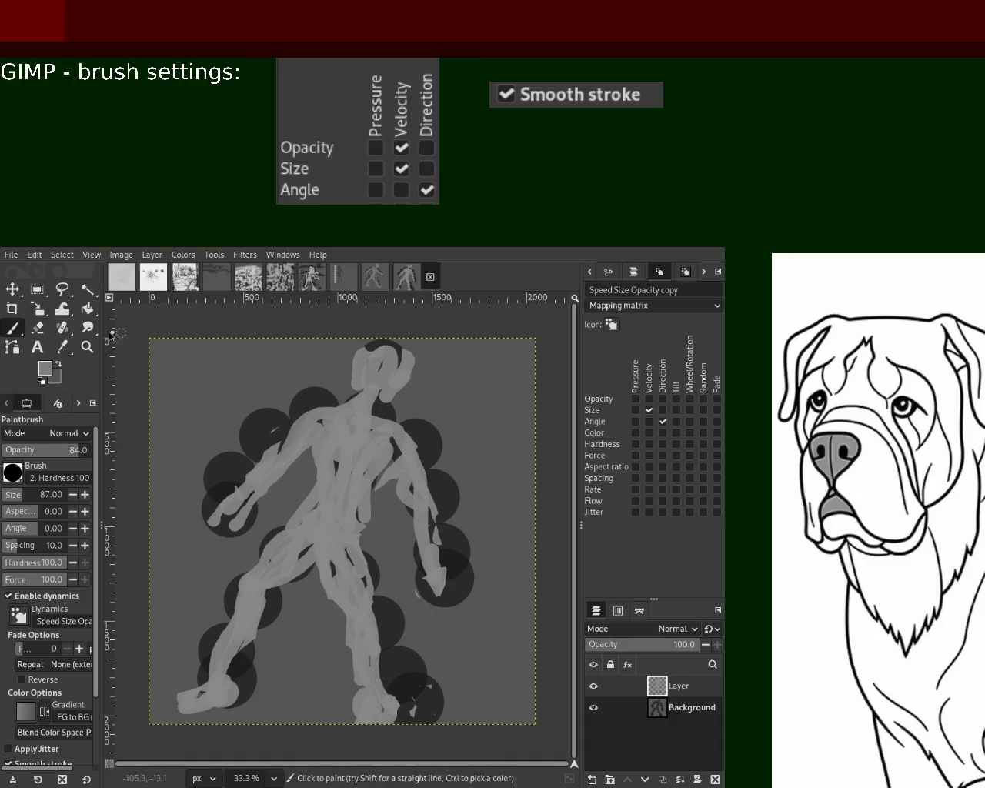
{"action": "left_click", "coordinate": [37, 327]}
{"action": "left_click", "coordinate": [382, 476]}
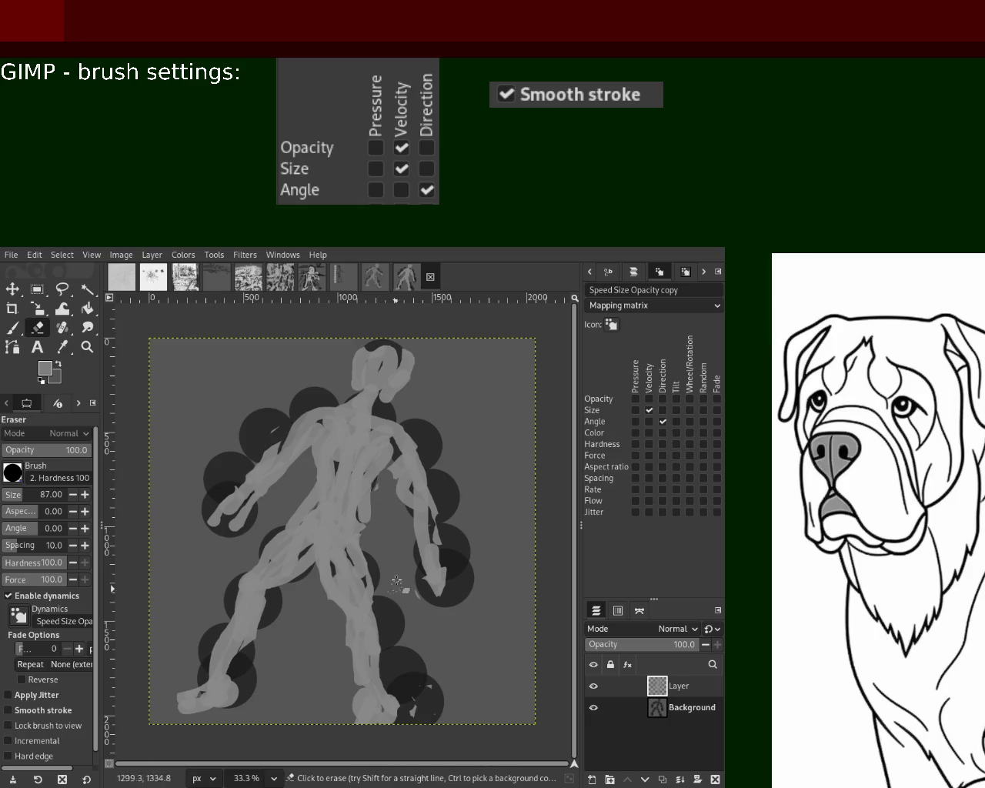
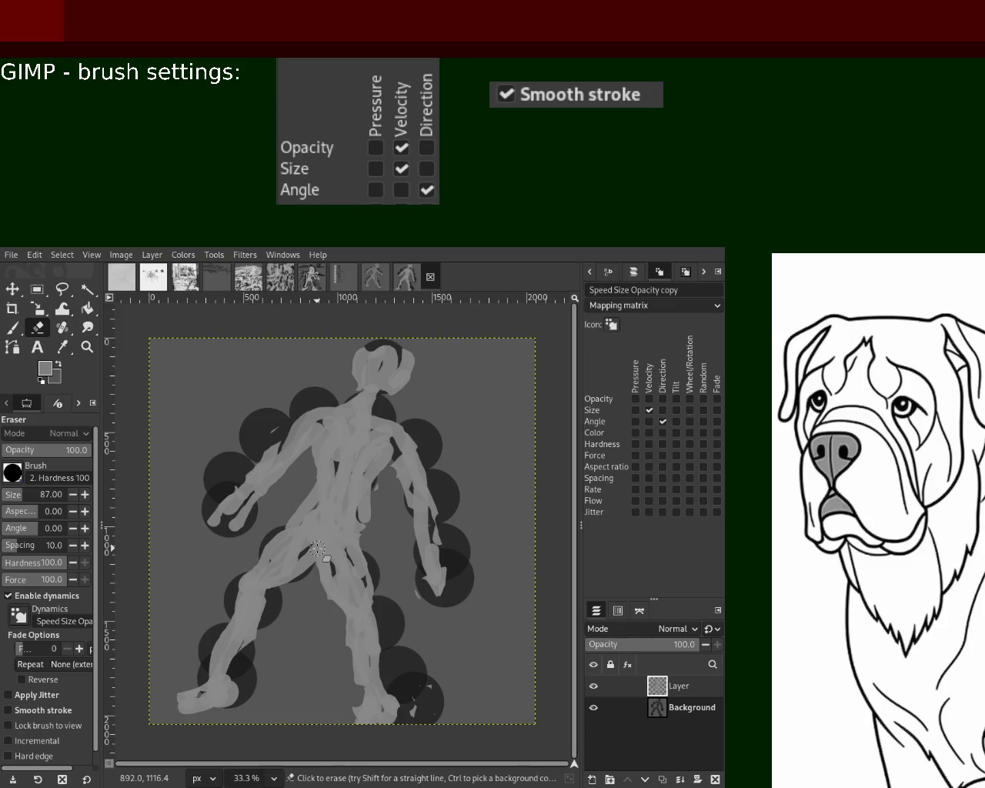
- Zoom in on the torso, set the Paintbrush size to 41, and fill the gap between the finger strokes
{"action": "left_click", "coordinate": [87, 346]}
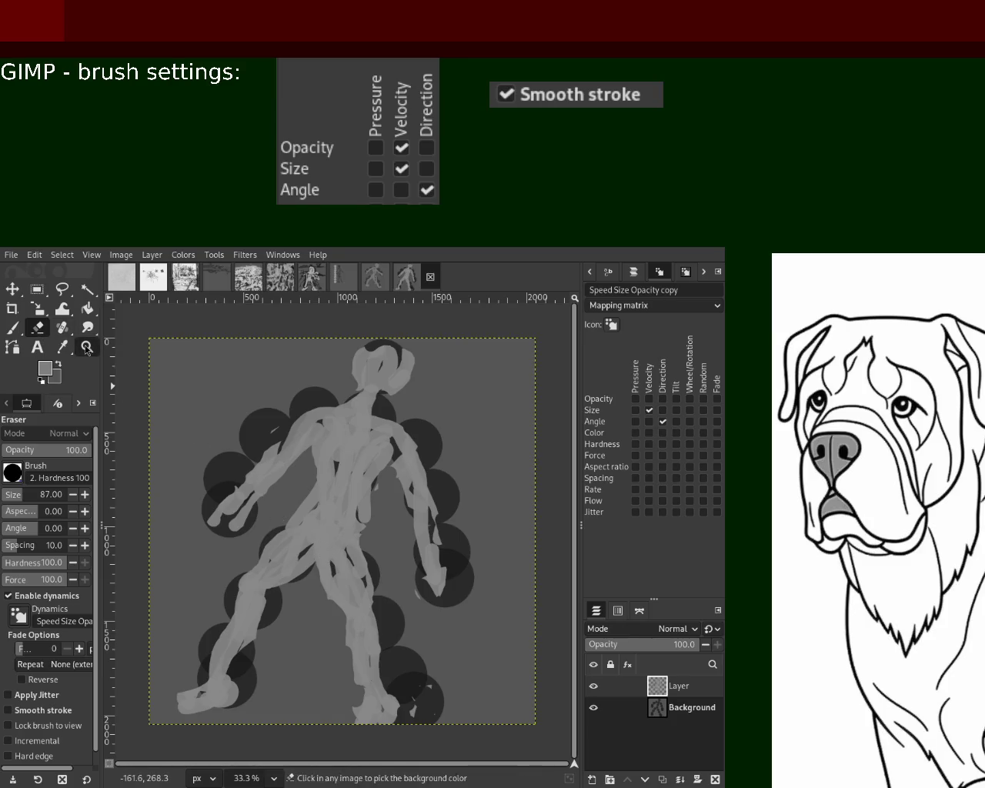
{"action": "left_click", "coordinate": [393, 442]}
{"action": "left_click", "coordinate": [325, 461], "text": "ctrl"}
{"action": "left_click", "coordinate": [325, 465]}
{"action": "left_click", "coordinate": [326, 465]}
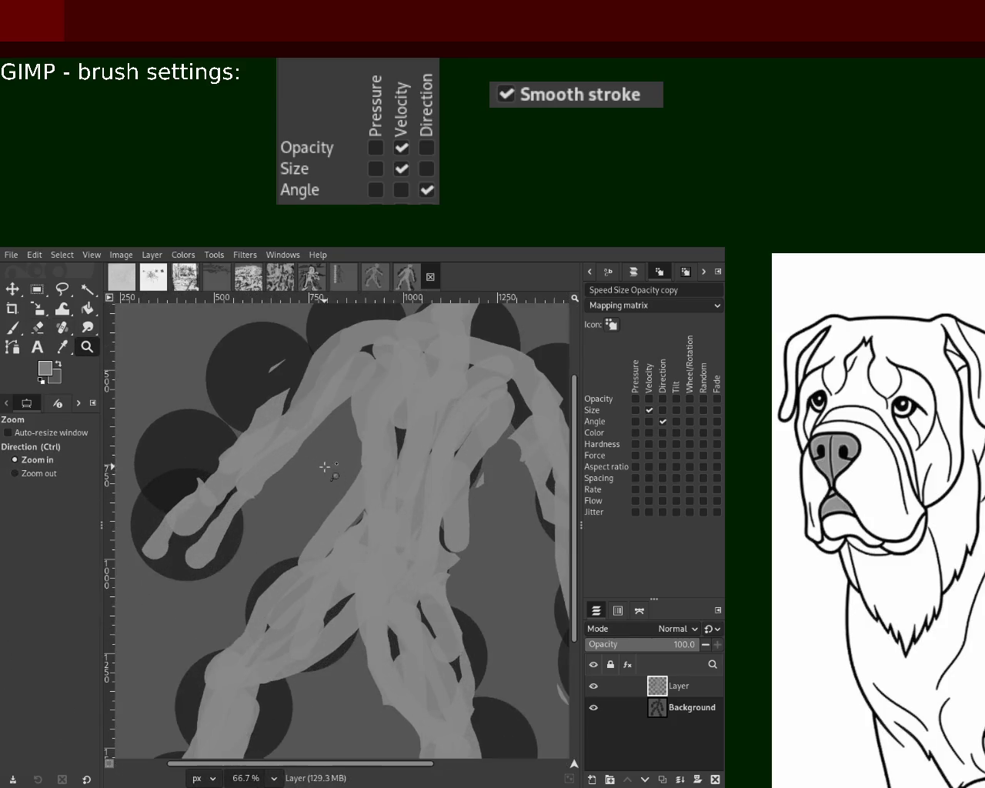
{"action": "left_click", "coordinate": [13, 327]}
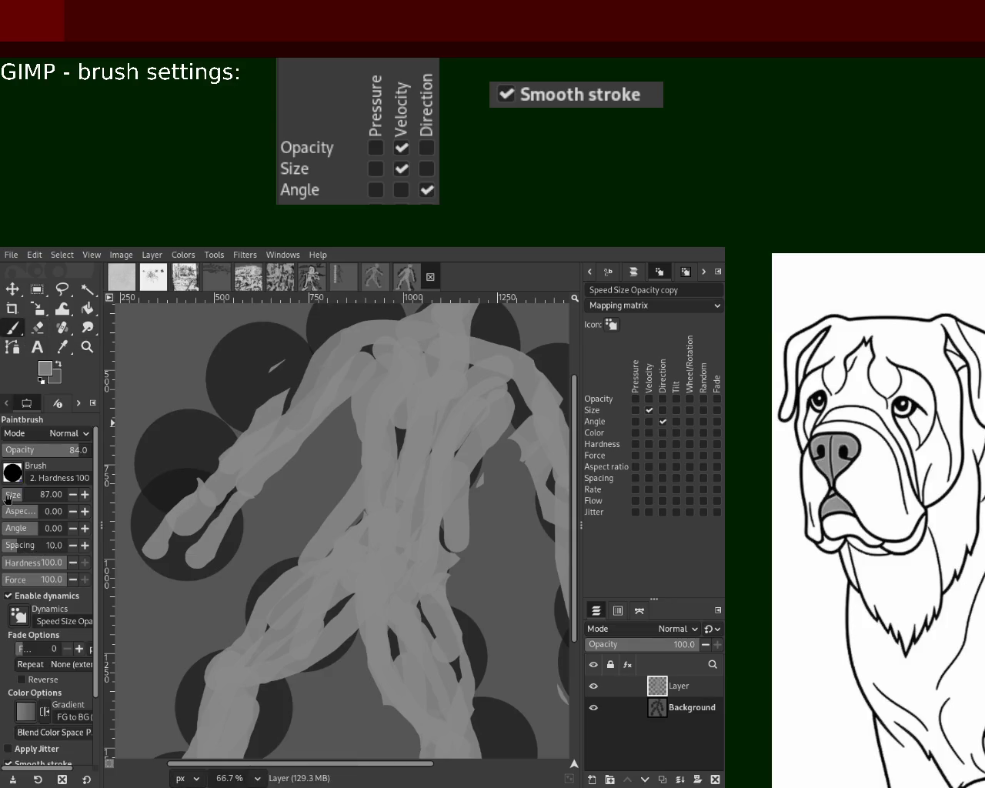
{"action": "left_click", "coordinate": [8, 496]}
{"action": "left_click", "coordinate": [11, 494]}
{"action": "left_click_drag", "start_coordinate": [189, 537], "coordinate": [184, 536]}
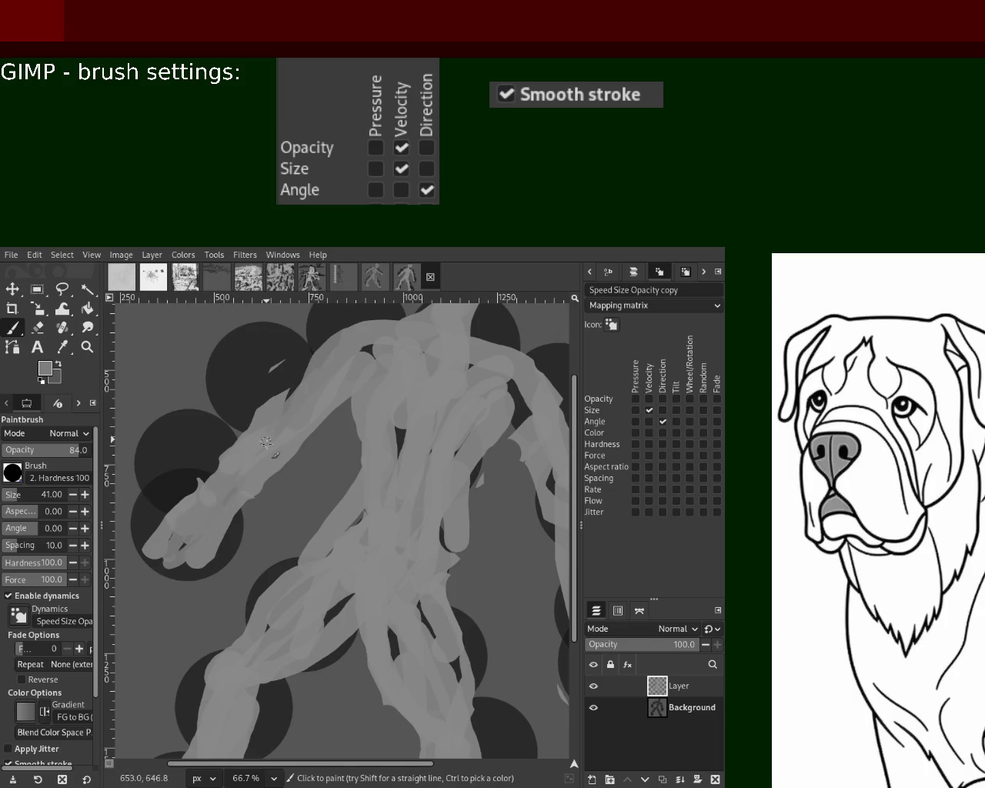
- Erase along the upper arm's edge toward the hand, then slim the hand and trim its fingertips
{"action": "left_click", "coordinate": [37, 327]}
{"action": "left_click_drag", "start_coordinate": [343, 331], "coordinate": [285, 396]}
{"action": "left_click_drag", "start_coordinate": [339, 344], "coordinate": [176, 485]}
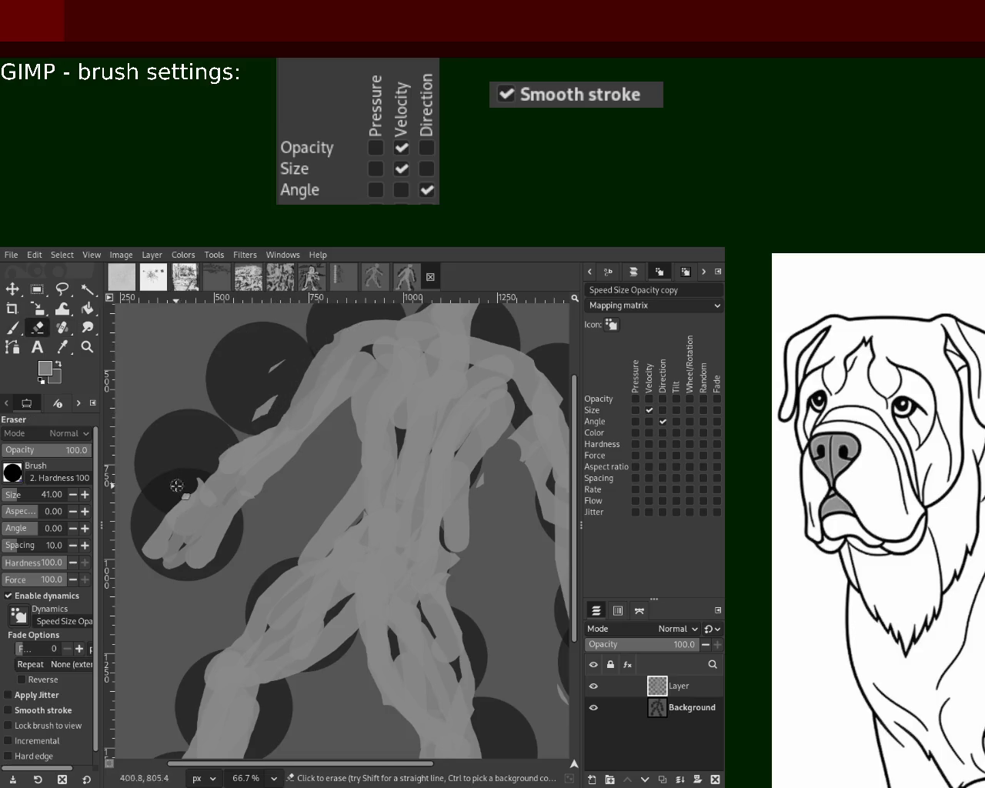
{"action": "mouse_move", "coordinate": [249, 406]}
{"action": "left_mouse_down"}
{"action": "mouse_move", "coordinate": [280, 388]}
{"action": "mouse_move", "coordinate": [239, 457]}
{"action": "left_mouse_up"}
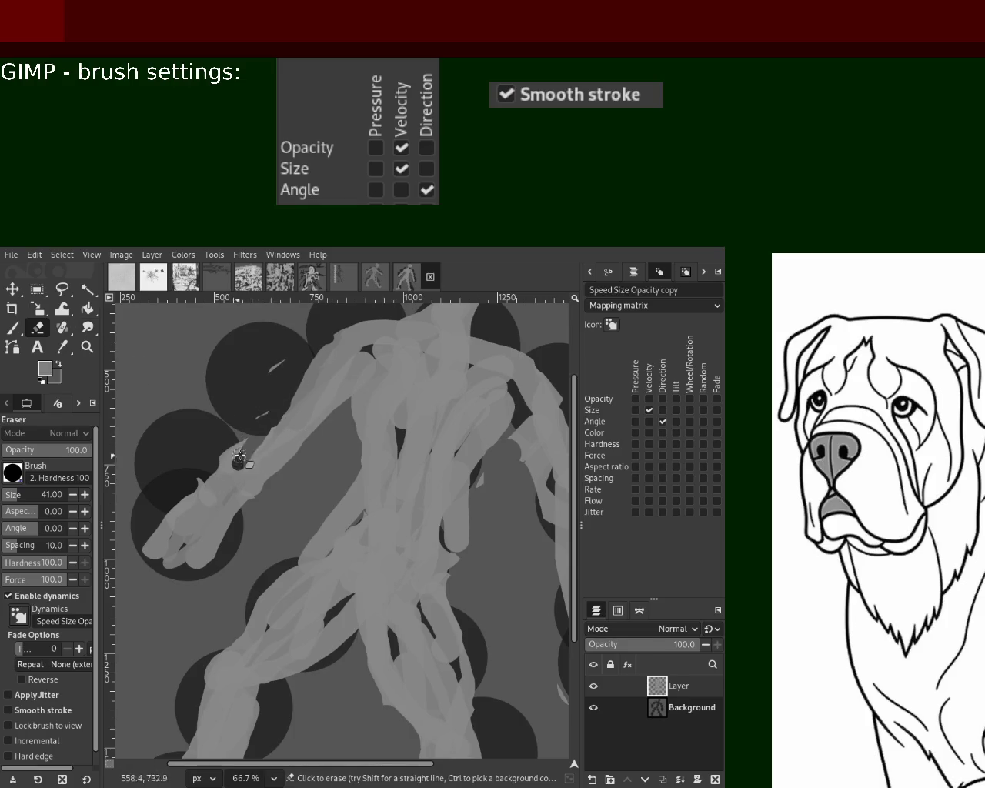
{"action": "key", "text": "ctrl+z"}
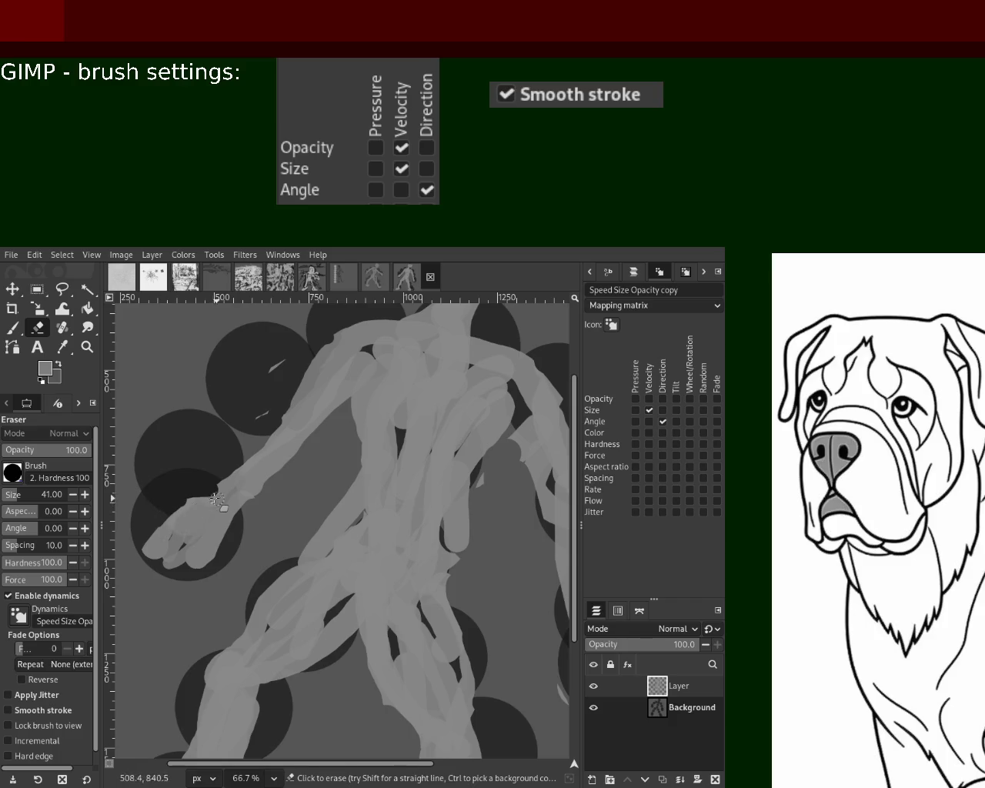
{"action": "left_click_drag", "start_coordinate": [231, 546], "coordinate": [161, 558]}
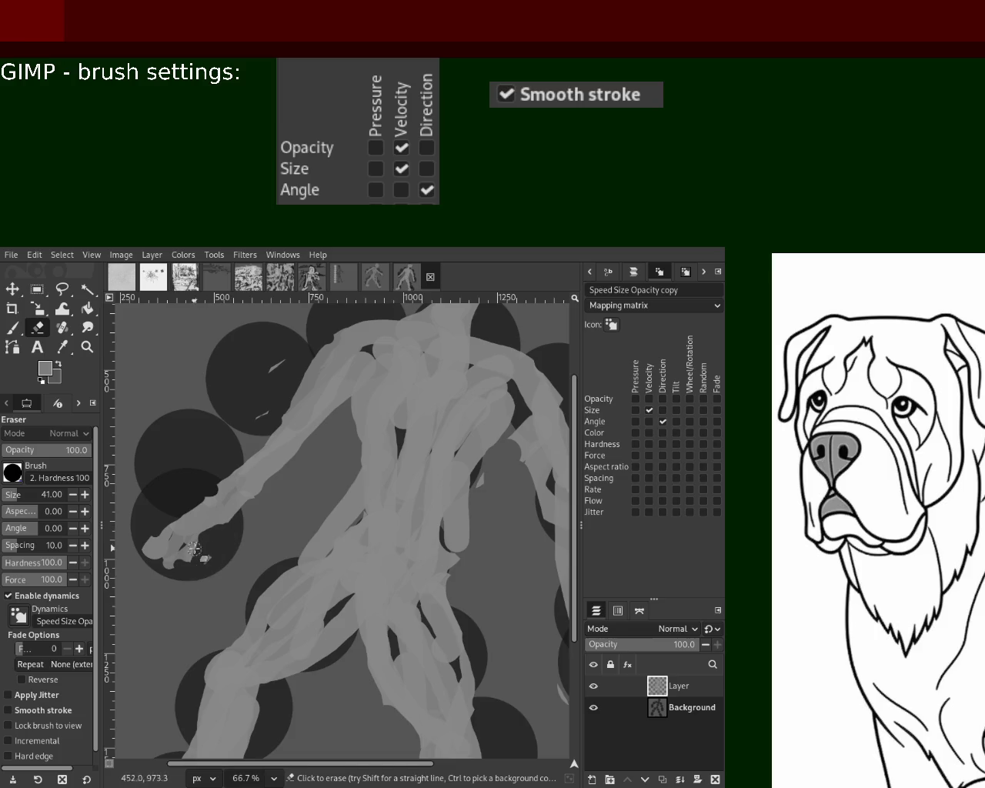
{"action": "left_click_drag", "start_coordinate": [146, 543], "coordinate": [150, 594]}
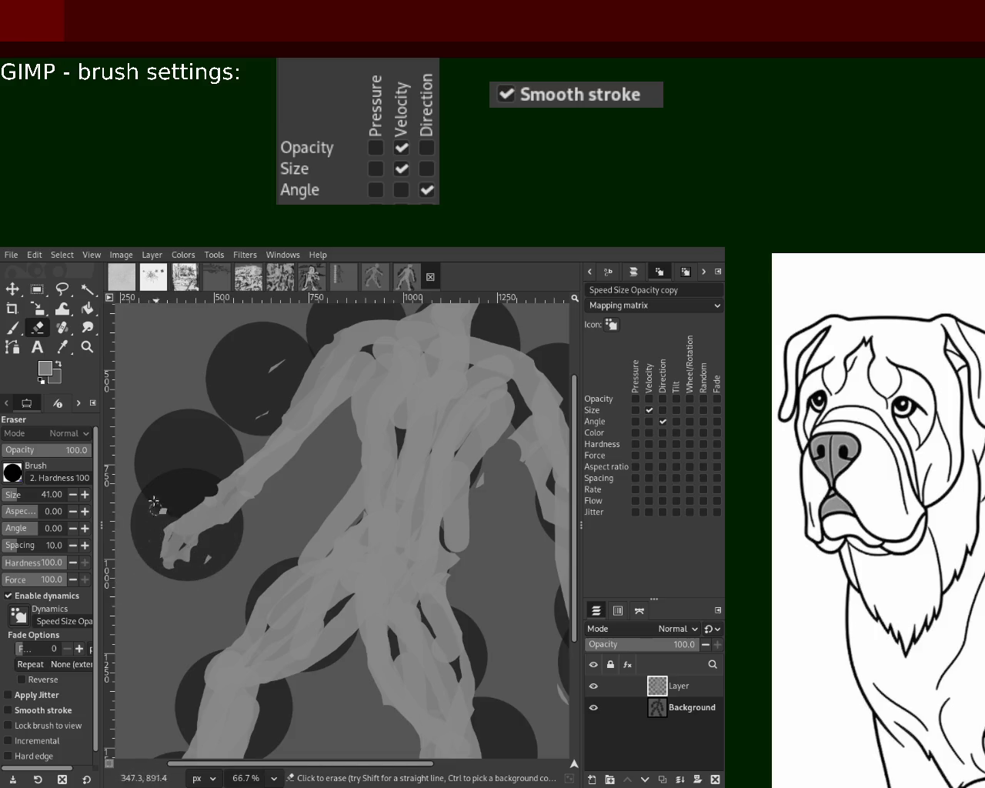
- Paint in the notch at the fingertips and touch up the arm and shoulder edges with small erases
{"action": "key", "text": "p"}
{"action": "mouse_move", "coordinate": [228, 524]}
{"action": "left_mouse_down"}
{"action": "mouse_move", "coordinate": [208, 540]}
{"action": "mouse_move", "coordinate": [209, 559]}
{"action": "mouse_move", "coordinate": [167, 571]}
{"action": "mouse_move", "coordinate": [173, 548]}
{"action": "left_mouse_up"}
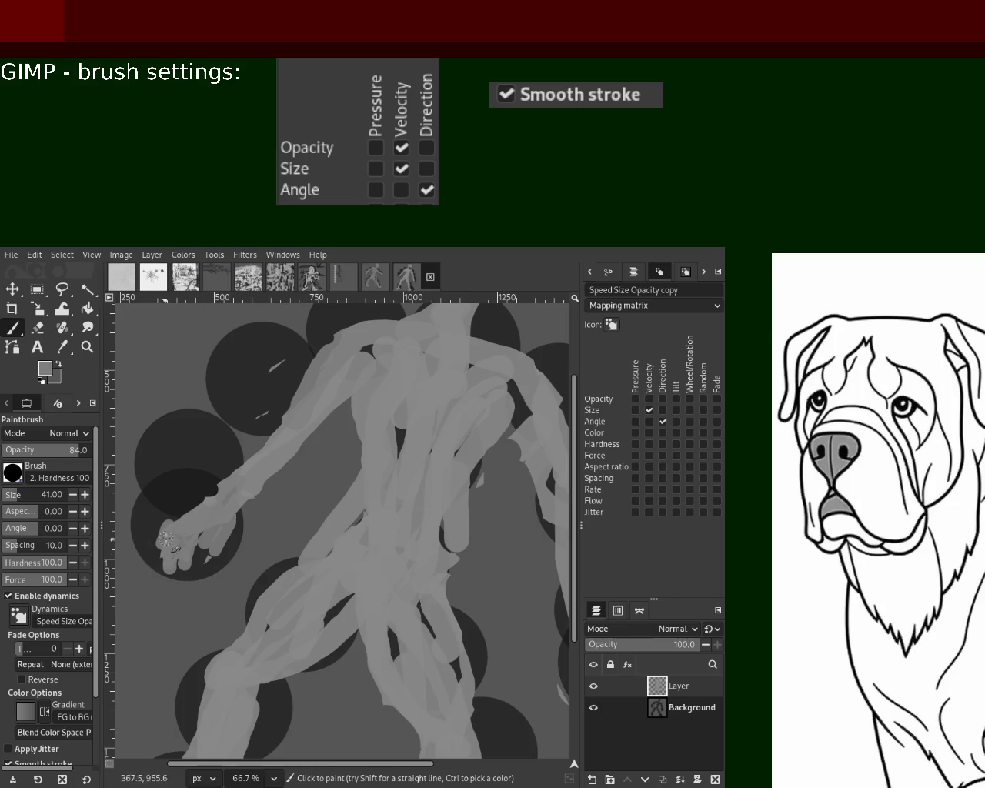
{"action": "left_click", "coordinate": [37, 327]}
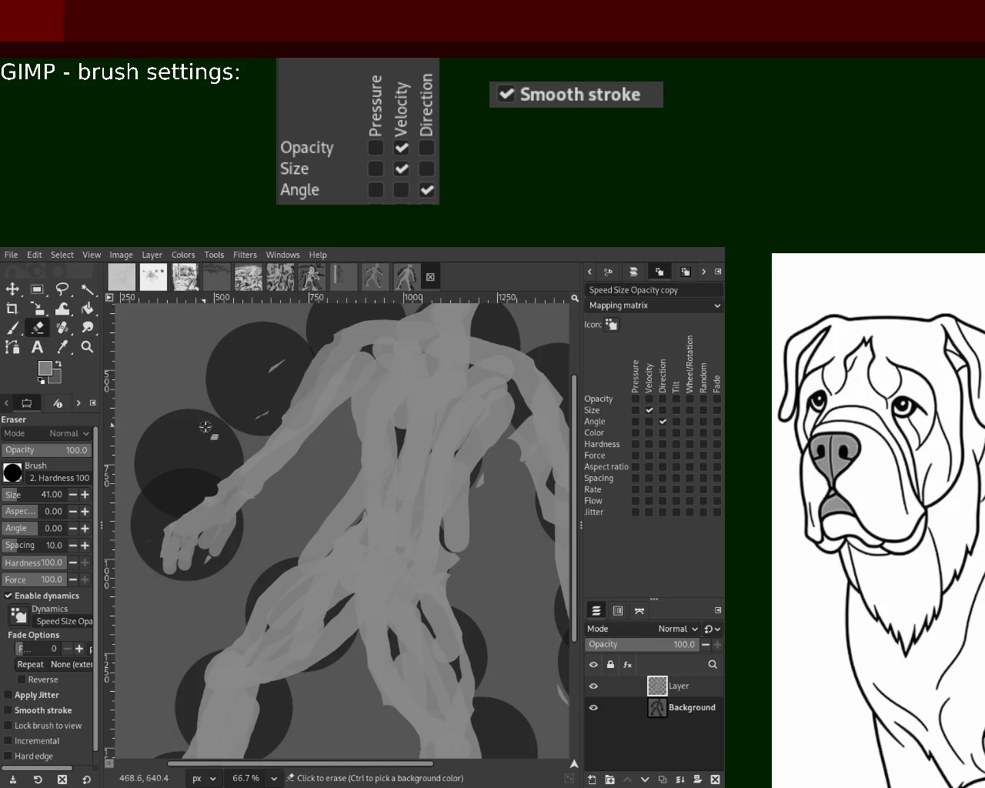
{"action": "left_click", "coordinate": [221, 495]}
{"action": "left_click", "coordinate": [16, 327]}
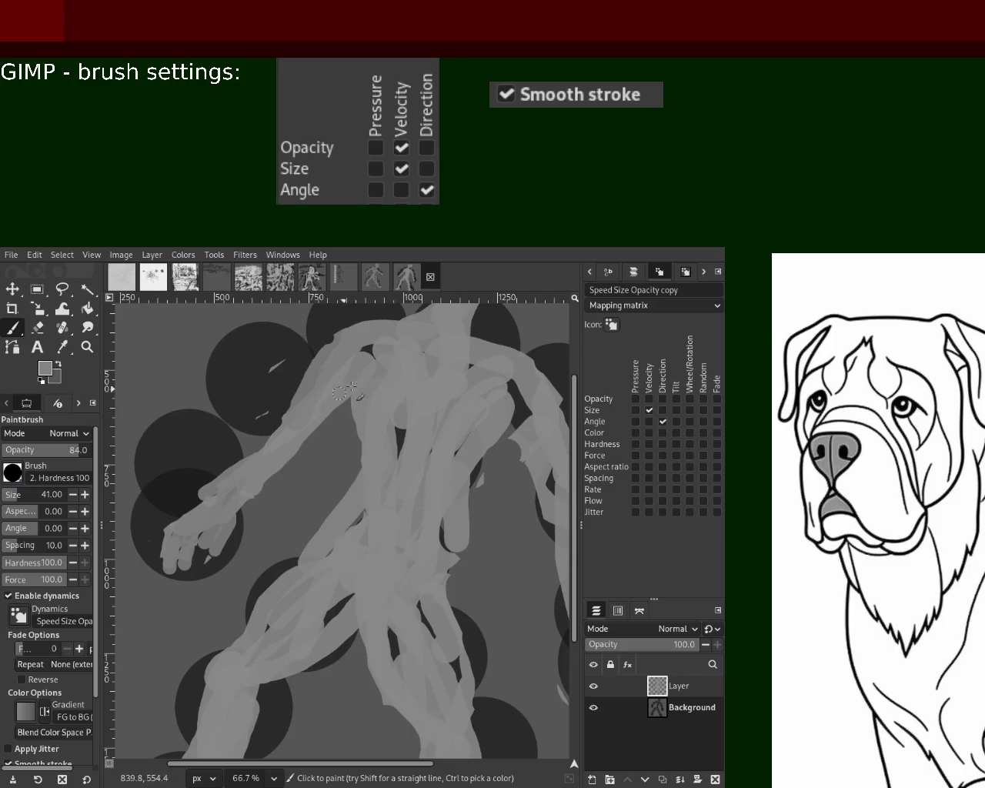
{"action": "key", "text": "shift+e"}
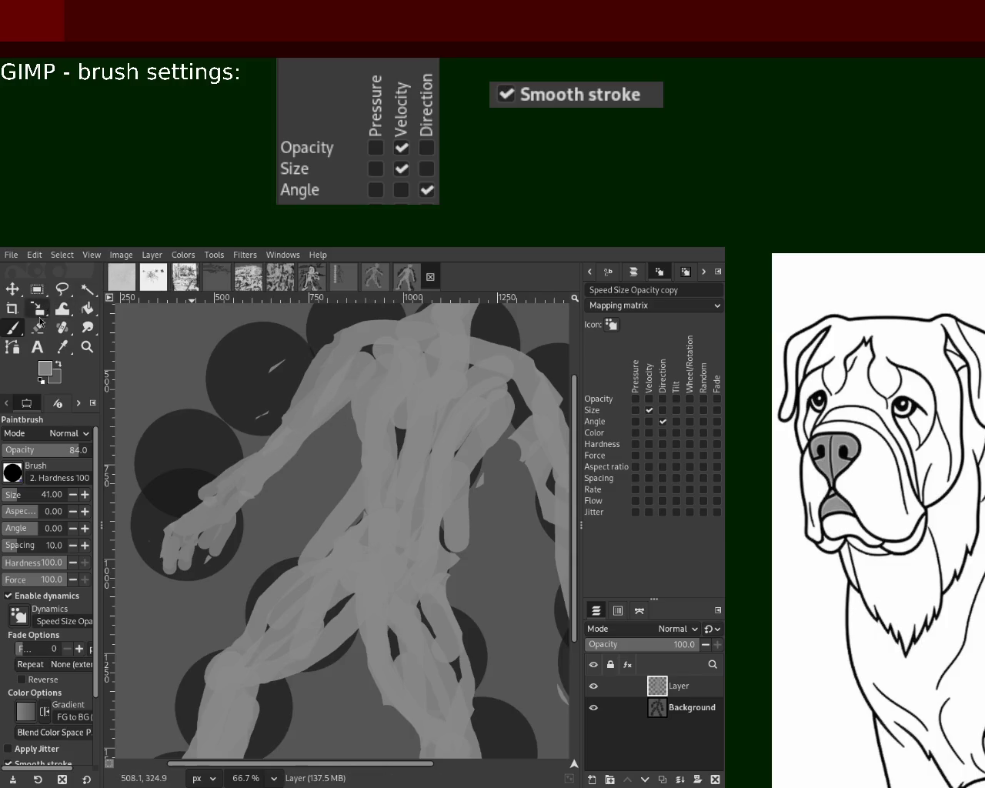
{"action": "left_click_drag", "start_coordinate": [356, 331], "coordinate": [316, 367]}
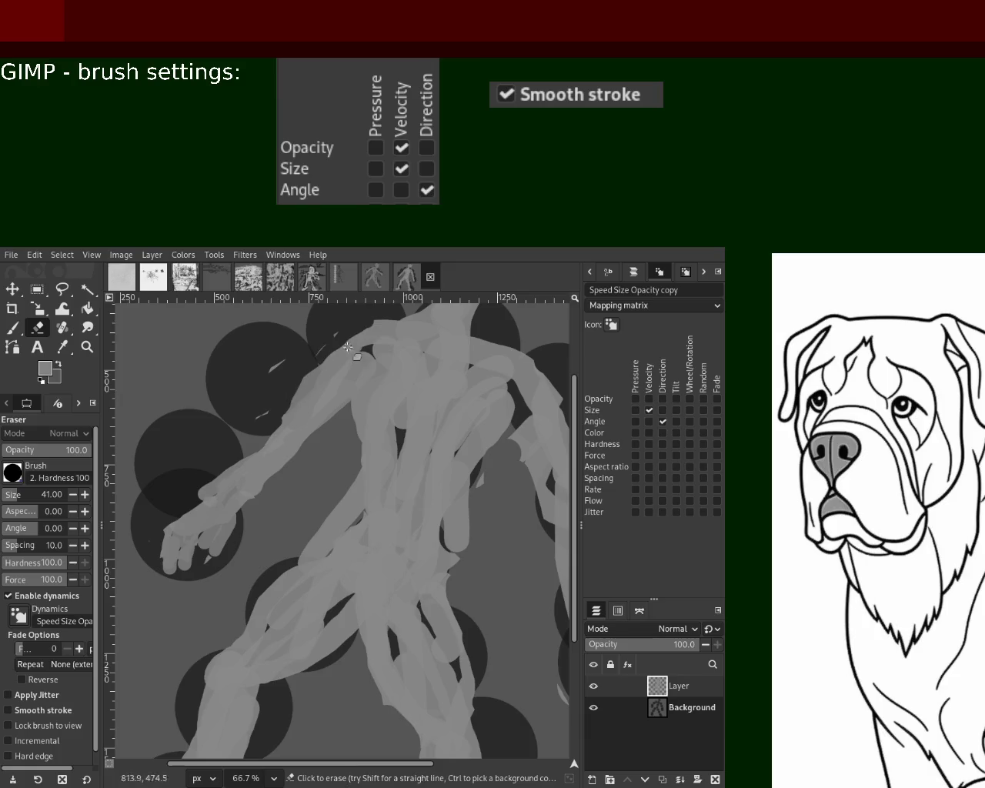
- Zoom out to see the whole image, then zoom back in around the right-side arm
{"action": "key", "text": "z"}
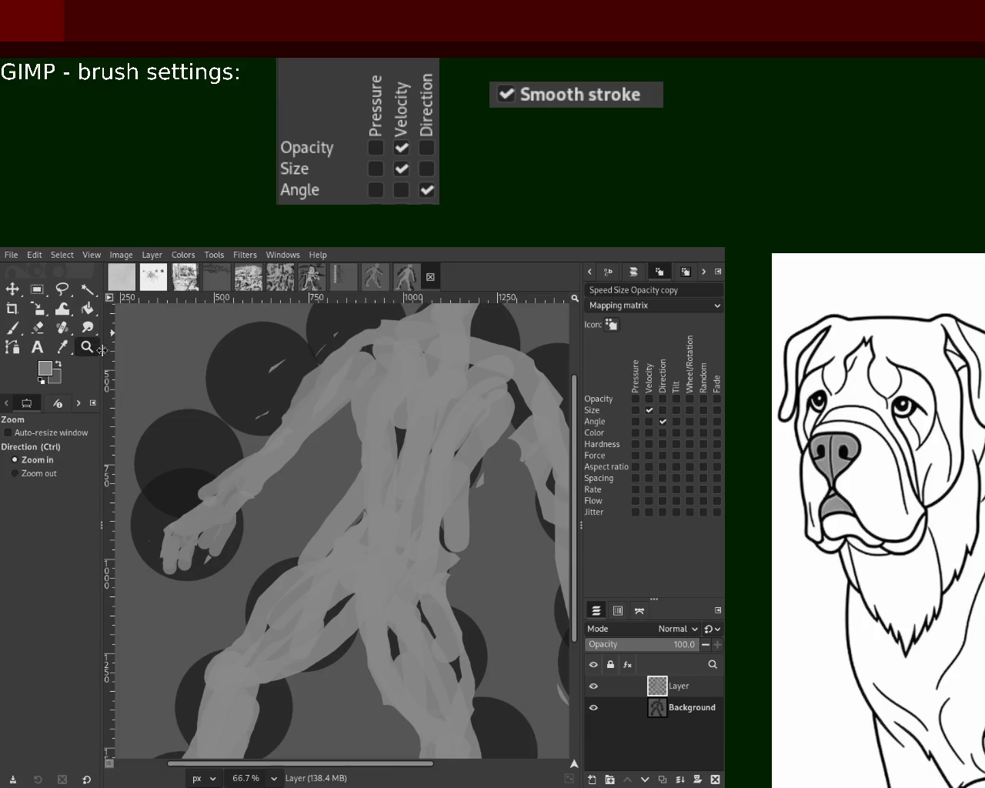
{"action": "key", "text": "minus"}
{"action": "key", "text": "minus"}
{"action": "left_click", "coordinate": [361, 447]}
{"action": "left_click", "coordinate": [362, 447], "text": "ctrl"}
- Zoom in on the right arm and erase a thin strip along its edge
{"action": "left_click", "coordinate": [362, 450]}
{"action": "left_click", "coordinate": [444, 504]}
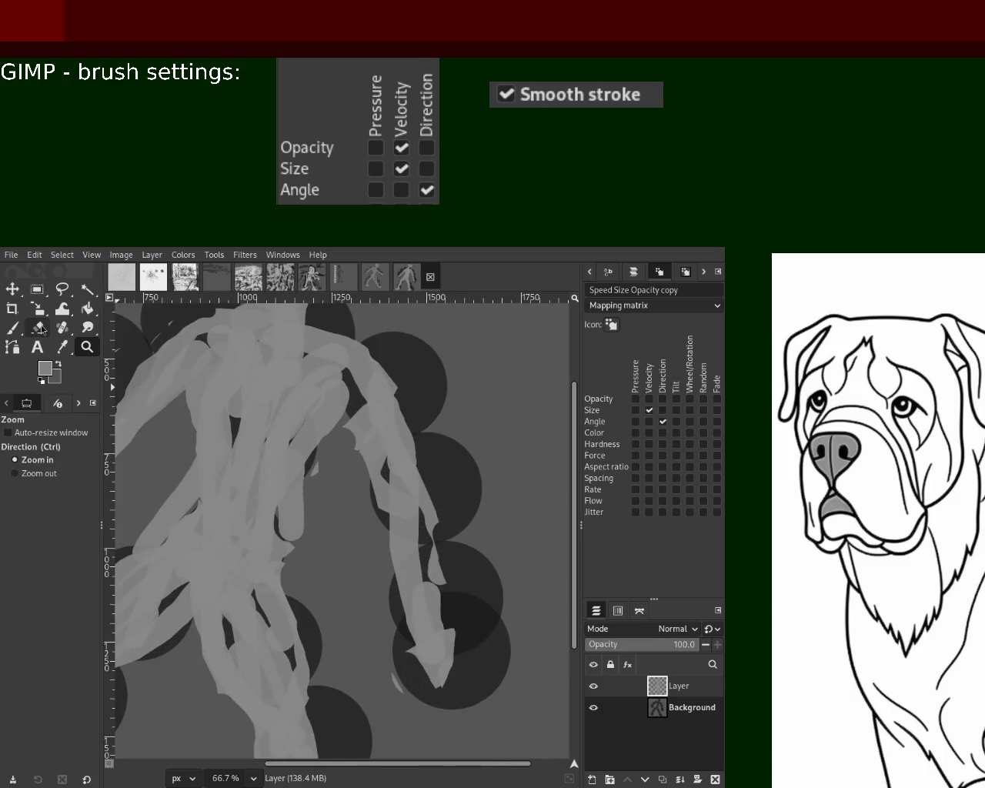
{"action": "key", "text": "p"}
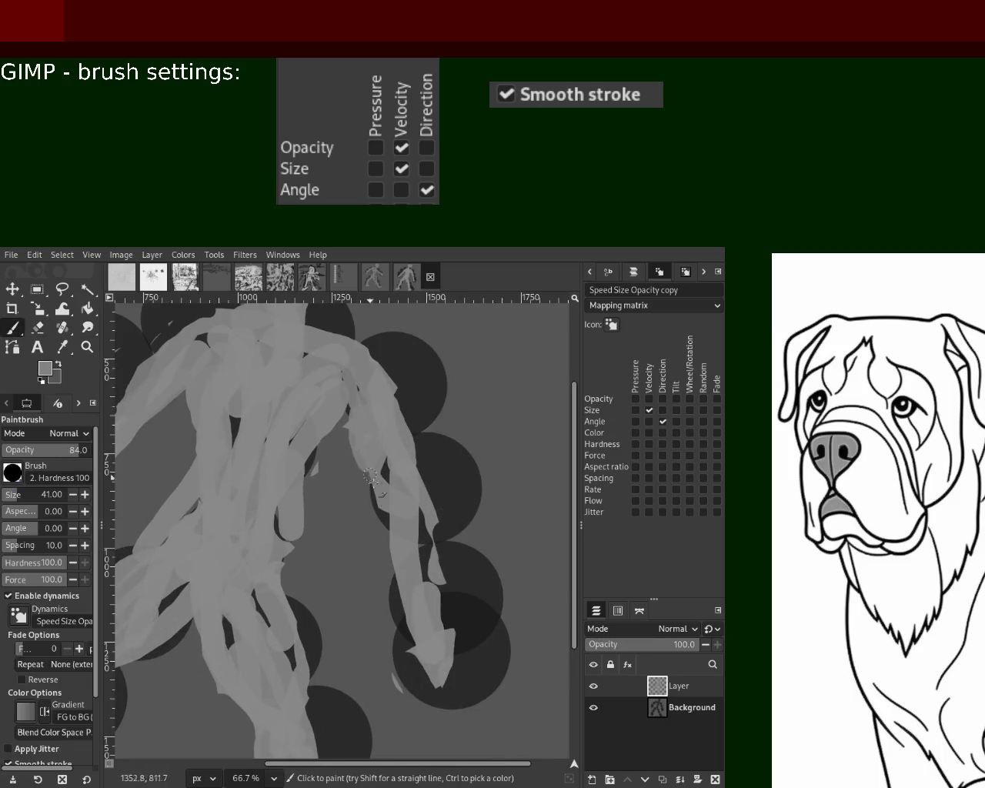
{"action": "left_click", "coordinate": [43, 328]}
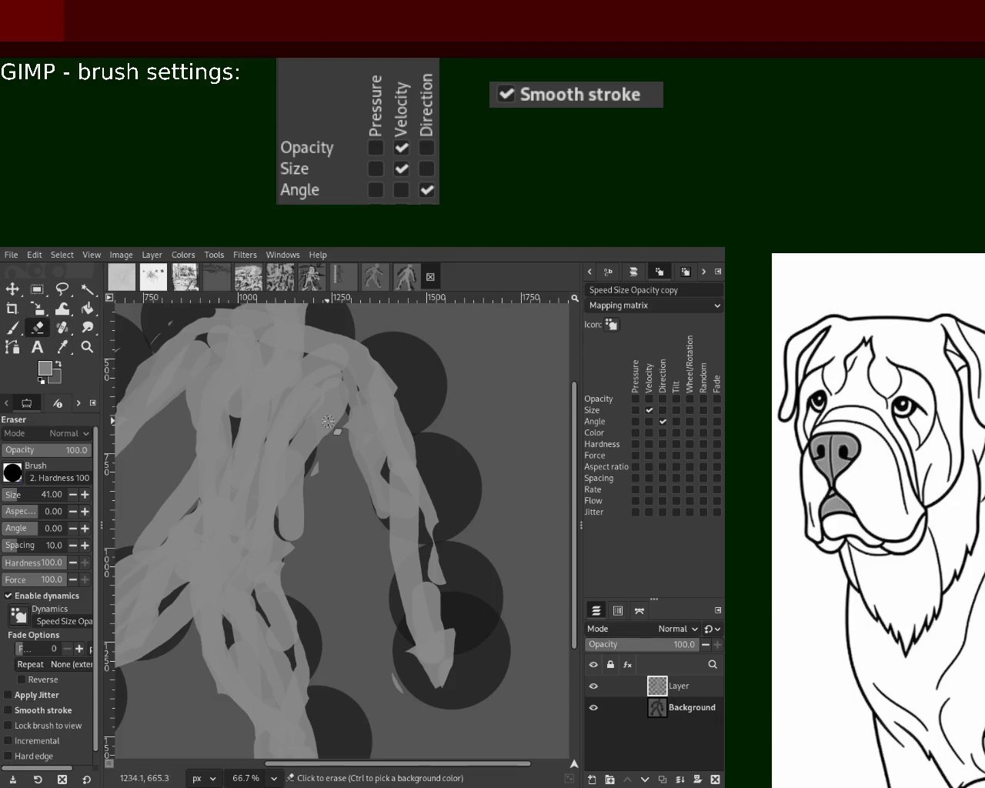
{"action": "mouse_move", "coordinate": [387, 519]}
{"action": "left_mouse_down"}
{"action": "mouse_move", "coordinate": [391, 597]}
{"action": "mouse_move", "coordinate": [408, 633]}
{"action": "mouse_move", "coordinate": [451, 628]}
{"action": "left_mouse_up"}
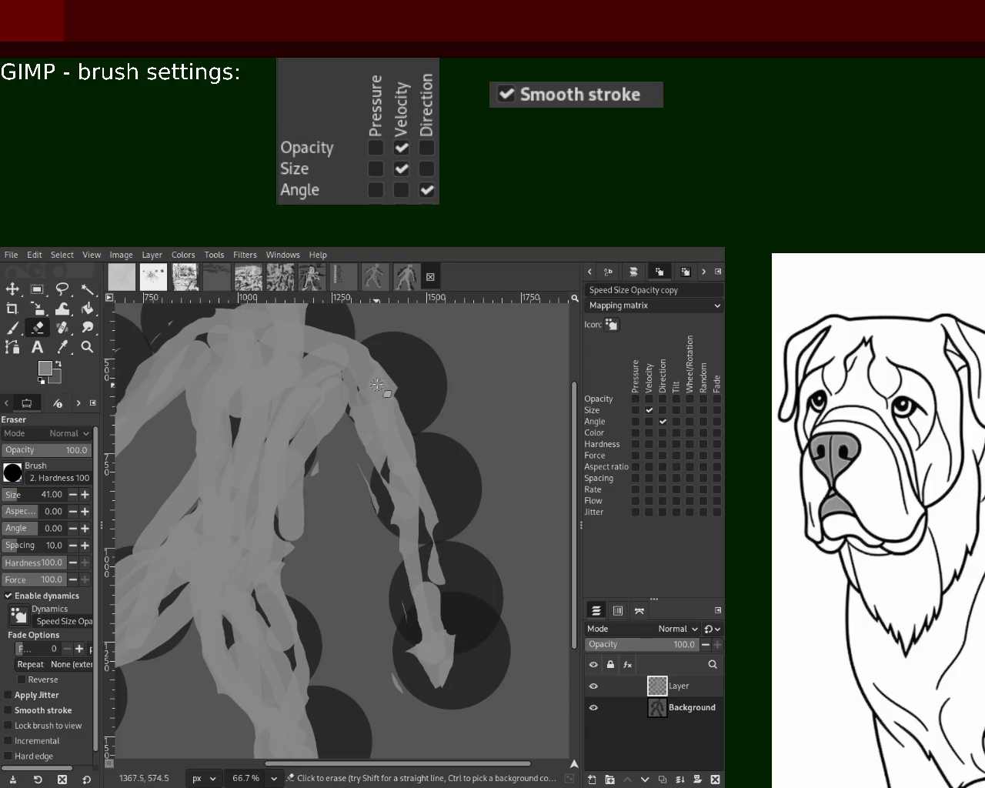
- Zoom onto the head, erase along its left and right edges, and hide the Background layer
{"action": "left_click", "coordinate": [87, 346]}
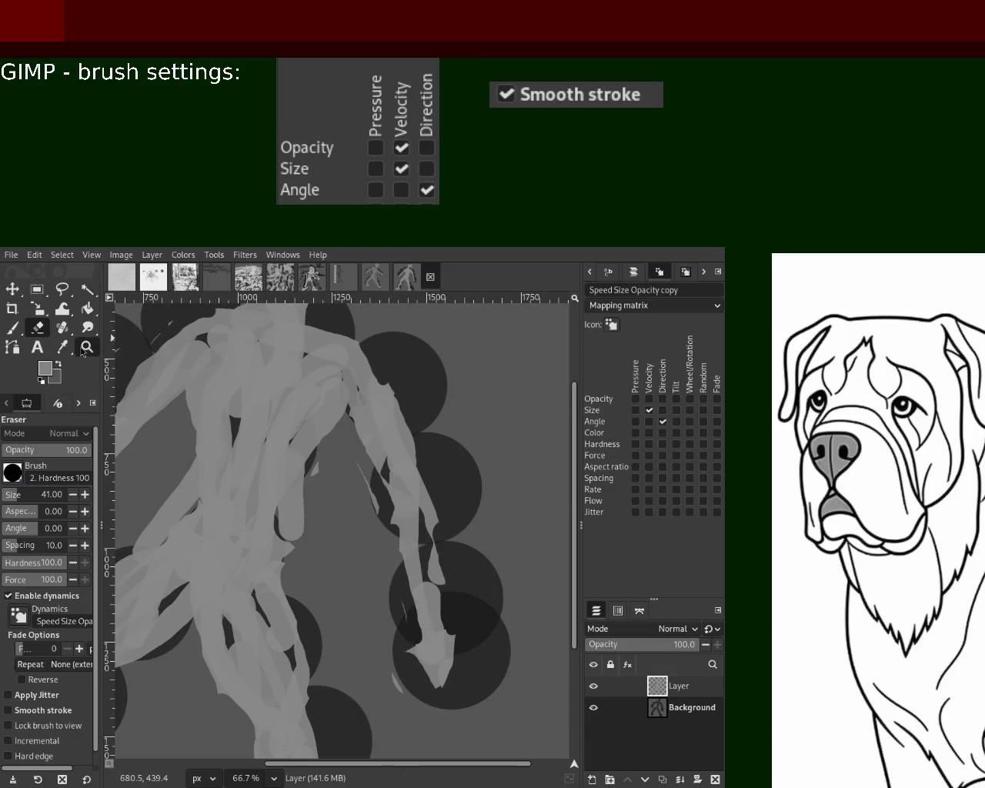
{"action": "scroll", "coordinate": [424, 413], "scroll_direction": "down", "scroll_amount": 3}
{"action": "scroll", "coordinate": [342, 408], "scroll_direction": "up", "scroll_amount": 1}
{"action": "scroll", "coordinate": [341, 408], "scroll_direction": "down", "scroll_amount": 1}
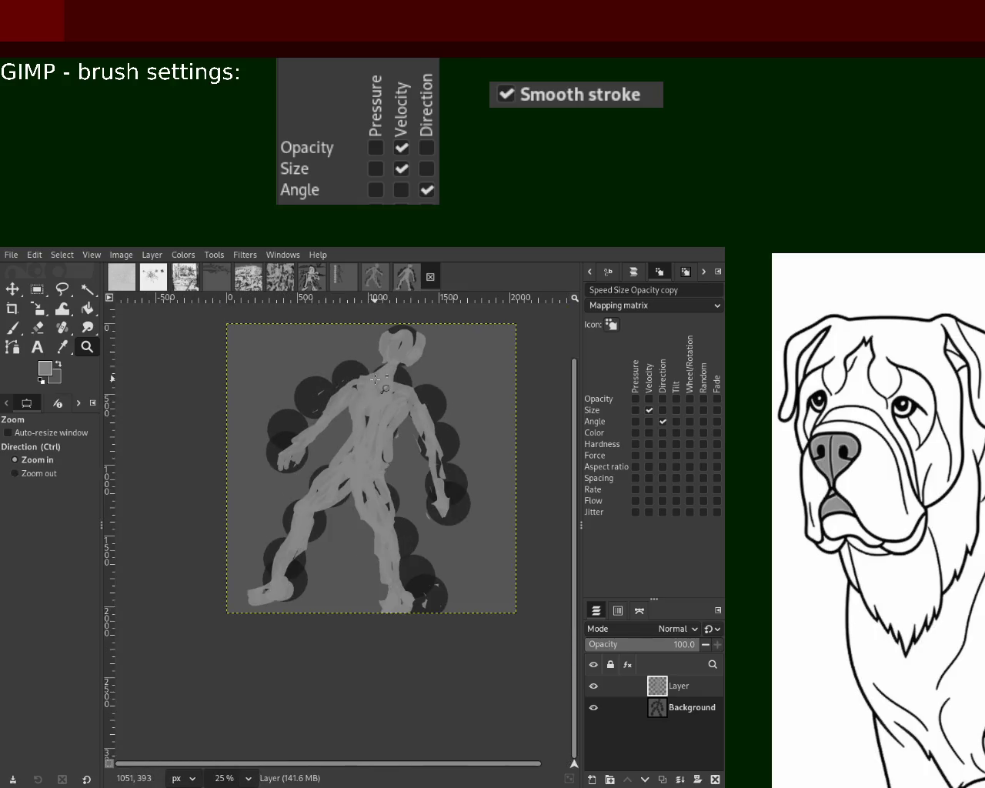
{"action": "scroll", "coordinate": [369, 377], "scroll_direction": "up", "scroll_amount": 2}
{"action": "scroll", "coordinate": [394, 347], "scroll_direction": "down", "scroll_amount": 2}
{"action": "scroll", "coordinate": [394, 348], "scroll_direction": "up", "scroll_amount": 2}
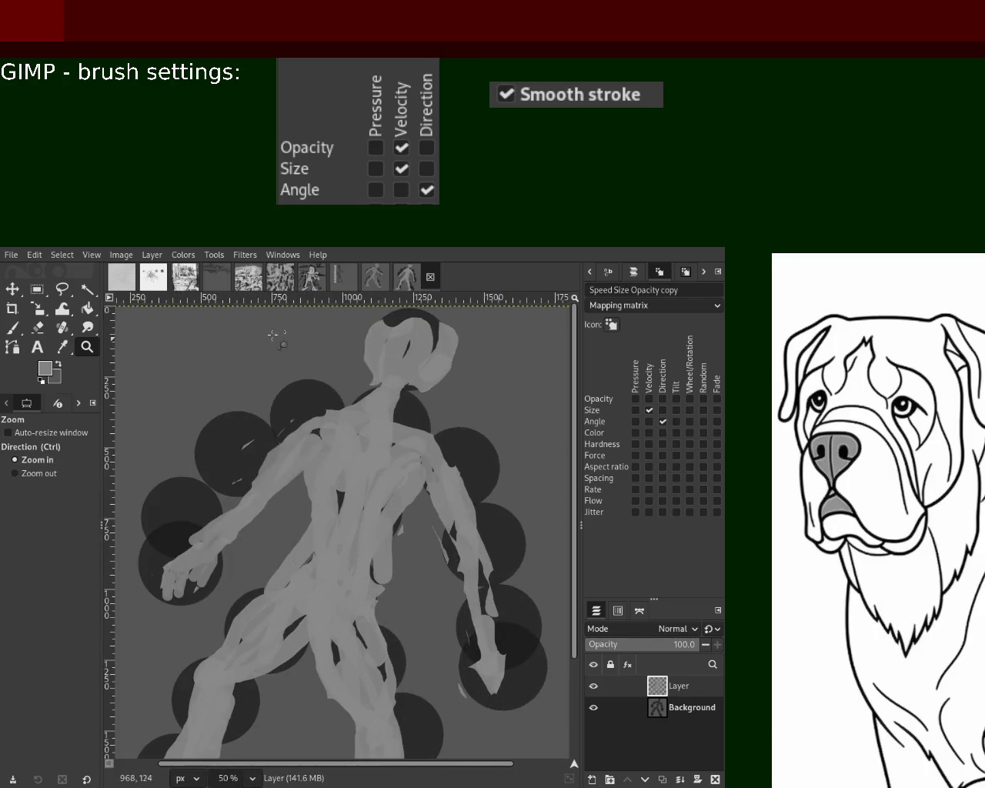
{"action": "scroll", "coordinate": [393, 347], "scroll_direction": "down", "scroll_amount": 2}
{"action": "scroll", "coordinate": [390, 347], "scroll_direction": "up", "scroll_amount": 1}
{"action": "scroll", "coordinate": [390, 347], "scroll_direction": "up", "scroll_amount": 3}
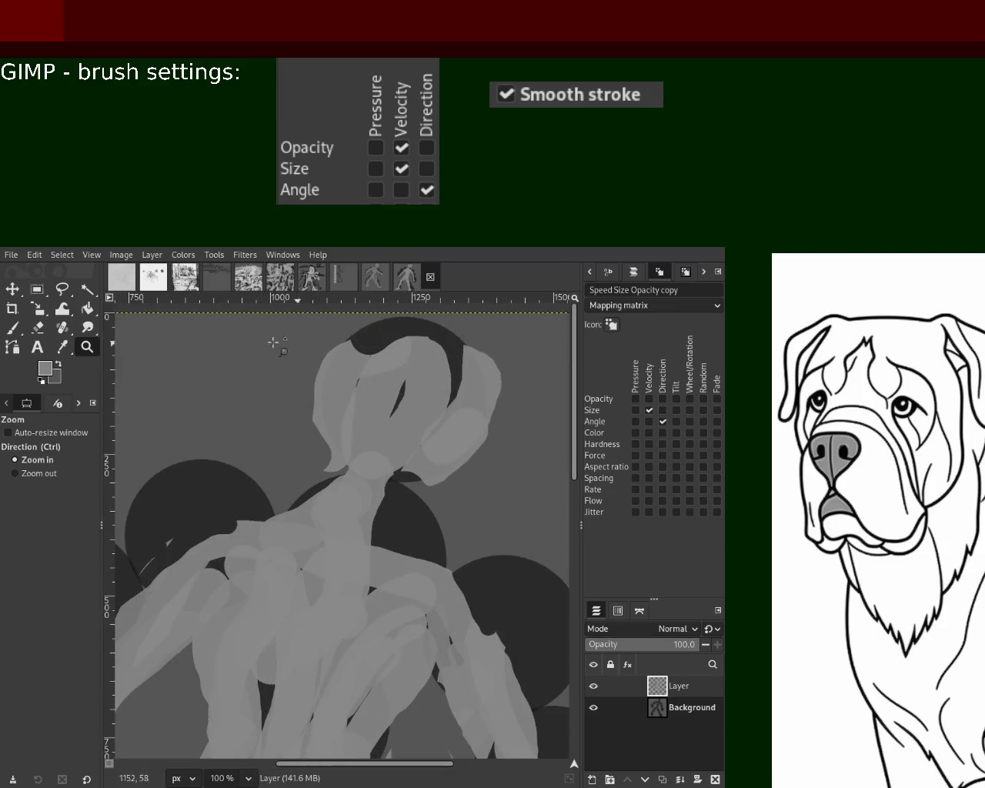
{"action": "left_click", "coordinate": [37, 327]}
{"action": "left_click_drag", "start_coordinate": [310, 424], "coordinate": [358, 353]}
{"action": "left_click_drag", "start_coordinate": [501, 362], "coordinate": [459, 398]}
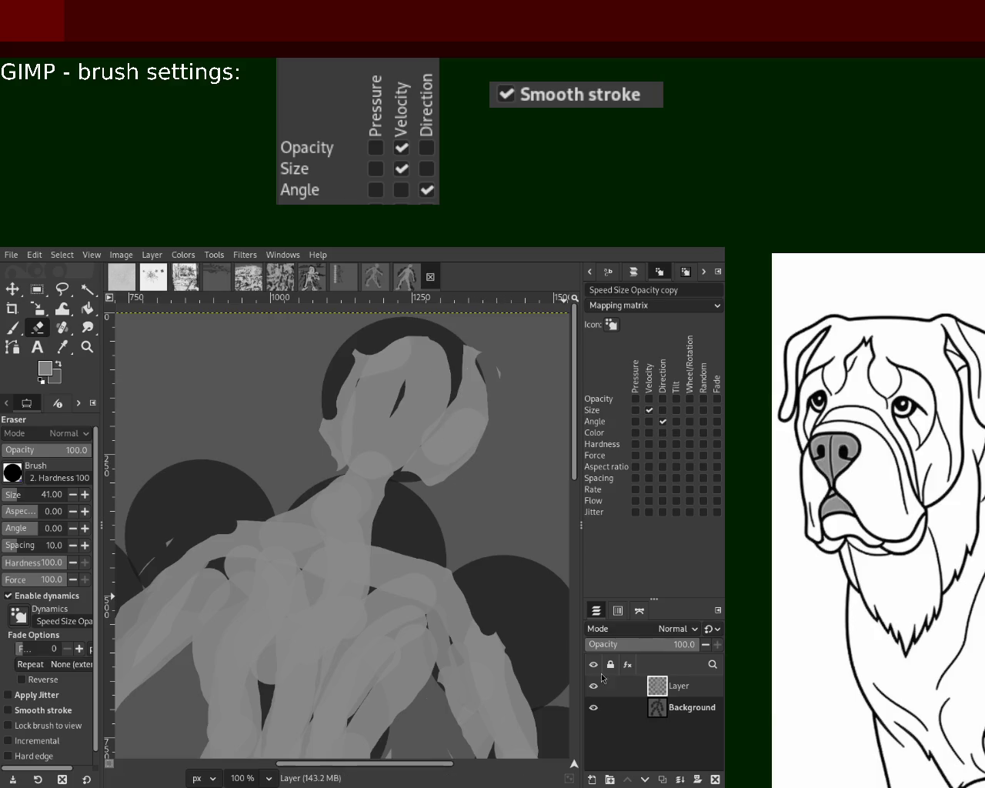
{"action": "left_click", "coordinate": [593, 707]}
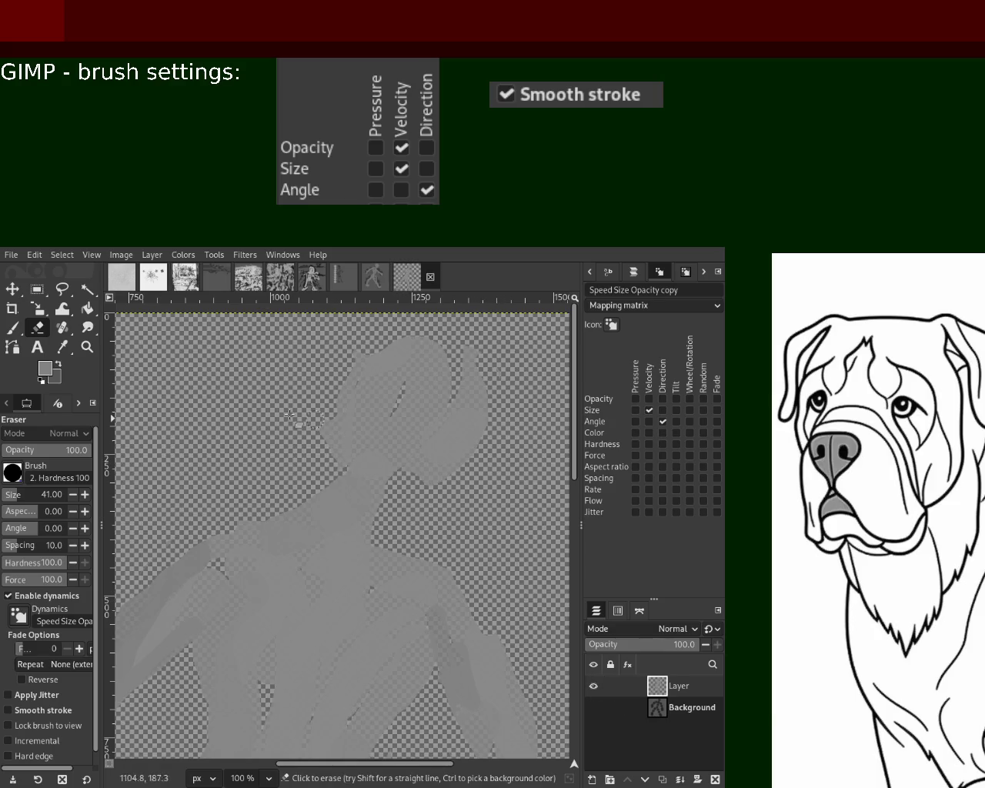
- Add a new layer below Background and fill it with black
{"action": "left_click", "coordinate": [591, 779], "text": "shift"}
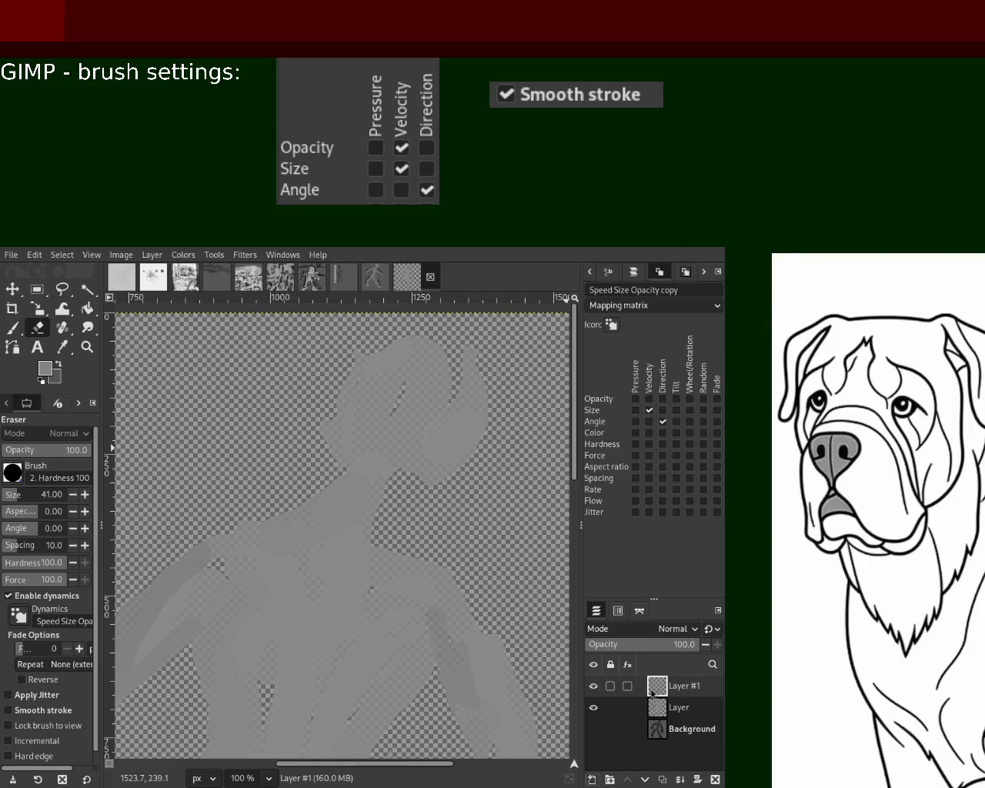
{"action": "left_click_drag", "start_coordinate": [657, 685], "coordinate": [652, 738]}
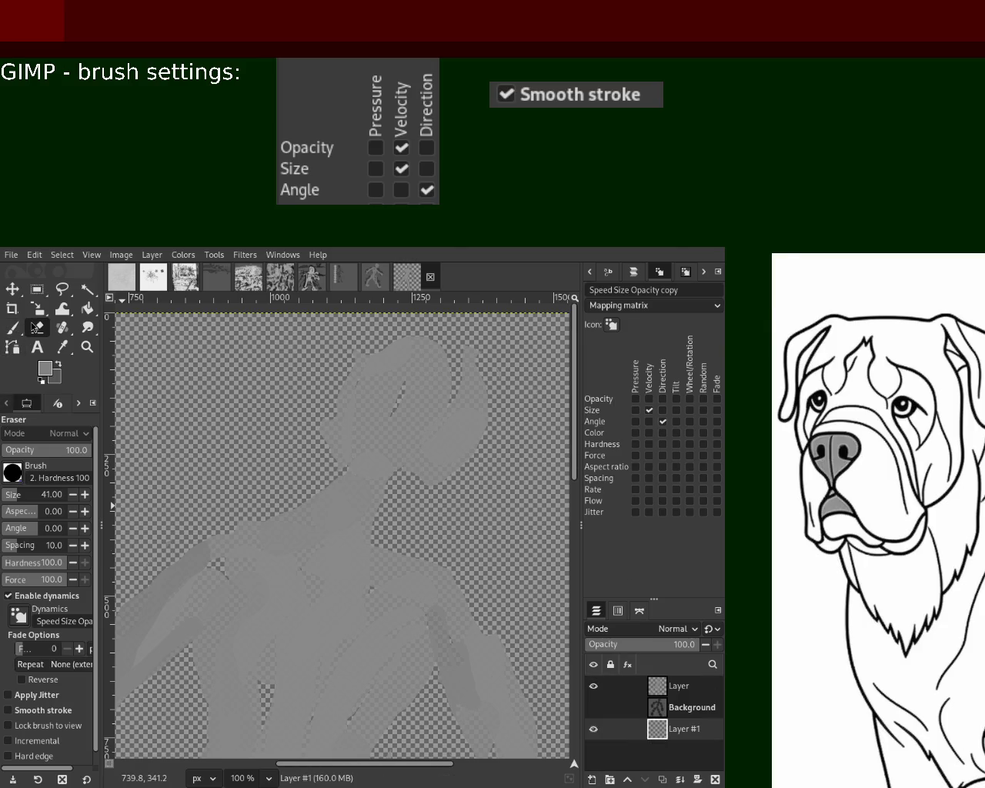
{"action": "left_click", "coordinate": [89, 308]}
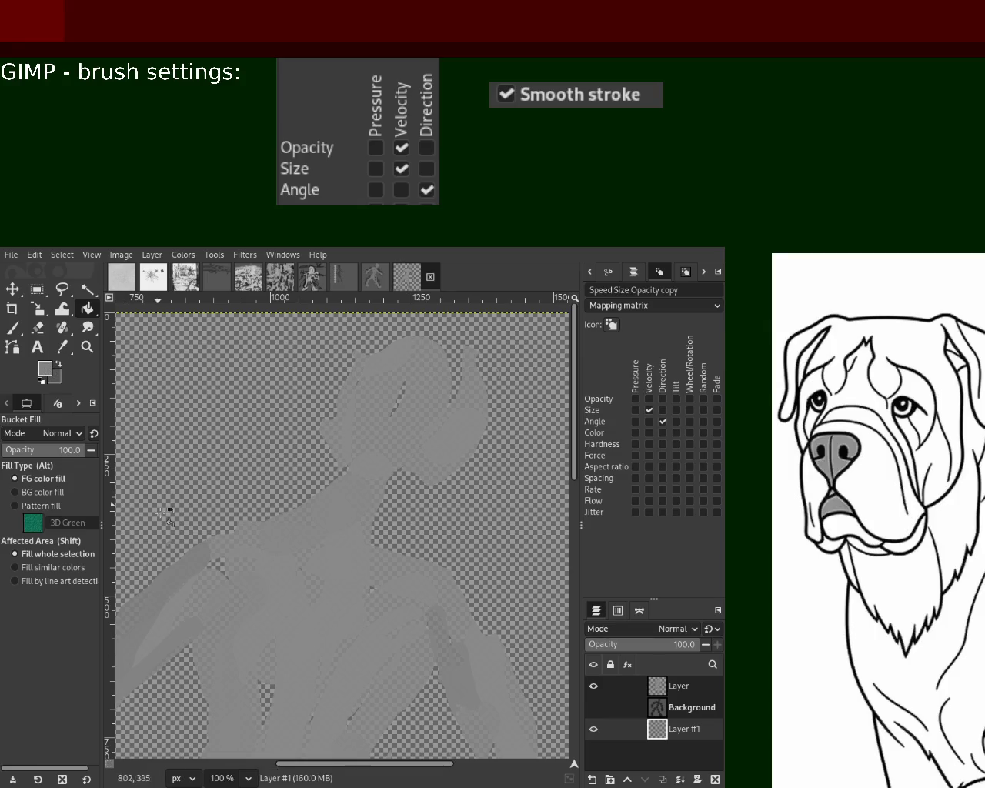
{"action": "left_click", "coordinate": [153, 336]}
- Zoom out until the whole figure is framed on the canvas
{"action": "left_click", "coordinate": [87, 346]}
{"action": "left_click", "coordinate": [383, 512], "text": "ctrl"}
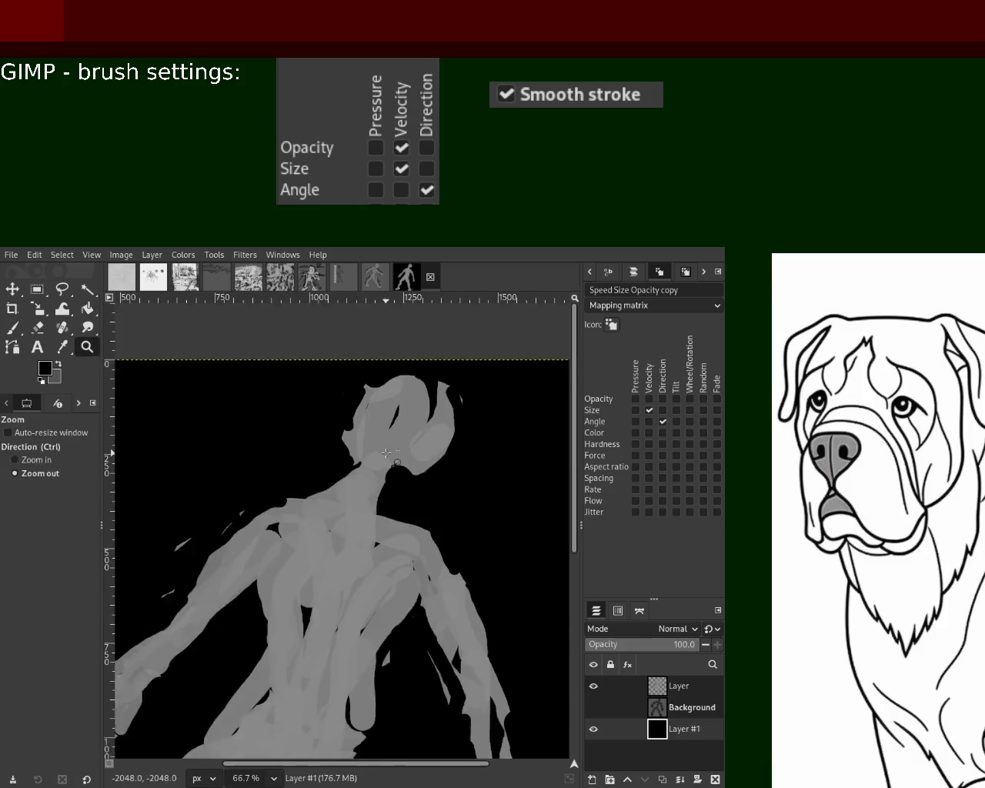
{"action": "left_click", "coordinate": [383, 513], "text": "ctrl"}
{"action": "left_click", "coordinate": [384, 512]}
{"action": "left_click", "coordinate": [383, 512]}
{"action": "left_click", "coordinate": [381, 500], "text": "ctrl"}
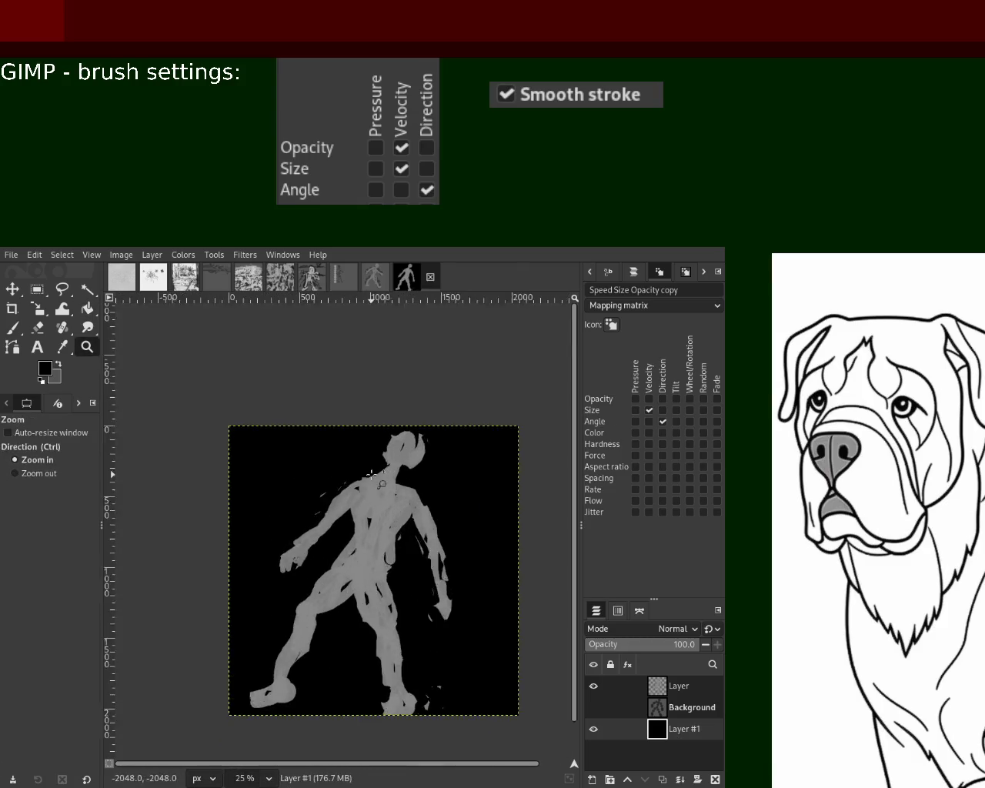
- Make the layer named Layer active and erase part of the figure's head edge
{"action": "left_click", "coordinate": [372, 474], "text": "ctrl"}
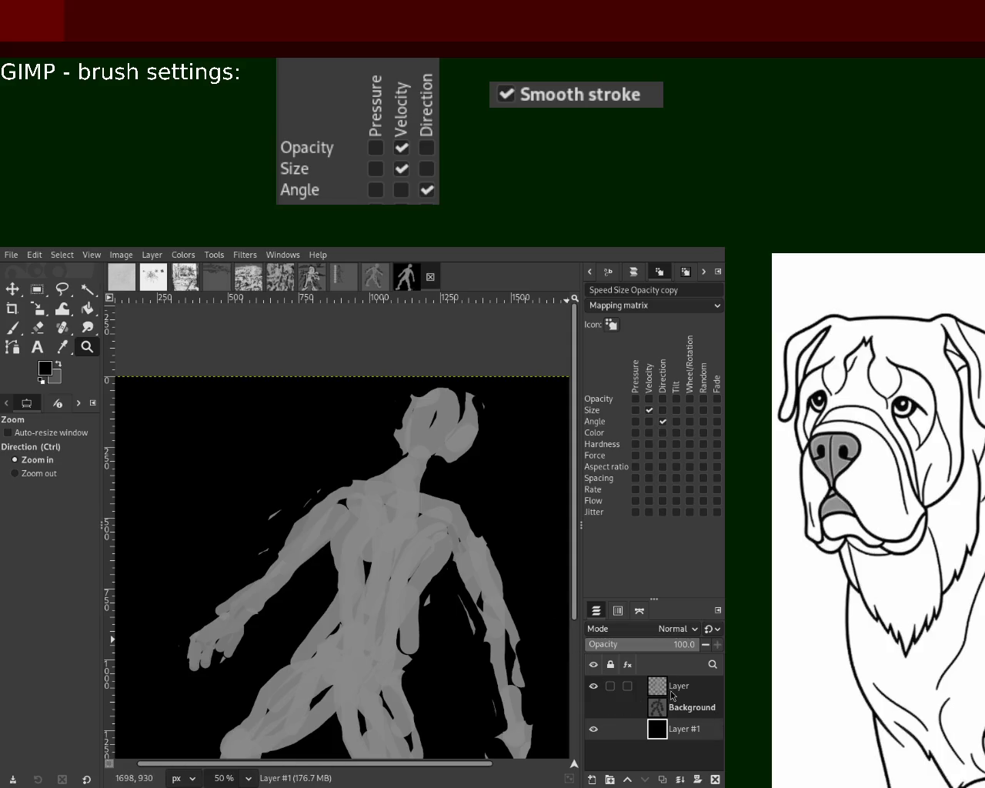
{"action": "left_click", "coordinate": [667, 688]}
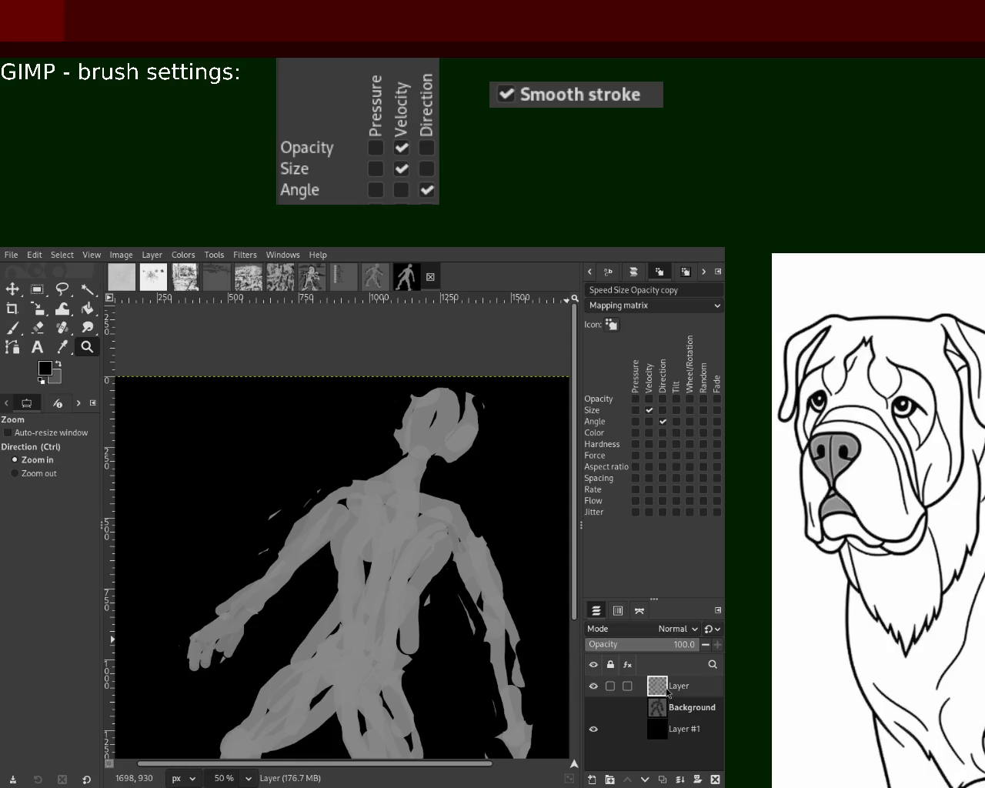
{"action": "left_click", "coordinate": [37, 327]}
{"action": "left_click", "coordinate": [453, 506]}
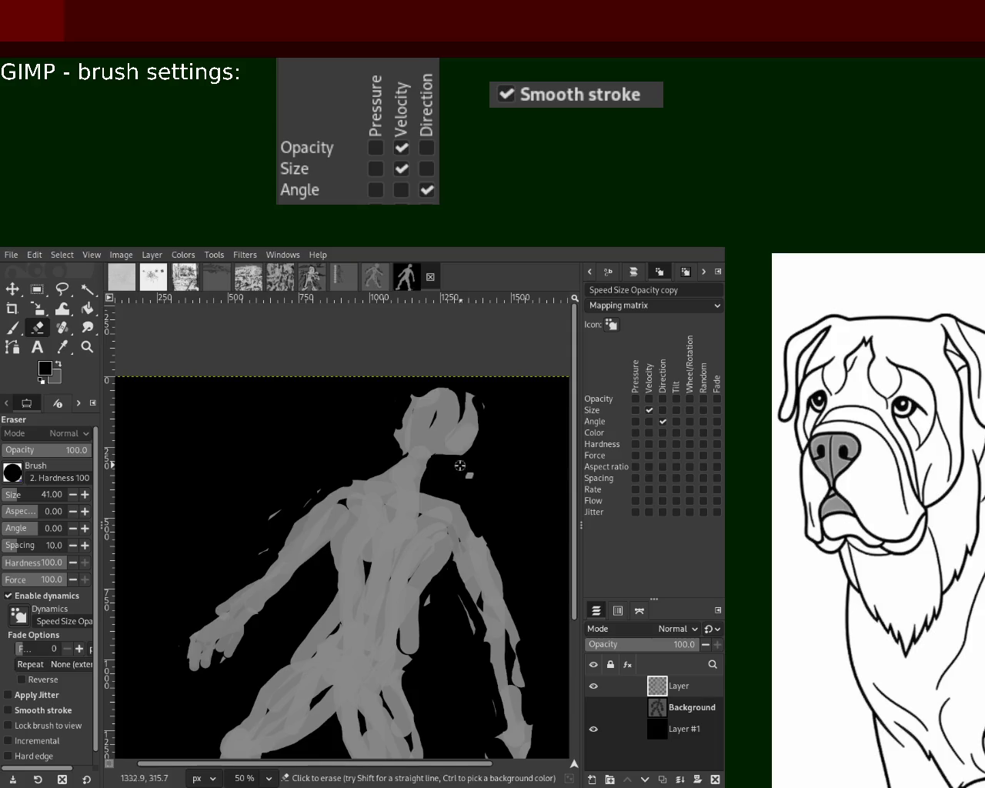
{"action": "left_click_drag", "start_coordinate": [431, 464], "coordinate": [473, 452]}
- Erase a patch lower on the figure, then return to the Paintbrush with a dark colour picked
{"action": "left_click", "coordinate": [13, 327]}
{"action": "left_click", "coordinate": [288, 502], "text": "ctrl"}
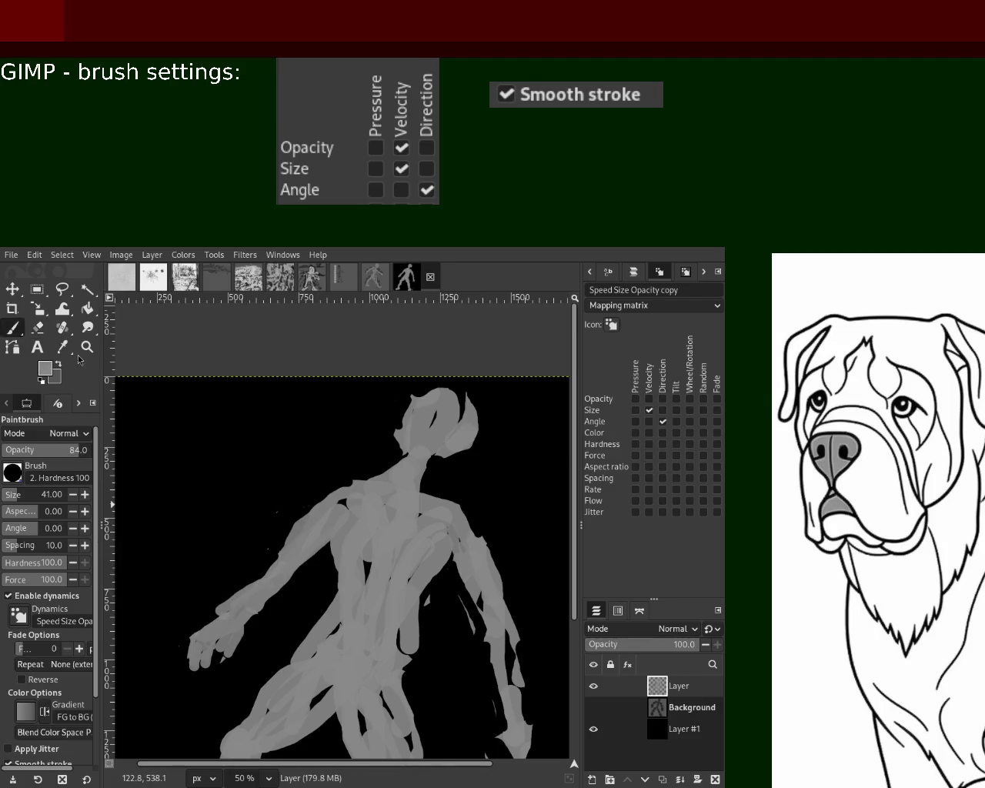
{"action": "left_click", "coordinate": [37, 327]}
{"action": "left_click_drag", "start_coordinate": [238, 585], "coordinate": [185, 670]}
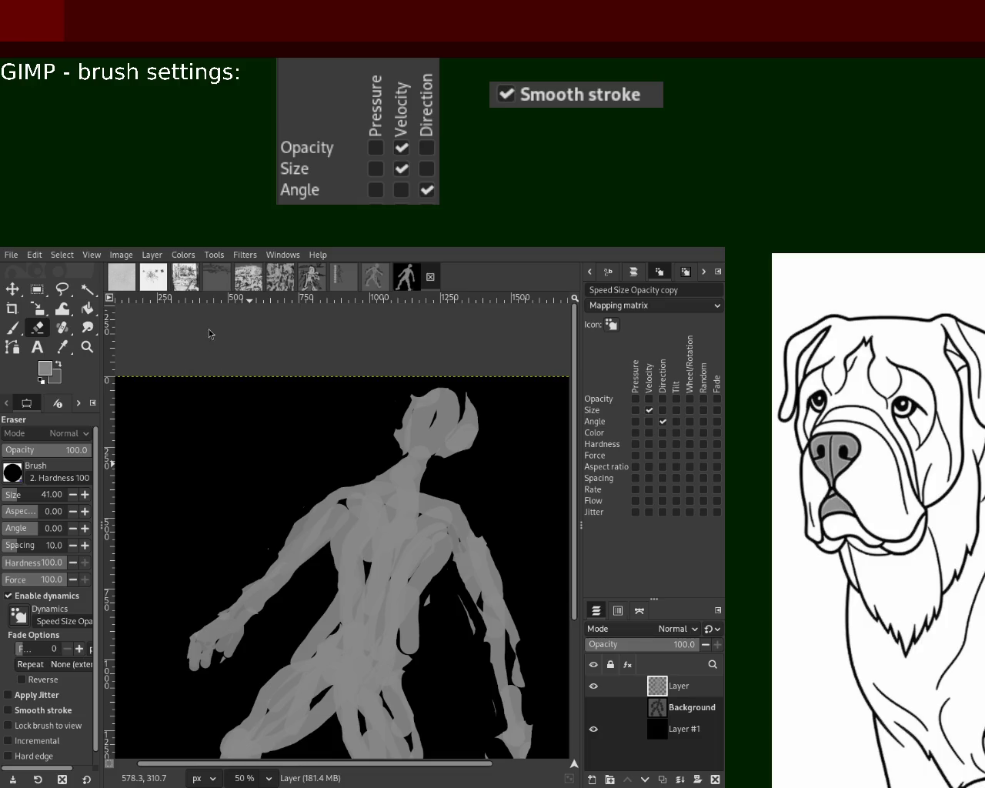
{"action": "left_click", "coordinate": [15, 329]}
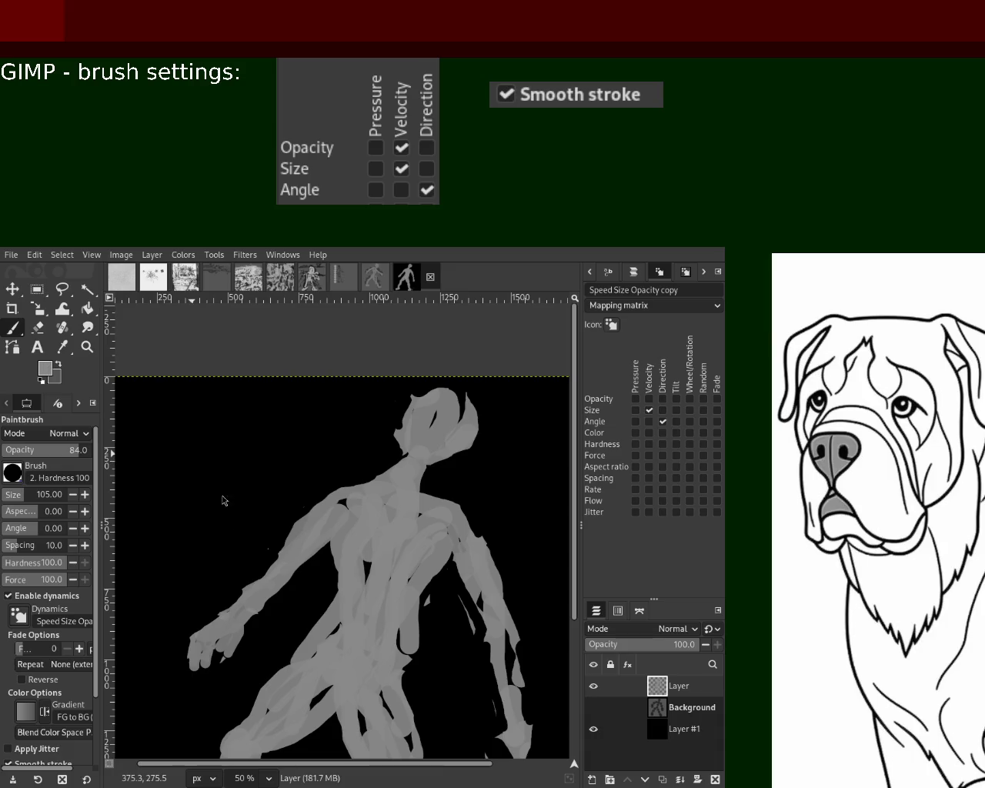
{"action": "left_click", "coordinate": [214, 561], "text": "ctrl"}
- Try several dark strokes down the torso, undoing each unwanted one
{"action": "left_click_drag", "start_coordinate": [419, 473], "coordinate": [360, 622]}
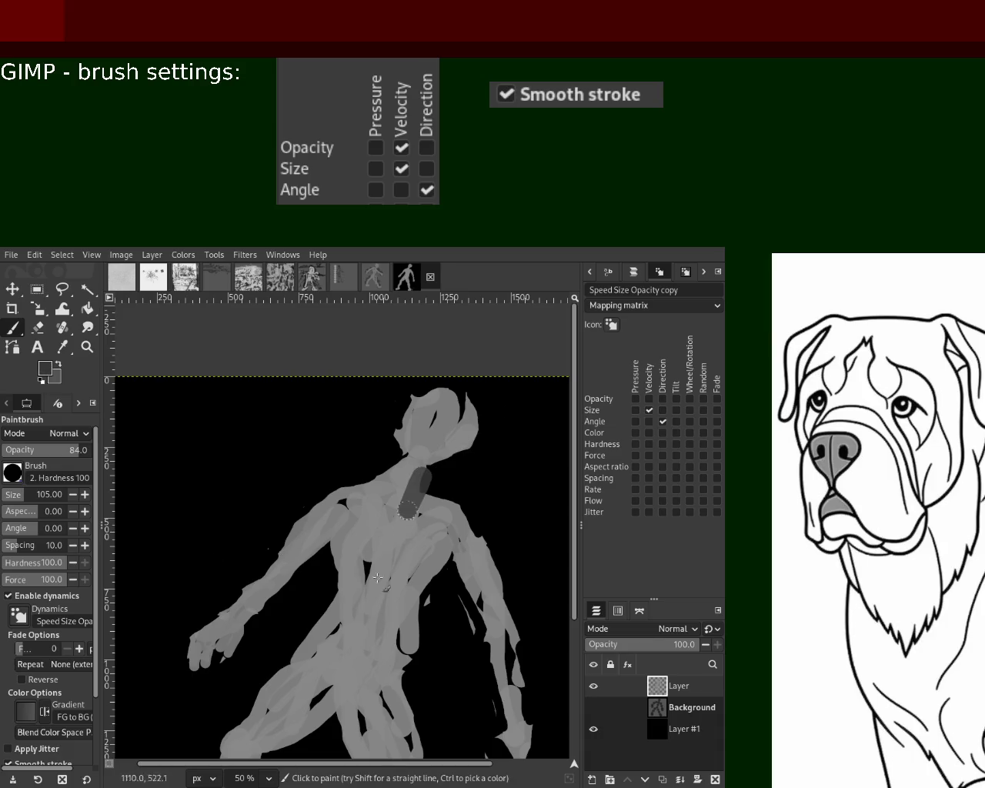
{"action": "key", "text": "ctrl+z"}
{"action": "mouse_move", "coordinate": [418, 511]}
{"action": "left_mouse_down"}
{"action": "mouse_move", "coordinate": [358, 645]}
{"action": "mouse_move", "coordinate": [393, 514]}
{"action": "mouse_move", "coordinate": [358, 573]}
{"action": "left_mouse_up"}
{"action": "key", "text": "ctrl+z"}
{"action": "left_click_drag", "start_coordinate": [390, 509], "coordinate": [352, 588]}
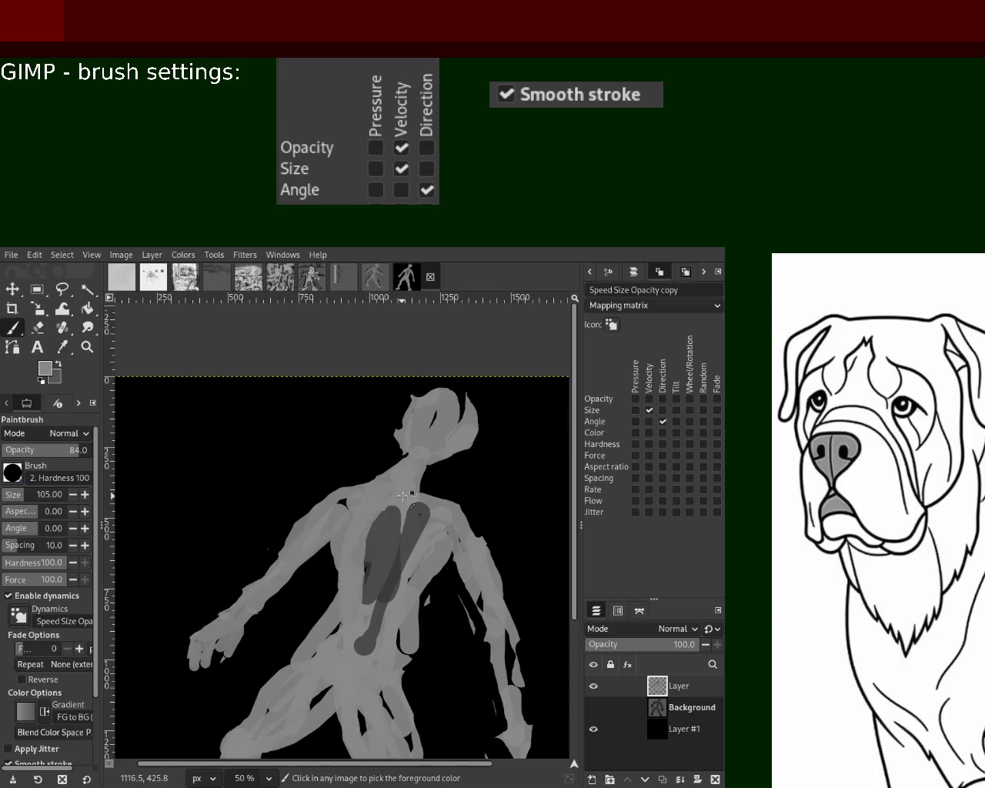
{"action": "key", "text": "ctrl+z"}
{"action": "left_click_drag", "start_coordinate": [398, 527], "coordinate": [351, 676]}
{"action": "key", "text": "ctrl+z"}
{"action": "left_click_drag", "start_coordinate": [397, 531], "coordinate": [355, 627]}
{"action": "key", "text": "ctrl+z"}
- Paint dark strokes on the legs, torso and thigh, then lighten the knee blob with light grey
{"action": "key", "text": "ctrl+z"}
{"action": "mouse_move", "coordinate": [315, 692]}
{"action": "left_mouse_down"}
{"action": "mouse_move", "coordinate": [289, 710]}
{"action": "mouse_move", "coordinate": [329, 696]}
{"action": "left_mouse_up"}
{"action": "left_click_drag", "start_coordinate": [381, 746], "coordinate": [370, 718]}
{"action": "key", "text": "ctrl+z"}
{"action": "key", "text": "ctrl+z"}
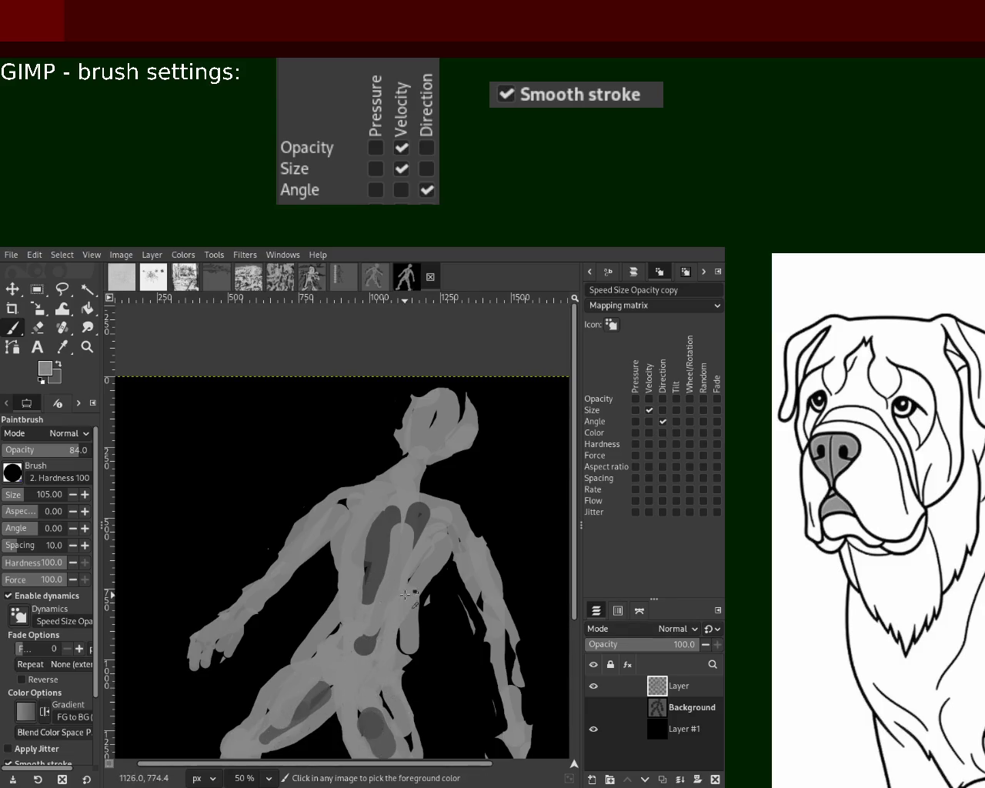
{"action": "mouse_move", "coordinate": [327, 519]}
{"action": "left_mouse_down"}
{"action": "mouse_move", "coordinate": [375, 508]}
{"action": "mouse_move", "coordinate": [349, 579]}
{"action": "left_mouse_up"}
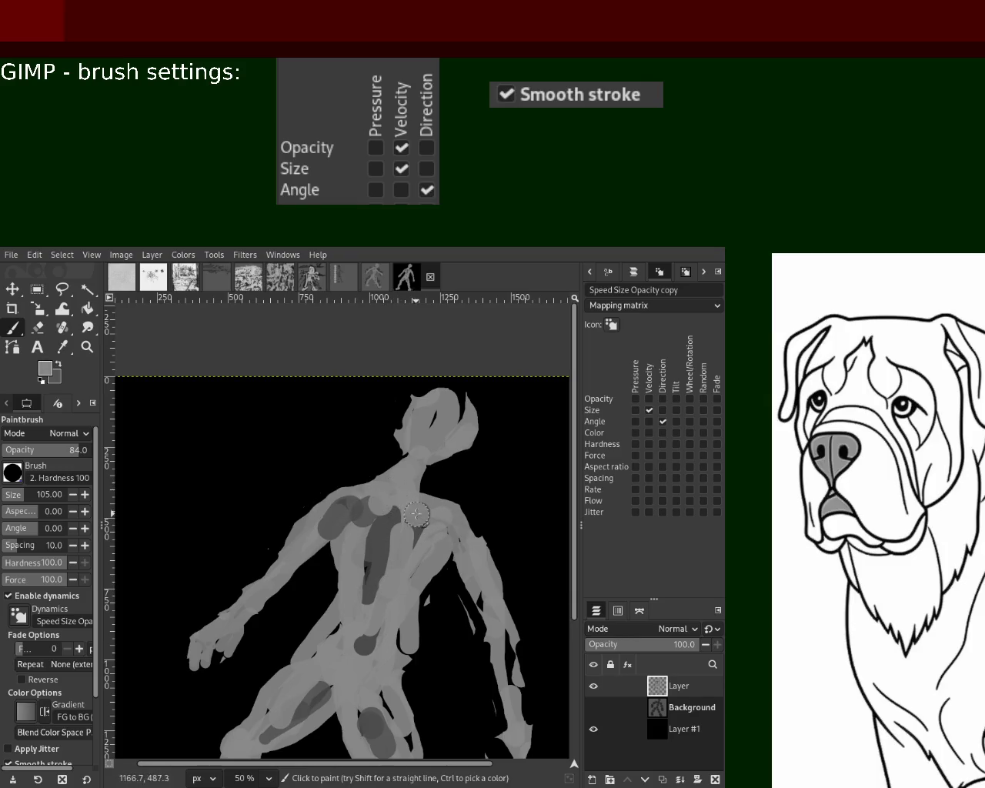
{"action": "key", "text": "ctrl+z"}
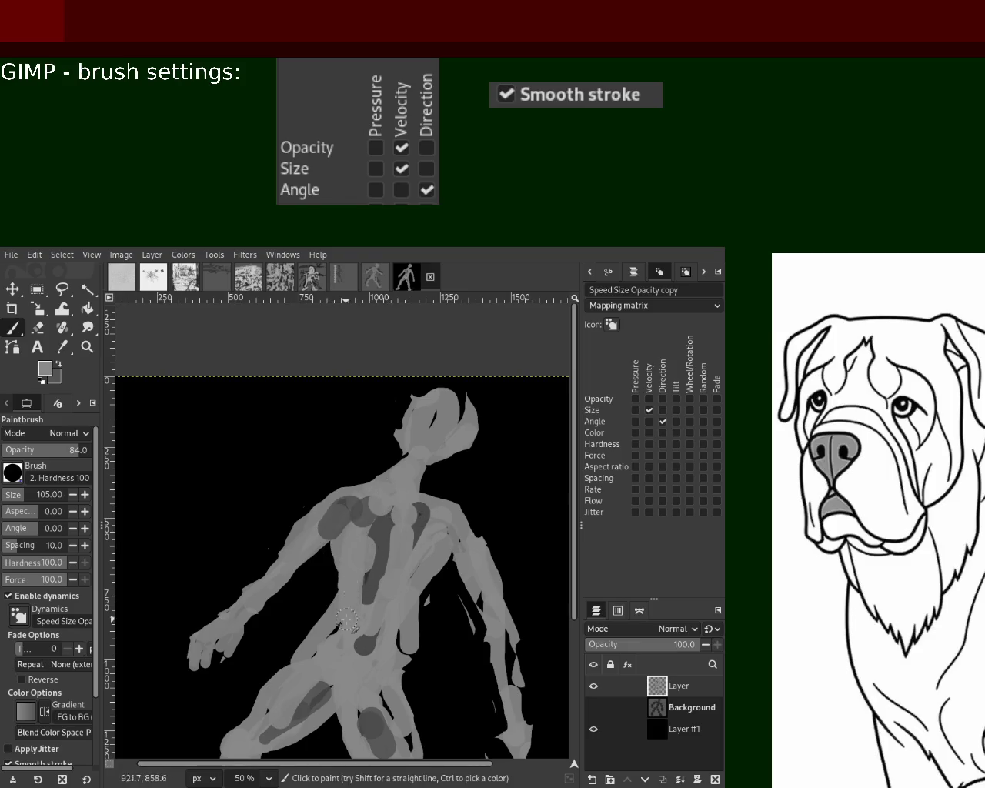
{"action": "left_click_drag", "start_coordinate": [357, 592], "coordinate": [335, 659]}
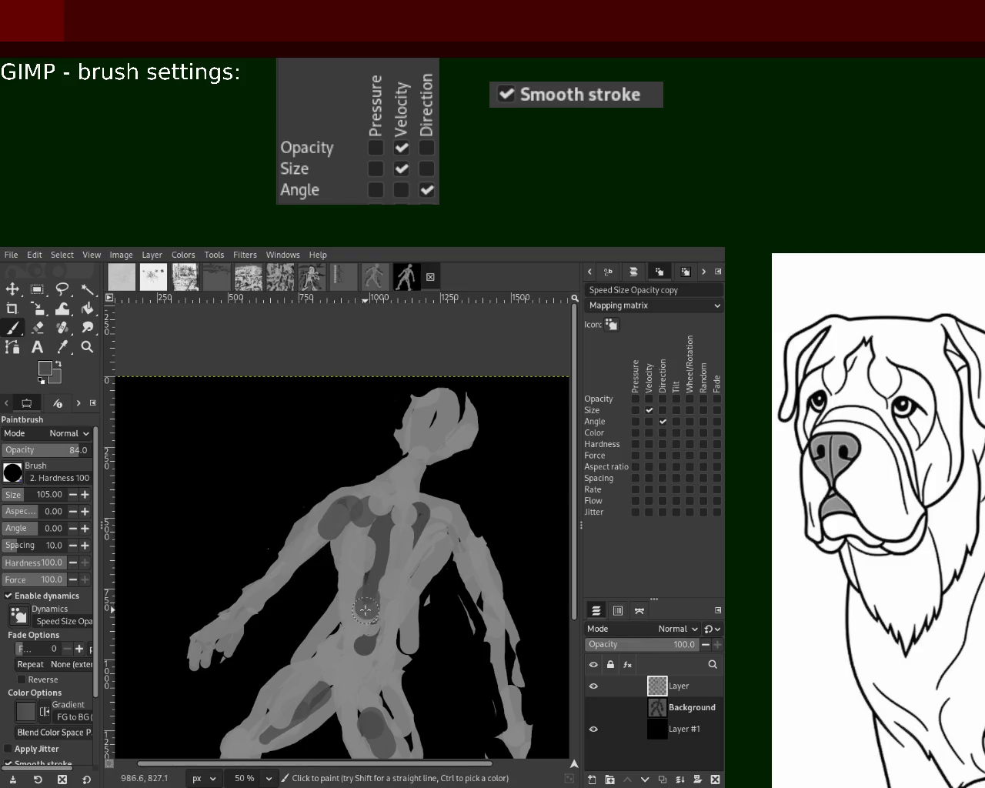
{"action": "left_click_drag", "start_coordinate": [336, 660], "coordinate": [304, 700]}
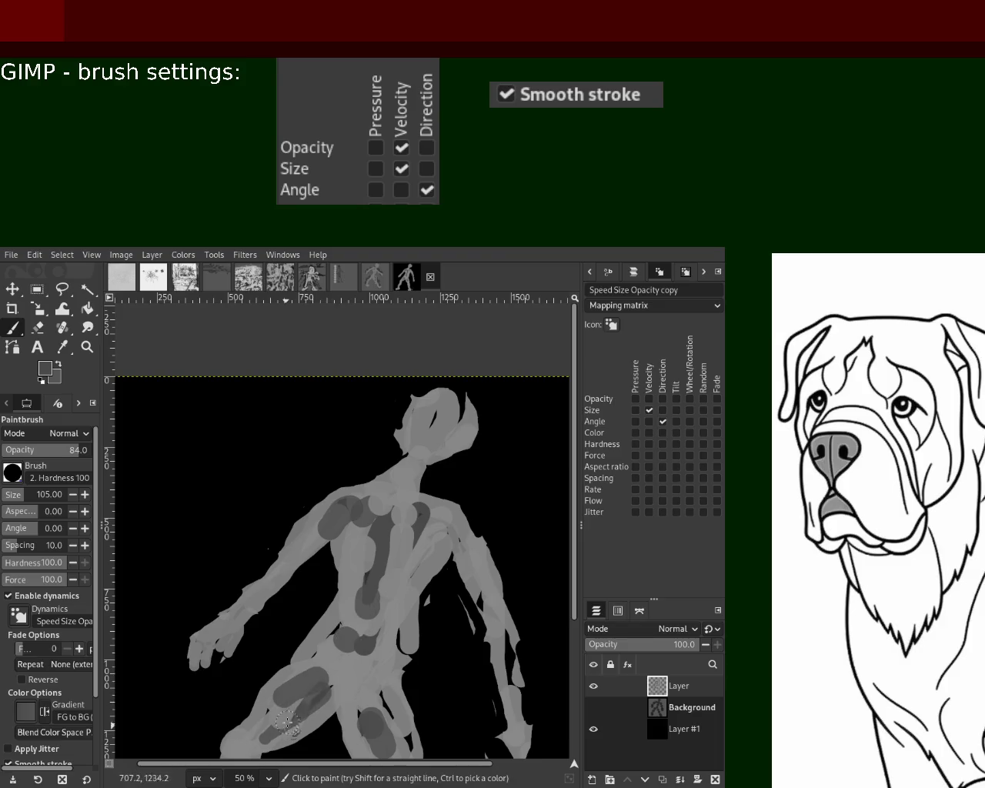
{"action": "left_click", "coordinate": [365, 671], "text": "ctrl"}
{"action": "left_click_drag", "start_coordinate": [367, 712], "coordinate": [388, 742]}
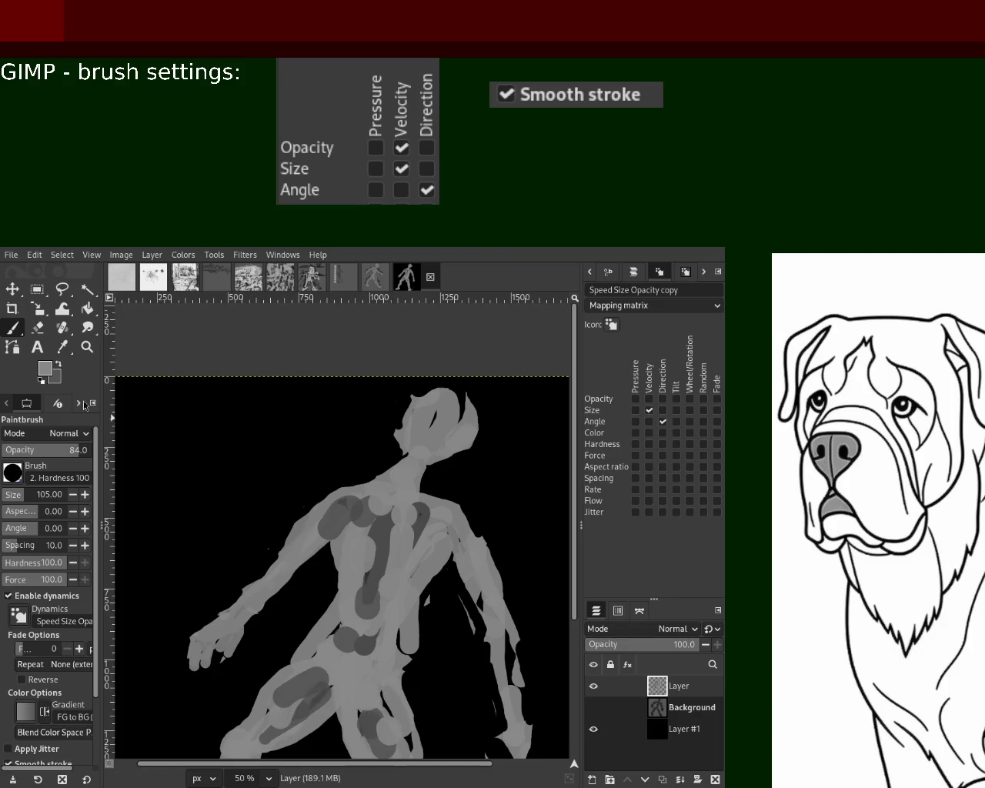
{"action": "left_click", "coordinate": [87, 345]}
{"action": "scroll", "coordinate": [341, 538], "scroll_direction": "down", "scroll_amount": 3}
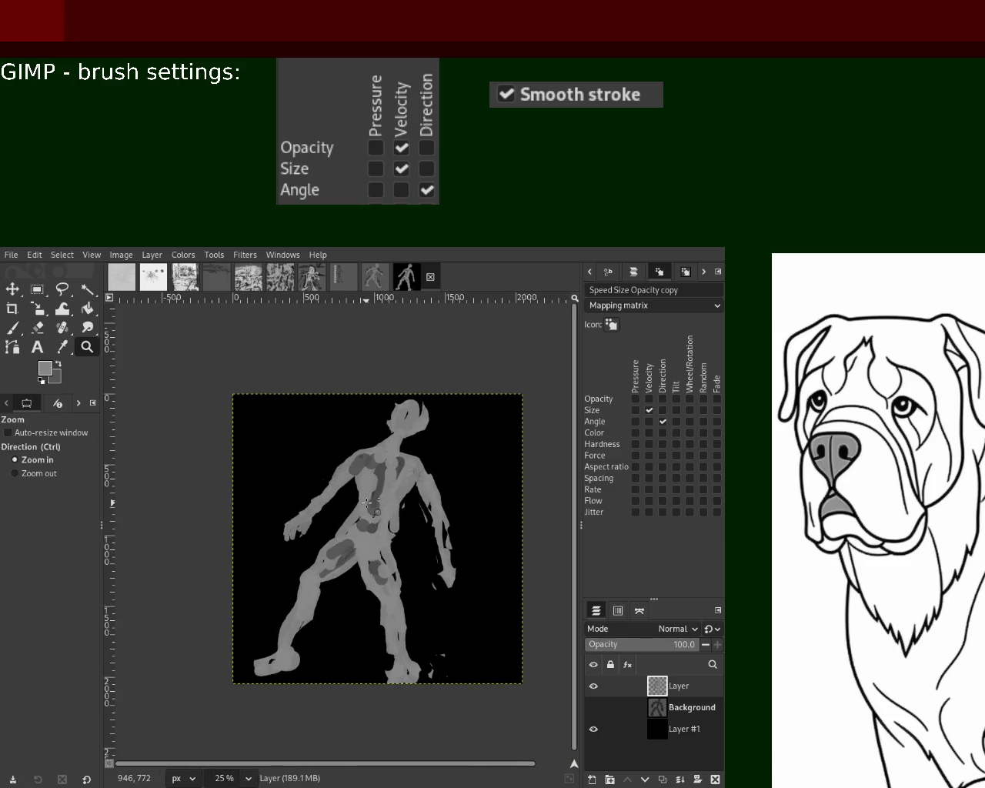
- Zoom in and paint thin strokes across the figure, undoing the unwanted ones
{"action": "left_click", "coordinate": [342, 538]}
{"action": "left_click", "coordinate": [342, 538]}
{"action": "left_click", "coordinate": [329, 539], "text": "ctrl"}
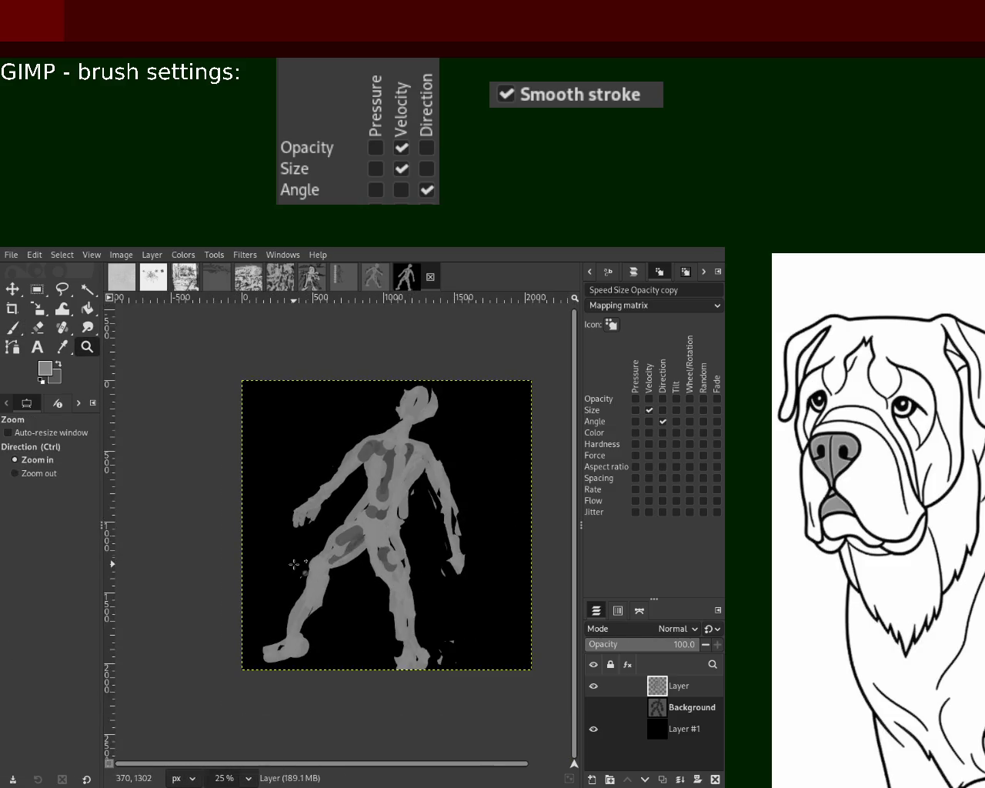
{"action": "left_click", "coordinate": [297, 560]}
{"action": "left_click", "coordinate": [11, 330]}
{"action": "left_click_drag", "start_coordinate": [235, 501], "coordinate": [461, 583]}
{"action": "key", "text": "ctrl+z"}
{"action": "left_click_drag", "start_coordinate": [415, 550], "coordinate": [172, 490]}
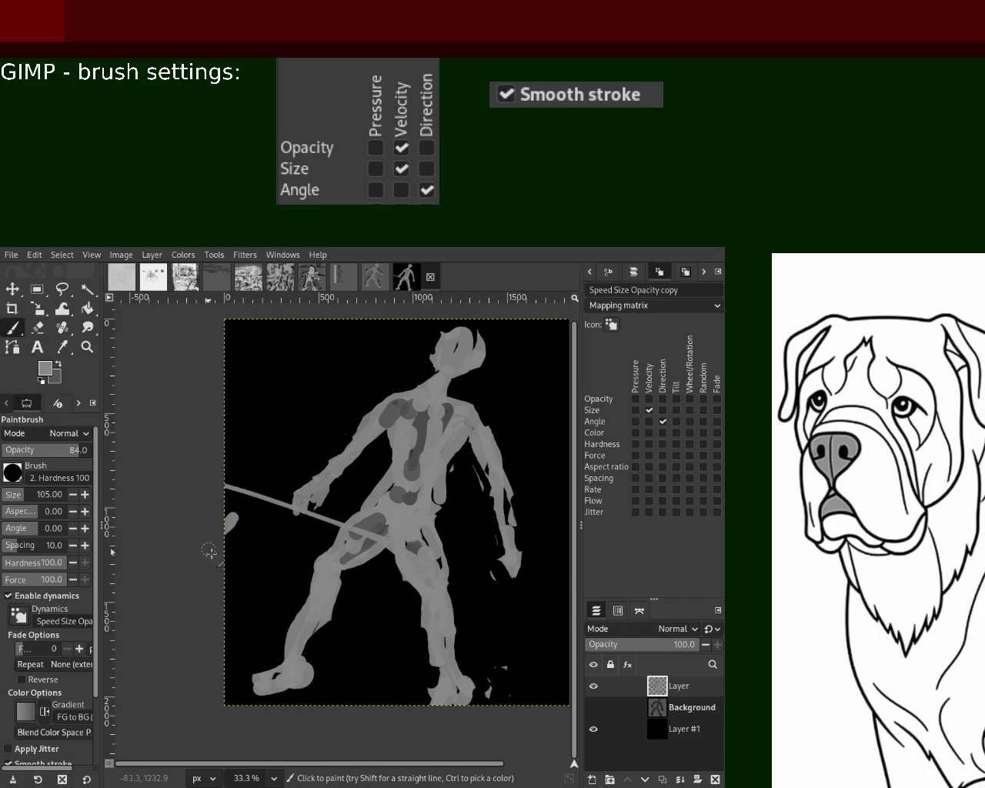
{"action": "left_click_drag", "start_coordinate": [209, 550], "coordinate": [440, 573]}
{"action": "key", "text": "ctrl+z"}
- Paint thick grey strokes left of the figure, a diagonal band toward the hip and a leg stroke
{"action": "mouse_move", "coordinate": [331, 531]}
{"action": "left_mouse_down"}
{"action": "mouse_move", "coordinate": [215, 488]}
{"action": "mouse_move", "coordinate": [281, 543]}
{"action": "mouse_move", "coordinate": [225, 528]}
{"action": "mouse_move", "coordinate": [224, 507]}
{"action": "left_mouse_up"}
{"action": "key", "text": "ctrl+z"}
{"action": "key", "text": "ctrl+z"}
{"action": "key", "text": "ctrl+z"}
{"action": "mouse_move", "coordinate": [295, 541]}
{"action": "left_mouse_down"}
{"action": "mouse_move", "coordinate": [228, 572]}
{"action": "mouse_move", "coordinate": [377, 536]}
{"action": "left_mouse_up"}
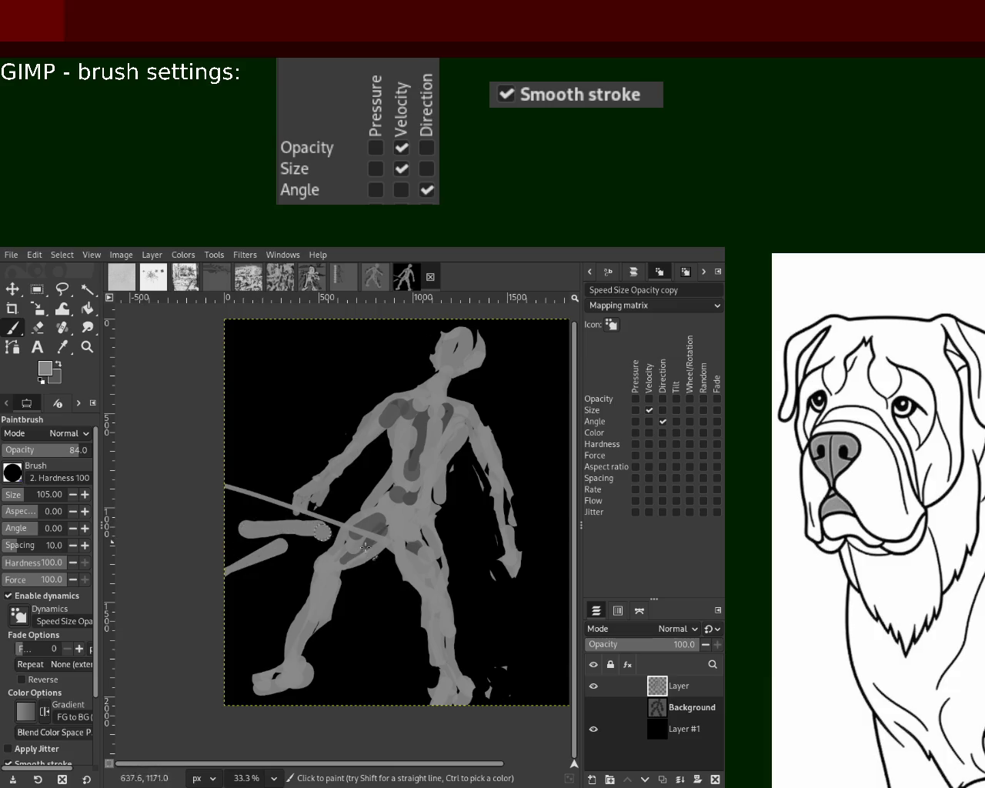
{"action": "left_click_drag", "start_coordinate": [229, 571], "coordinate": [316, 539]}
{"action": "left_click_drag", "start_coordinate": [371, 598], "coordinate": [327, 700]}
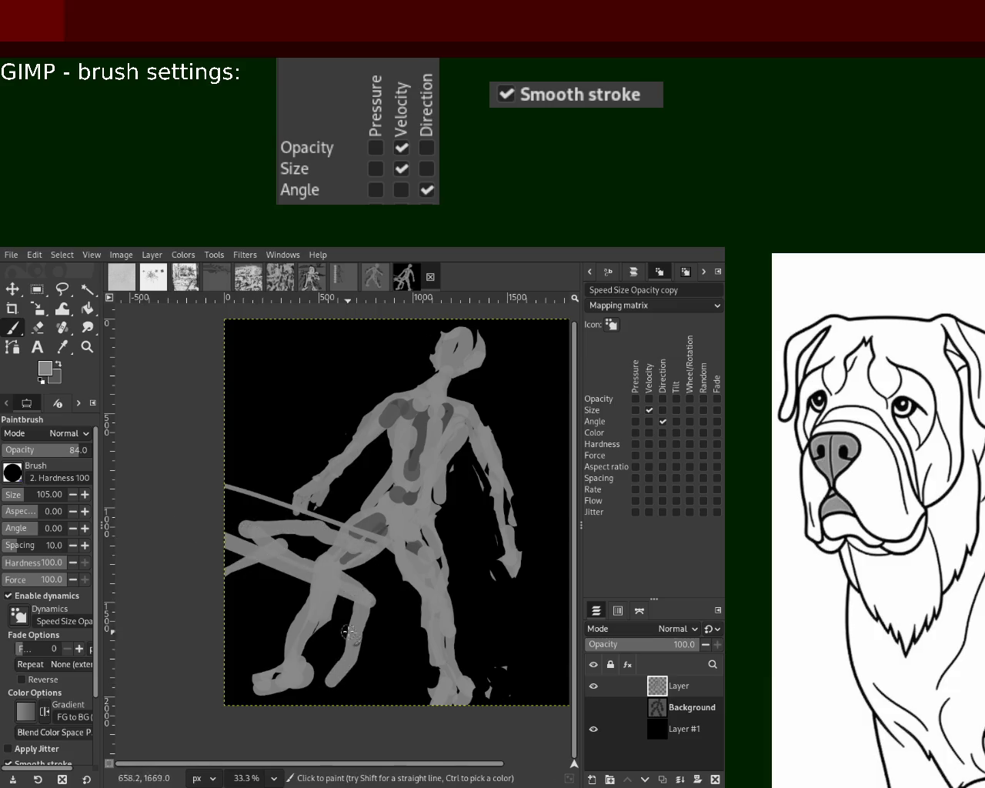
{"action": "left_click_drag", "start_coordinate": [347, 620], "coordinate": [387, 577]}
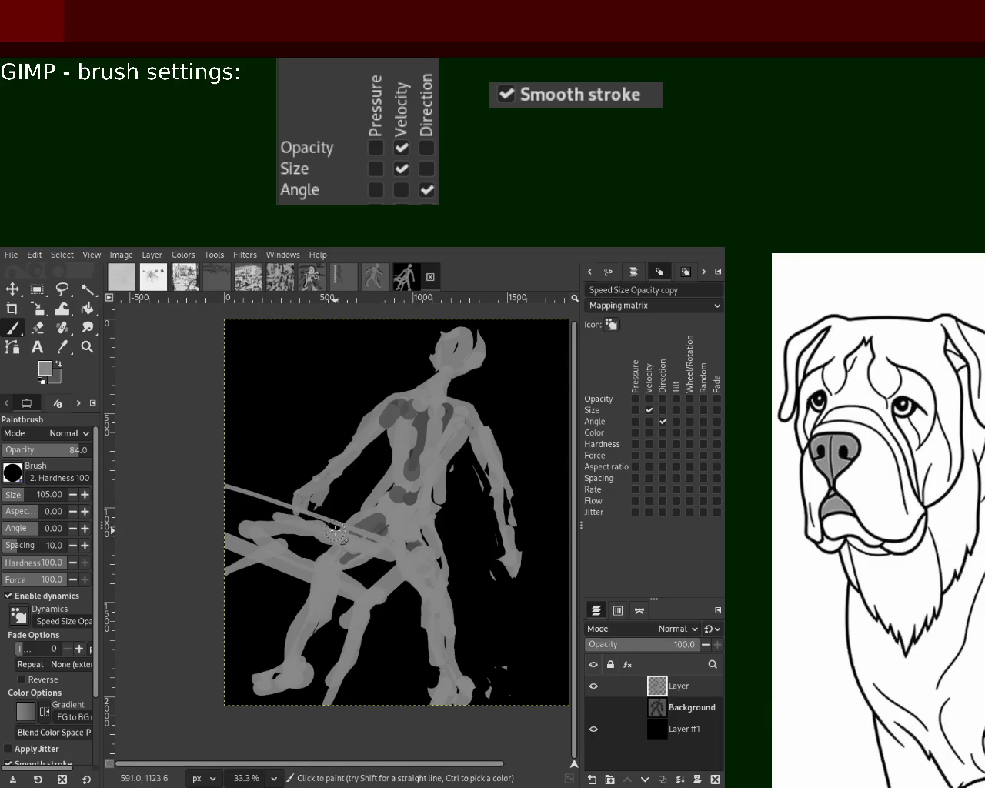
- Draw straight dark and grey strokes across the hip and widen the diagonal bar with light grey
{"action": "left_click", "coordinate": [229, 499], "text": "shift"}
{"action": "left_click", "coordinate": [235, 591], "text": "ctrl"}
{"action": "left_click_drag", "start_coordinate": [234, 591], "coordinate": [215, 564]}
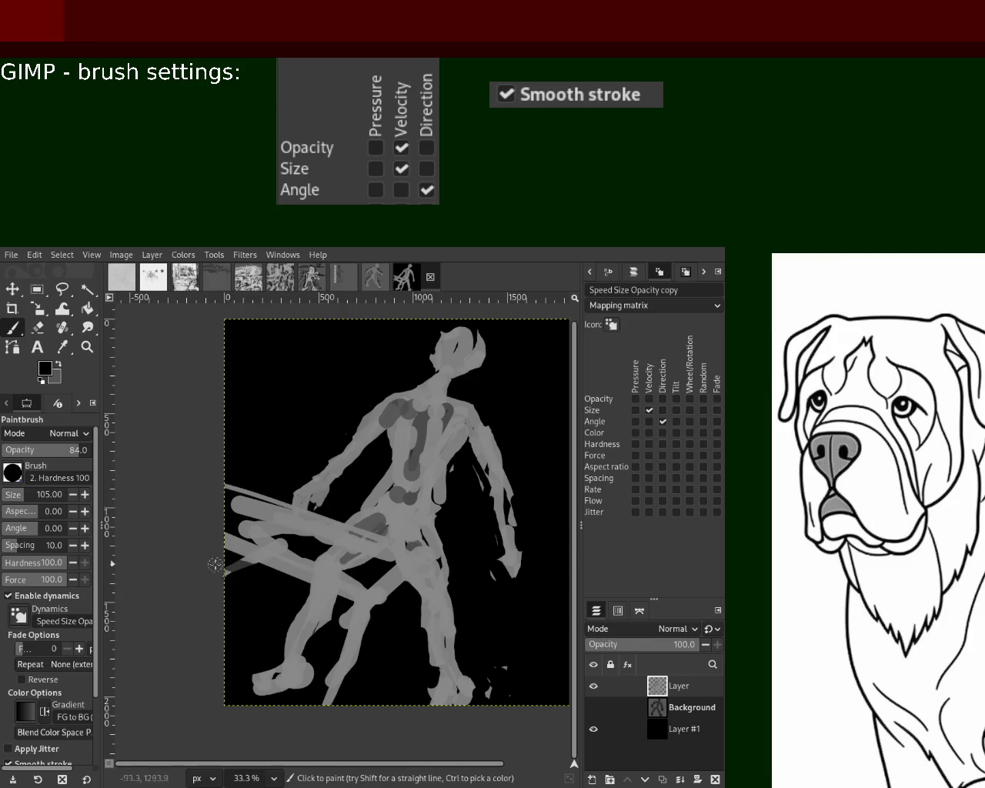
{"action": "left_click", "coordinate": [354, 602], "text": "ctrl"}
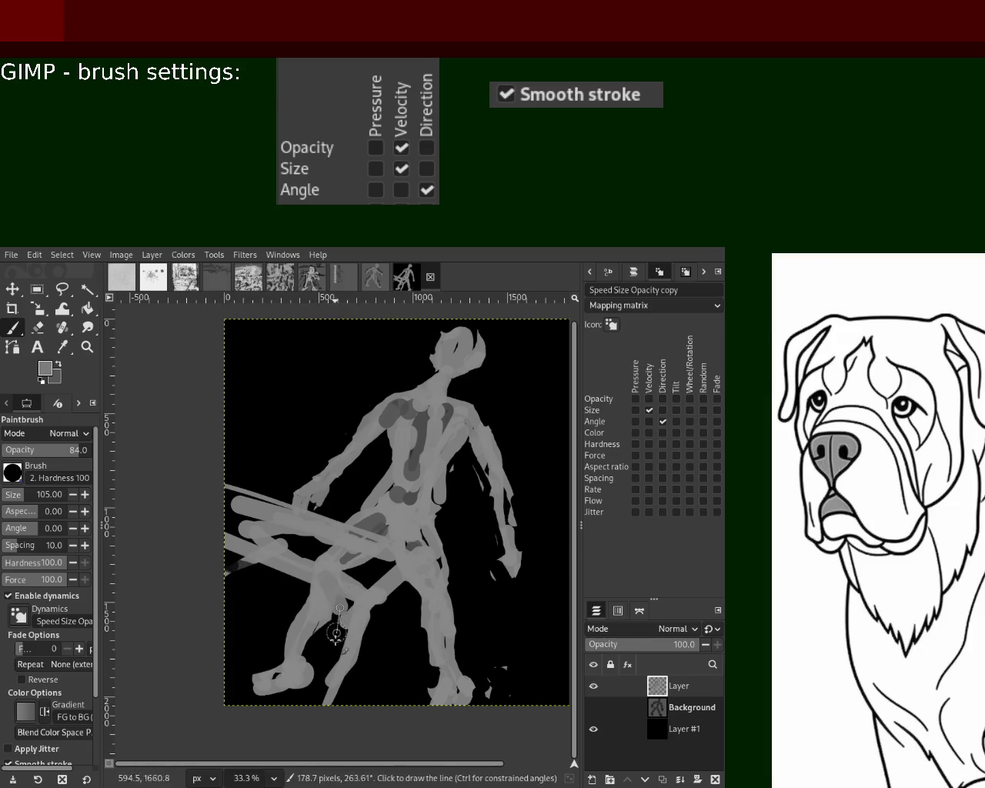
{"action": "left_click", "coordinate": [369, 581], "text": "ctrl"}
{"action": "left_click", "coordinate": [230, 529], "text": "shift"}
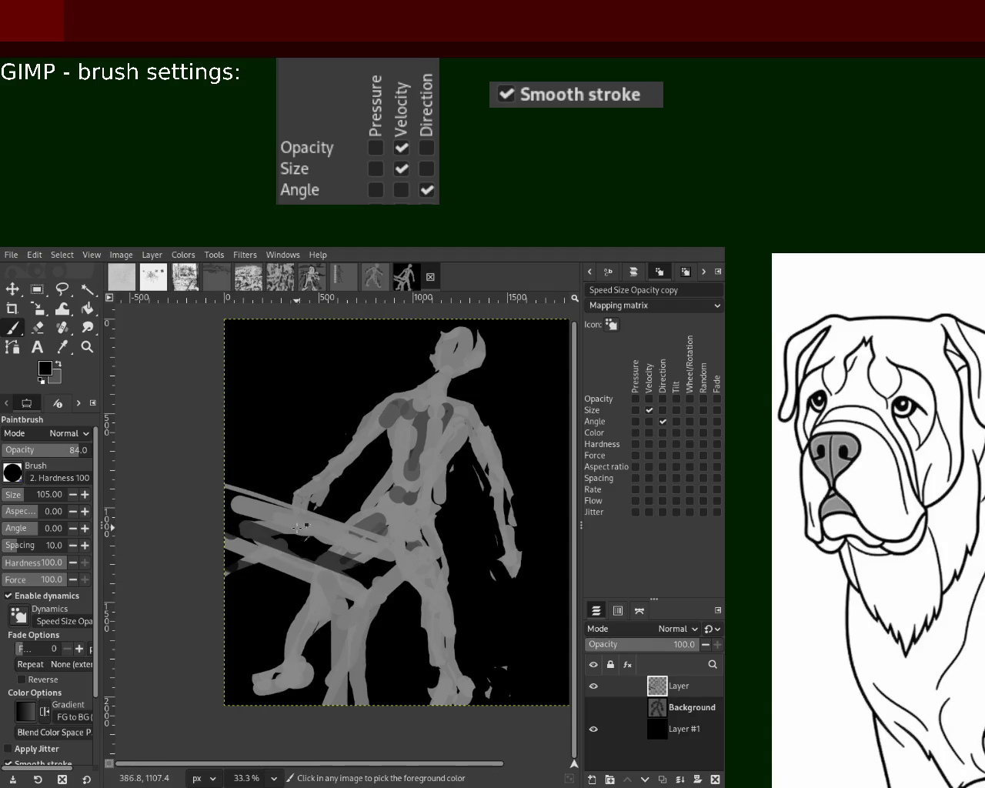
{"action": "left_click", "coordinate": [264, 527], "text": "ctrl"}
{"action": "left_click_drag", "start_coordinate": [311, 538], "coordinate": [235, 514]}
{"action": "left_click", "coordinate": [342, 578], "text": "ctrl"}
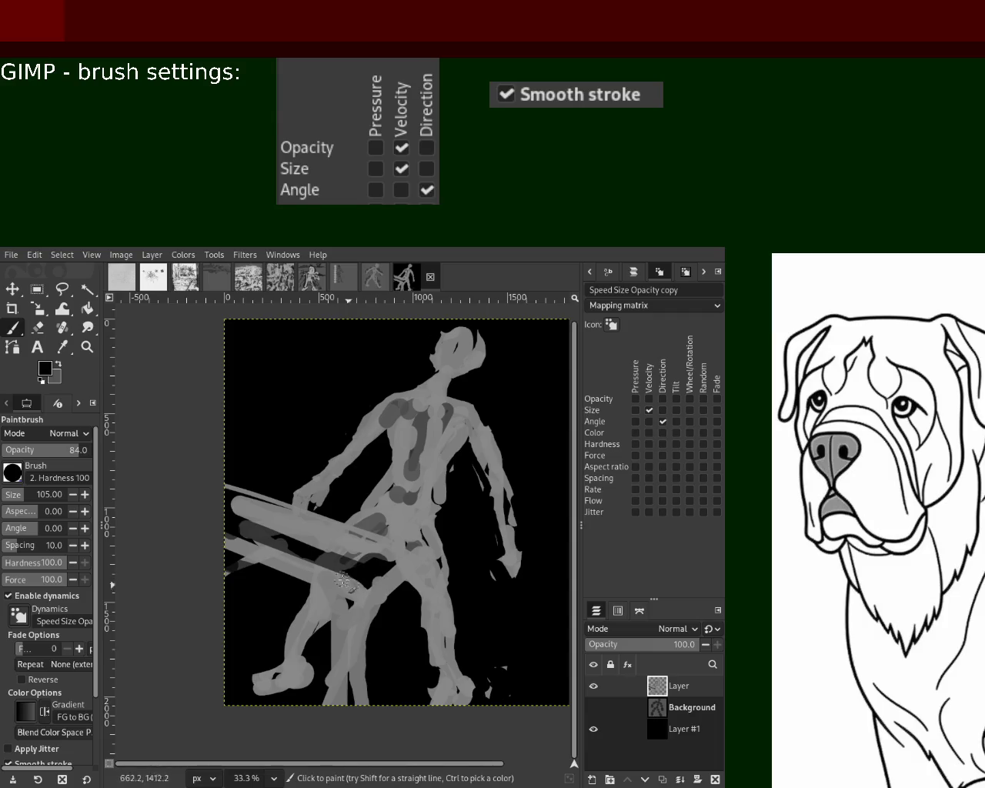
{"action": "left_click", "coordinate": [246, 504], "text": "ctrl"}
{"action": "left_click_drag", "start_coordinate": [230, 498], "coordinate": [327, 522]}
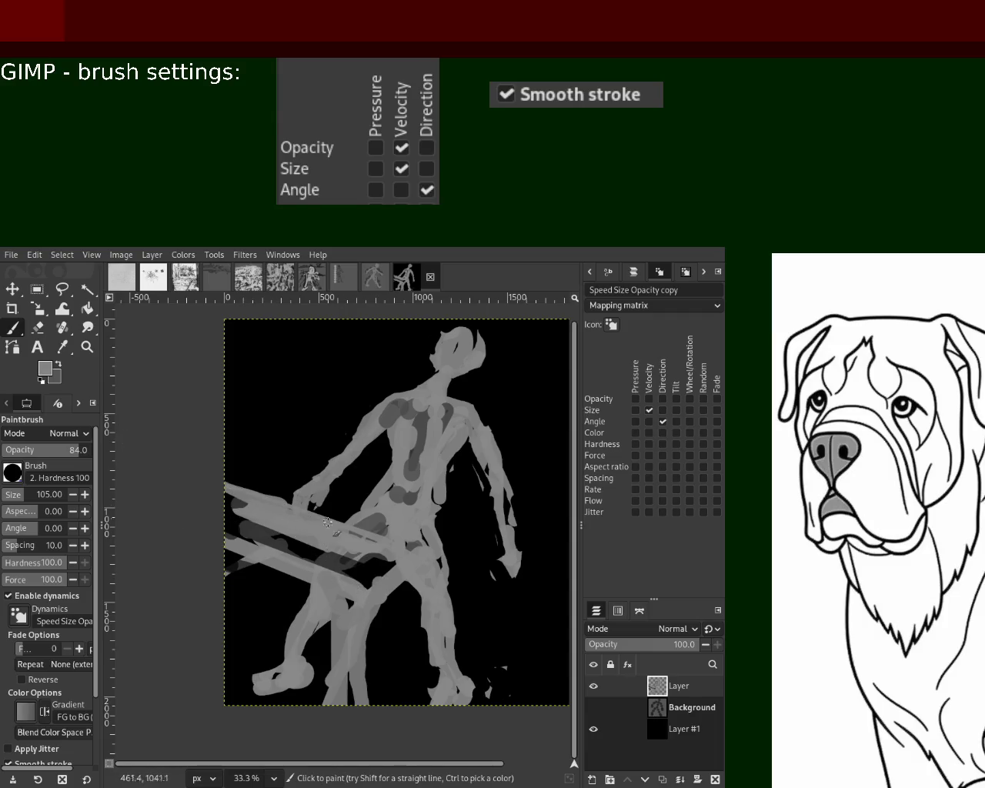
- Paint black over the lower-right grey bar, darken the left diagonal bar, and add a new empty layer
{"action": "mouse_move", "coordinate": [550, 615]}
{"action": "left_mouse_down"}
{"action": "mouse_move", "coordinate": [472, 634]}
{"action": "mouse_move", "coordinate": [507, 593]}
{"action": "mouse_move", "coordinate": [508, 632]}
{"action": "left_mouse_up"}
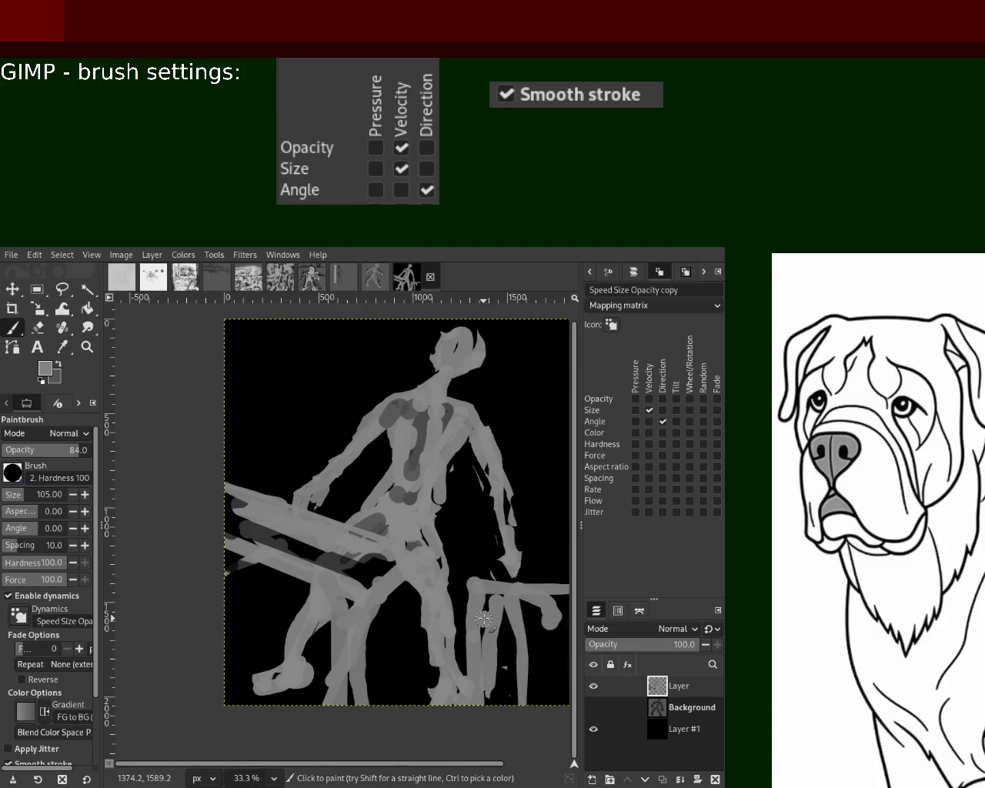
{"action": "left_click", "coordinate": [540, 624], "text": "shift"}
{"action": "left_click", "coordinate": [527, 609], "text": "ctrl"}
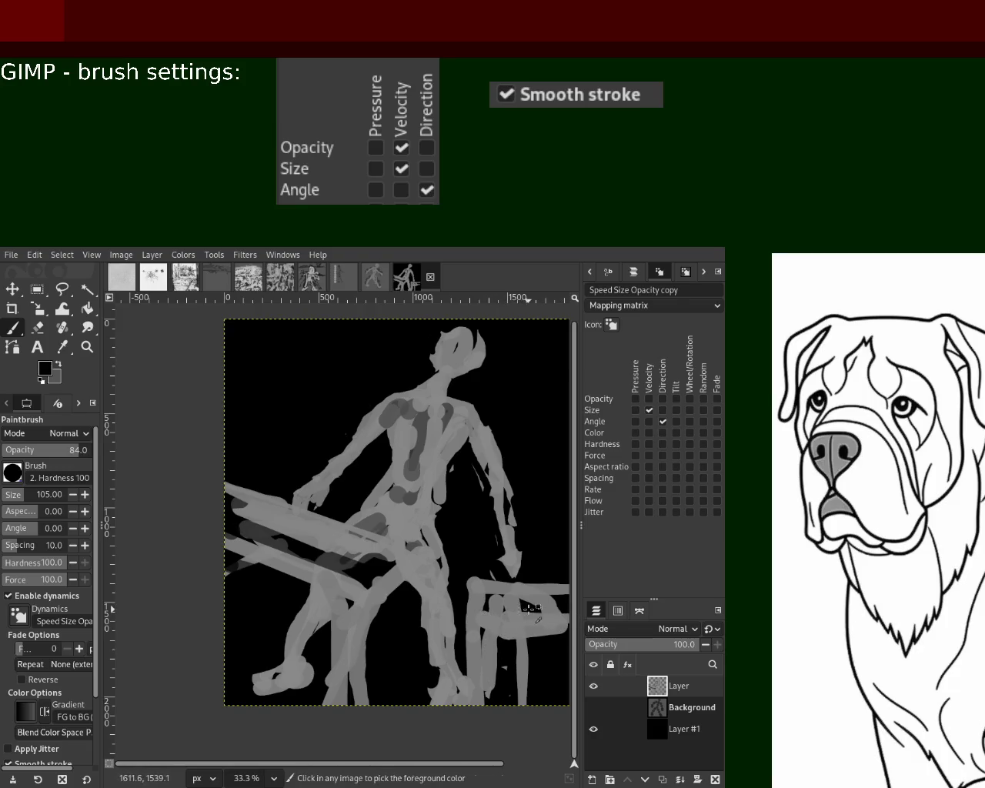
{"action": "mouse_move", "coordinate": [548, 607]}
{"action": "left_mouse_down"}
{"action": "mouse_move", "coordinate": [513, 611]}
{"action": "mouse_move", "coordinate": [566, 618]}
{"action": "left_mouse_up"}
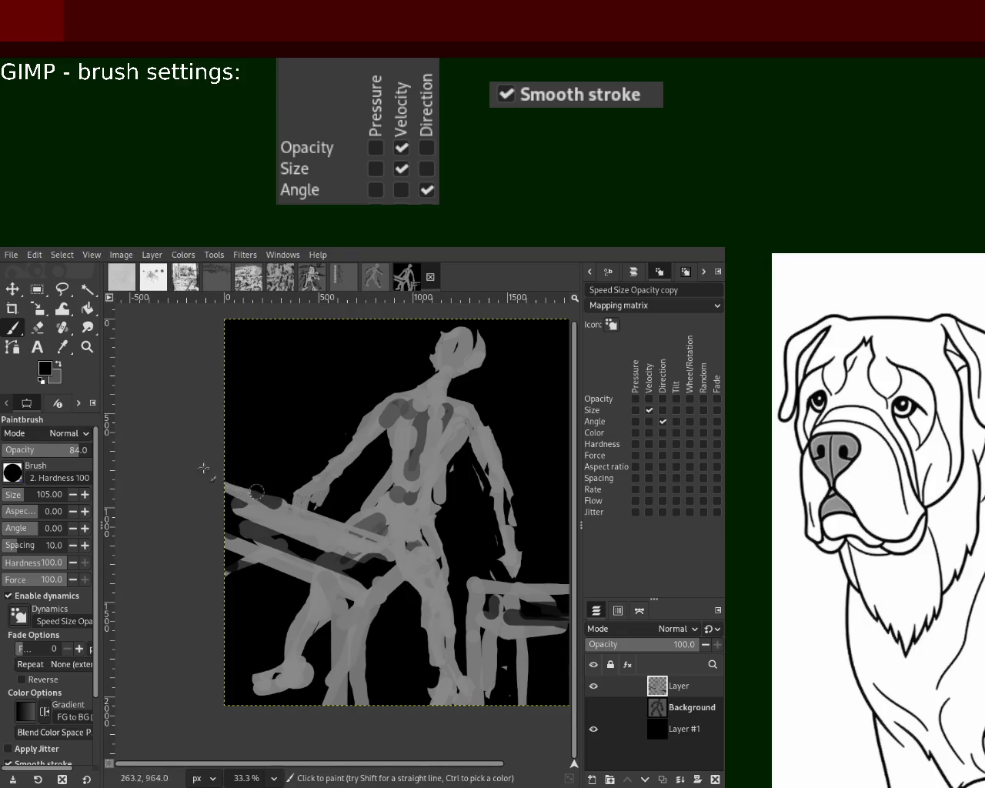
{"action": "left_click_drag", "start_coordinate": [230, 502], "coordinate": [361, 550]}
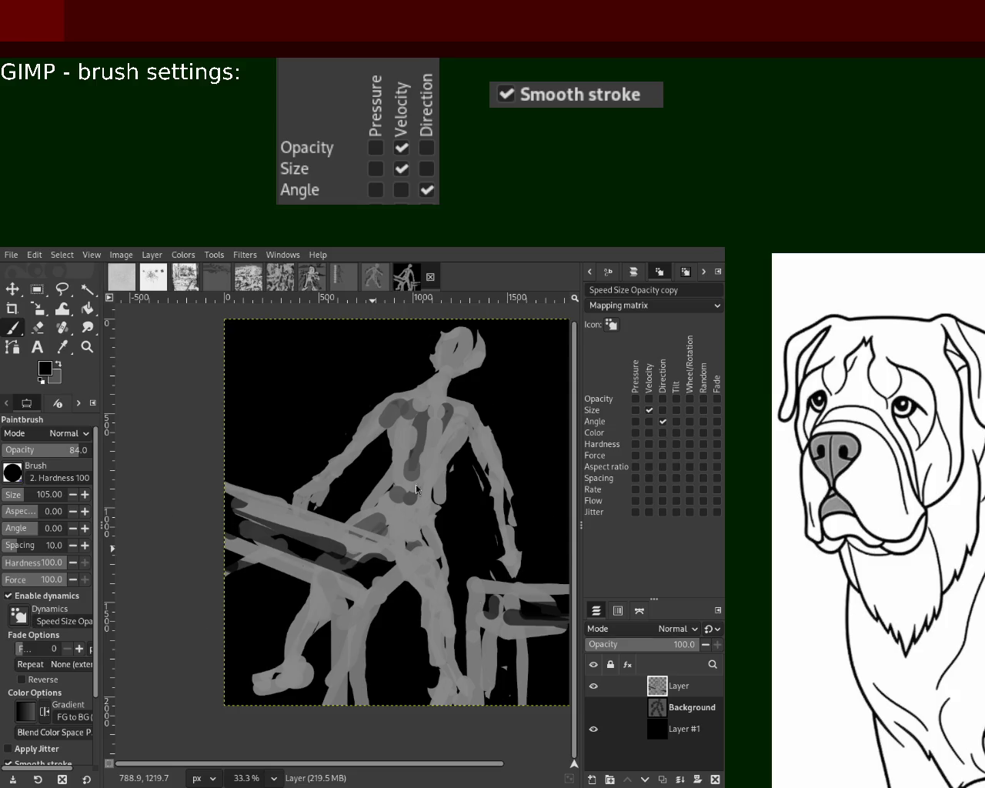
{"action": "left_click", "coordinate": [592, 781], "text": "shift"}
- Move the new layer just above Layer #1 and scribble grey strokes across the upper left and right
{"action": "left_click_drag", "start_coordinate": [666, 750], "coordinate": [667, 743]}
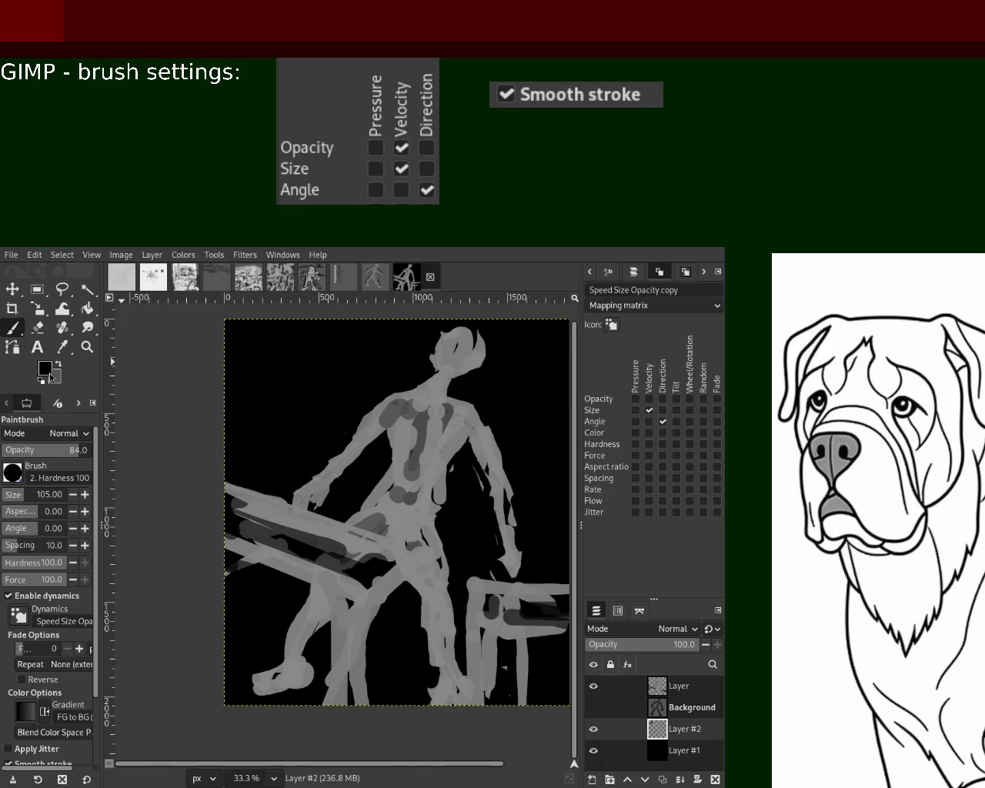
{"action": "key", "text": "x"}
{"action": "left_click_drag", "start_coordinate": [300, 346], "coordinate": [433, 403]}
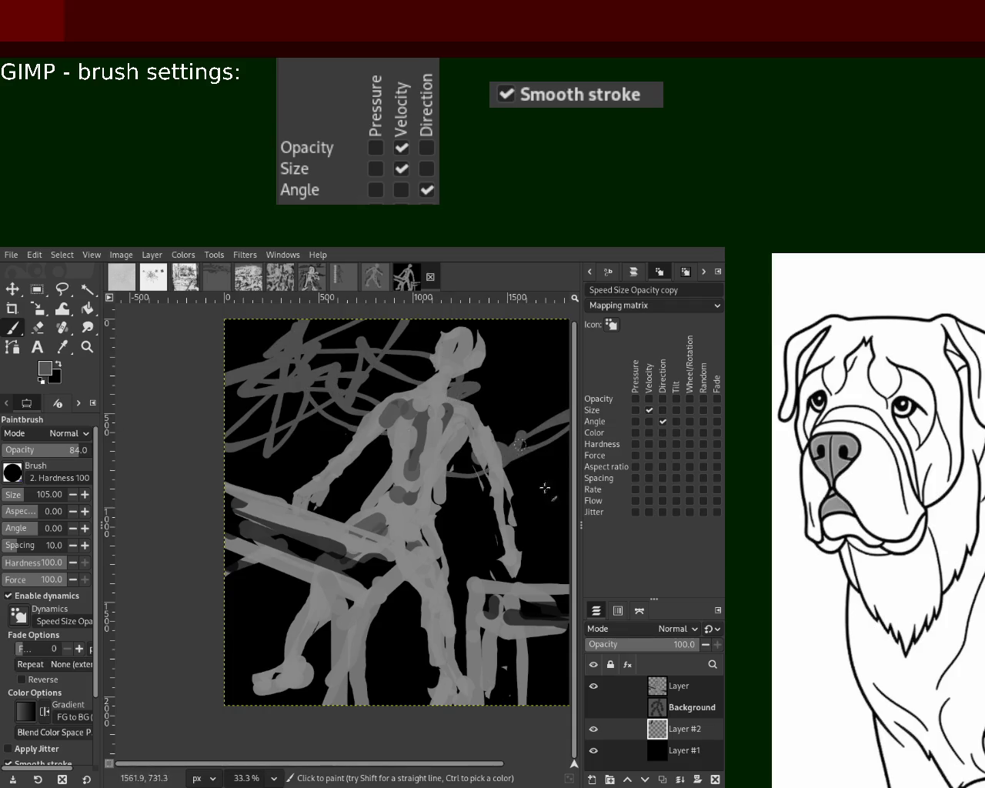
{"action": "left_click_drag", "start_coordinate": [433, 403], "coordinate": [595, 561]}
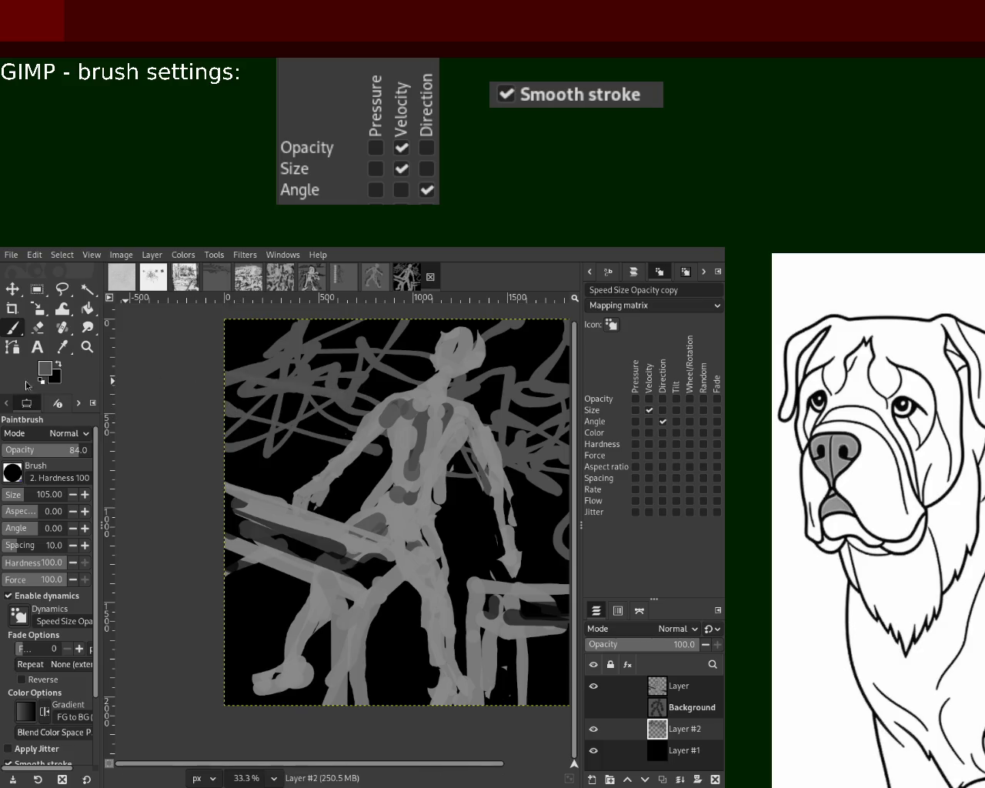
- Loop light-grey scribbles across the top and right of the figure
{"action": "left_click", "coordinate": [353, 460], "text": "ctrl"}
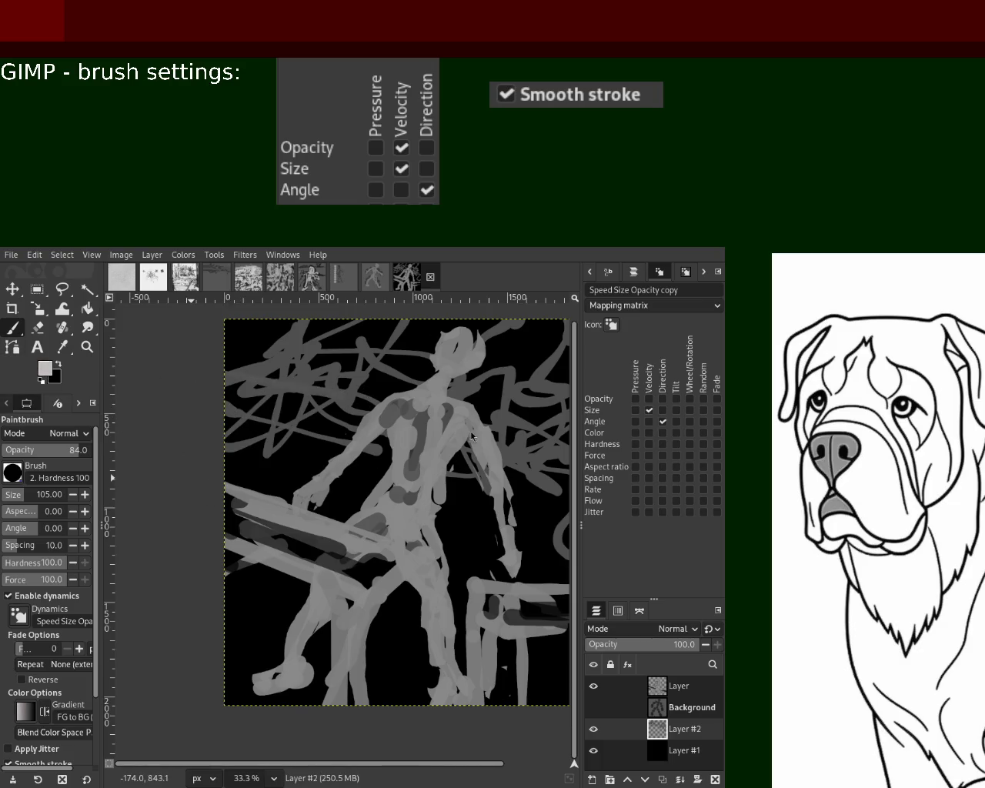
{"action": "mouse_move", "coordinate": [390, 406]}
{"action": "left_mouse_down"}
{"action": "mouse_move", "coordinate": [397, 441]}
{"action": "mouse_move", "coordinate": [506, 407]}
{"action": "left_mouse_up"}
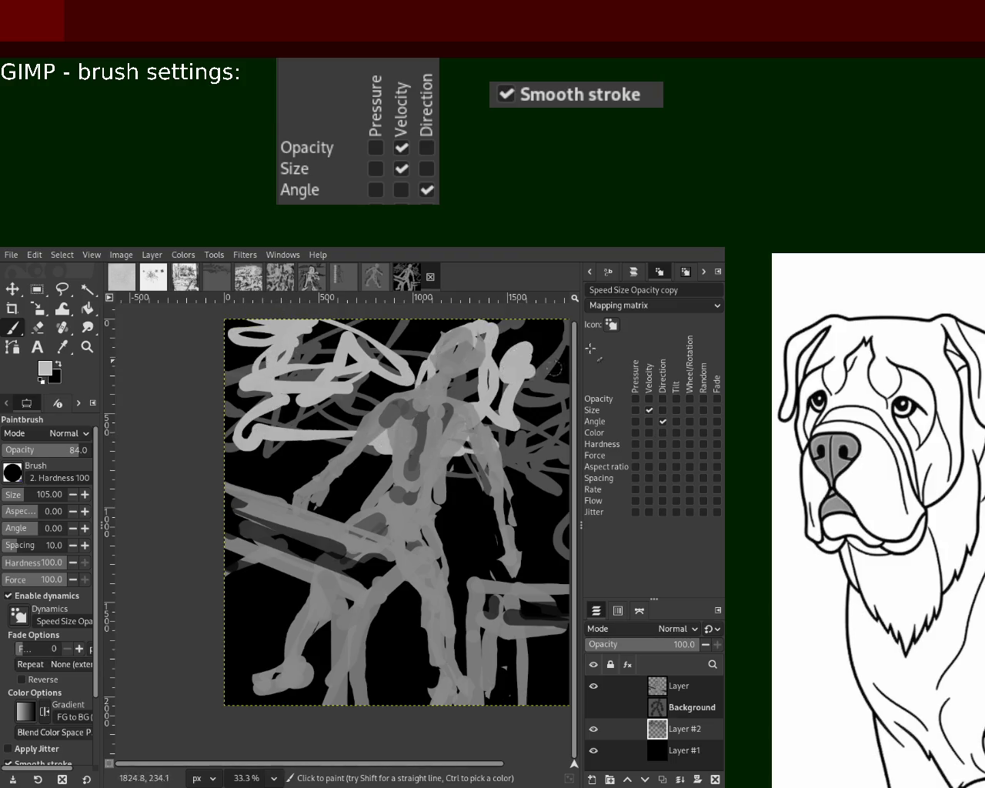
{"action": "left_click_drag", "start_coordinate": [506, 406], "coordinate": [554, 492]}
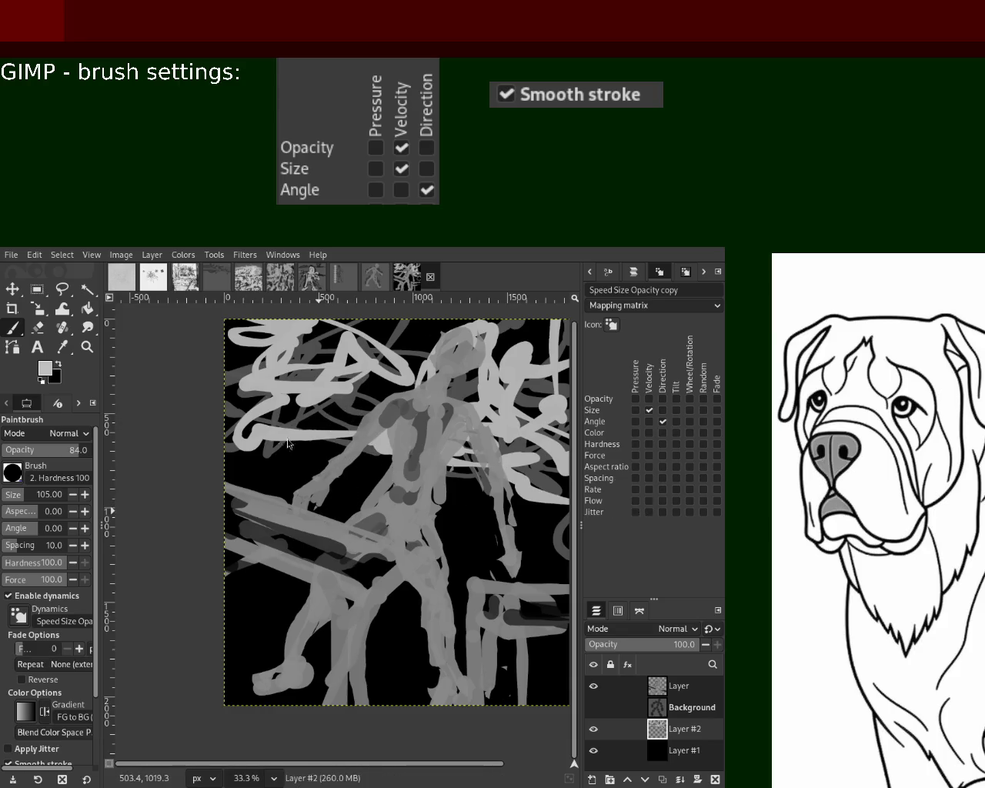
- Set the view to 25% zoom and paint one grey stroke in the lower part of the scribble layer
{"action": "key", "text": "z"}
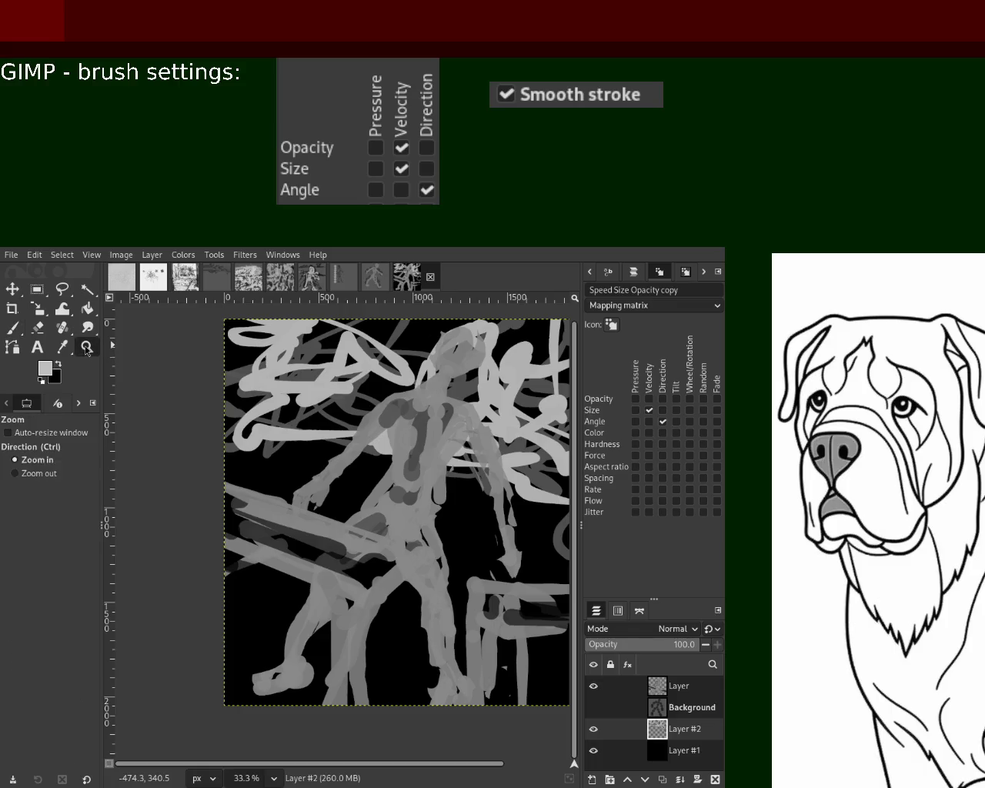
{"action": "left_click", "coordinate": [342, 502], "text": "ctrl"}
{"action": "left_click", "coordinate": [342, 503]}
{"action": "left_click", "coordinate": [347, 496], "text": "ctrl"}
{"action": "left_click", "coordinate": [358, 488]}
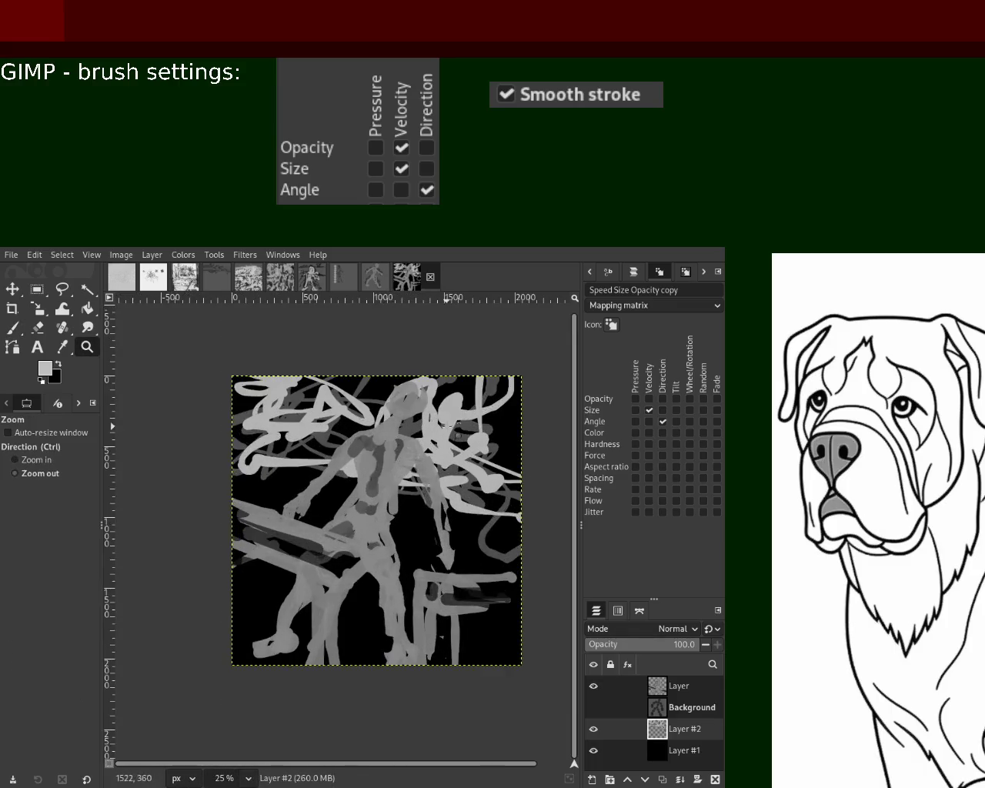
{"action": "left_click", "coordinate": [361, 485], "text": "ctrl"}
{"action": "left_click", "coordinate": [362, 485]}
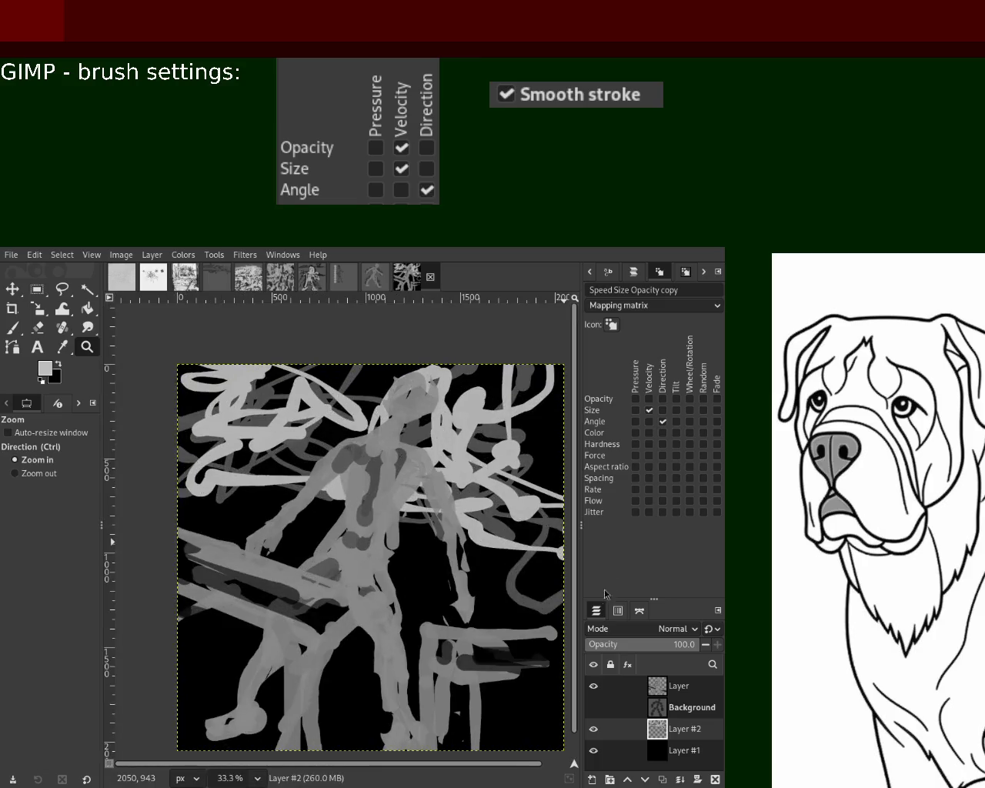
{"action": "left_click", "coordinate": [389, 476], "text": "ctrl"}
{"action": "left_click", "coordinate": [387, 496], "text": "ctrl"}
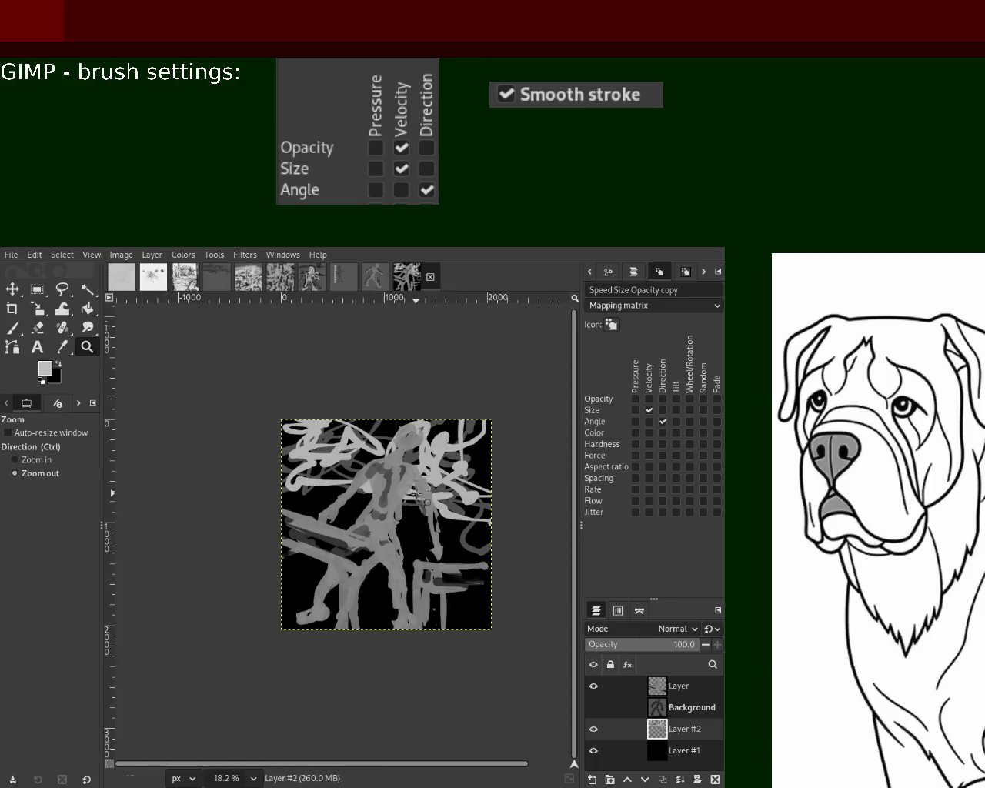
{"action": "left_click", "coordinate": [387, 508]}
{"action": "left_click_drag", "start_coordinate": [273, 357], "coordinate": [286, 711]}
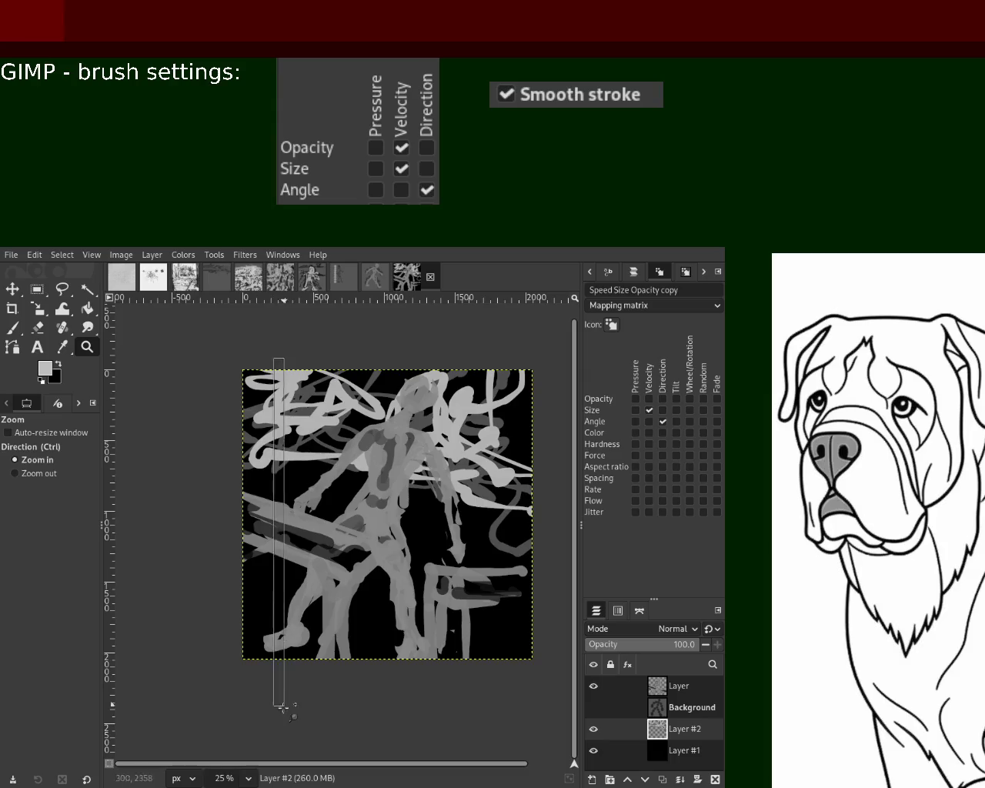
{"action": "left_click", "coordinate": [377, 541], "text": "ctrl"}
{"action": "left_click", "coordinate": [451, 536], "text": "ctrl"}
{"action": "left_click", "coordinate": [451, 536]}
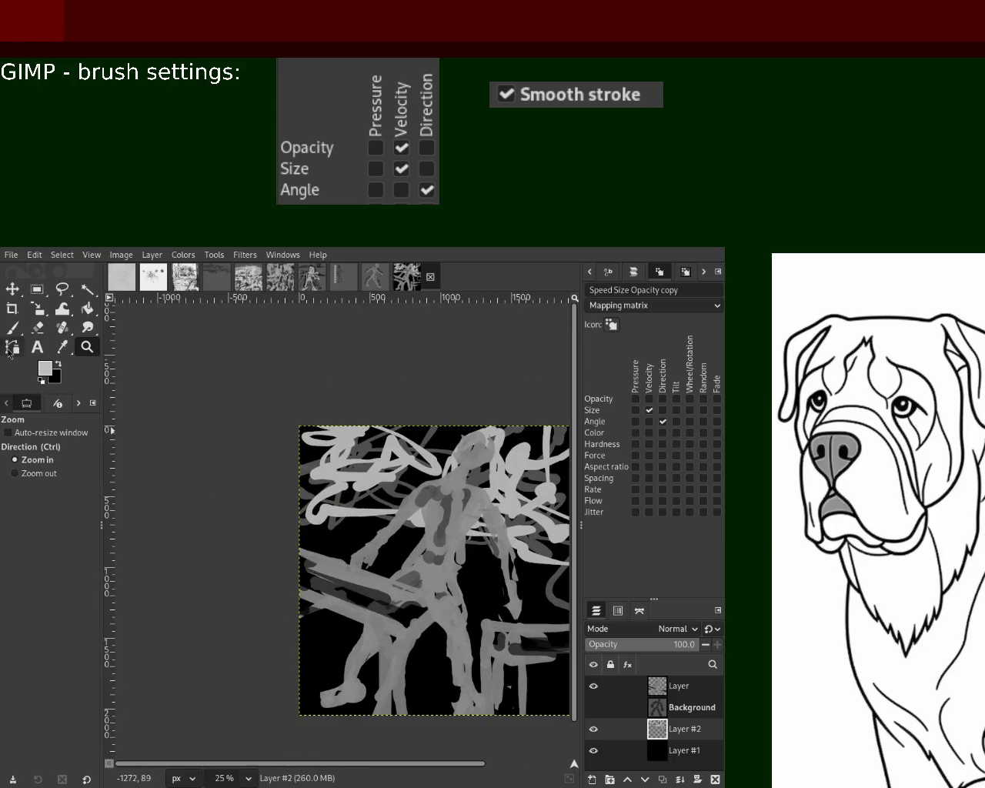
{"action": "left_click", "coordinate": [13, 327]}
{"action": "mouse_move", "coordinate": [416, 454]}
{"action": "left_mouse_down"}
{"action": "mouse_move", "coordinate": [339, 562]}
{"action": "mouse_move", "coordinate": [335, 466]}
{"action": "mouse_move", "coordinate": [329, 521]}
{"action": "left_mouse_up"}
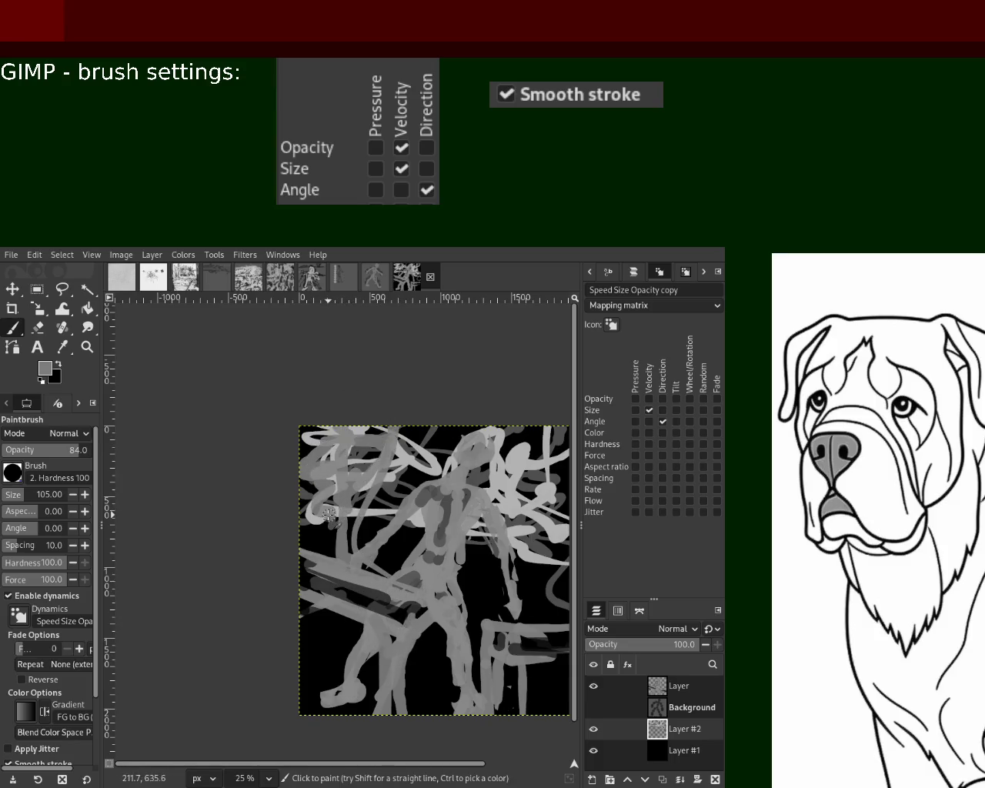
- On the top figure layer, paint grey and black strokes over the lower left
{"action": "left_click", "coordinate": [664, 688]}
{"action": "mouse_move", "coordinate": [371, 591]}
{"action": "left_mouse_down"}
{"action": "mouse_move", "coordinate": [328, 481]}
{"action": "mouse_move", "coordinate": [304, 666]}
{"action": "mouse_move", "coordinate": [354, 650]}
{"action": "left_mouse_up"}
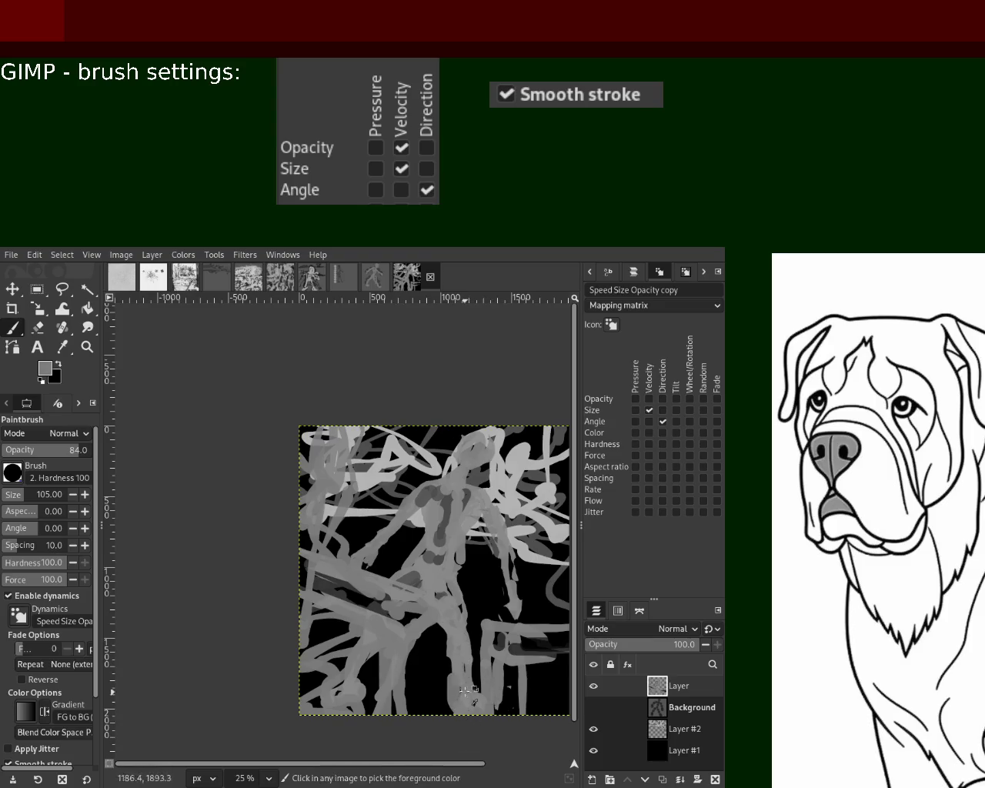
{"action": "left_click", "coordinate": [377, 645], "text": "ctrl"}
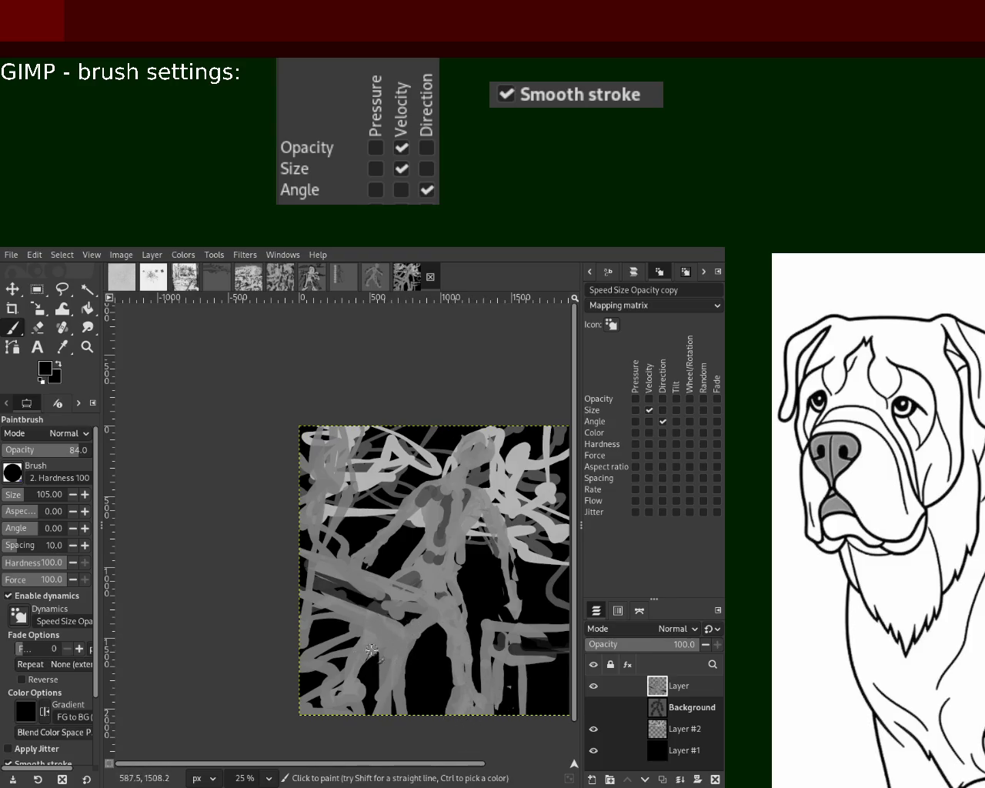
{"action": "mouse_move", "coordinate": [381, 663]}
{"action": "left_mouse_down"}
{"action": "mouse_move", "coordinate": [386, 647]}
{"action": "mouse_move", "coordinate": [339, 629]}
{"action": "mouse_move", "coordinate": [367, 751]}
{"action": "left_mouse_up"}
{"action": "left_click", "coordinate": [397, 655], "text": "ctrl"}
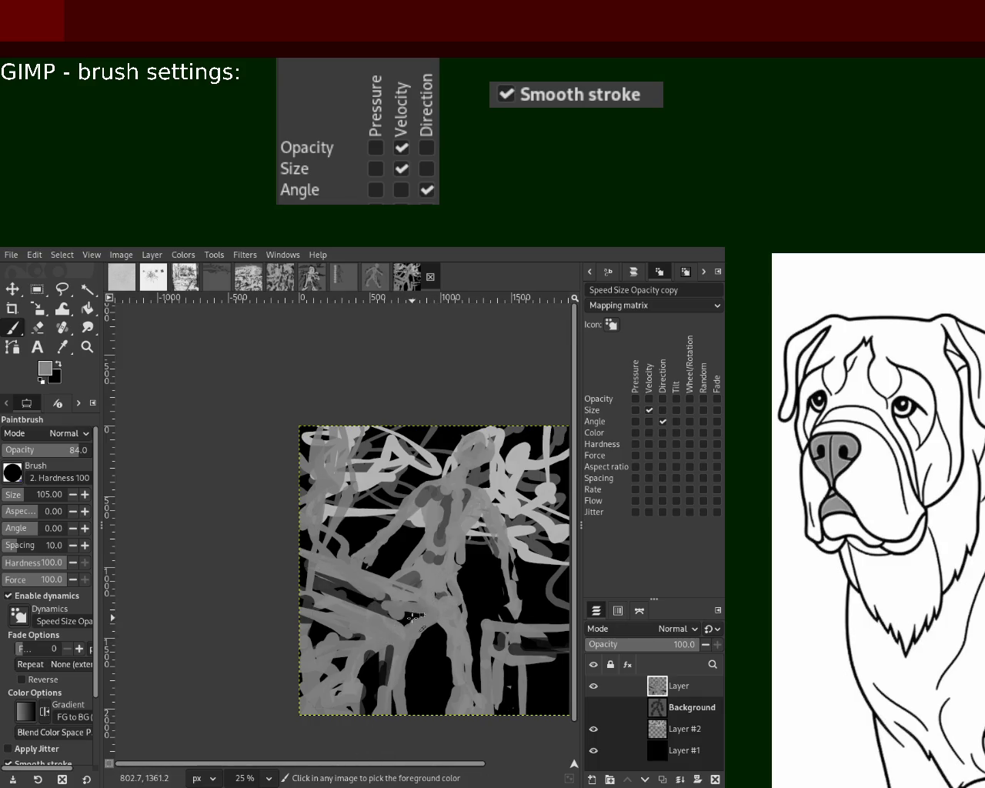
- Add a dark stroke across the lower left, repaint it grey, and pick a lighter grey
{"action": "left_click", "coordinate": [416, 614], "text": "ctrl"}
{"action": "mouse_move", "coordinate": [416, 614]}
{"action": "left_mouse_down"}
{"action": "mouse_move", "coordinate": [337, 571]}
{"action": "mouse_move", "coordinate": [312, 576]}
{"action": "left_mouse_up"}
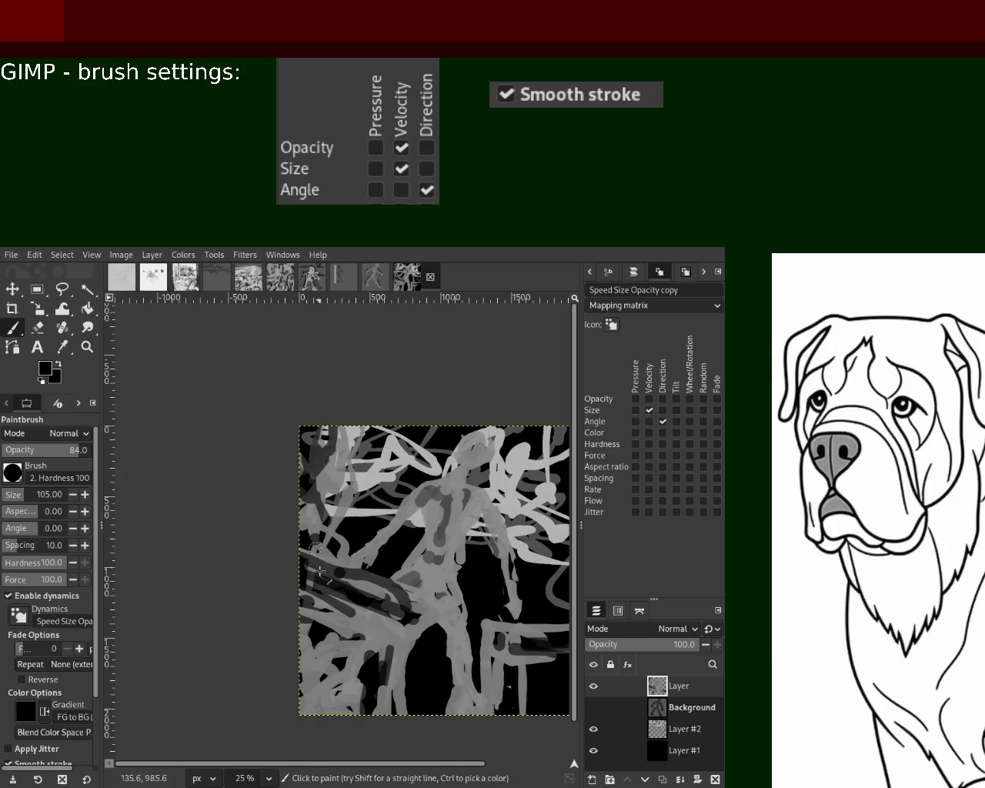
{"action": "left_click", "coordinate": [342, 565], "text": "ctrl"}
{"action": "mouse_move", "coordinate": [342, 566]}
{"action": "left_mouse_down"}
{"action": "mouse_move", "coordinate": [377, 611]}
{"action": "mouse_move", "coordinate": [323, 575]}
{"action": "mouse_move", "coordinate": [375, 663]}
{"action": "left_mouse_up"}
{"action": "left_click", "coordinate": [514, 491], "text": "ctrl"}
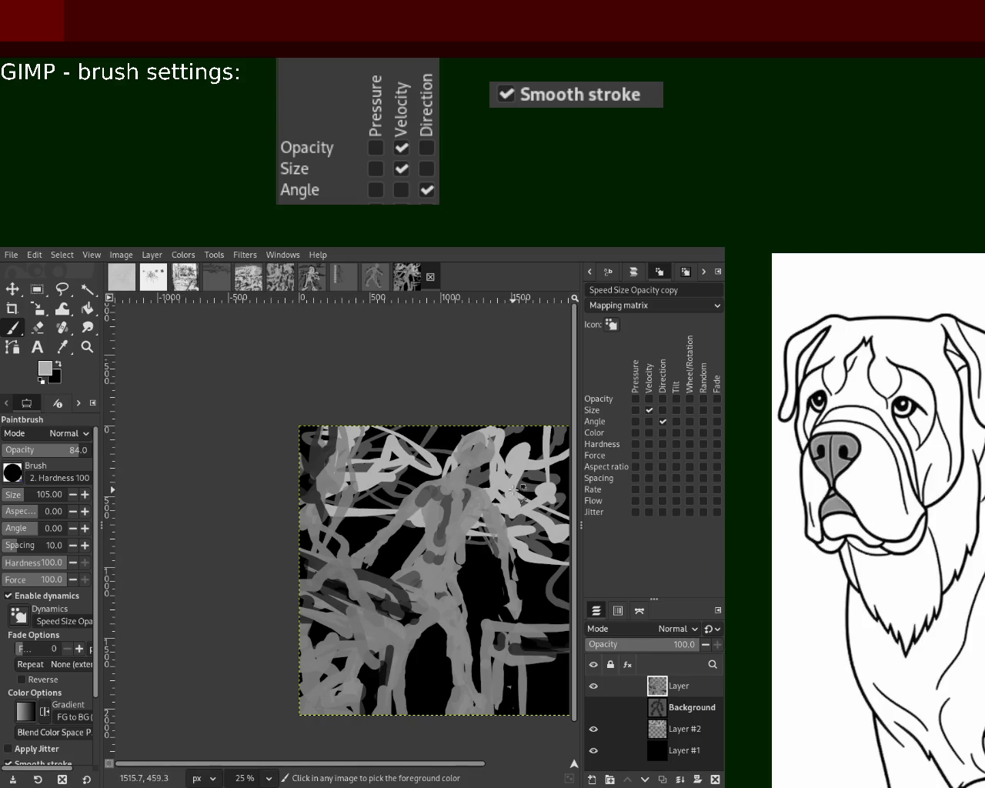
- Make Layer #2 the active layer and settle the view at 25% zoom
{"action": "left_click", "coordinate": [660, 724]}
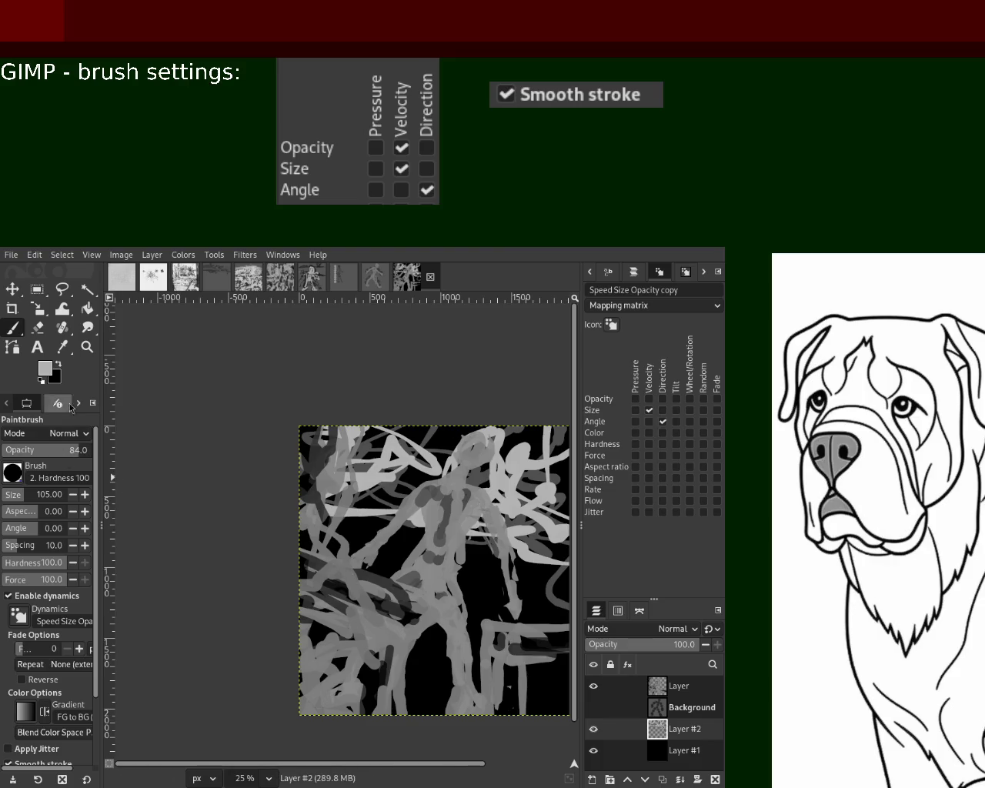
{"action": "key", "text": "z"}
{"action": "left_click", "coordinate": [376, 542], "text": "ctrl"}
{"action": "left_click", "coordinate": [377, 543]}
{"action": "left_click", "coordinate": [392, 527], "text": "ctrl"}
{"action": "left_click", "coordinate": [392, 527], "text": "ctrl"}
{"action": "left_click", "coordinate": [392, 527], "text": "ctrl"}
{"action": "left_click", "coordinate": [412, 508]}
{"action": "left_click", "coordinate": [425, 490], "text": "ctrl"}
{"action": "left_click", "coordinate": [425, 491], "text": "ctrl"}
{"action": "left_click", "coordinate": [427, 496]}
{"action": "left_click", "coordinate": [429, 503], "text": "ctrl"}
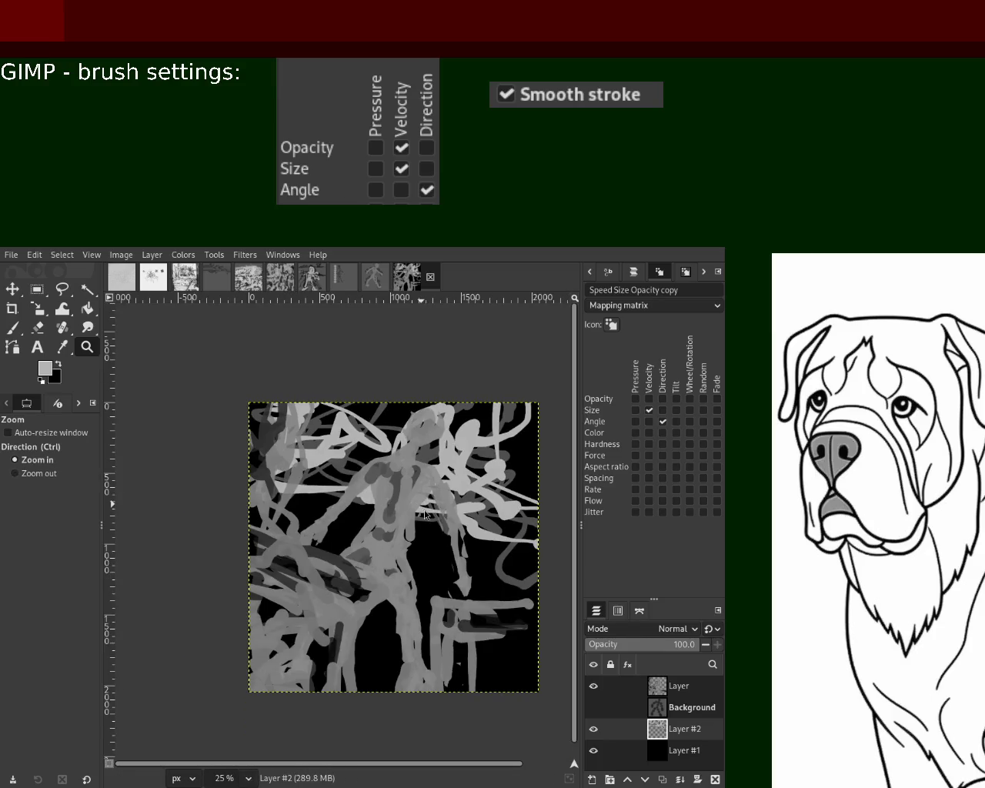
- Save the image as 83.xcf and set the view to 25% with the image centred
{"action": "key", "text": "ctrl+s"}
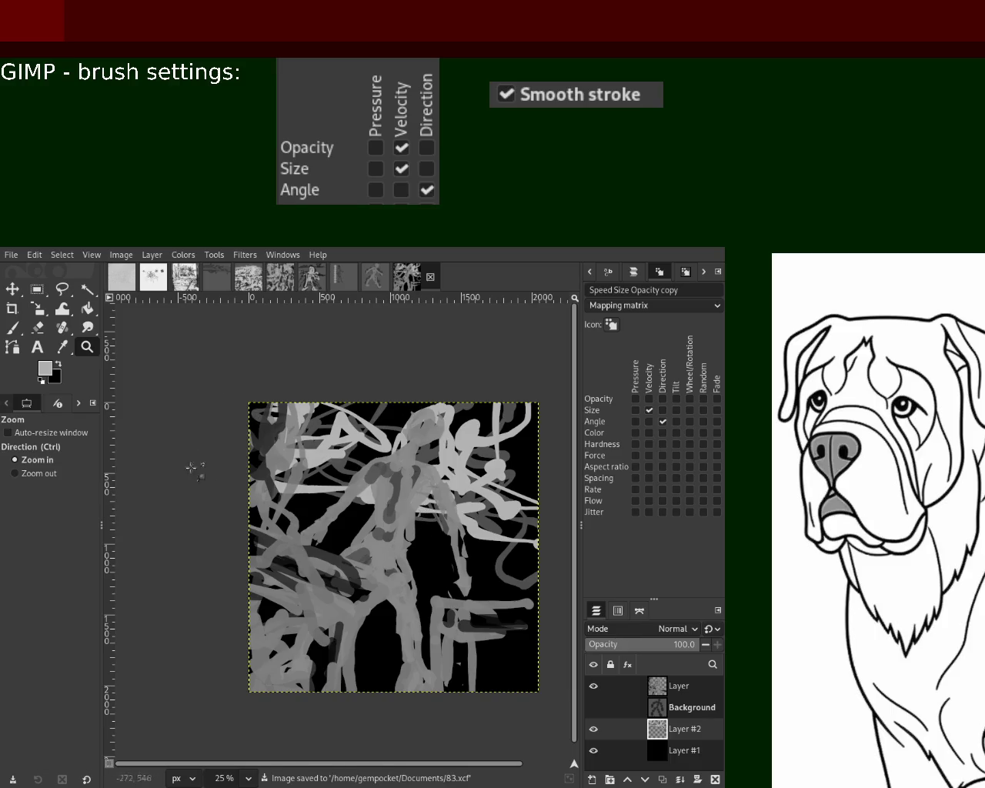
{"action": "left_click", "coordinate": [246, 439], "text": "ctrl"}
{"action": "left_click", "coordinate": [323, 492]}
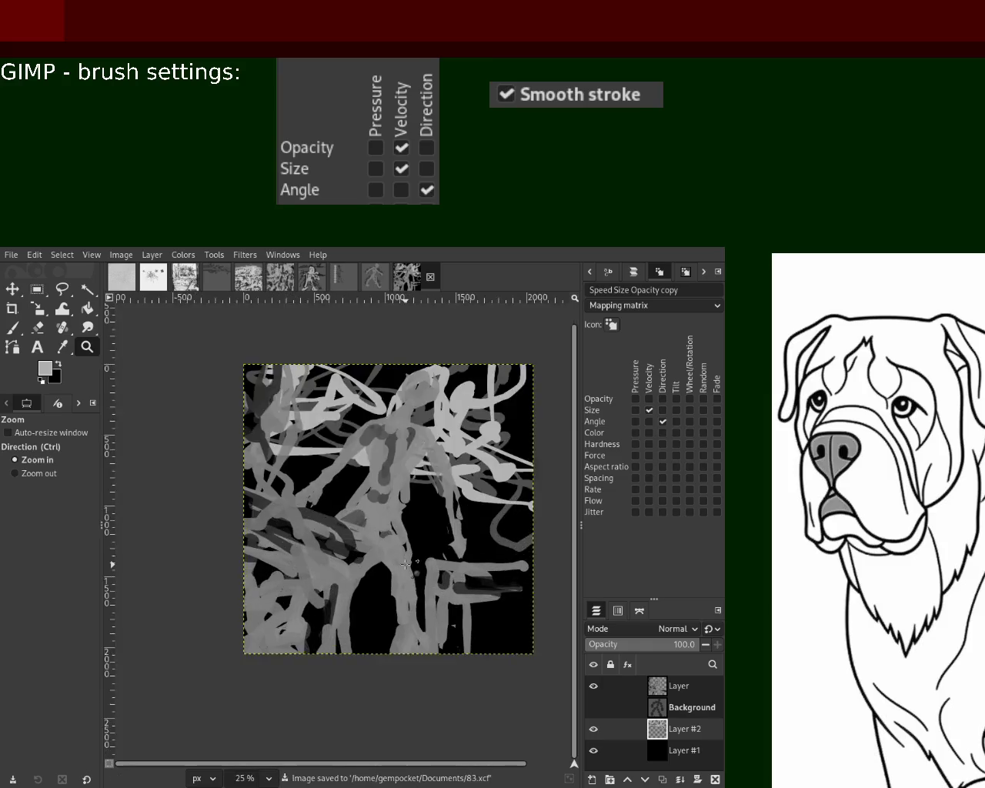
{"action": "left_click", "coordinate": [400, 538]}
{"action": "left_click", "coordinate": [446, 577], "text": "ctrl"}
{"action": "left_click", "coordinate": [456, 587]}
{"action": "left_click", "coordinate": [456, 587]}
{"action": "left_click", "coordinate": [374, 559], "text": "ctrl"}
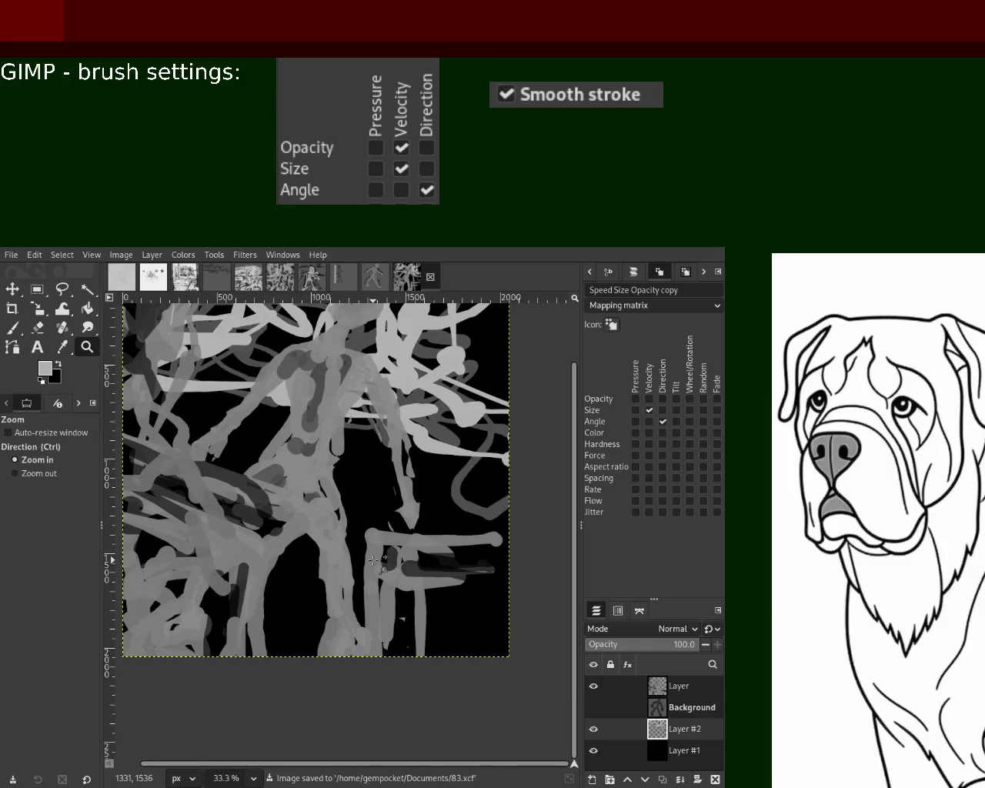
{"action": "left_click", "coordinate": [308, 459], "text": "ctrl"}
{"action": "left_click", "coordinate": [308, 459]}
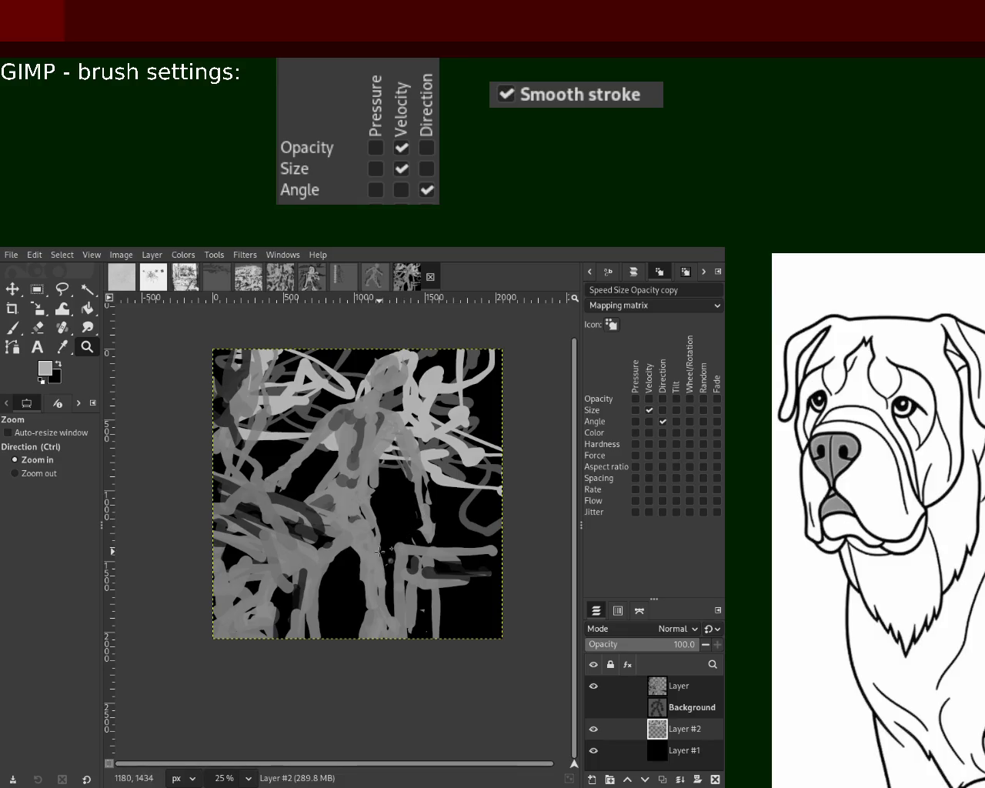
- Toggle Layer #2 and the figure layer off and on to compare them
{"action": "left_click", "coordinate": [592, 728]}
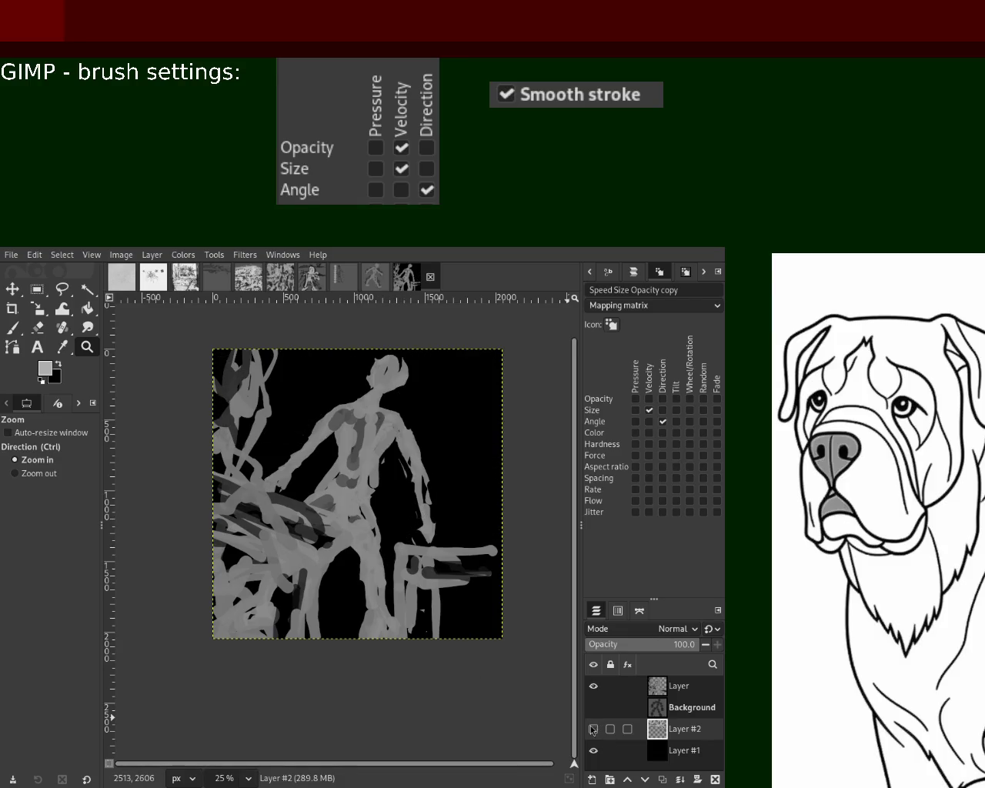
{"action": "left_click", "coordinate": [592, 728]}
{"action": "left_click", "coordinate": [592, 685]}
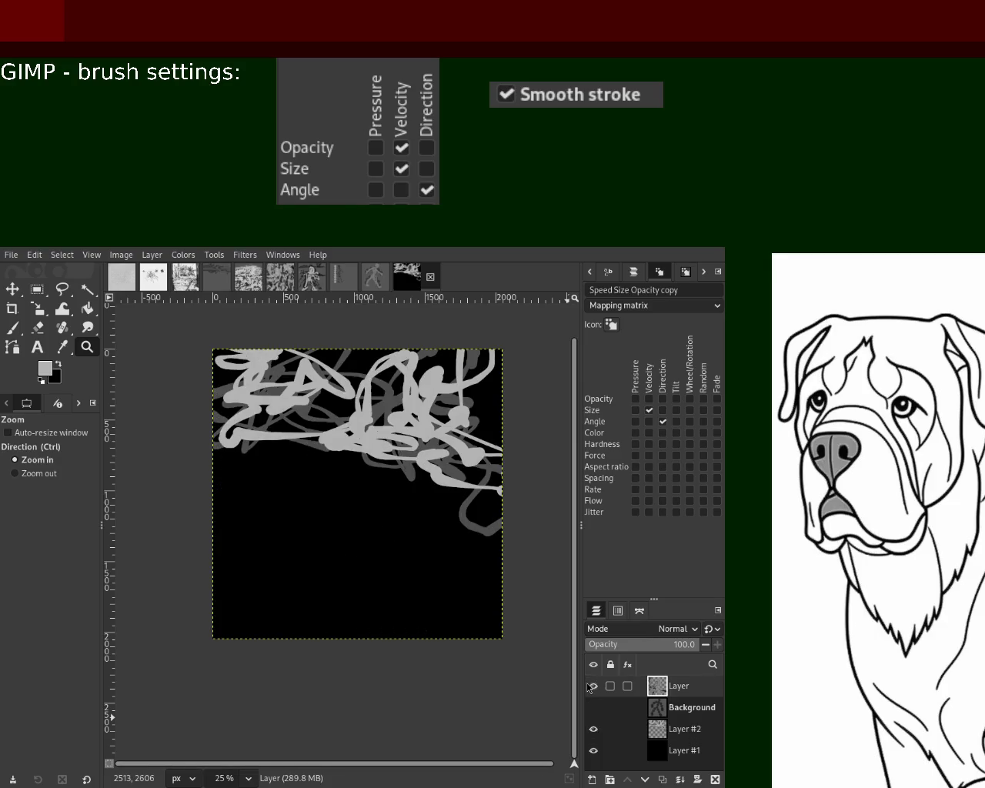
{"action": "left_click", "coordinate": [592, 686]}
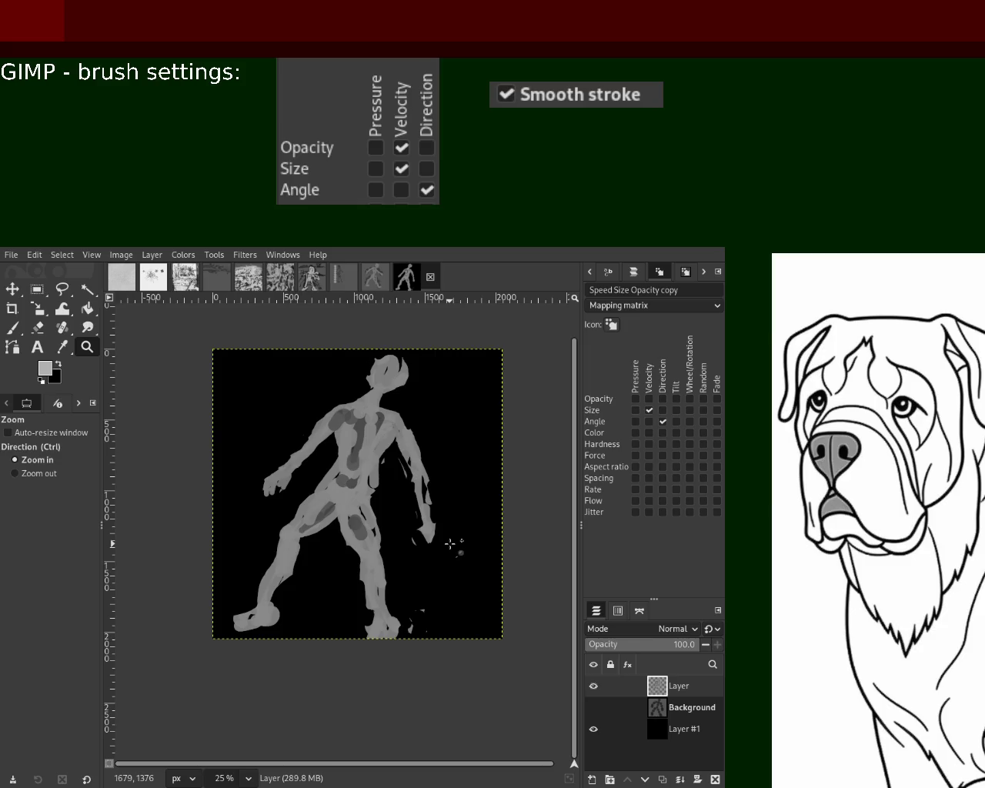
- Cut and repaste the figure as a layer, then place a new empty Layer #2 above Layer #1
{"action": "key", "text": "ctrl+x"}
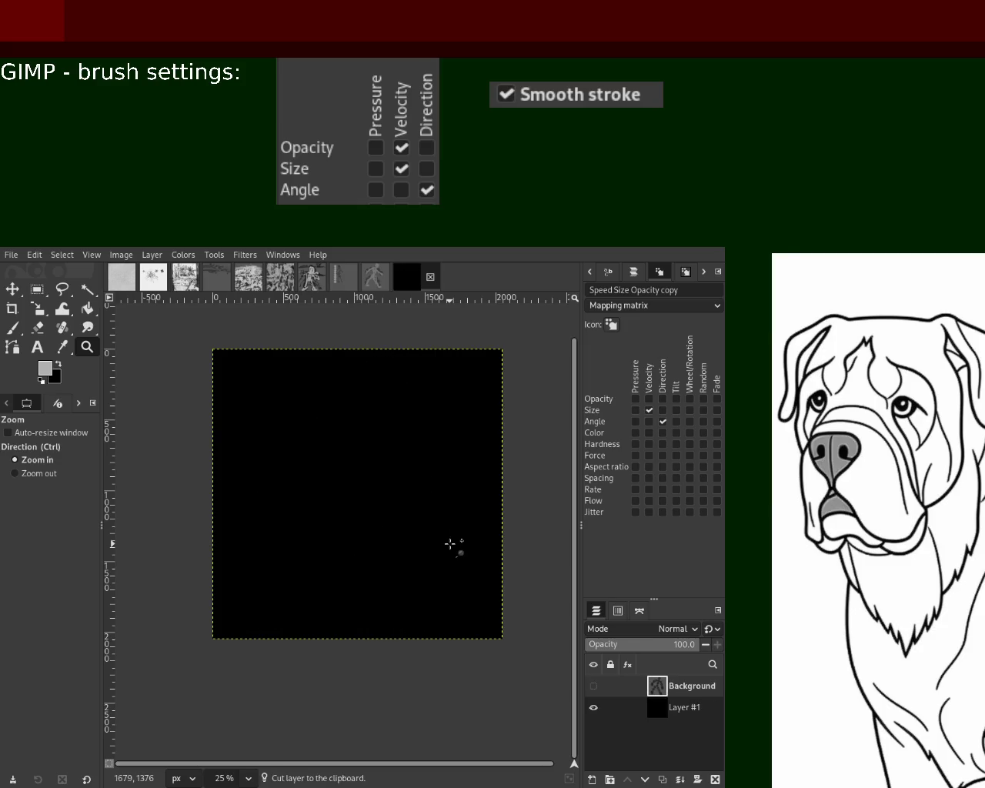
{"action": "key", "text": "ctrl+v"}
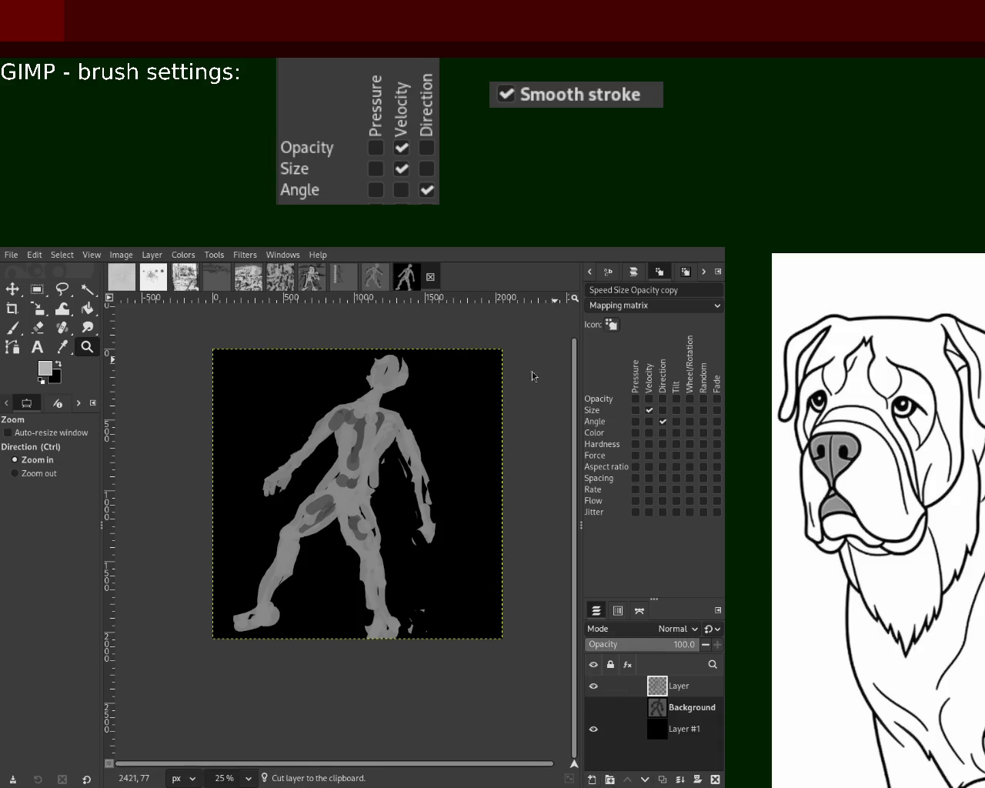
{"action": "key", "text": "ctrl+v"}
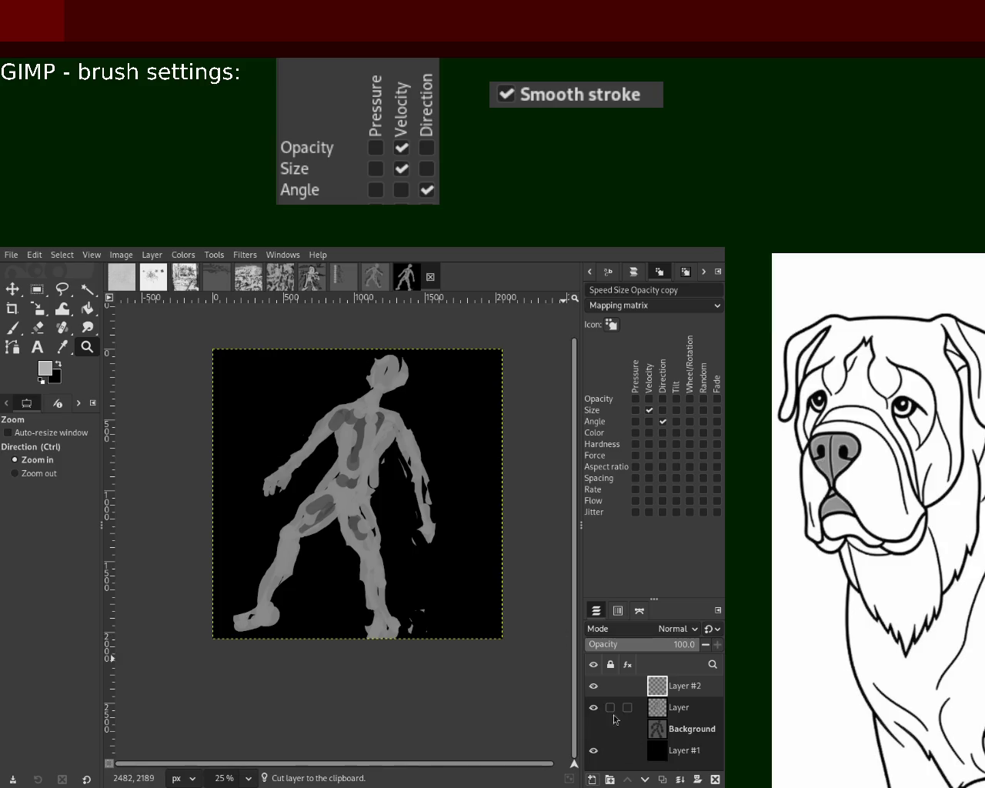
{"action": "left_click_drag", "start_coordinate": [660, 728], "coordinate": [659, 737]}
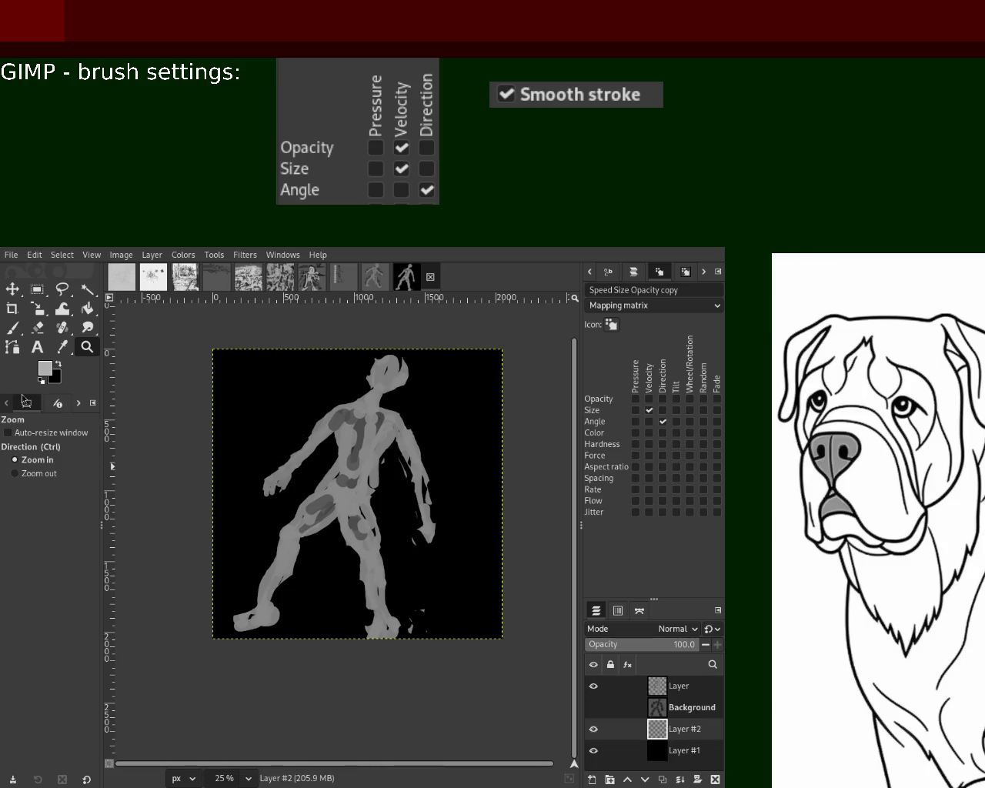
{"action": "left_click", "coordinate": [13, 331]}
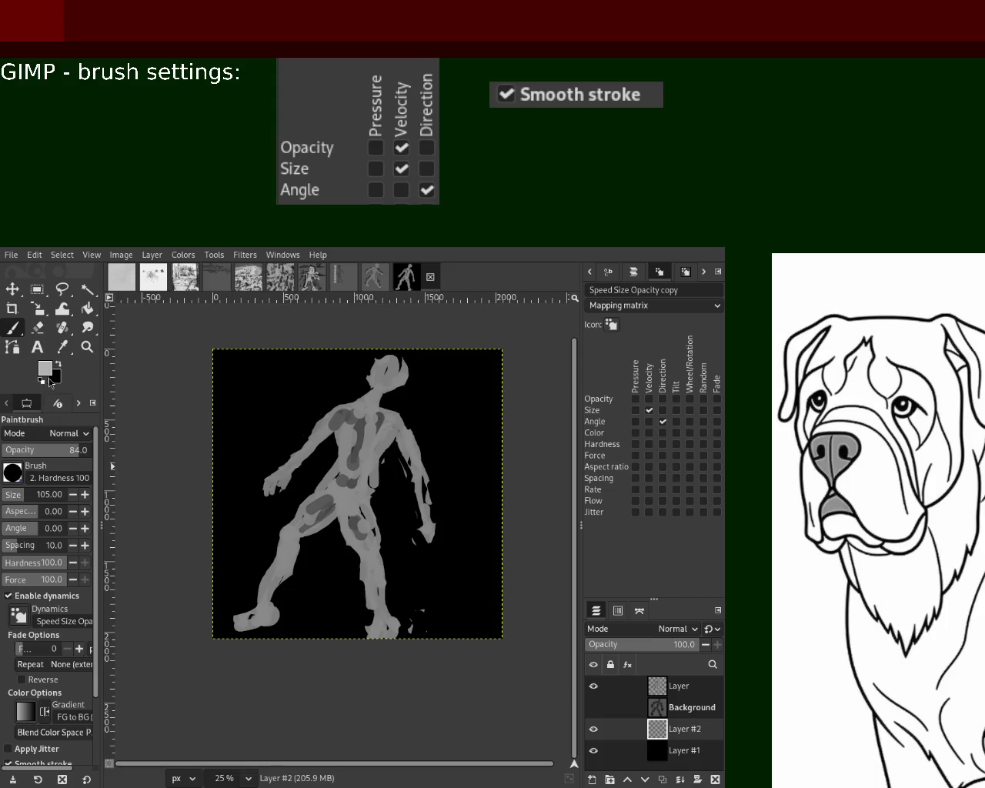
- Set a darker paint colour and try test strokes near the top, undoing them
{"action": "left_click", "coordinate": [230, 562], "text": "ctrl"}
{"action": "left_click", "coordinate": [490, 410]}
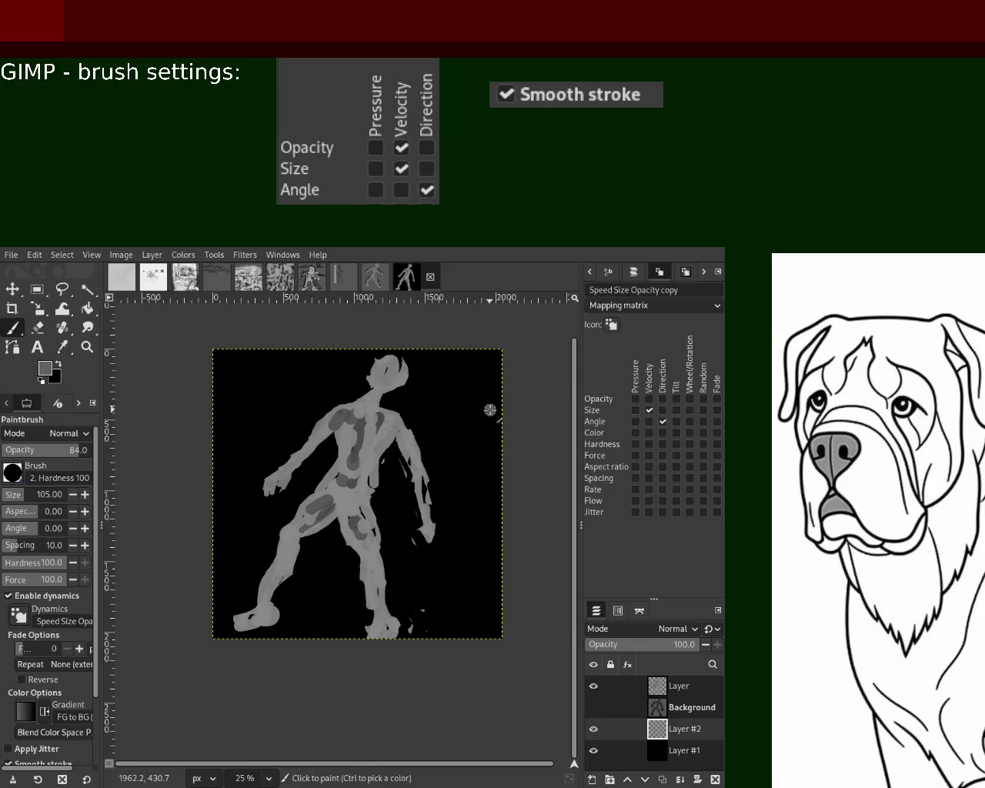
{"action": "left_click_drag", "start_coordinate": [485, 400], "coordinate": [508, 408]}
{"action": "key", "text": "ctrl+z"}
{"action": "scroll", "coordinate": [510, 463], "scroll_direction": "up", "scroll_amount": 1}
{"action": "mouse_move", "coordinate": [510, 462]}
{"action": "left_mouse_down"}
{"action": "mouse_move", "coordinate": [265, 436]}
{"action": "mouse_move", "coordinate": [485, 503]}
{"action": "mouse_move", "coordinate": [318, 500]}
{"action": "mouse_move", "coordinate": [311, 517]}
{"action": "left_mouse_up"}
{"action": "key", "text": "ctrl+z"}
- Paint grey strokes across the upper left and white loops around the figure's arm
{"action": "mouse_move", "coordinate": [227, 465]}
{"action": "left_mouse_down"}
{"action": "mouse_move", "coordinate": [307, 350]}
{"action": "mouse_move", "coordinate": [442, 408]}
{"action": "mouse_move", "coordinate": [412, 500]}
{"action": "mouse_move", "coordinate": [312, 468]}
{"action": "left_mouse_up"}
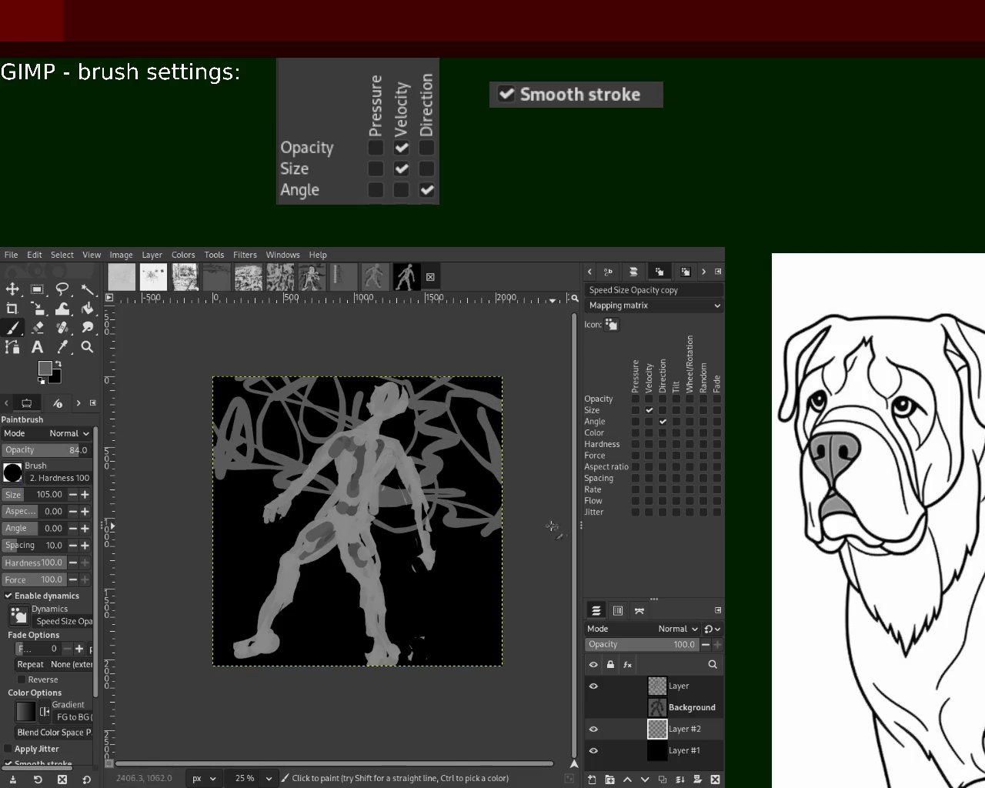
{"action": "key", "text": "ctrl+z"}
{"action": "mouse_move", "coordinate": [223, 466]}
{"action": "left_mouse_down"}
{"action": "mouse_move", "coordinate": [323, 400]}
{"action": "mouse_move", "coordinate": [362, 345]}
{"action": "left_mouse_up"}
{"action": "mouse_move", "coordinate": [408, 376]}
{"action": "left_mouse_down"}
{"action": "mouse_move", "coordinate": [442, 515]}
{"action": "mouse_move", "coordinate": [408, 493]}
{"action": "mouse_move", "coordinate": [238, 483]}
{"action": "mouse_move", "coordinate": [285, 458]}
{"action": "mouse_move", "coordinate": [201, 446]}
{"action": "left_mouse_up"}
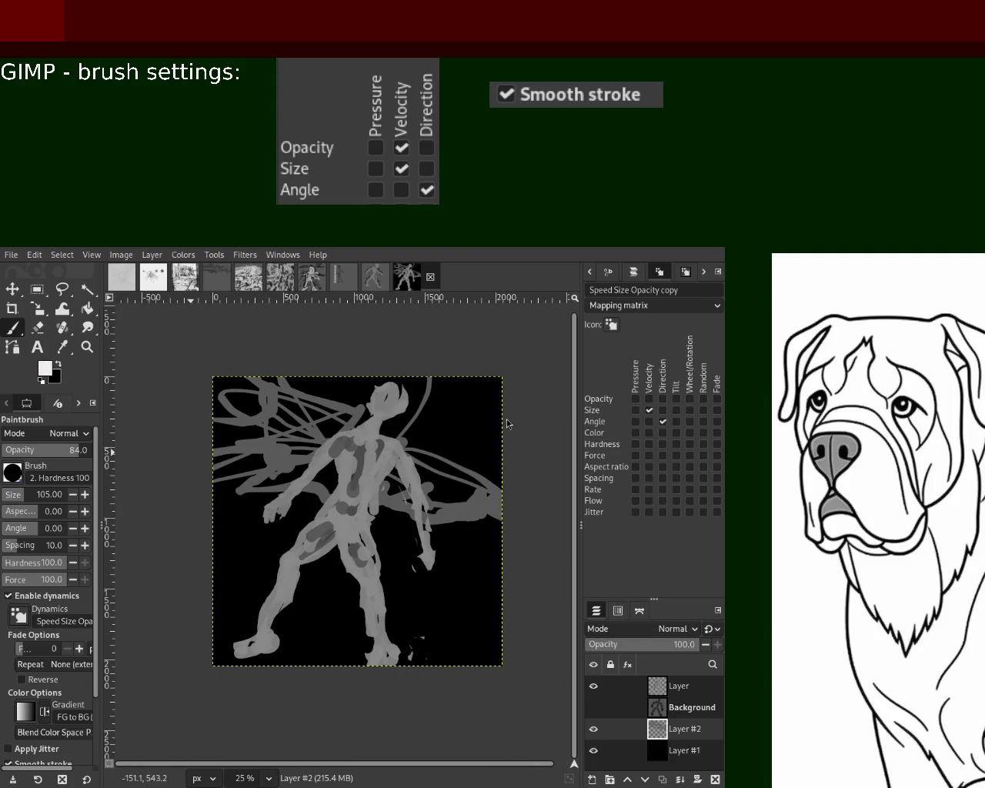
{"action": "mouse_move", "coordinate": [462, 493]}
{"action": "left_mouse_down"}
{"action": "mouse_move", "coordinate": [301, 369]}
{"action": "mouse_move", "coordinate": [459, 504]}
{"action": "left_mouse_up"}
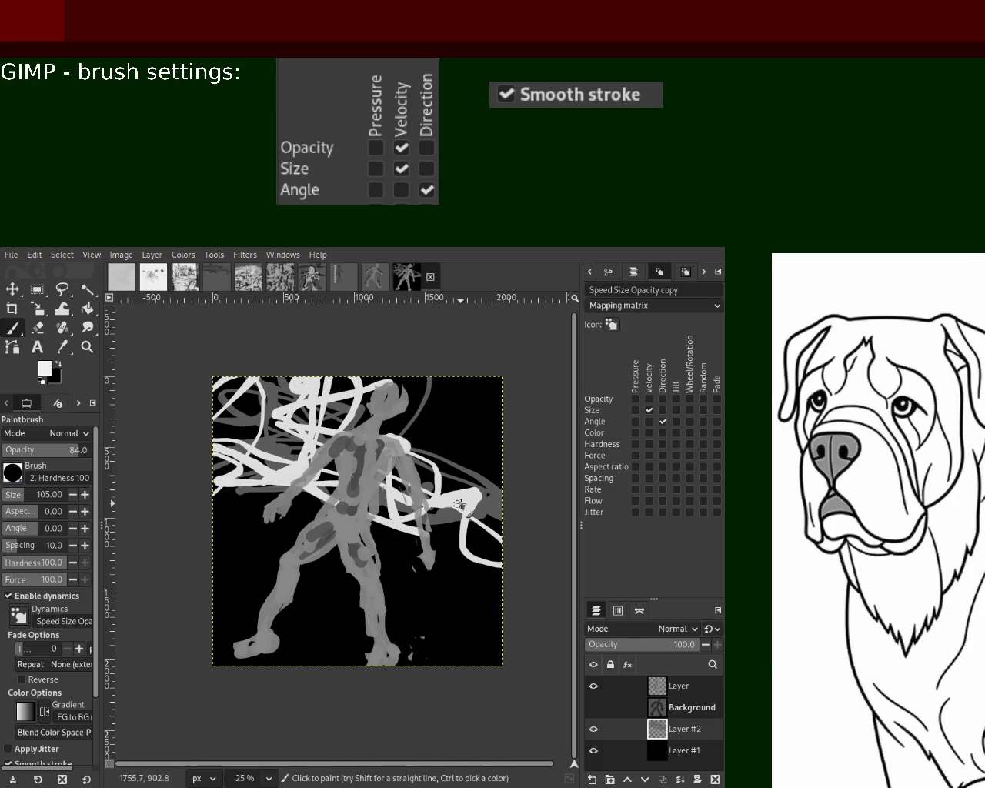
{"action": "mouse_move", "coordinate": [446, 543]}
{"action": "left_mouse_down"}
{"action": "mouse_move", "coordinate": [453, 522]}
{"action": "mouse_move", "coordinate": [396, 334]}
{"action": "left_mouse_up"}
- Undo and repaint white loops across the upper canvas, keeping one white curve and thin line
{"action": "key", "text": "ctrl+z"}
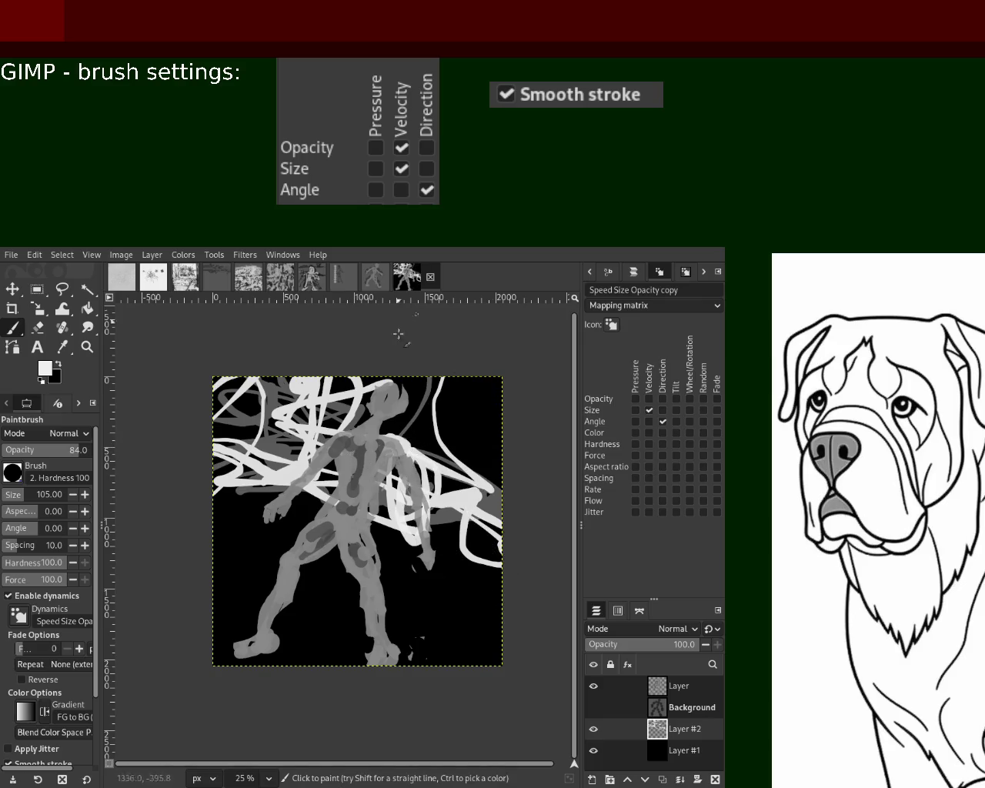
{"action": "key", "text": "ctrl+z"}
{"action": "left_click_drag", "start_coordinate": [435, 453], "coordinate": [402, 485]}
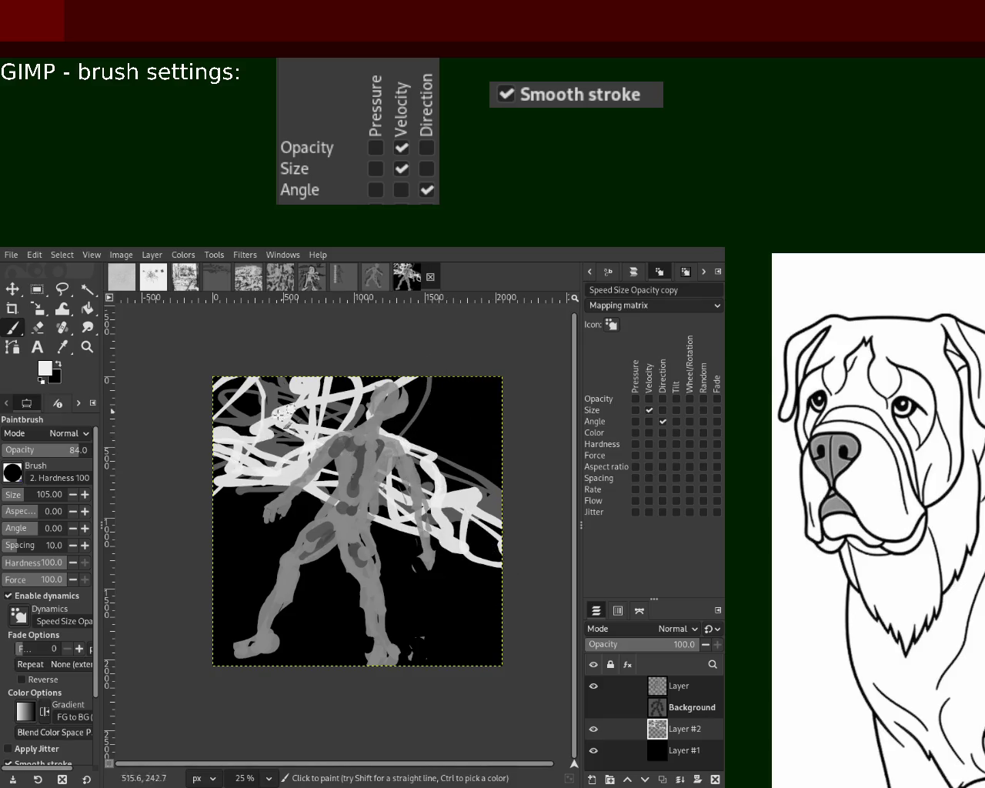
{"action": "key", "text": "ctrl+z"}
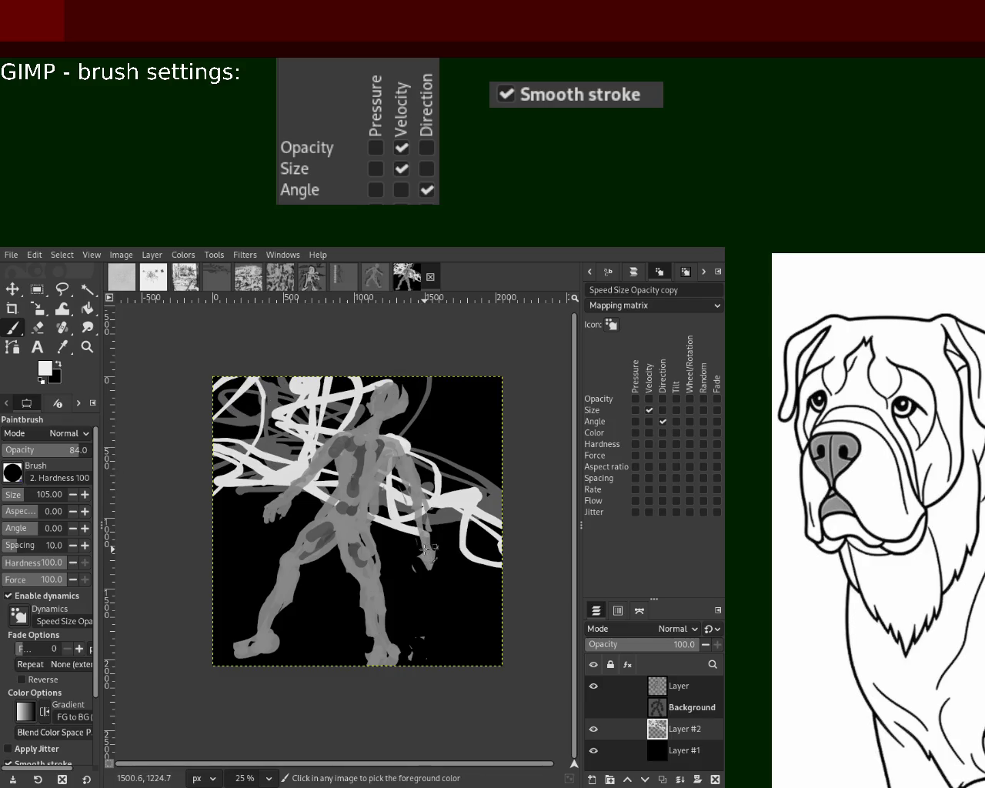
{"action": "key", "text": "ctrl+z"}
{"action": "key", "text": "ctrl+z"}
{"action": "left_click_drag", "start_coordinate": [269, 411], "coordinate": [388, 483]}
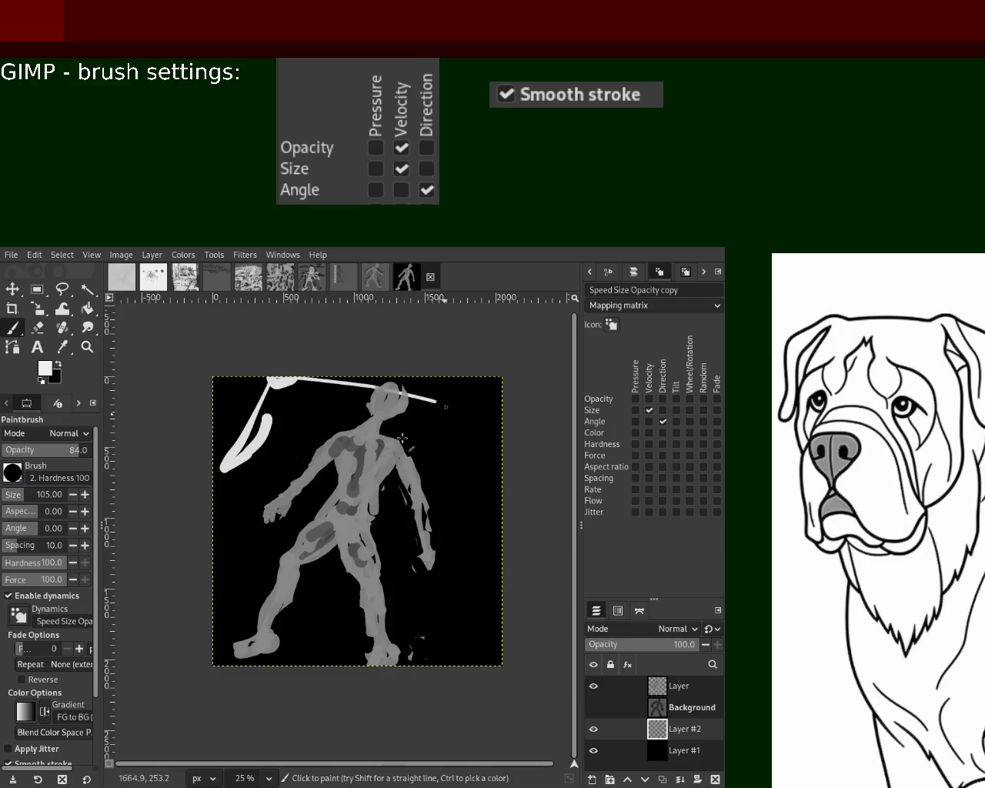
{"action": "key", "text": "ctrl+z"}
- Paint white looping strokes from the upper left toward the right edge and chest, undoing missteps
{"action": "mouse_move", "coordinate": [223, 385]}
{"action": "left_mouse_down"}
{"action": "mouse_move", "coordinate": [372, 470]}
{"action": "mouse_move", "coordinate": [423, 473]}
{"action": "left_mouse_up"}
{"action": "mouse_move", "coordinate": [306, 459]}
{"action": "left_mouse_down"}
{"action": "mouse_move", "coordinate": [262, 481]}
{"action": "mouse_move", "coordinate": [238, 419]}
{"action": "mouse_move", "coordinate": [461, 492]}
{"action": "mouse_move", "coordinate": [466, 524]}
{"action": "mouse_move", "coordinate": [377, 496]}
{"action": "mouse_move", "coordinate": [240, 429]}
{"action": "left_mouse_up"}
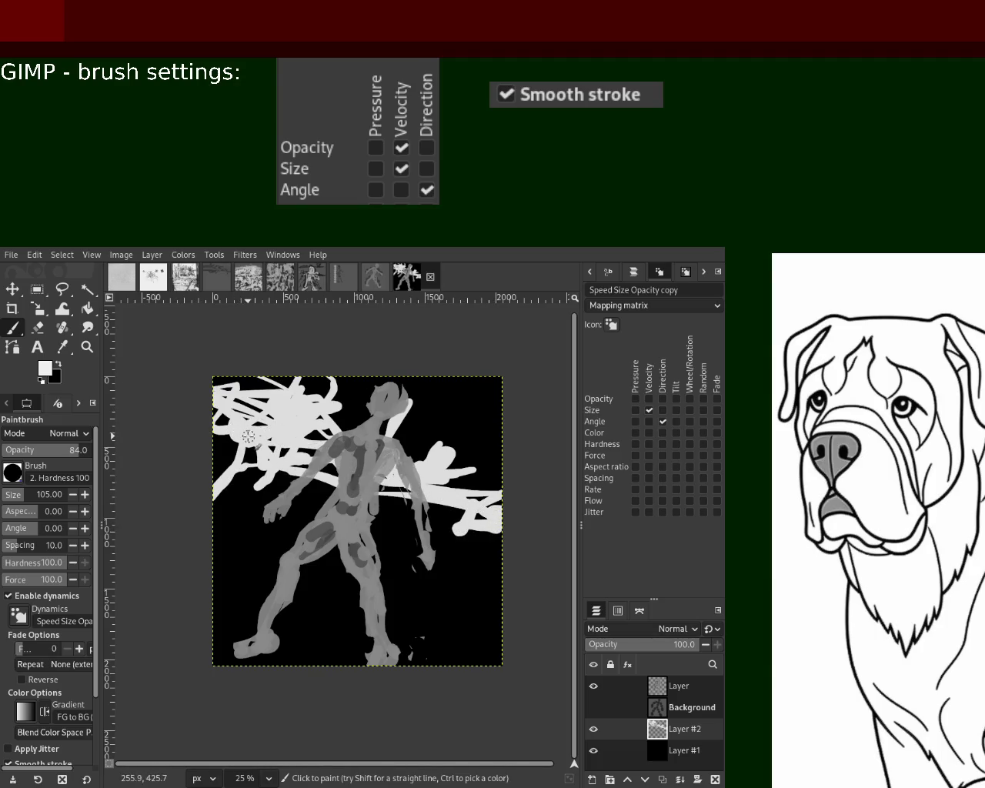
{"action": "key", "text": "ctrl+z"}
{"action": "key", "text": "ctrl+z"}
{"action": "key", "text": "ctrl+z"}
{"action": "mouse_move", "coordinate": [303, 436]}
{"action": "left_mouse_down"}
{"action": "mouse_move", "coordinate": [246, 412]}
{"action": "mouse_move", "coordinate": [487, 457]}
{"action": "mouse_move", "coordinate": [341, 442]}
{"action": "mouse_move", "coordinate": [484, 496]}
{"action": "mouse_move", "coordinate": [496, 524]}
{"action": "left_mouse_up"}
{"action": "key", "text": "ctrl+z"}
{"action": "key", "text": "ctrl+z"}
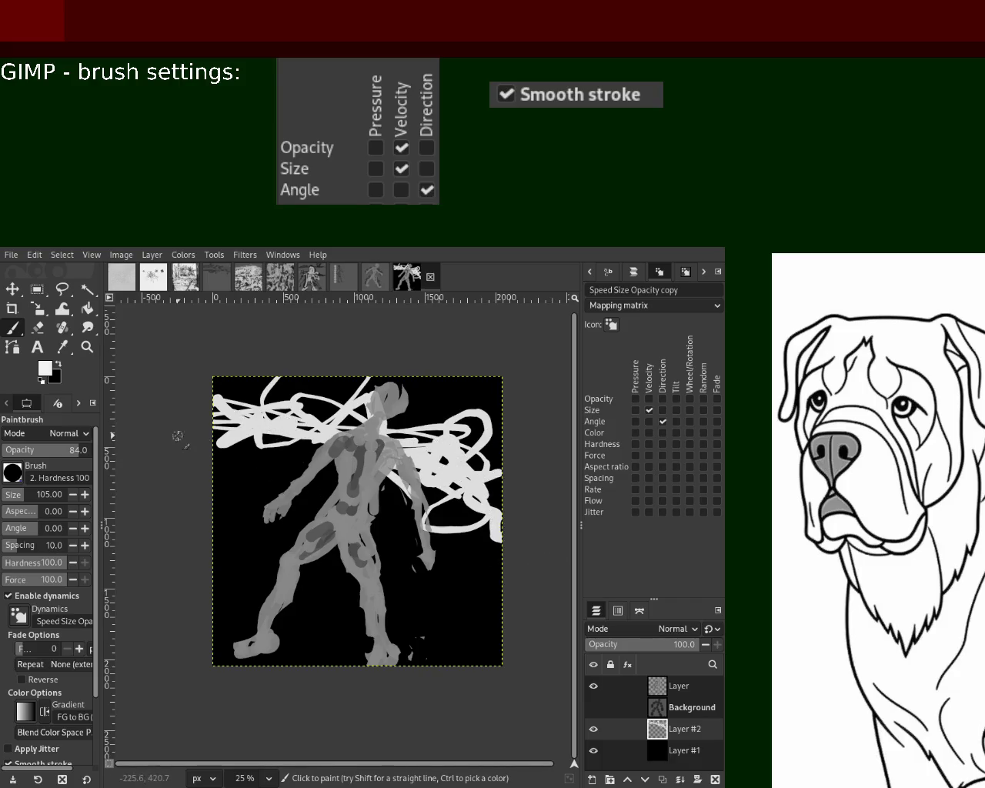
{"action": "left_click_drag", "start_coordinate": [216, 423], "coordinate": [344, 448]}
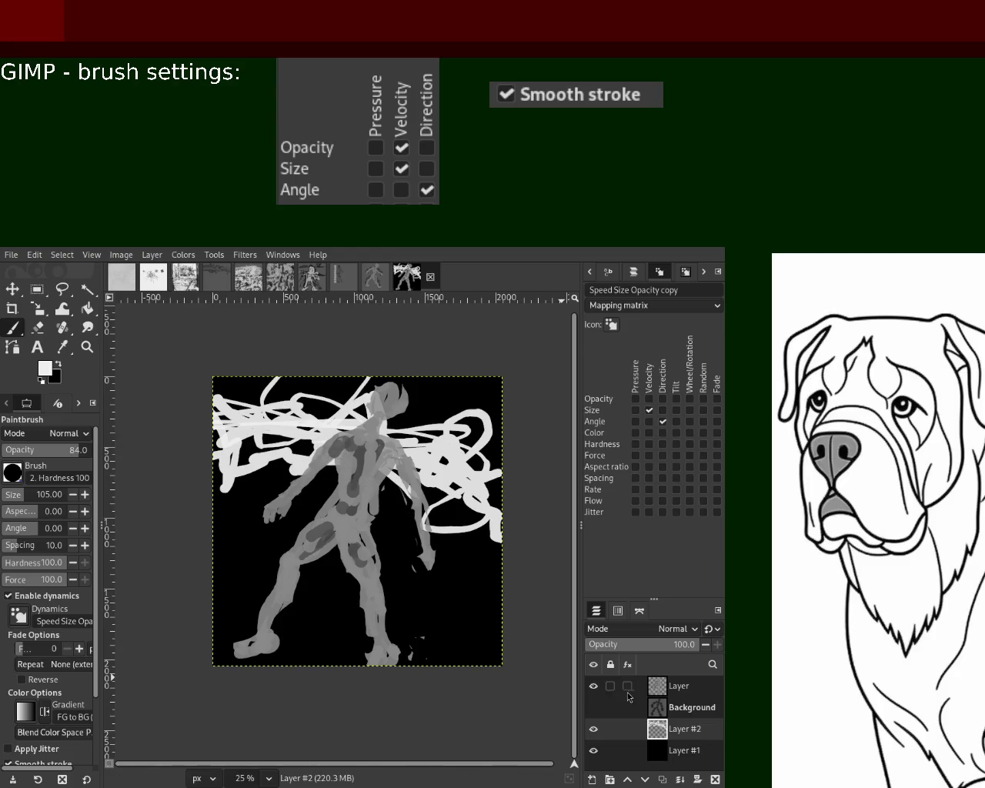
- Add a new Layer #3 under the figure layer and swap foreground and background colours
{"action": "key", "text": "shift+ctrl+n"}
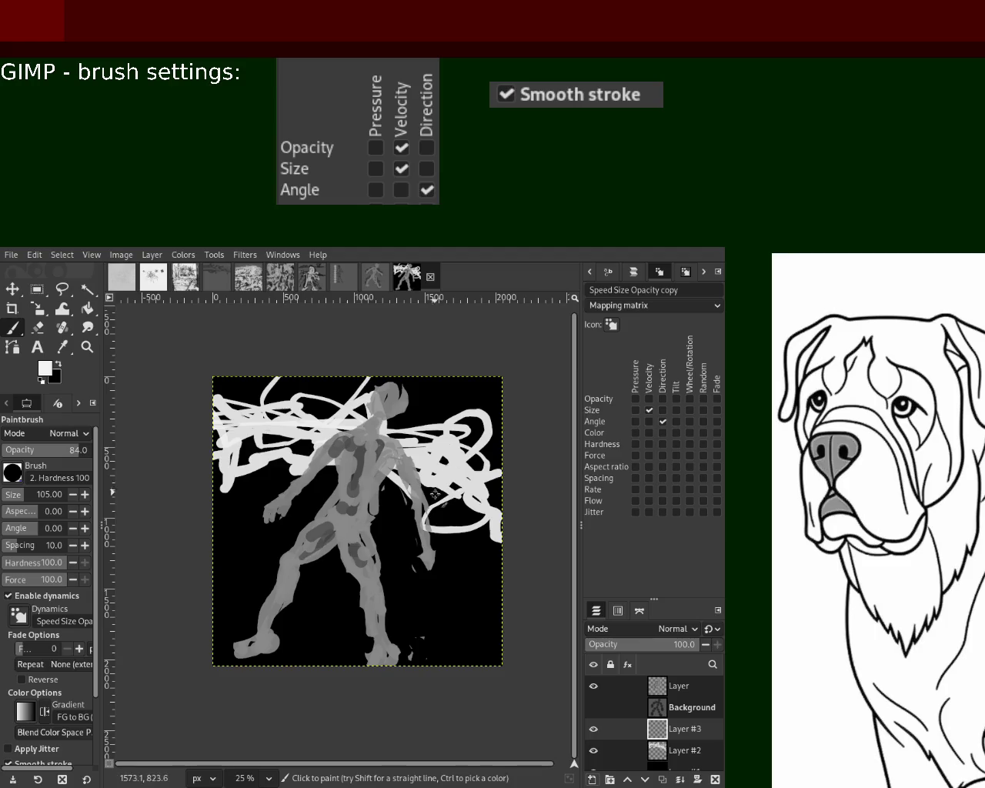
{"action": "left_click_drag", "start_coordinate": [677, 702], "coordinate": [677, 735]}
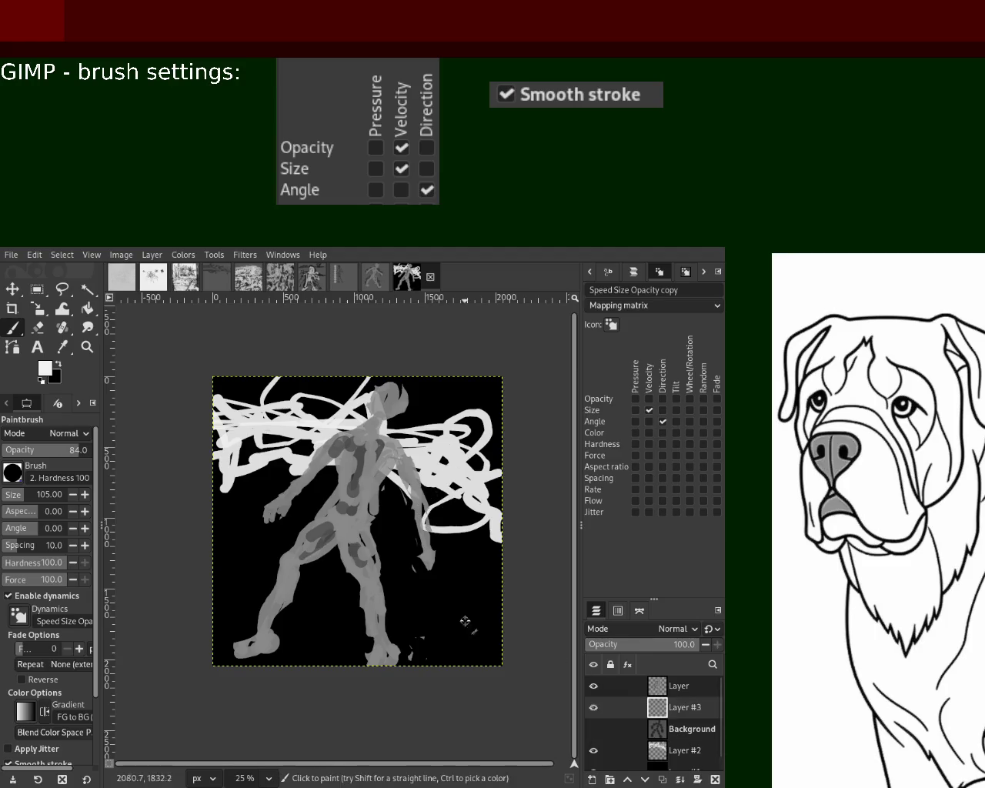
{"action": "left_click", "coordinate": [59, 366]}
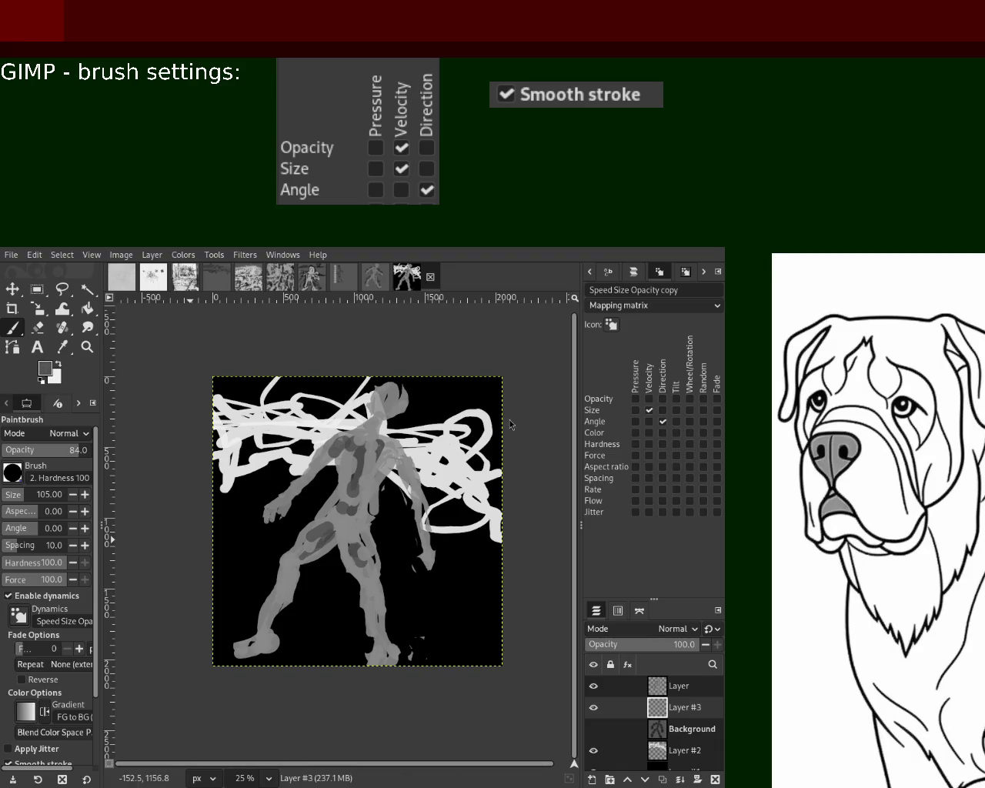
{"action": "left_click_drag", "start_coordinate": [268, 559], "coordinate": [281, 571]}
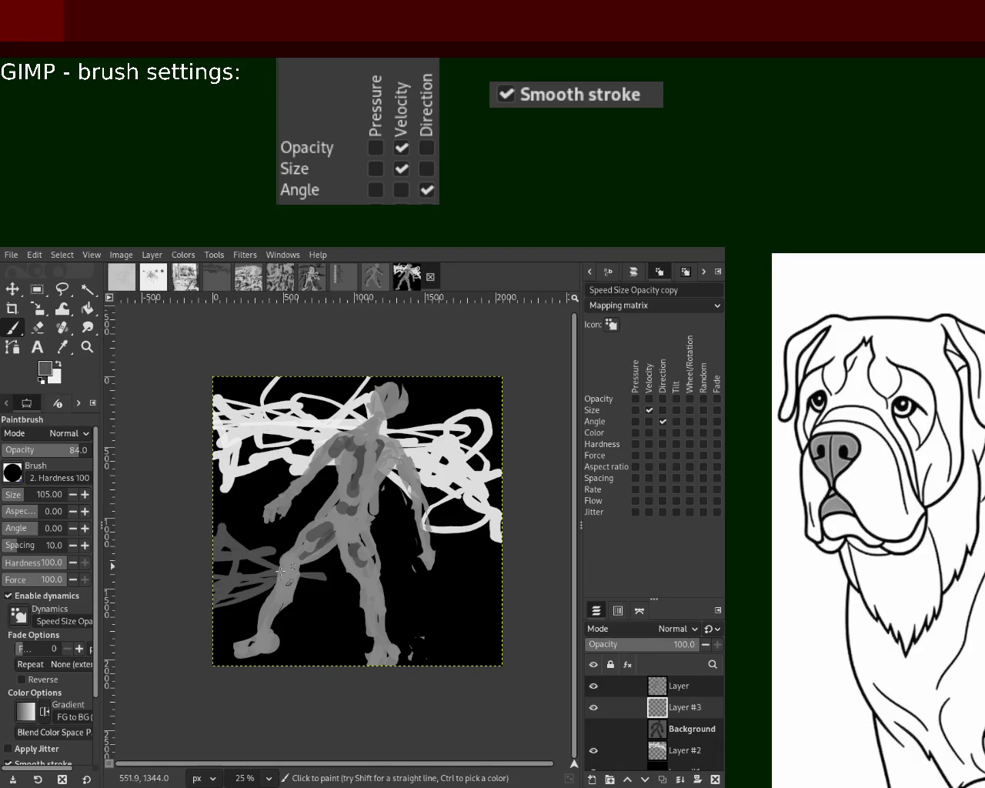
{"action": "key", "text": "ctrl+z"}
- Paint looping grey strokes across the lower left, undoing the last one
{"action": "left_click_drag", "start_coordinate": [61, 450], "coordinate": [91, 450]}
{"action": "left_click_drag", "start_coordinate": [216, 588], "coordinate": [266, 594]}
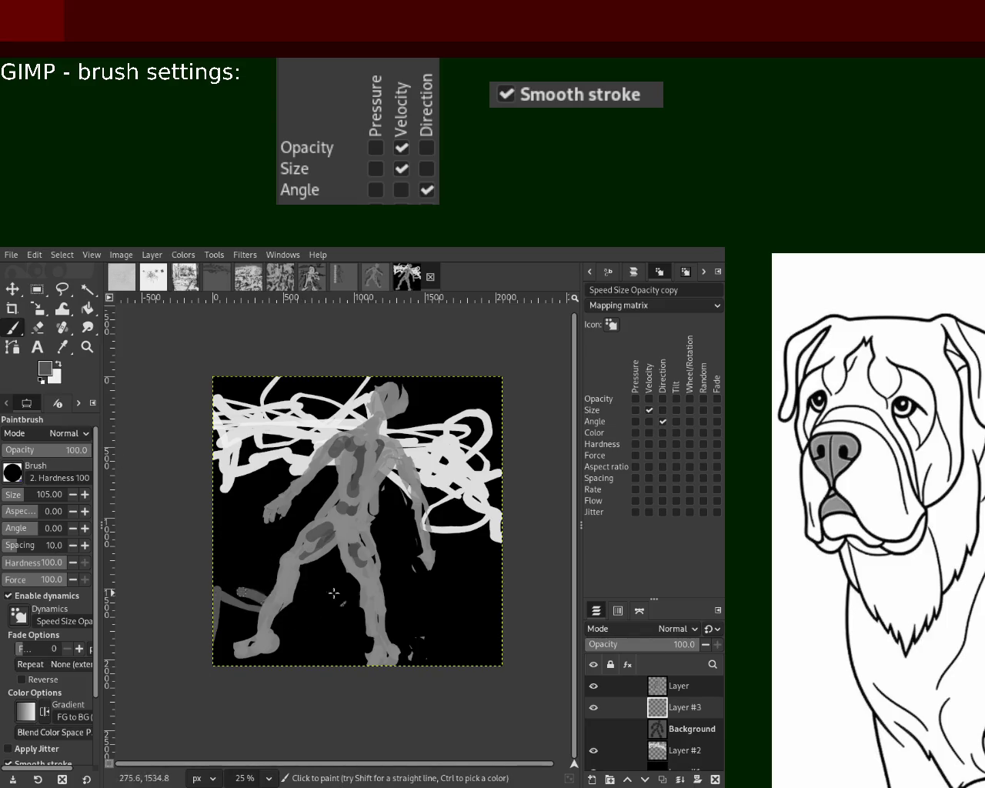
{"action": "left_click_drag", "start_coordinate": [333, 592], "coordinate": [239, 575]}
{"action": "mouse_move", "coordinate": [294, 632]}
{"action": "left_mouse_down"}
{"action": "mouse_move", "coordinate": [428, 653]}
{"action": "mouse_move", "coordinate": [441, 634]}
{"action": "left_mouse_up"}
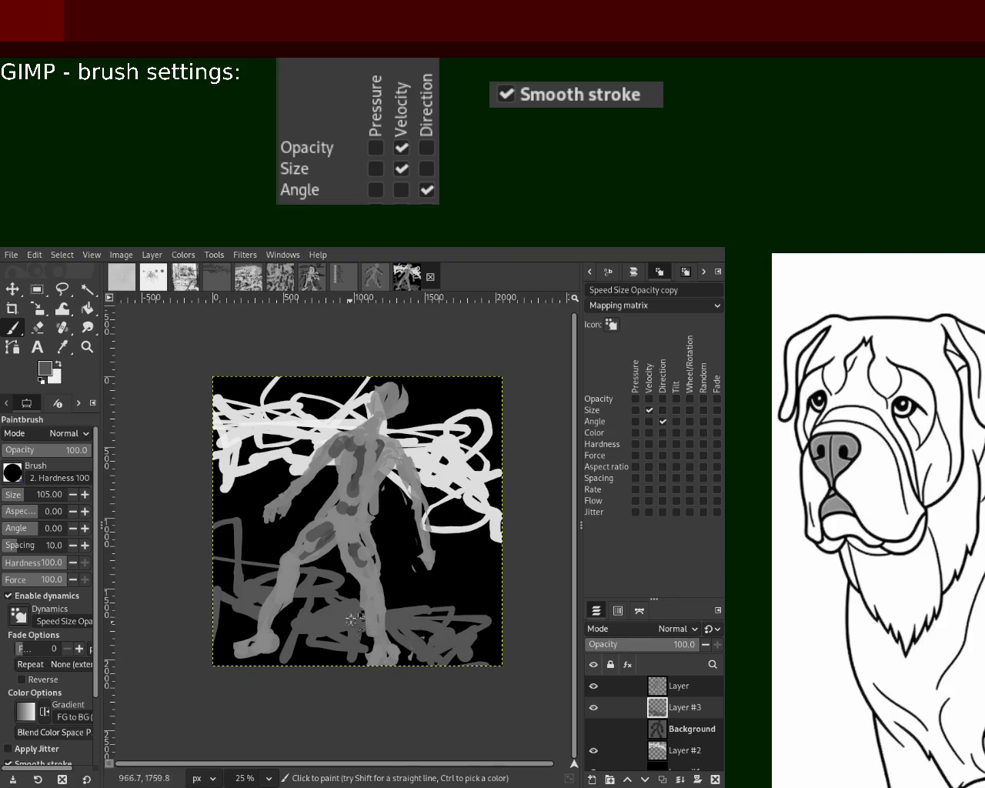
{"action": "key", "text": "ctrl+z"}
{"action": "key", "text": "ctrl+z"}
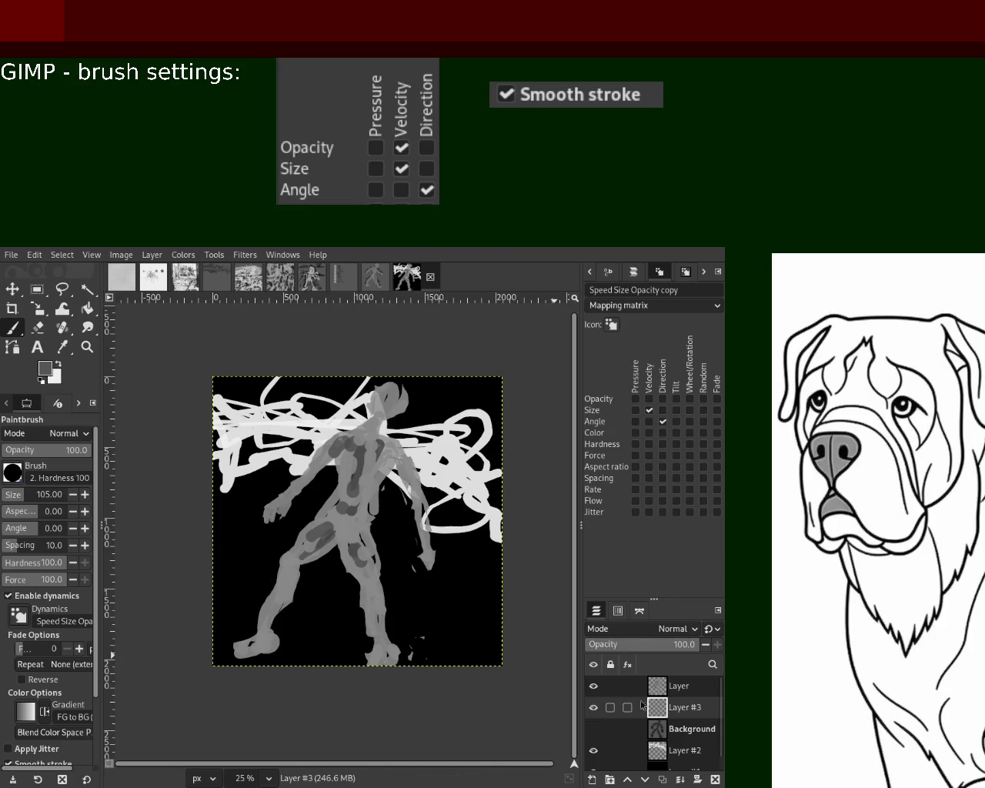
- Make brush opacity follow velocity, paint a horizontal grey stroke low down, and lower the figure layer
{"action": "left_click", "coordinate": [649, 400]}
{"action": "mouse_move", "coordinate": [327, 502]}
{"action": "left_mouse_down"}
{"action": "mouse_move", "coordinate": [286, 598]}
{"action": "mouse_move", "coordinate": [230, 569]}
{"action": "left_mouse_up"}
{"action": "key", "text": "ctrl+z"}
{"action": "key", "text": "ctrl+z"}
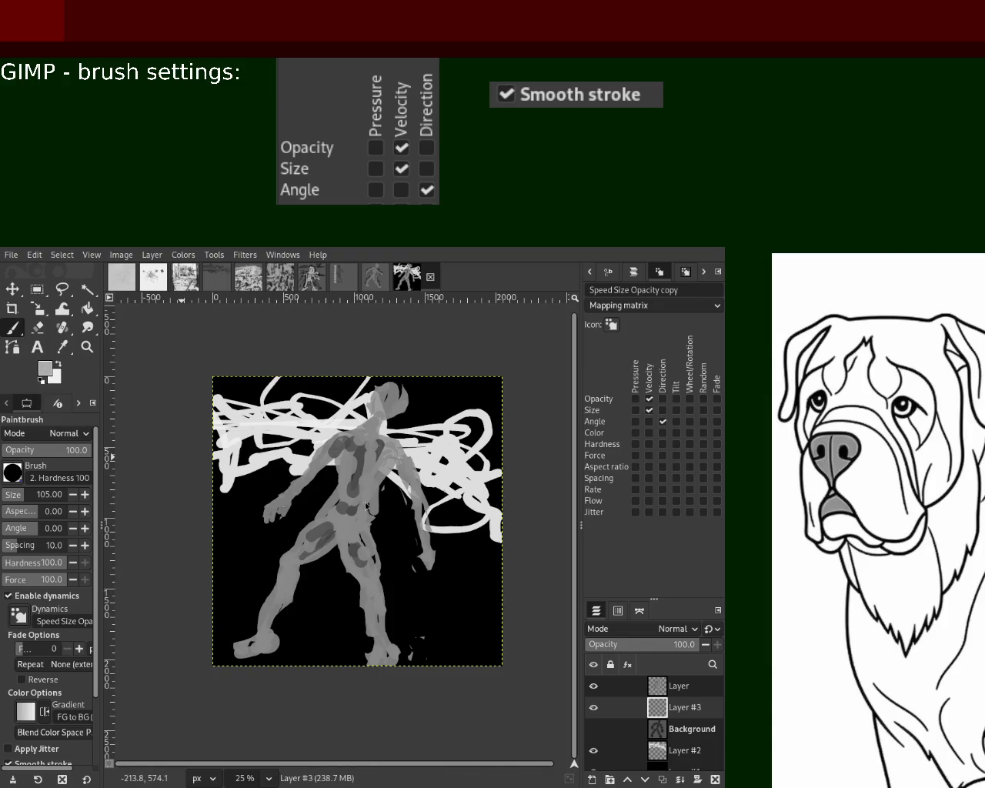
{"action": "left_click_drag", "start_coordinate": [293, 588], "coordinate": [361, 608]}
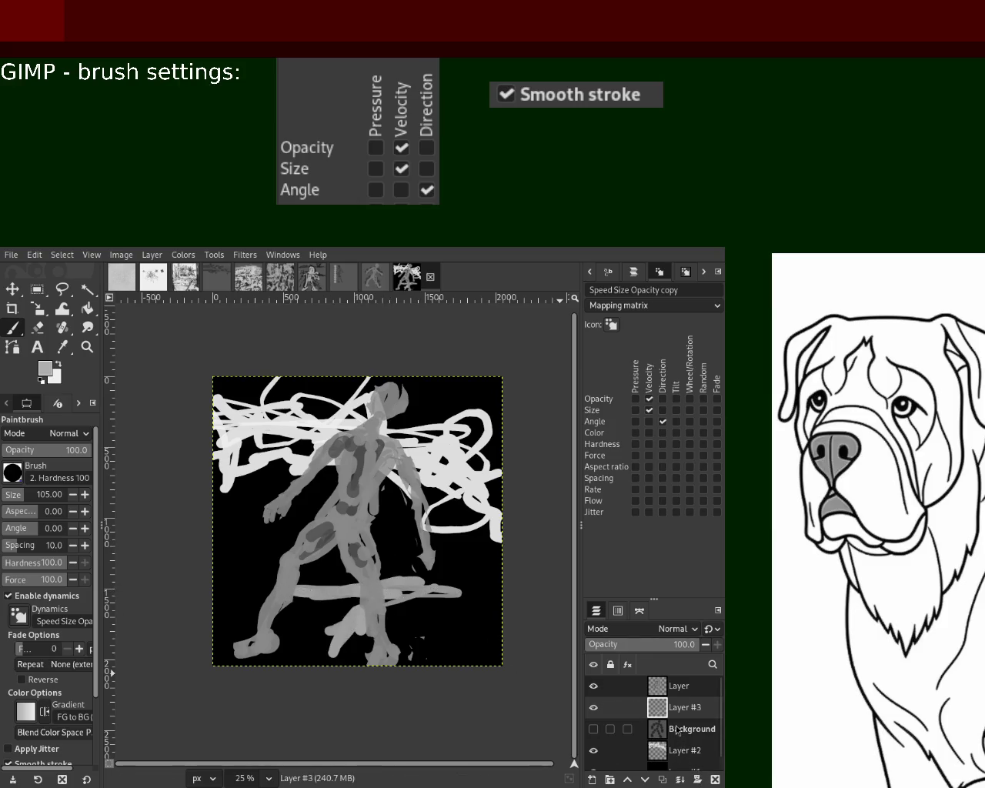
{"action": "left_click_drag", "start_coordinate": [668, 686], "coordinate": [668, 719]}
- Paint grey strokes on the lower left and right edge, then a black arc at lower left
{"action": "mouse_move", "coordinate": [351, 611]}
{"action": "left_mouse_down"}
{"action": "mouse_move", "coordinate": [228, 579]}
{"action": "mouse_move", "coordinate": [284, 539]}
{"action": "mouse_move", "coordinate": [323, 600]}
{"action": "mouse_move", "coordinate": [396, 623]}
{"action": "mouse_move", "coordinate": [416, 642]}
{"action": "left_mouse_up"}
{"action": "key", "text": "ctrl+z"}
{"action": "key", "text": "ctrl+z"}
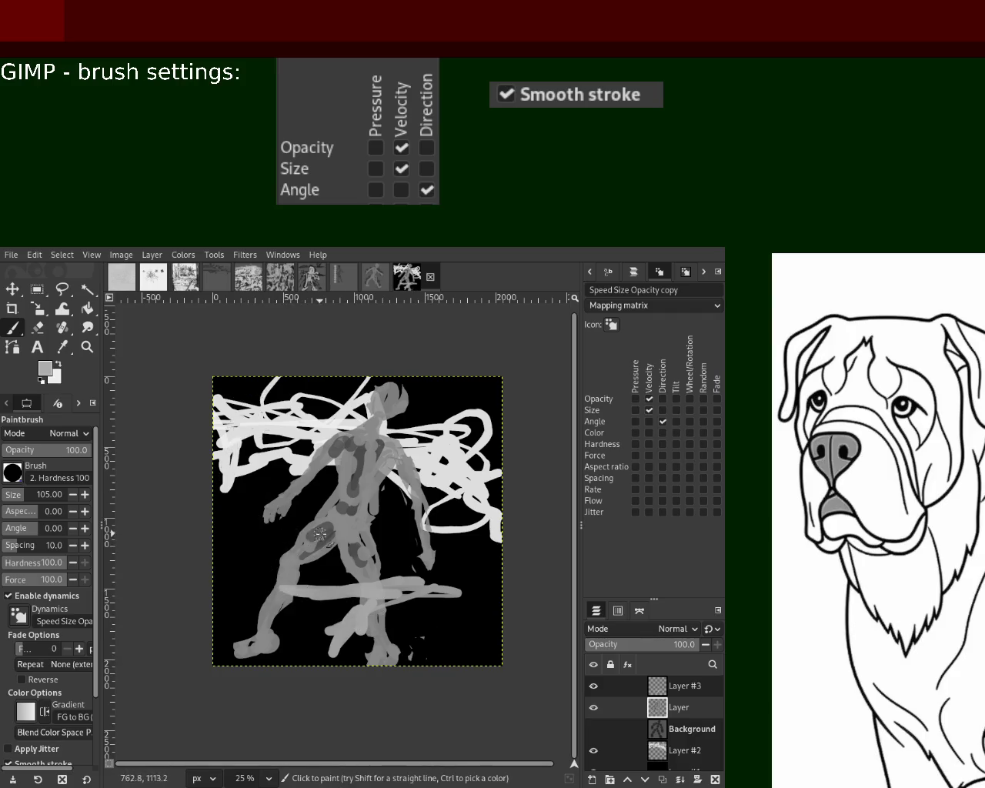
{"action": "mouse_move", "coordinate": [331, 543]}
{"action": "left_mouse_down"}
{"action": "mouse_move", "coordinate": [223, 550]}
{"action": "mouse_move", "coordinate": [219, 469]}
{"action": "mouse_move", "coordinate": [338, 581]}
{"action": "mouse_move", "coordinate": [450, 618]}
{"action": "mouse_move", "coordinate": [480, 569]}
{"action": "mouse_move", "coordinate": [437, 636]}
{"action": "left_mouse_up"}
{"action": "left_click", "coordinate": [202, 524], "text": "shift"}
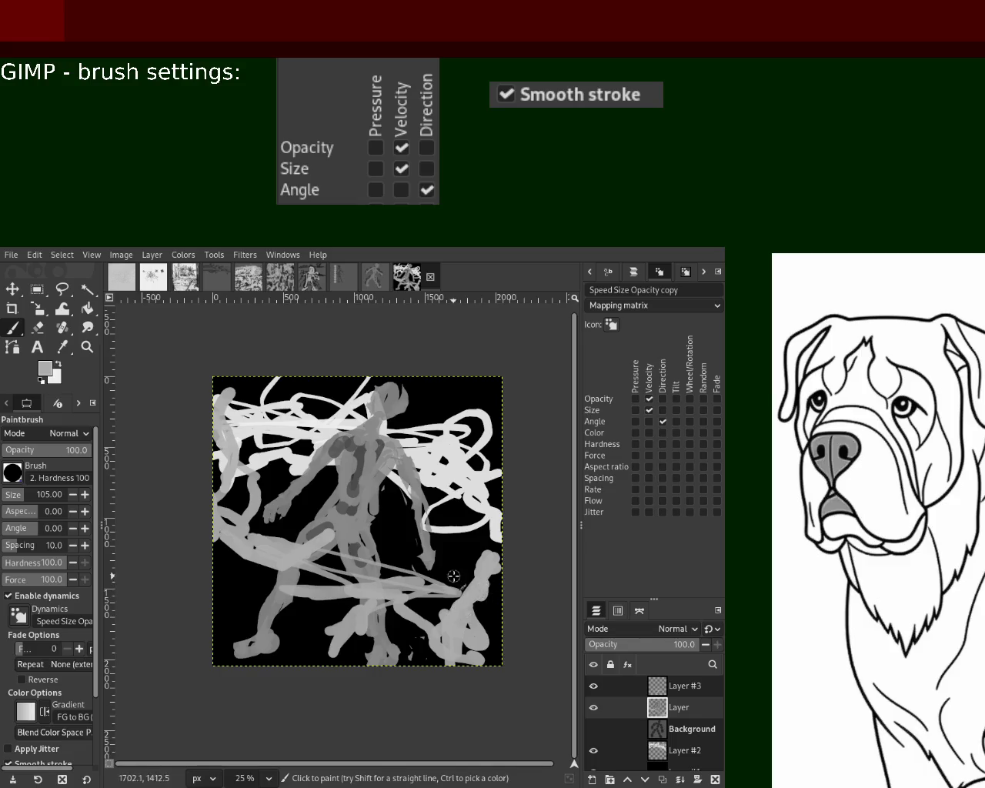
{"action": "left_click_drag", "start_coordinate": [496, 549], "coordinate": [513, 513]}
{"action": "mouse_move", "coordinate": [483, 459]}
{"action": "left_mouse_down"}
{"action": "mouse_move", "coordinate": [528, 521]}
{"action": "mouse_move", "coordinate": [488, 503]}
{"action": "mouse_move", "coordinate": [199, 641]}
{"action": "mouse_move", "coordinate": [293, 627]}
{"action": "left_mouse_up"}
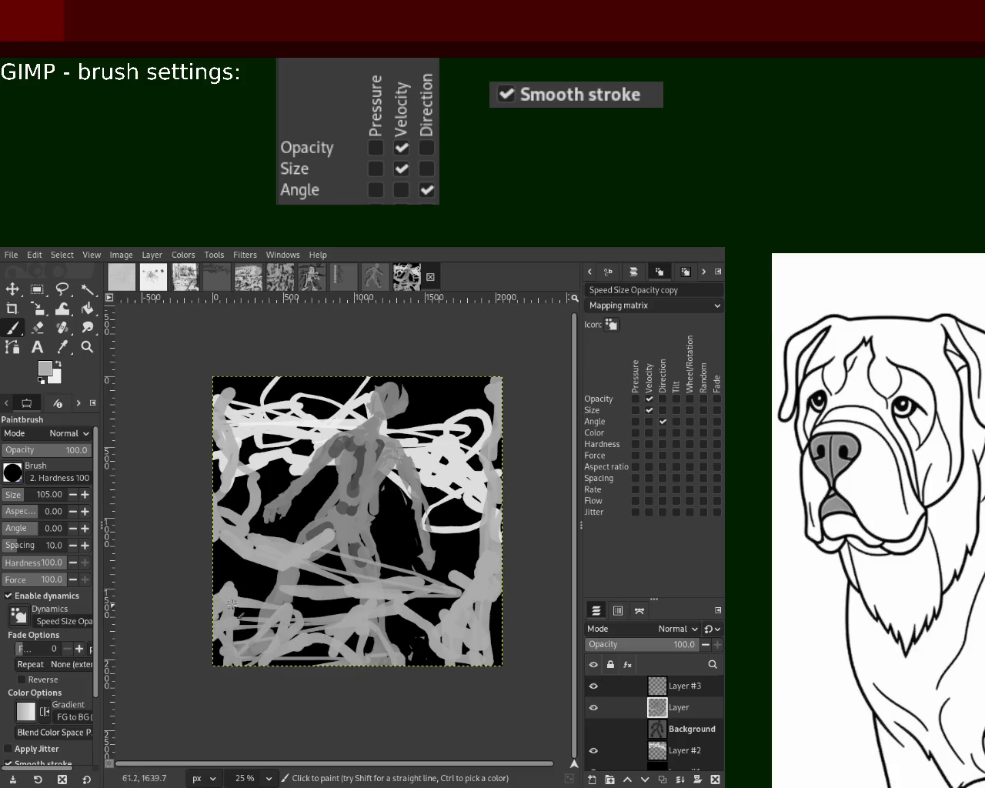
{"action": "key", "text": "d"}
{"action": "left_click_drag", "start_coordinate": [265, 583], "coordinate": [273, 709]}
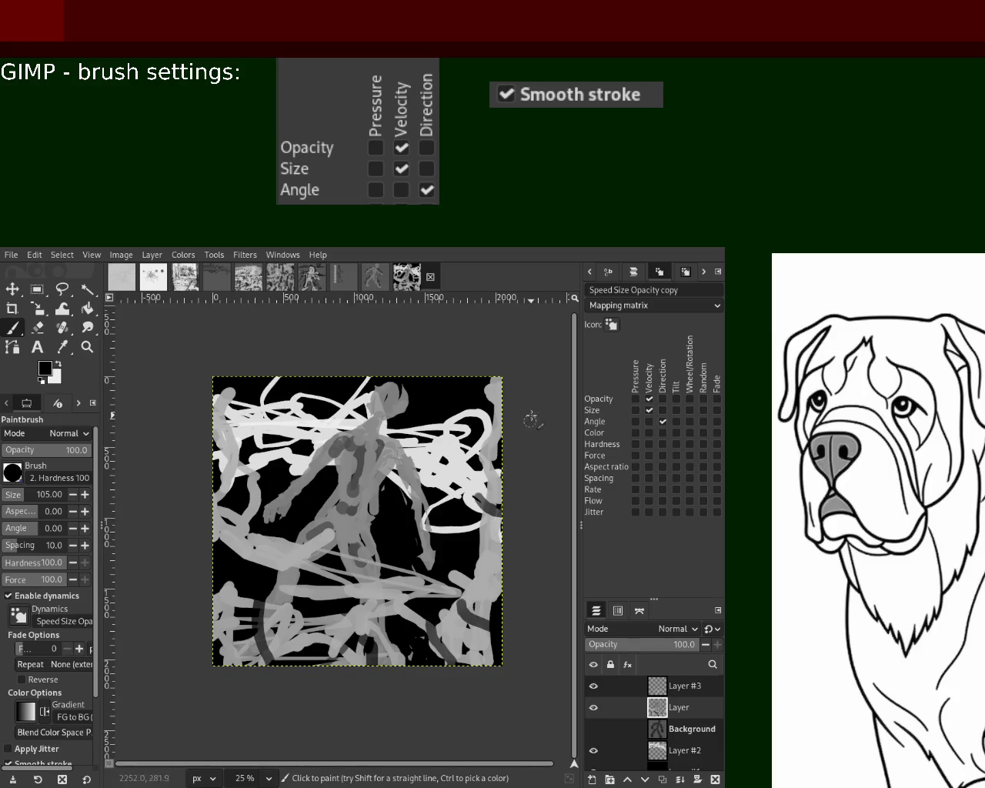
- Pick a light grey and stroke it up the left side and across the lower left, then erase a spot
{"action": "left_click", "coordinate": [243, 521], "text": "ctrl"}
{"action": "left_click_drag", "start_coordinate": [303, 551], "coordinate": [207, 548]}
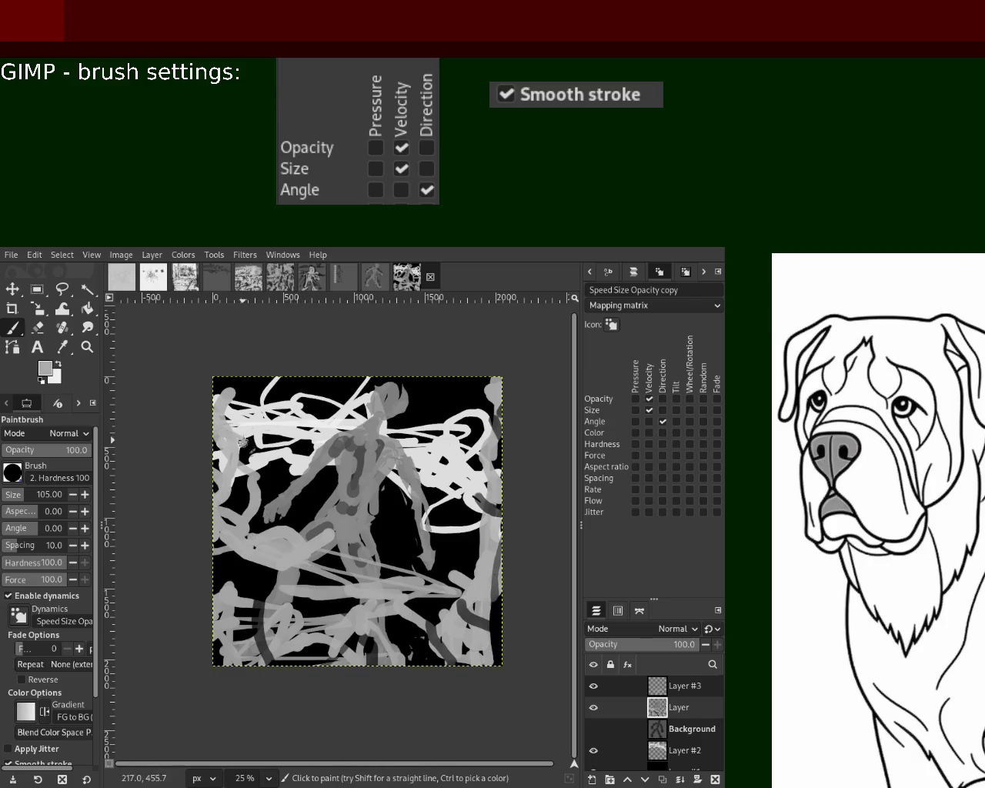
{"action": "left_click_drag", "start_coordinate": [241, 442], "coordinate": [224, 358]}
{"action": "left_click_drag", "start_coordinate": [279, 558], "coordinate": [254, 622]}
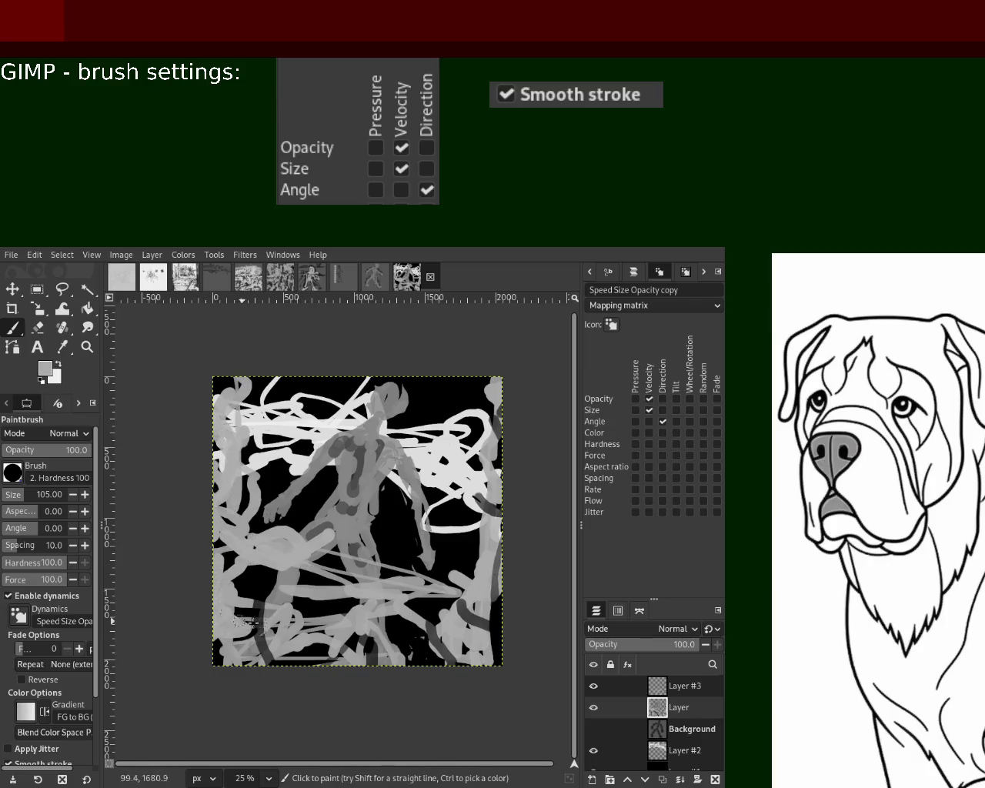
{"action": "left_click_drag", "start_coordinate": [379, 610], "coordinate": [299, 573]}
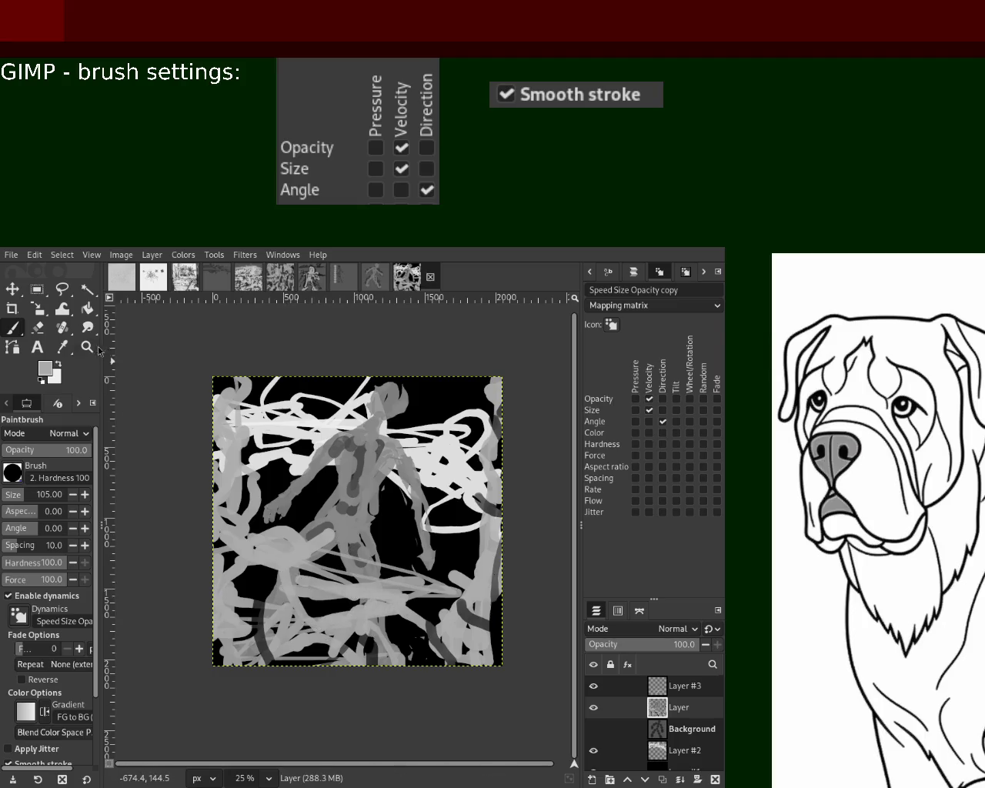
{"action": "left_click", "coordinate": [40, 326]}
{"action": "left_click", "coordinate": [325, 538]}
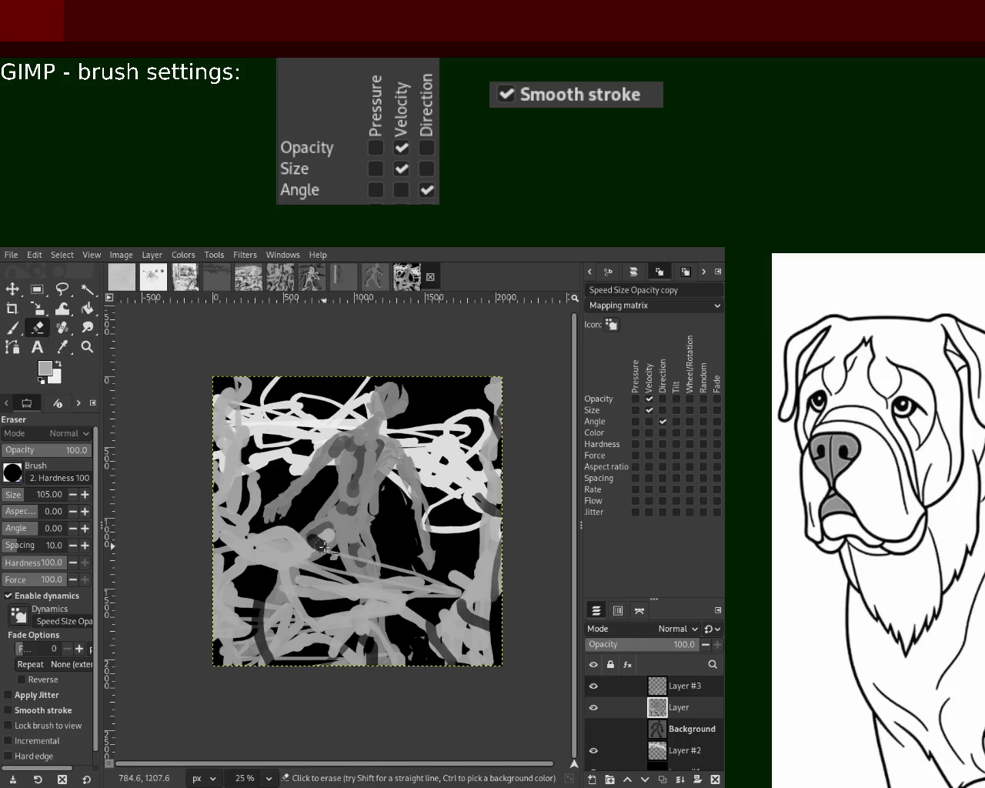
- Undo an erase, raise Layer #3 above the figure, select it, and scribble at lower left
{"action": "left_click_drag", "start_coordinate": [332, 534], "coordinate": [369, 462]}
{"action": "key", "text": "ctrl+z"}
{"action": "key", "text": "ctrl+z"}
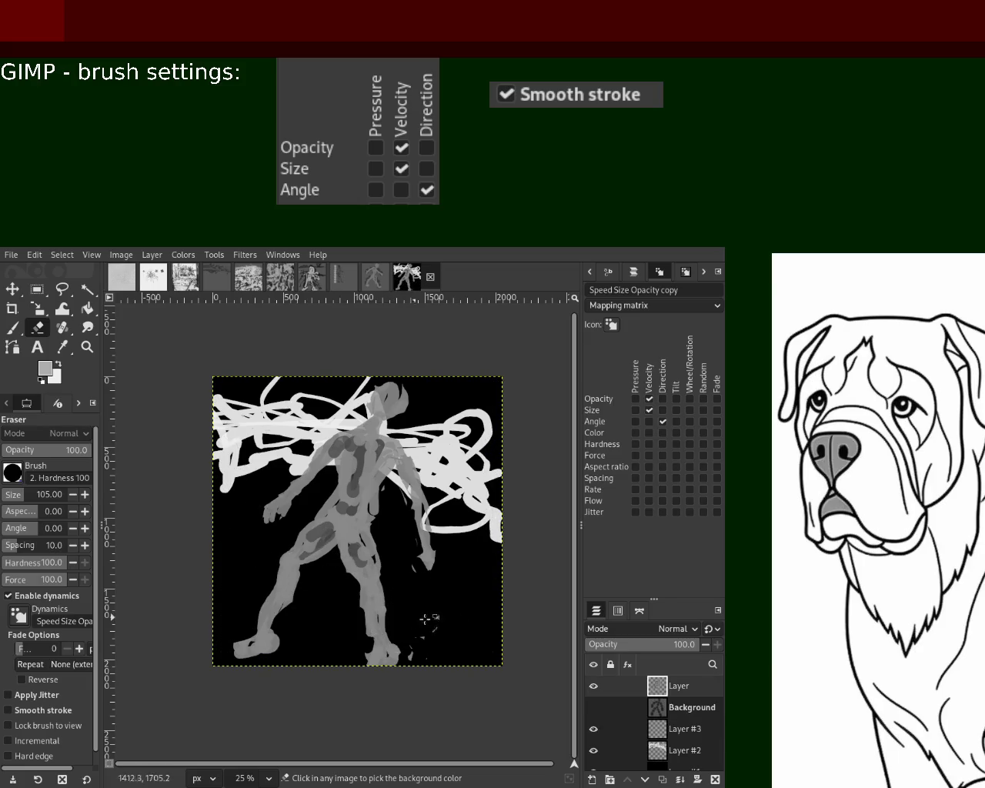
{"action": "mouse_move", "coordinate": [663, 697]}
{"action": "left_mouse_down"}
{"action": "mouse_move", "coordinate": [660, 710]}
{"action": "mouse_move", "coordinate": [659, 687]}
{"action": "left_mouse_up"}
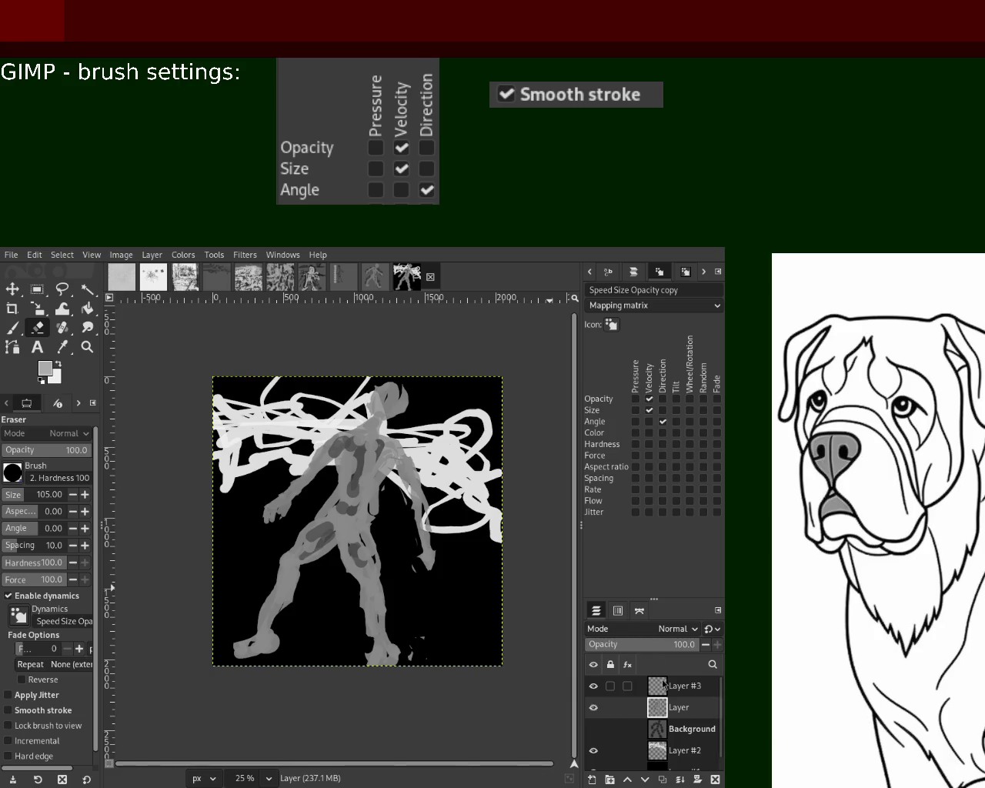
{"action": "left_click", "coordinate": [662, 683]}
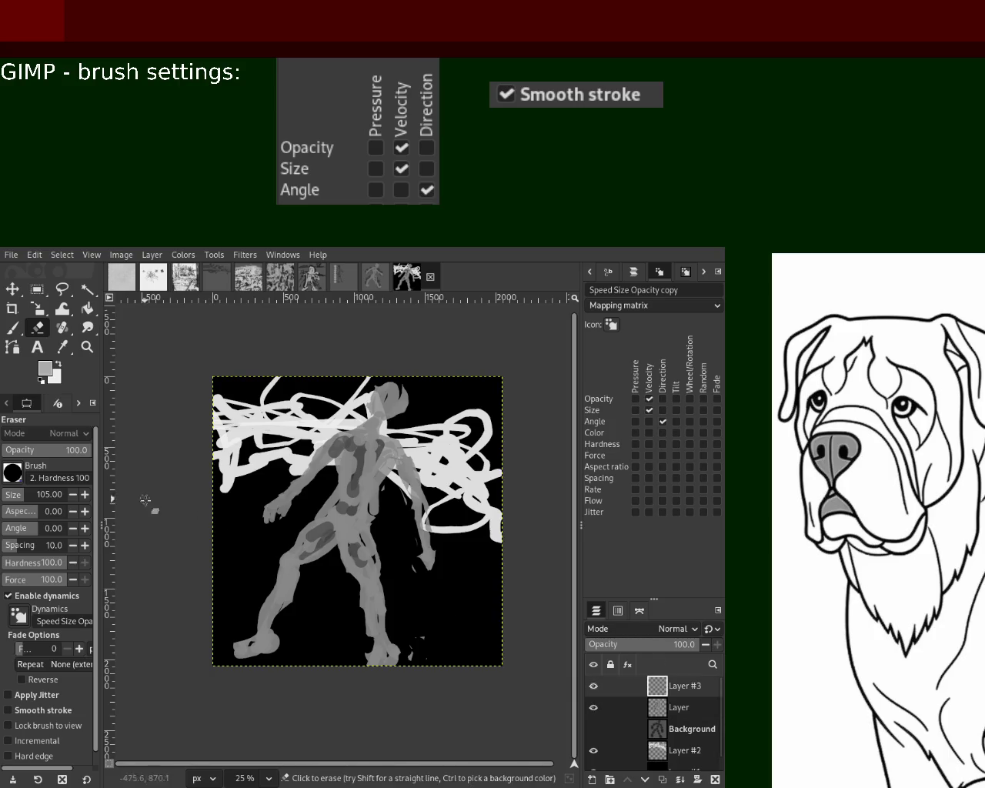
{"action": "left_click", "coordinate": [12, 328]}
{"action": "left_click_drag", "start_coordinate": [249, 531], "coordinate": [148, 482]}
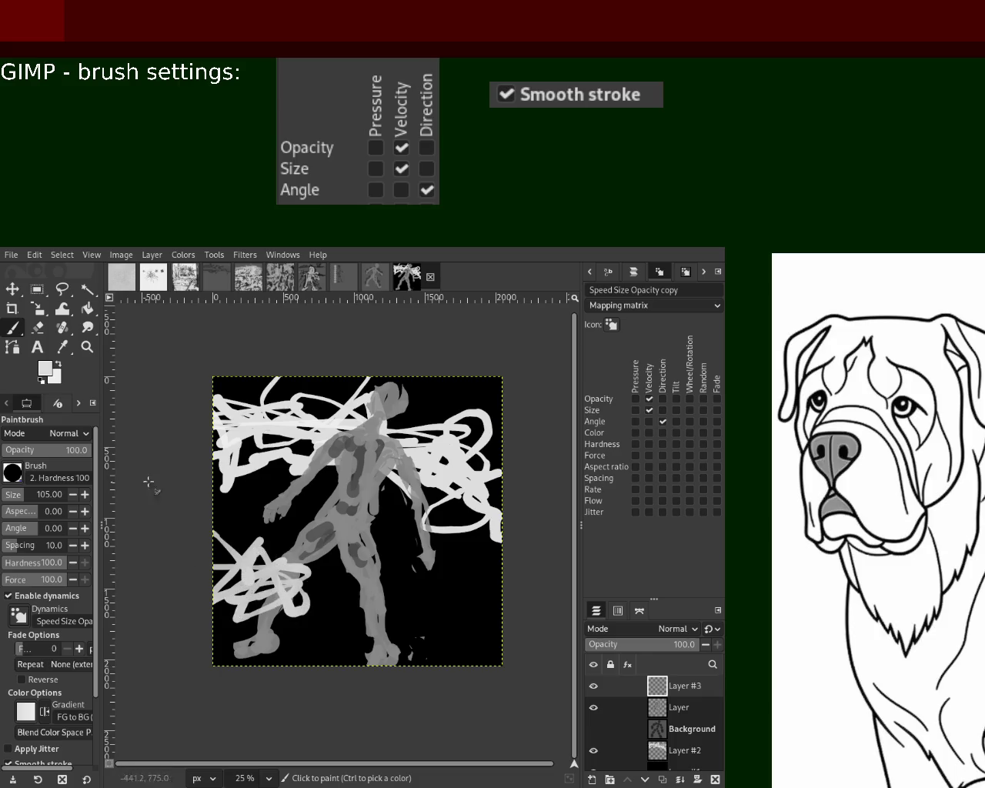
- Replace the white scribbles with grey zig-zags across the bottom and up the left side
{"action": "key", "text": "ctrl+z"}
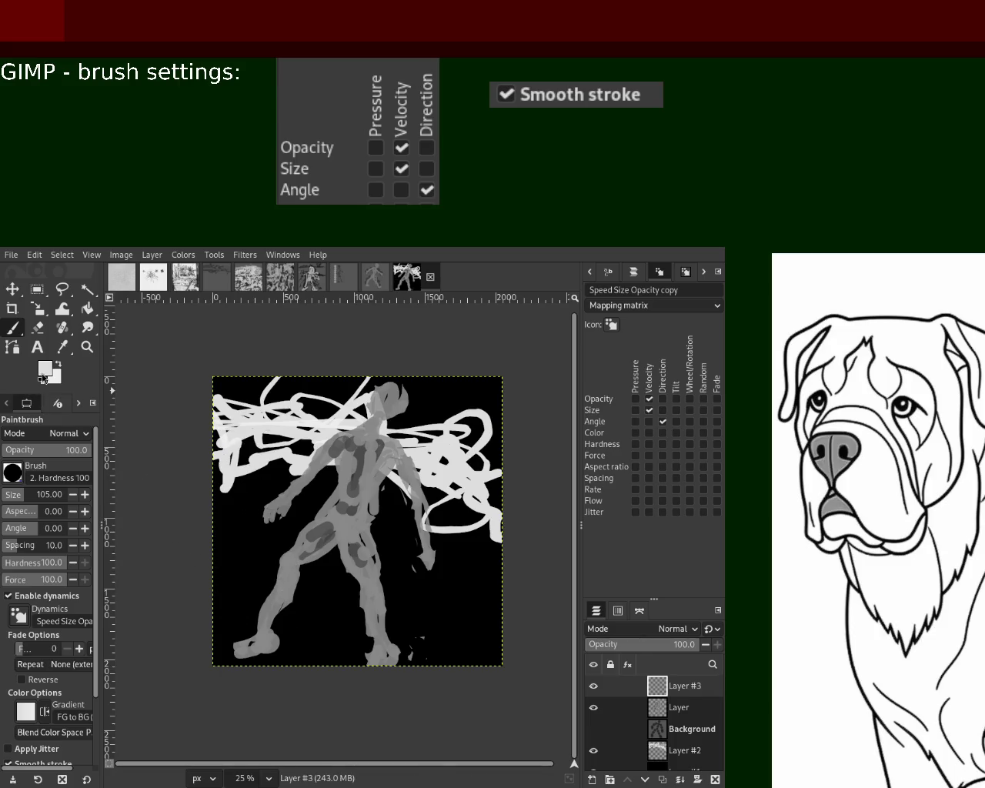
{"action": "mouse_move", "coordinate": [304, 604]}
{"action": "left_mouse_down"}
{"action": "mouse_move", "coordinate": [314, 599]}
{"action": "mouse_move", "coordinate": [238, 490]}
{"action": "mouse_move", "coordinate": [333, 605]}
{"action": "left_mouse_up"}
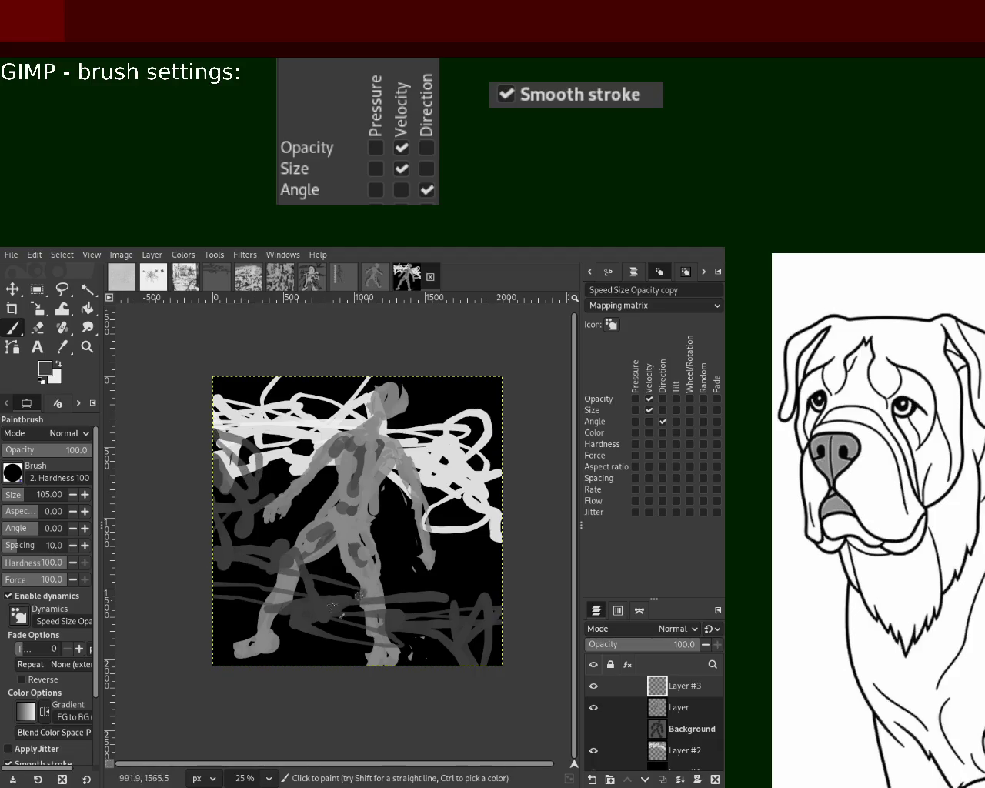
{"action": "left_click_drag", "start_coordinate": [473, 575], "coordinate": [206, 617]}
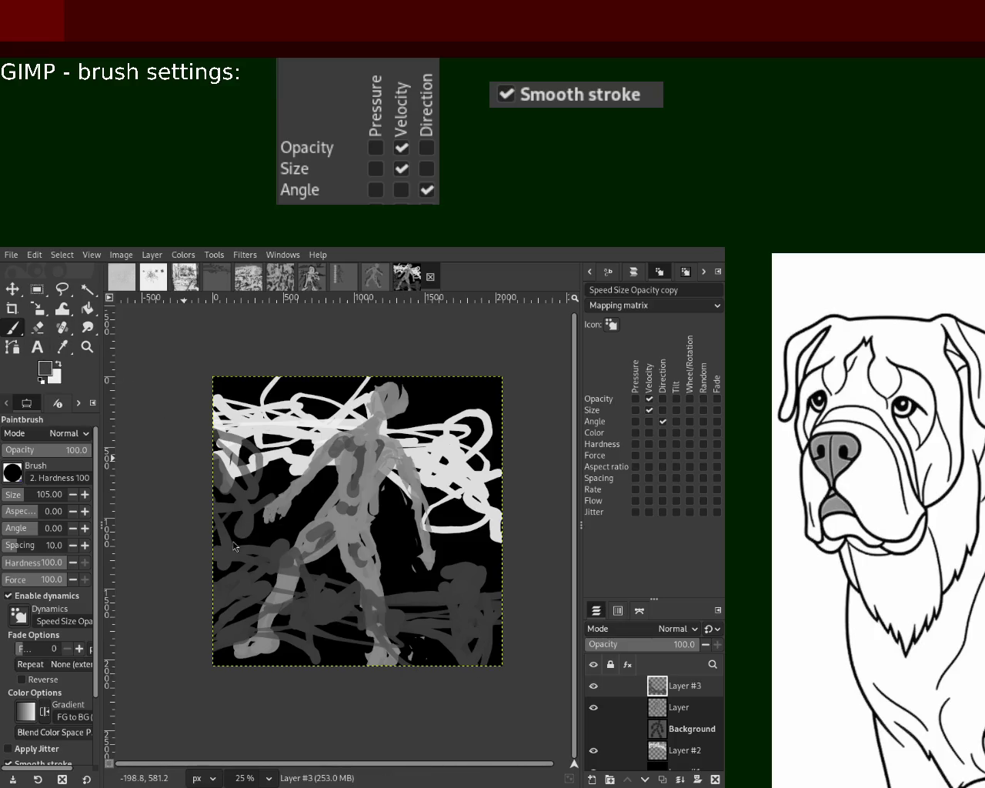
{"action": "mouse_move", "coordinate": [483, 514]}
{"action": "left_mouse_down"}
{"action": "mouse_move", "coordinate": [514, 437]}
{"action": "mouse_move", "coordinate": [237, 578]}
{"action": "mouse_move", "coordinate": [235, 610]}
{"action": "left_mouse_up"}
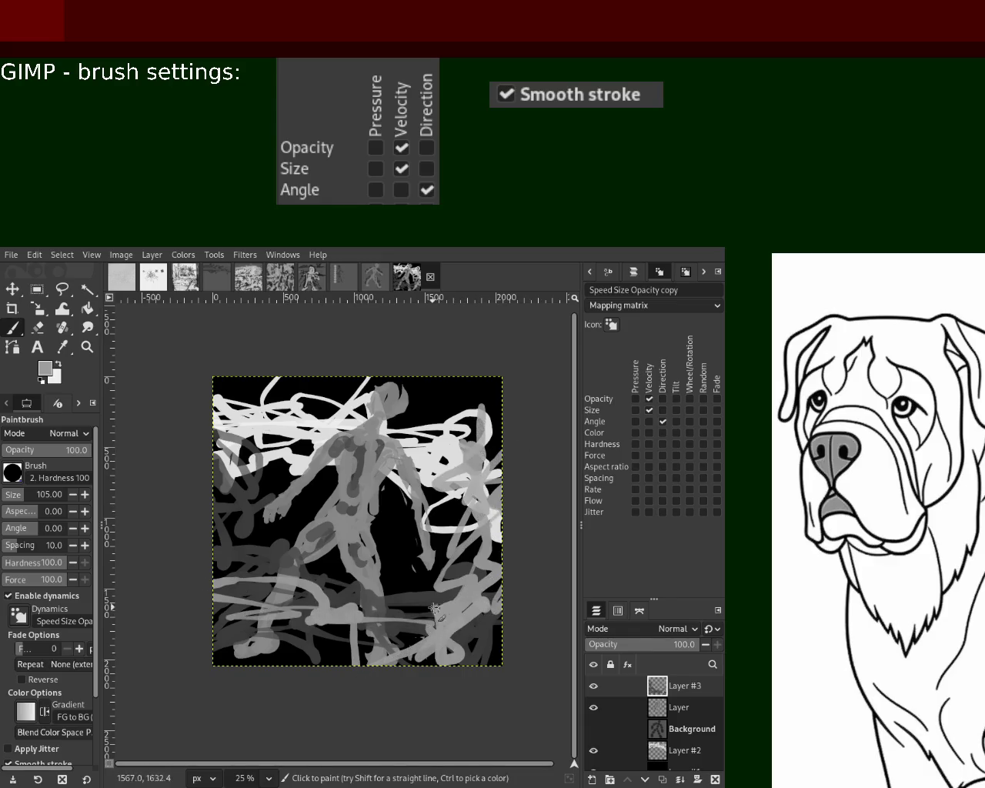
{"action": "left_click_drag", "start_coordinate": [198, 530], "coordinate": [271, 625]}
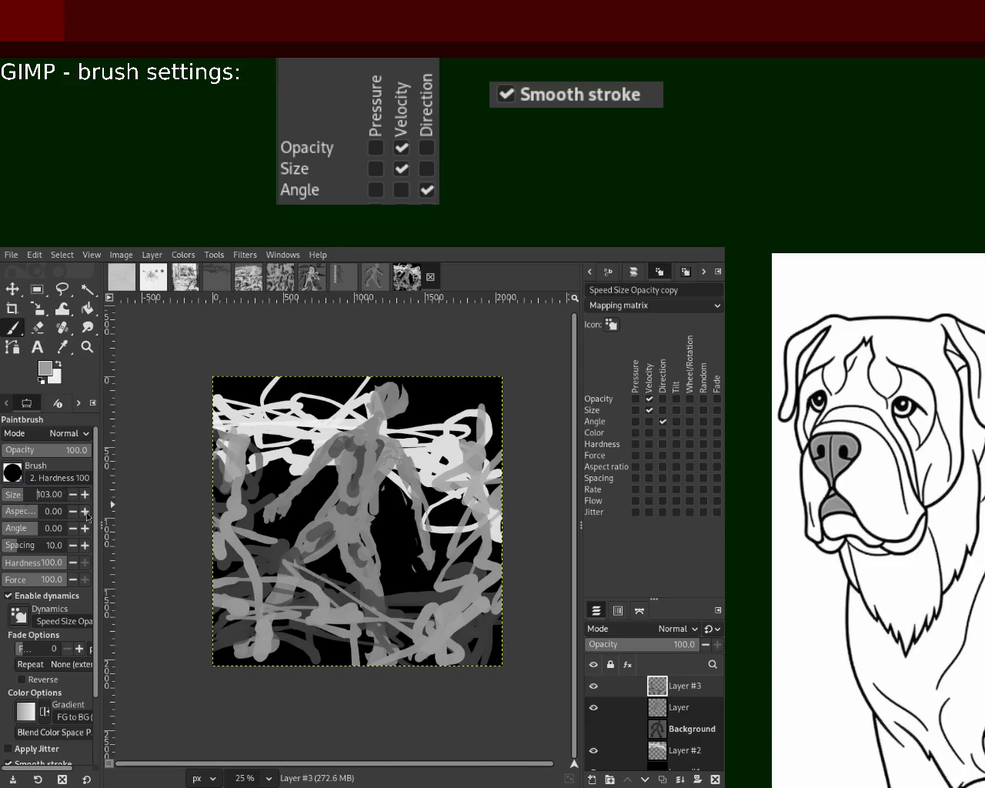
{"action": "mouse_move", "coordinate": [492, 638]}
{"action": "left_mouse_down"}
{"action": "mouse_move", "coordinate": [446, 642]}
{"action": "mouse_move", "coordinate": [289, 607]}
{"action": "mouse_move", "coordinate": [270, 447]}
{"action": "mouse_move", "coordinate": [244, 468]}
{"action": "left_mouse_up"}
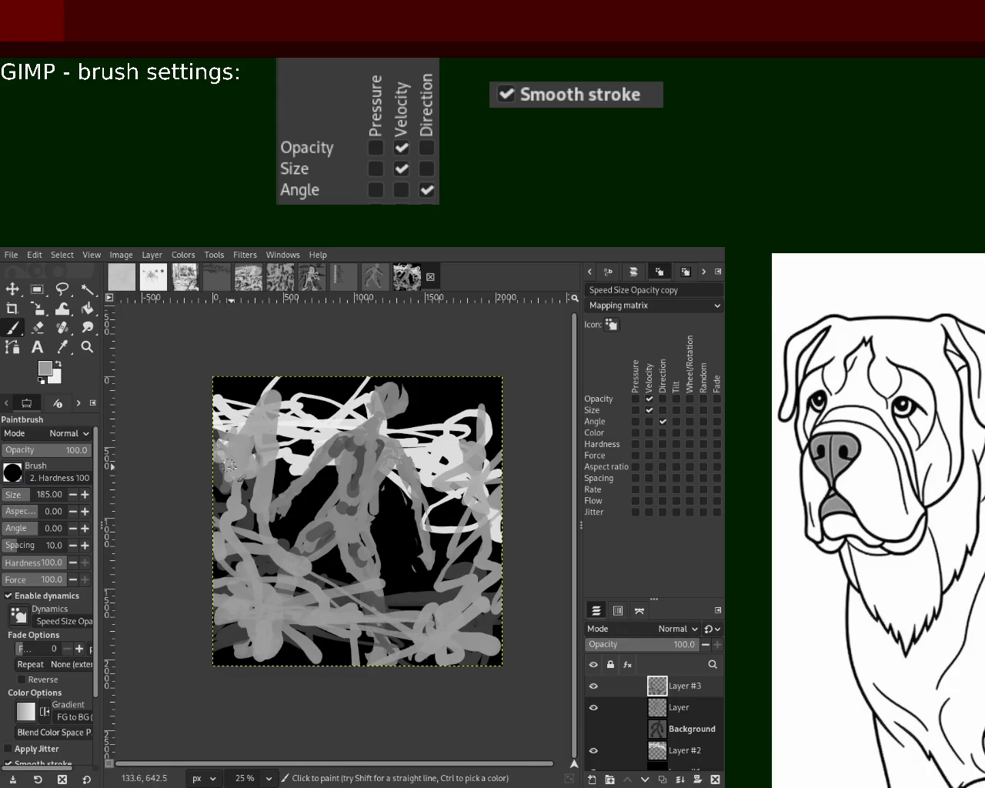
- Rework the grey strokes along the lower left, then pick a dark grey and scribble with it
{"action": "key", "text": "ctrl+z"}
{"action": "mouse_move", "coordinate": [291, 635]}
{"action": "left_mouse_down"}
{"action": "mouse_move", "coordinate": [354, 608]}
{"action": "mouse_move", "coordinate": [484, 632]}
{"action": "mouse_move", "coordinate": [447, 581]}
{"action": "mouse_move", "coordinate": [427, 606]}
{"action": "mouse_move", "coordinate": [477, 638]}
{"action": "mouse_move", "coordinate": [385, 569]}
{"action": "mouse_move", "coordinate": [342, 616]}
{"action": "mouse_move", "coordinate": [190, 469]}
{"action": "left_mouse_up"}
{"action": "key", "text": "ctrl+z"}
{"action": "key", "text": "ctrl+z"}
{"action": "mouse_move", "coordinate": [327, 612]}
{"action": "left_mouse_down"}
{"action": "mouse_move", "coordinate": [238, 500]}
{"action": "mouse_move", "coordinate": [273, 604]}
{"action": "left_mouse_up"}
{"action": "key", "text": "ctrl+z"}
{"action": "mouse_move", "coordinate": [254, 370]}
{"action": "left_mouse_down"}
{"action": "mouse_move", "coordinate": [266, 624]}
{"action": "mouse_move", "coordinate": [218, 465]}
{"action": "left_mouse_up"}
{"action": "key", "text": "ctrl+z"}
{"action": "mouse_move", "coordinate": [308, 592]}
{"action": "left_mouse_down"}
{"action": "mouse_move", "coordinate": [230, 538]}
{"action": "mouse_move", "coordinate": [224, 416]}
{"action": "mouse_move", "coordinate": [235, 507]}
{"action": "left_mouse_up"}
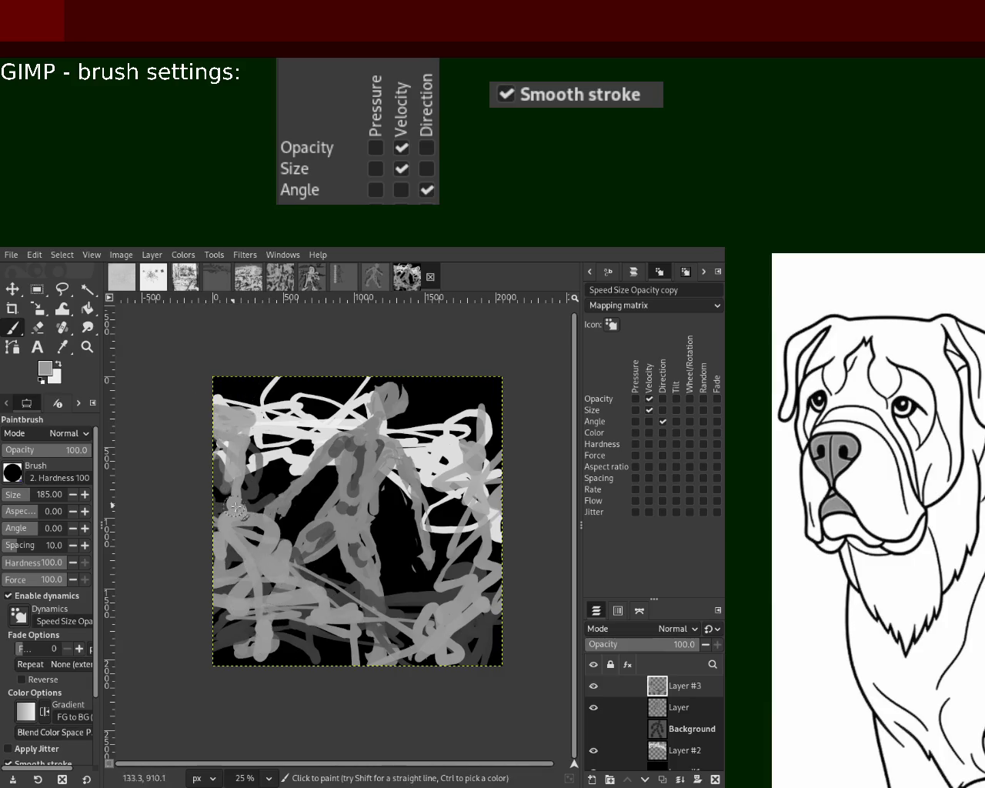
{"action": "left_click", "coordinate": [433, 596], "text": "ctrl"}
{"action": "mouse_move", "coordinate": [423, 607]}
{"action": "left_mouse_down"}
{"action": "mouse_move", "coordinate": [325, 681]}
{"action": "mouse_move", "coordinate": [231, 607]}
{"action": "mouse_move", "coordinate": [308, 631]}
{"action": "mouse_move", "coordinate": [219, 513]}
{"action": "mouse_move", "coordinate": [220, 374]}
{"action": "mouse_move", "coordinate": [254, 461]}
{"action": "mouse_move", "coordinate": [490, 448]}
{"action": "mouse_move", "coordinate": [480, 577]}
{"action": "left_mouse_up"}
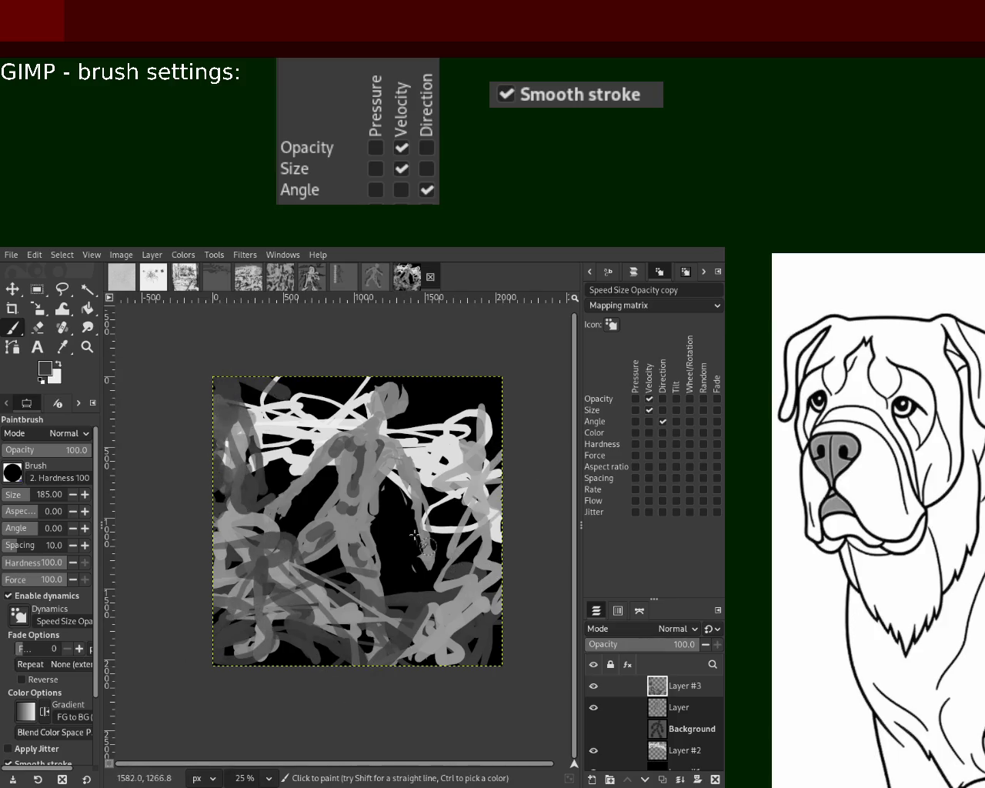
- On Layer #2, paint grey blobs across the centre, dark dabs down the torso, and light-grey strokes to the lower right
{"action": "left_click", "coordinate": [655, 758]}
{"action": "left_click", "coordinate": [453, 447], "text": "ctrl"}
{"action": "left_click_drag", "start_coordinate": [234, 402], "coordinate": [455, 620]}
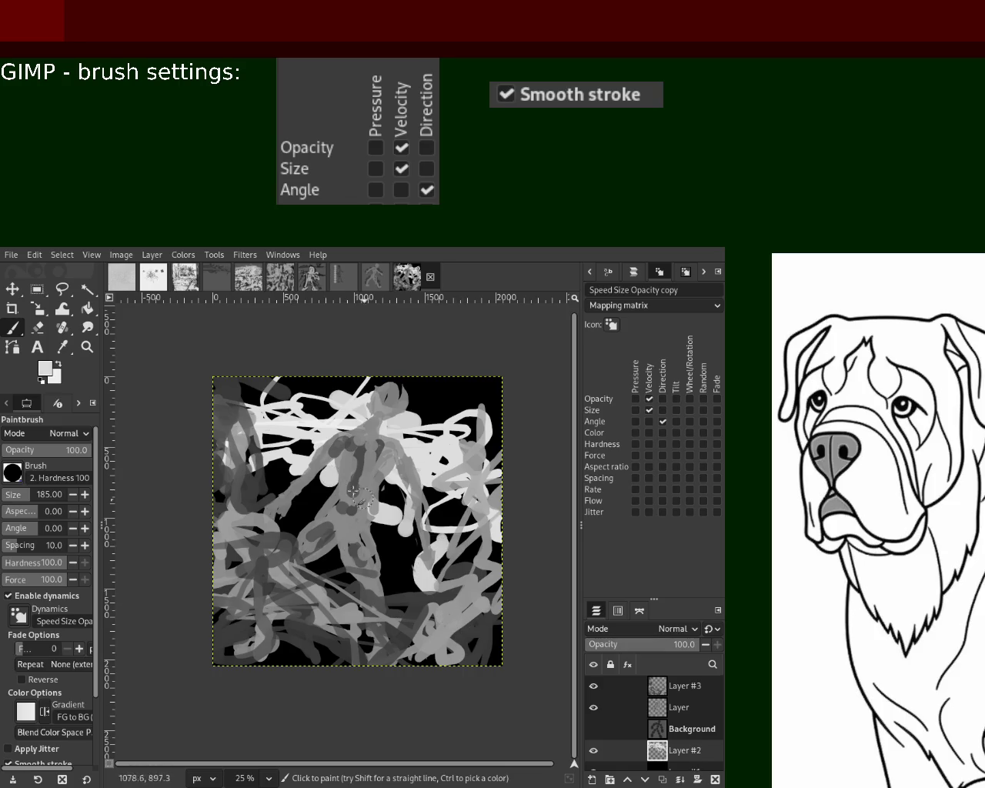
{"action": "left_click_drag", "start_coordinate": [353, 491], "coordinate": [265, 523]}
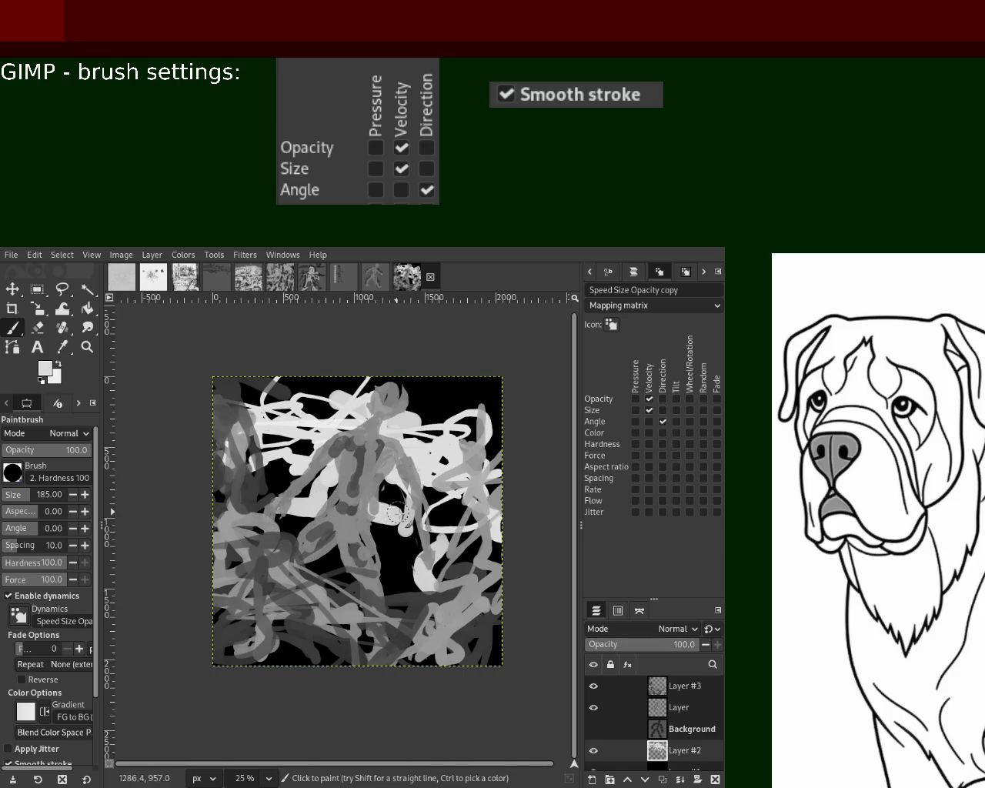
{"action": "key", "text": "d"}
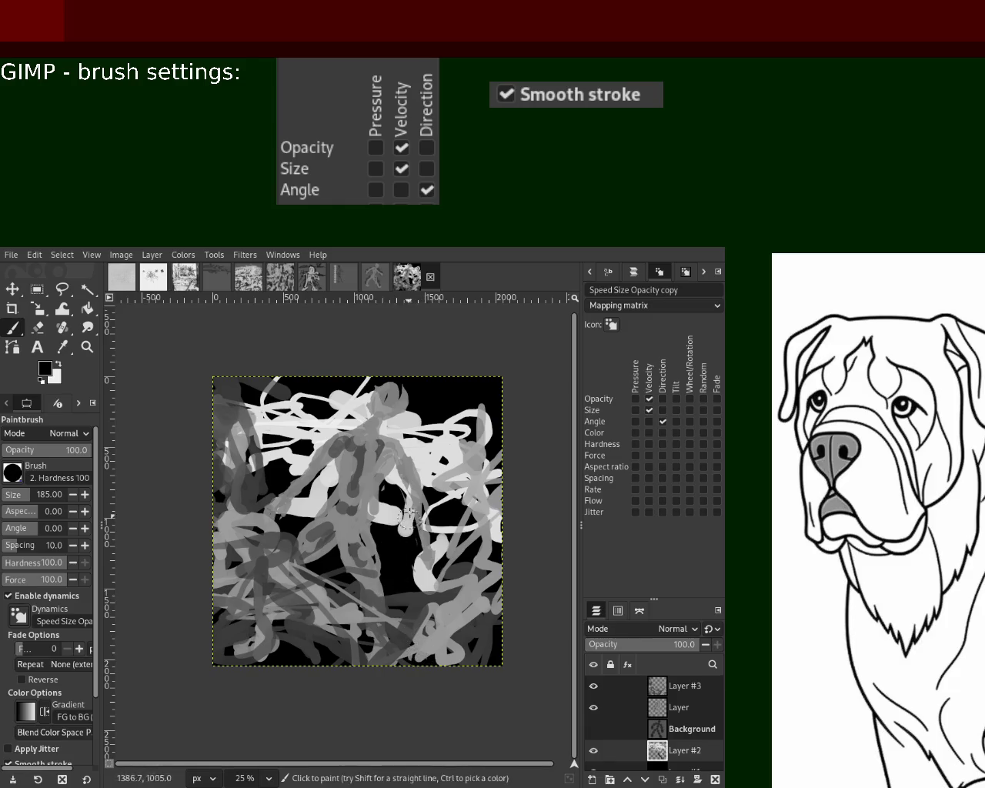
{"action": "left_click", "coordinate": [421, 453], "text": "ctrl"}
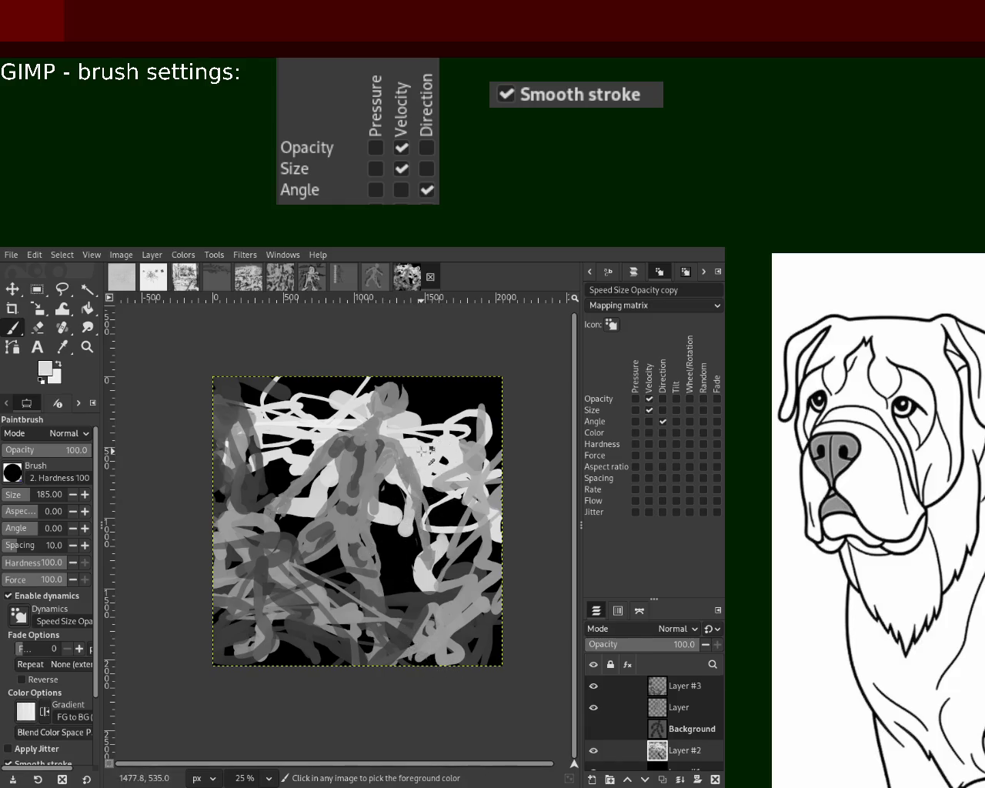
{"action": "left_click_drag", "start_coordinate": [421, 452], "coordinate": [255, 495]}
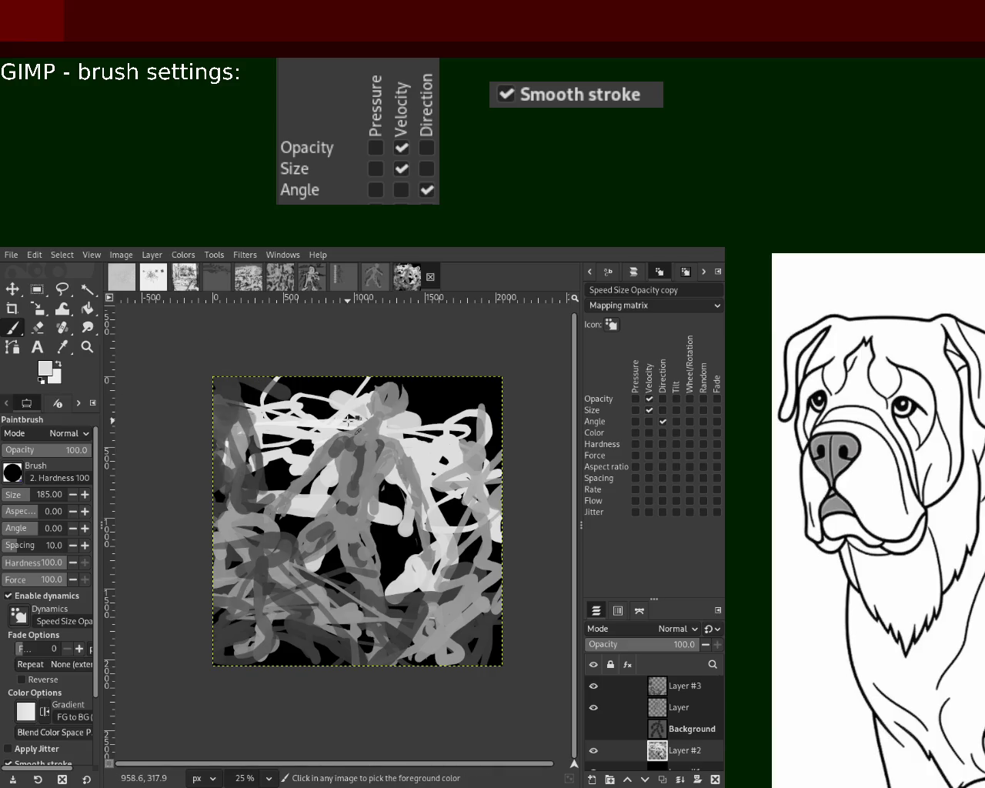
- Zoom the view in and back out to 25%, then make Layer #3 active
{"action": "left_click", "coordinate": [86, 346]}
{"action": "left_click", "coordinate": [394, 490], "text": "ctrl"}
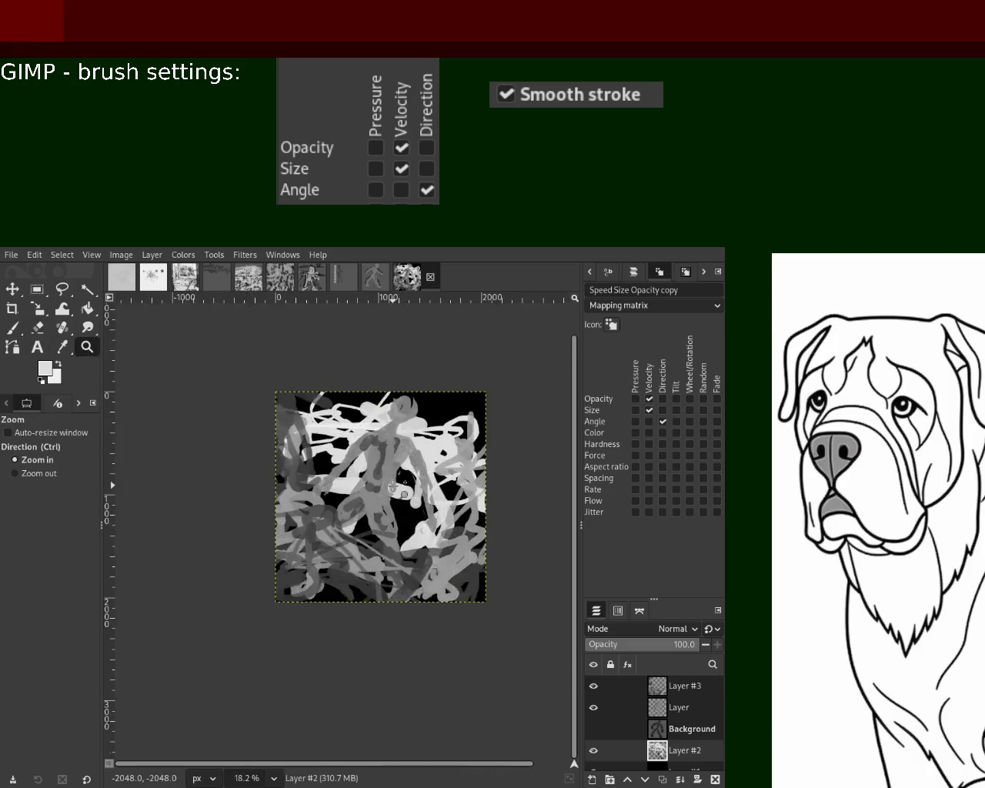
{"action": "left_click", "coordinate": [394, 491]}
{"action": "left_click", "coordinate": [394, 490], "text": "ctrl"}
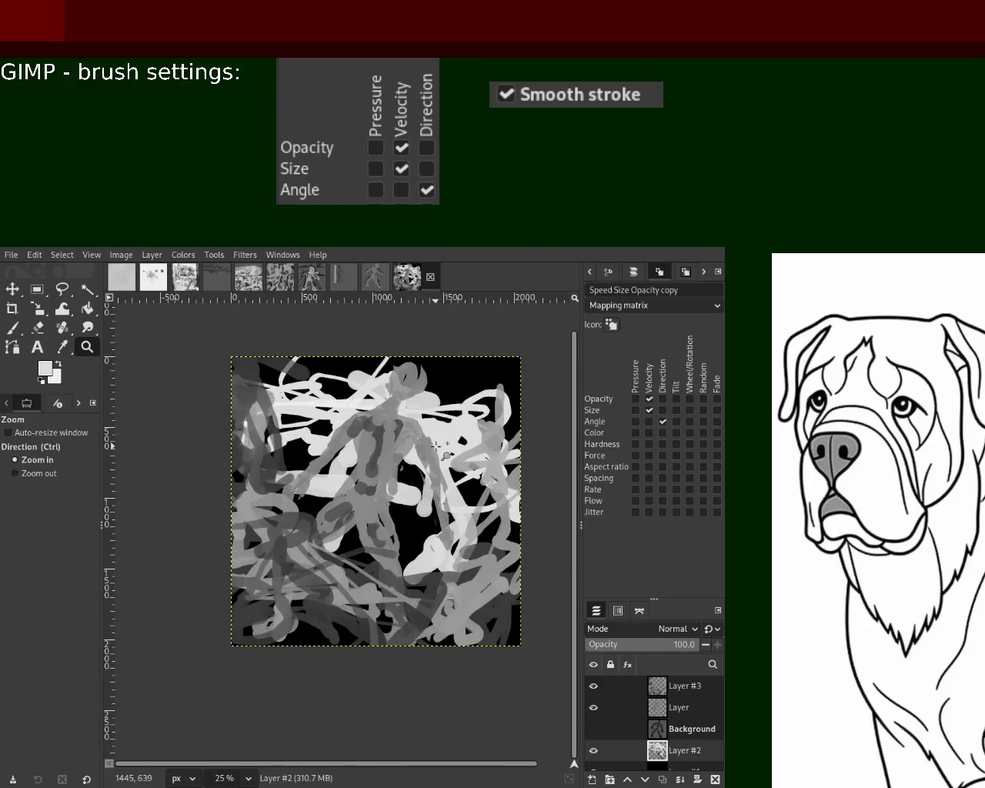
{"action": "key", "text": "Home"}
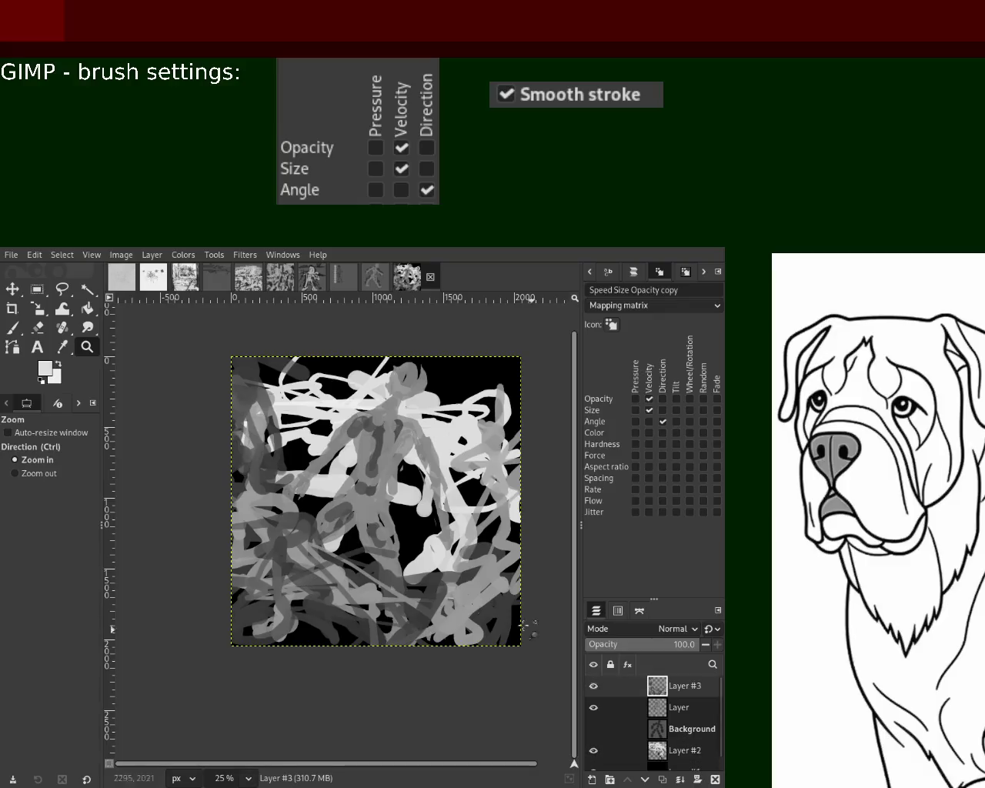
- Paint grey and dark-grey strokes across the lower canvas and up the right edge
{"action": "left_click", "coordinate": [12, 326]}
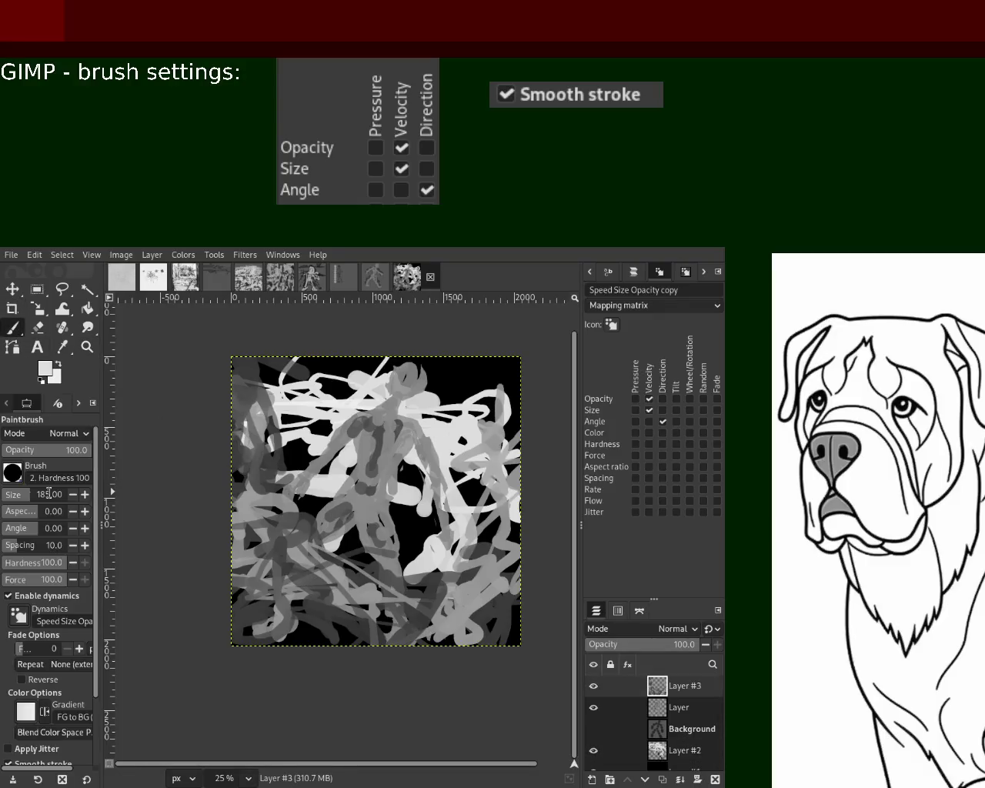
{"action": "key", "text": "d"}
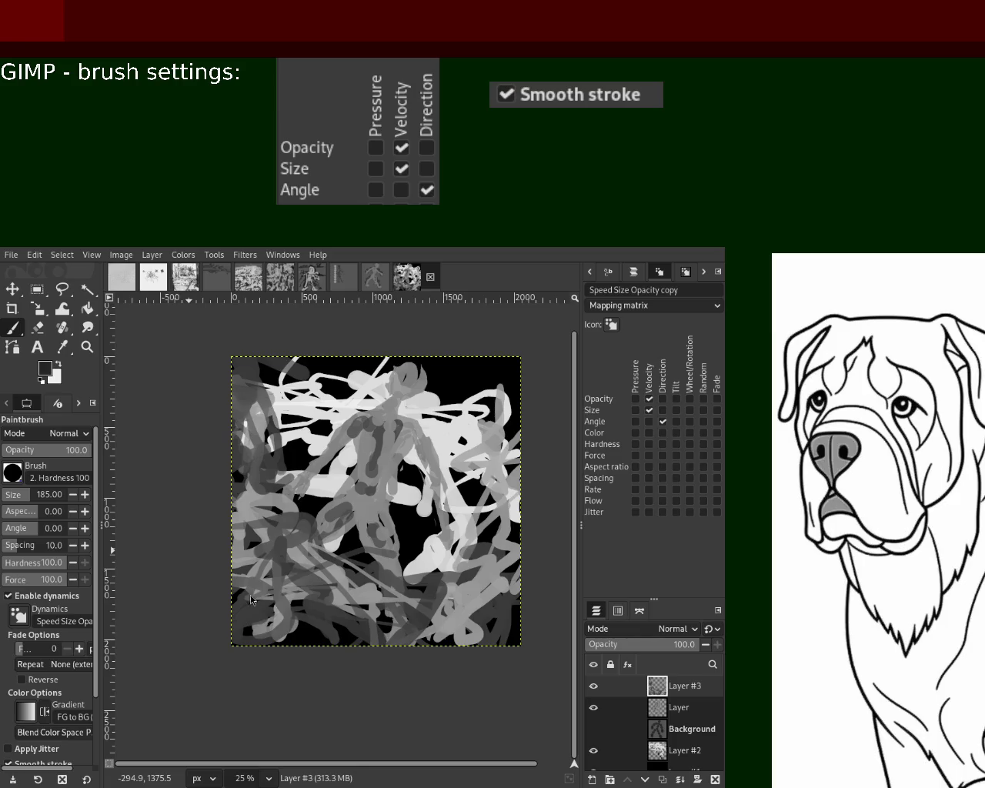
{"action": "left_click", "coordinate": [233, 539], "text": "ctrl"}
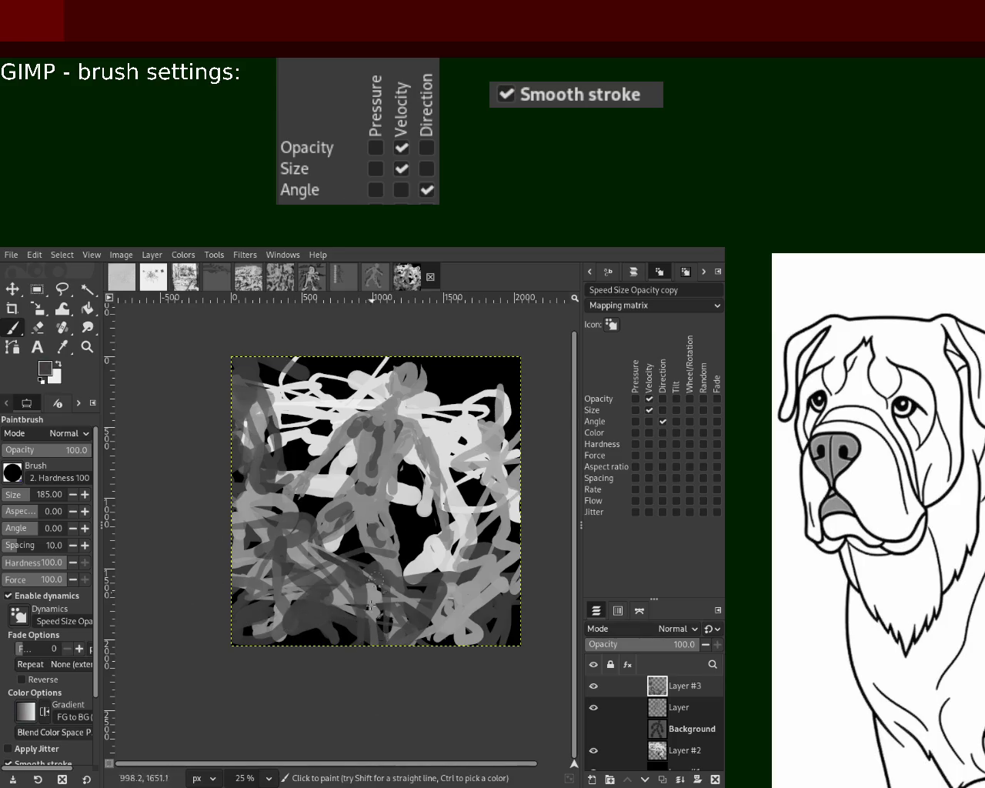
{"action": "left_click", "coordinate": [471, 599], "text": "ctrl"}
{"action": "left_click_drag", "start_coordinate": [471, 600], "coordinate": [512, 573]}
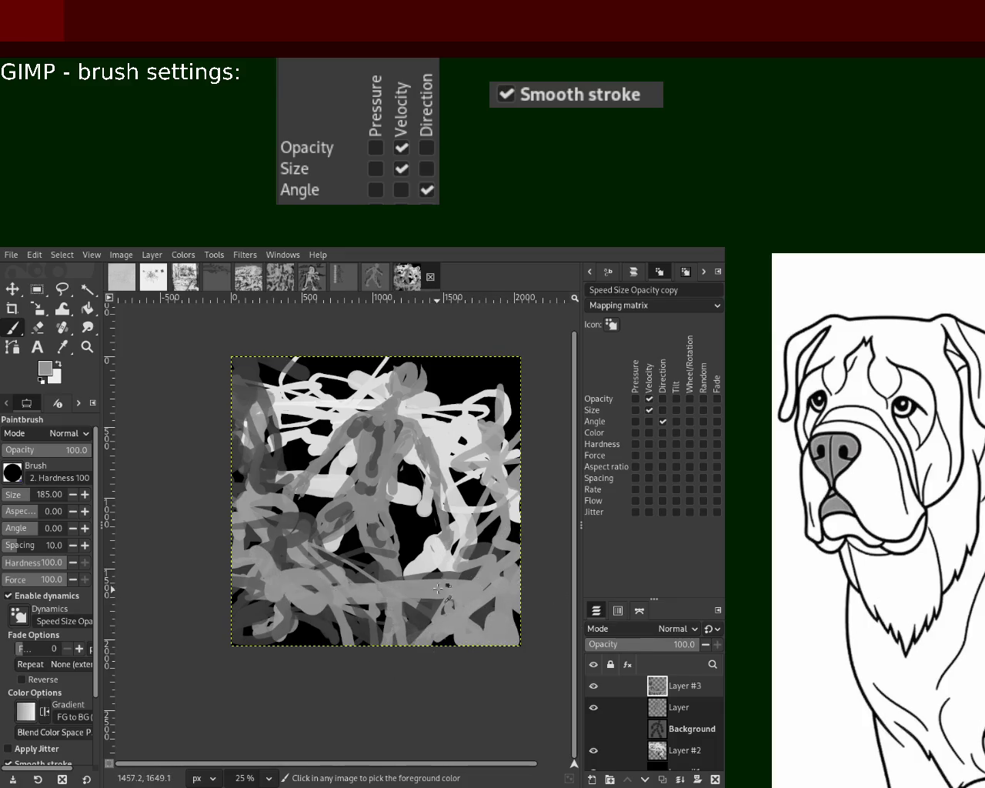
{"action": "left_click", "coordinate": [471, 575], "text": "ctrl"}
{"action": "left_click_drag", "start_coordinate": [473, 573], "coordinate": [388, 650]}
{"action": "left_click_drag", "start_coordinate": [521, 653], "coordinate": [512, 398]}
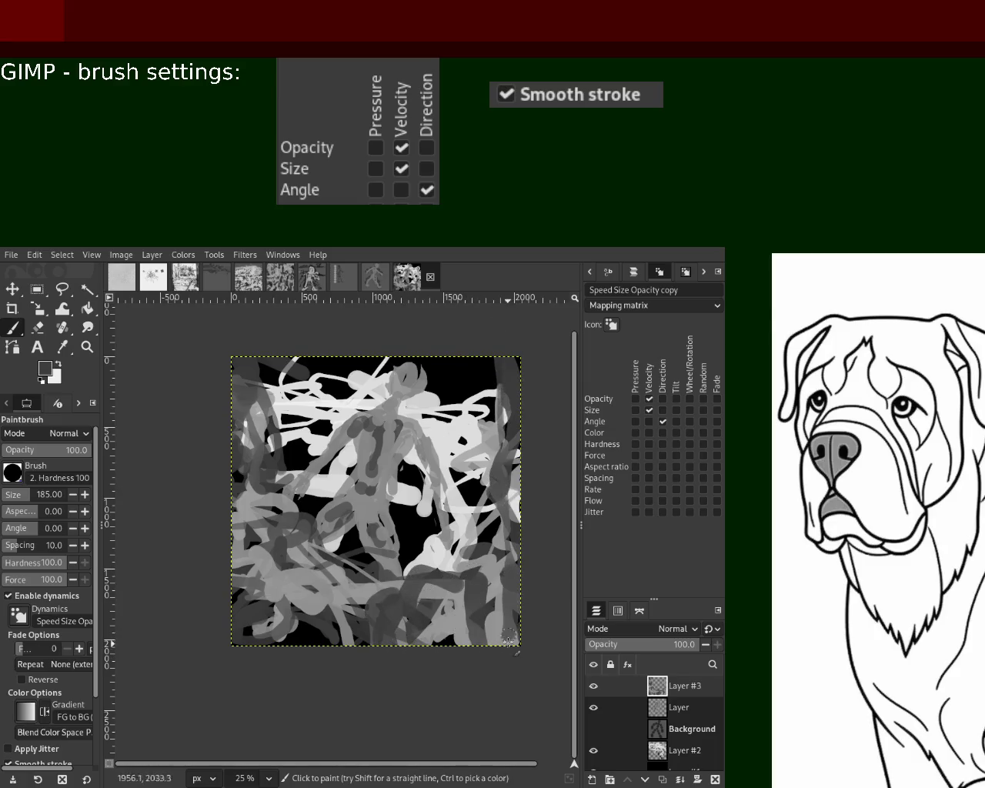
{"action": "left_click_drag", "start_coordinate": [472, 360], "coordinate": [492, 715]}
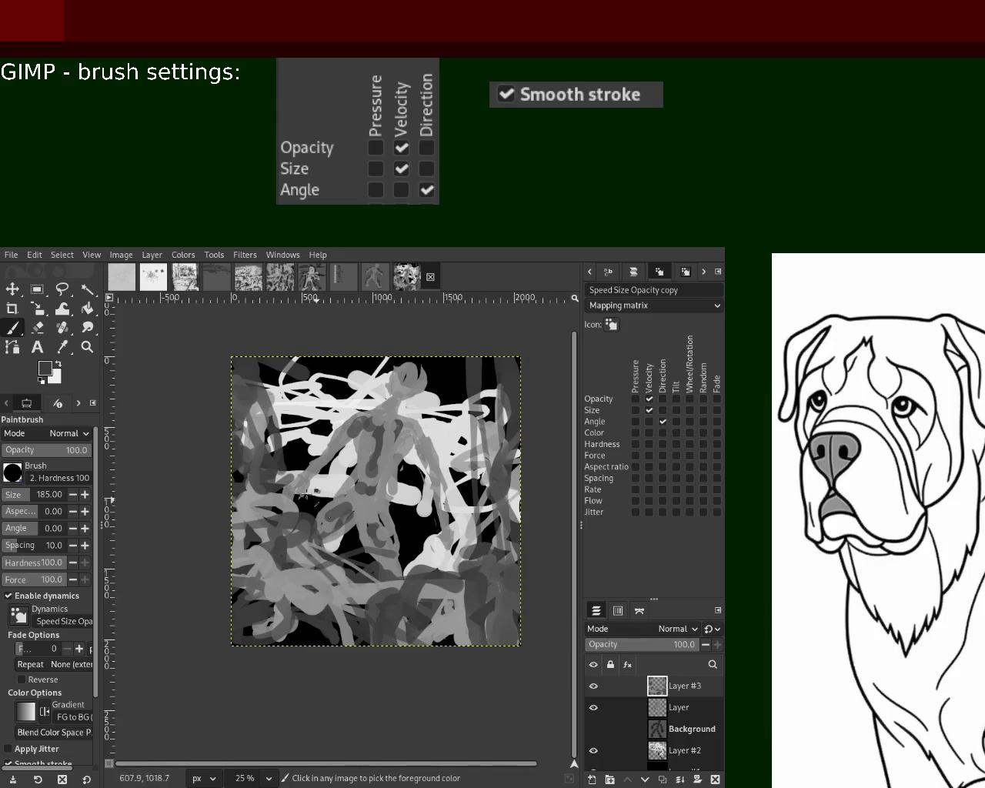
- Add grey strokes in the lower-left, lower middle, and along the right and left edges
{"action": "left_click", "coordinate": [288, 502], "text": "ctrl"}
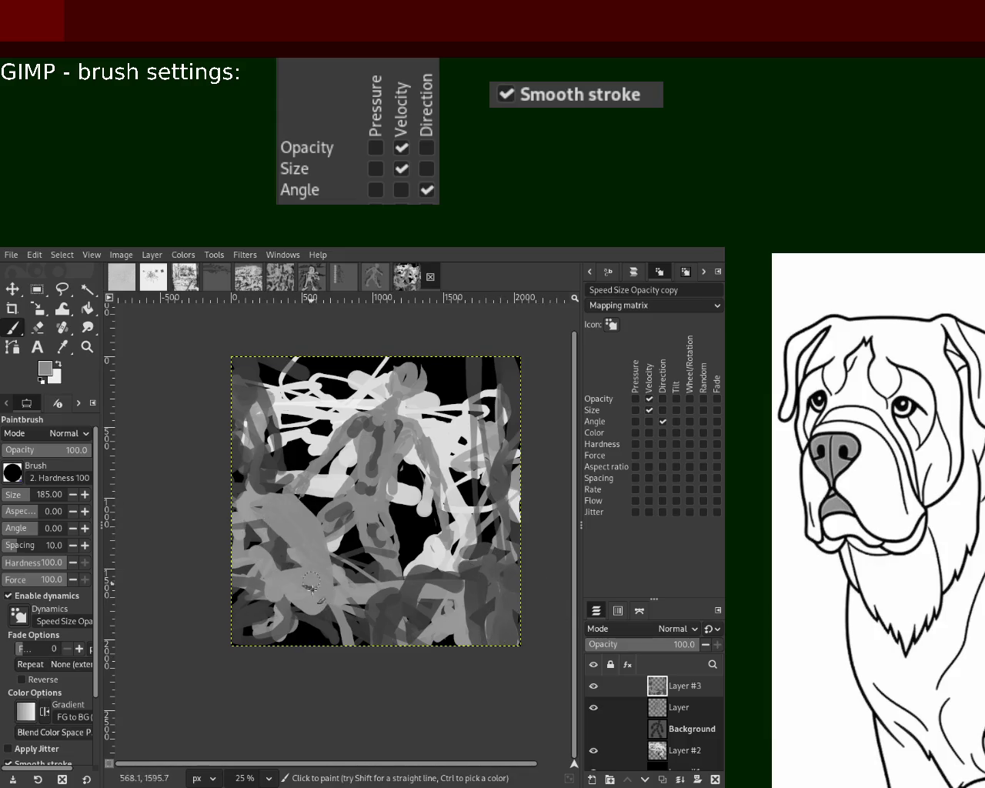
{"action": "left_click_drag", "start_coordinate": [266, 512], "coordinate": [239, 616]}
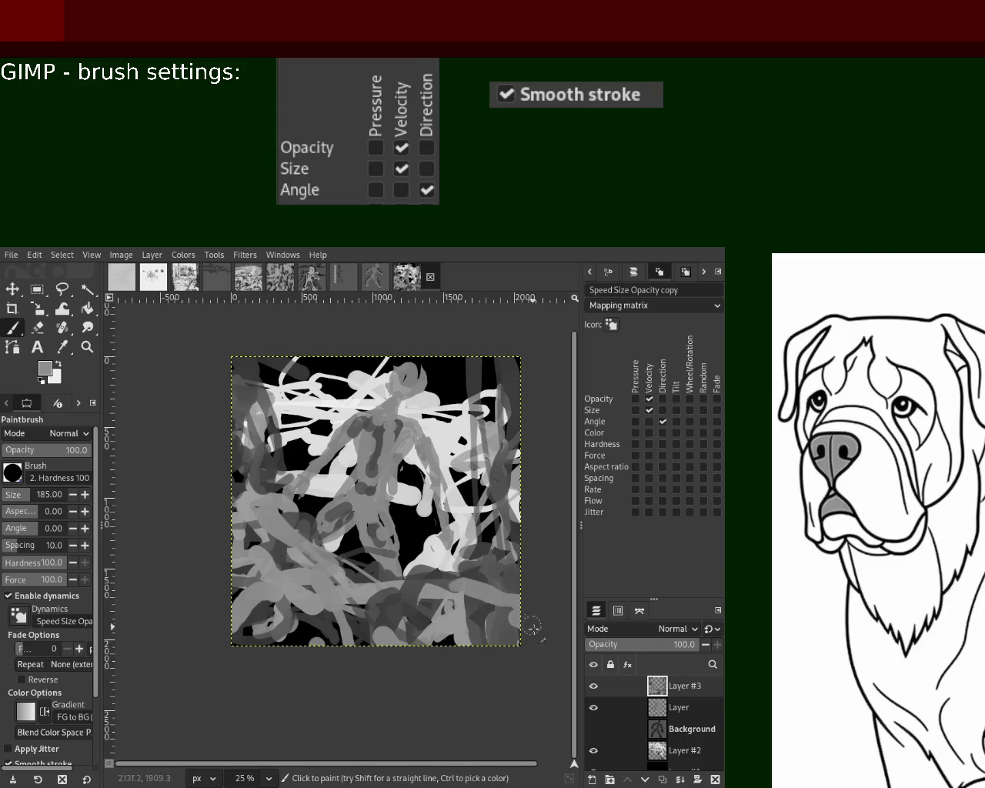
{"action": "left_click_drag", "start_coordinate": [482, 418], "coordinate": [459, 605]}
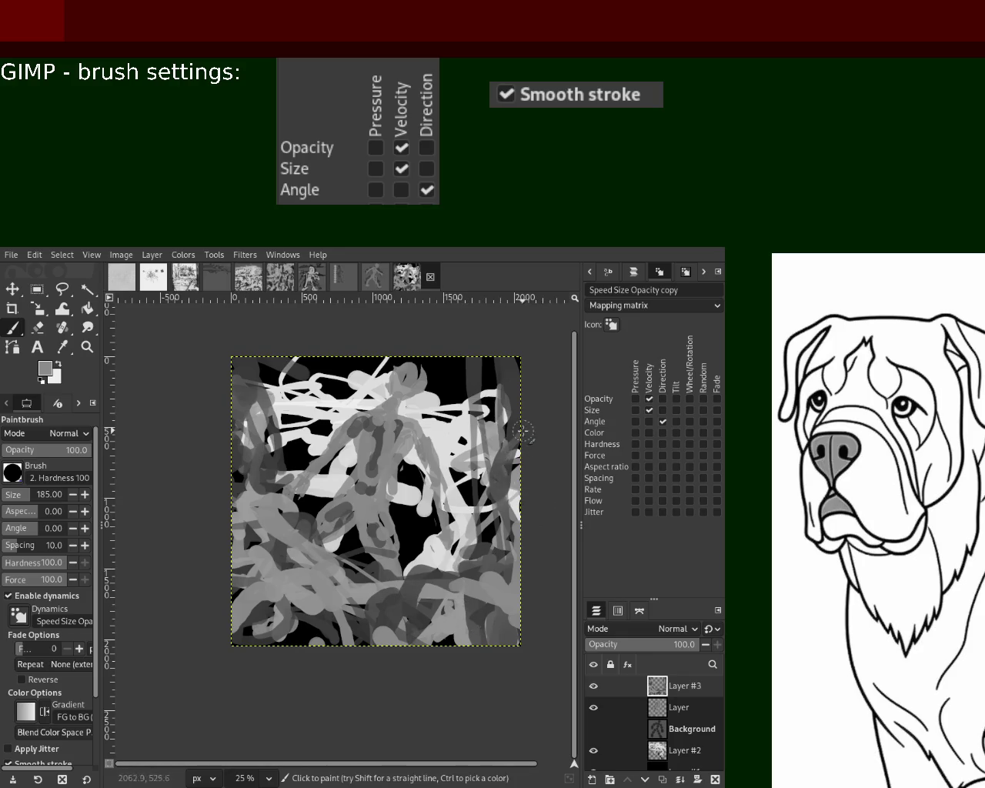
{"action": "left_click_drag", "start_coordinate": [510, 347], "coordinate": [502, 594]}
{"action": "left_click_drag", "start_coordinate": [231, 432], "coordinate": [246, 449]}
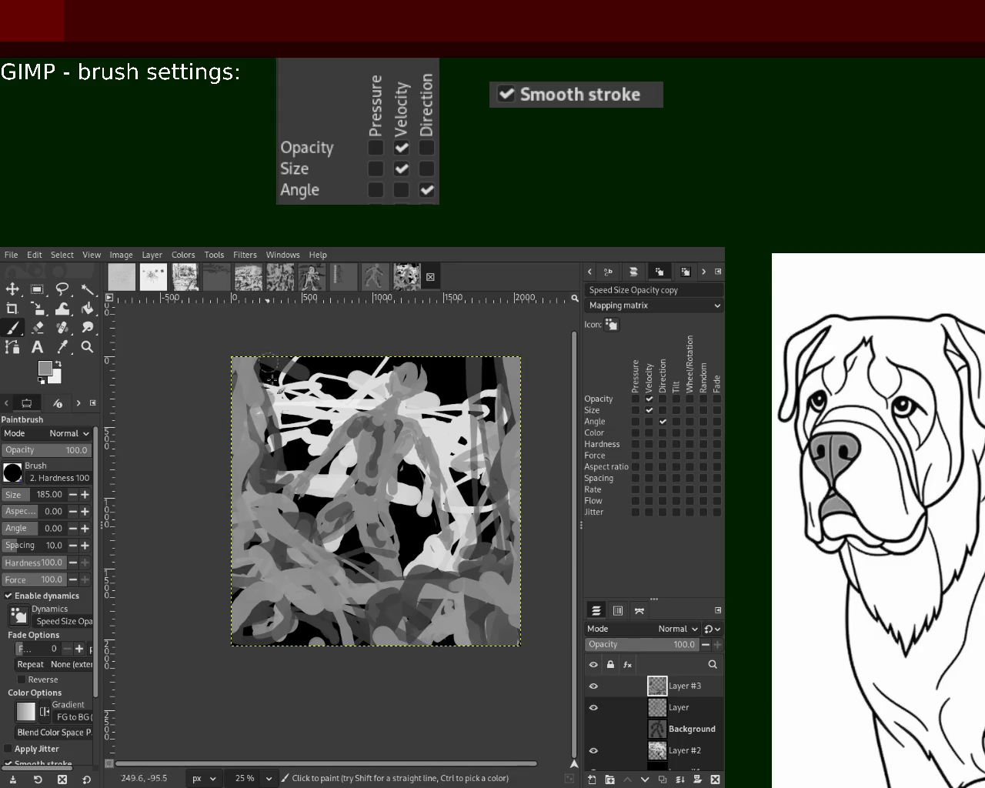
- Fill the lower middle with grey strokes and the lower-left with dark-grey strokes
{"action": "key", "text": "d"}
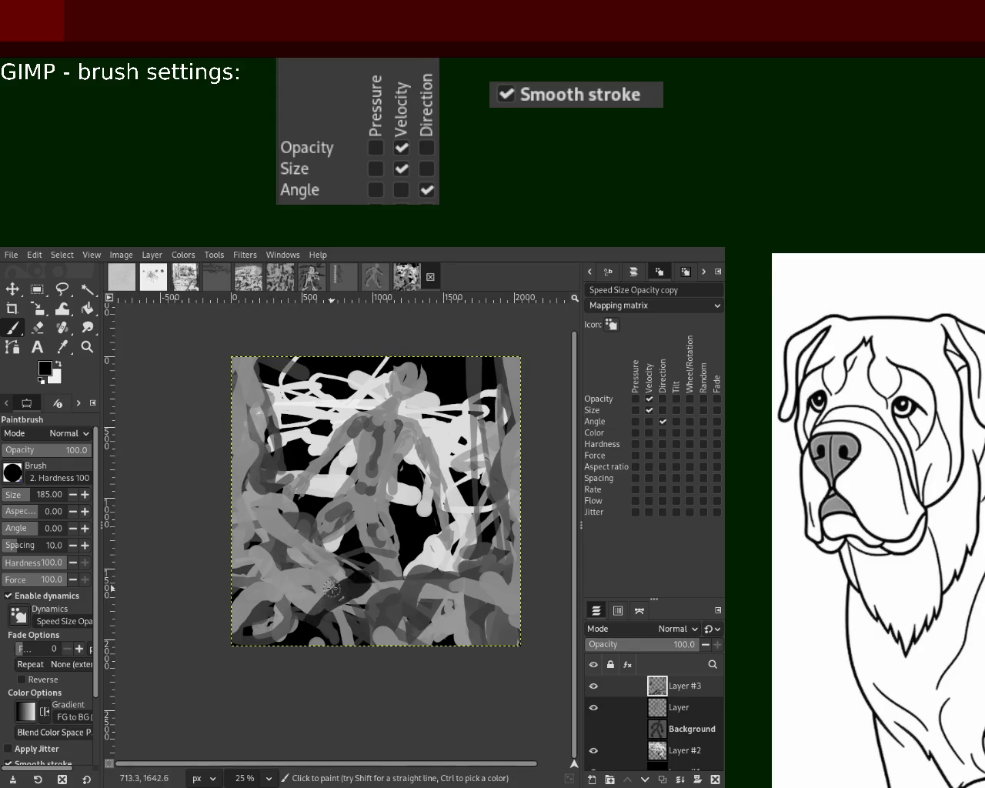
{"action": "left_click_drag", "start_coordinate": [341, 552], "coordinate": [400, 638]}
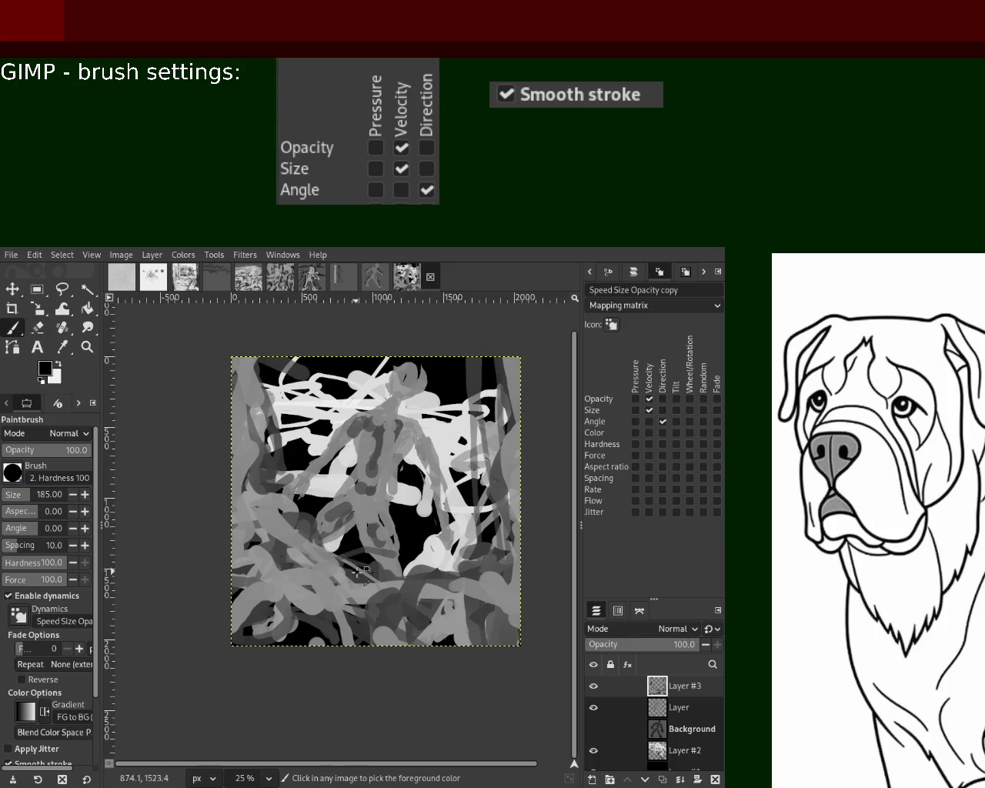
{"action": "left_click", "coordinate": [392, 593], "text": "ctrl"}
{"action": "left_click_drag", "start_coordinate": [385, 593], "coordinate": [354, 639]}
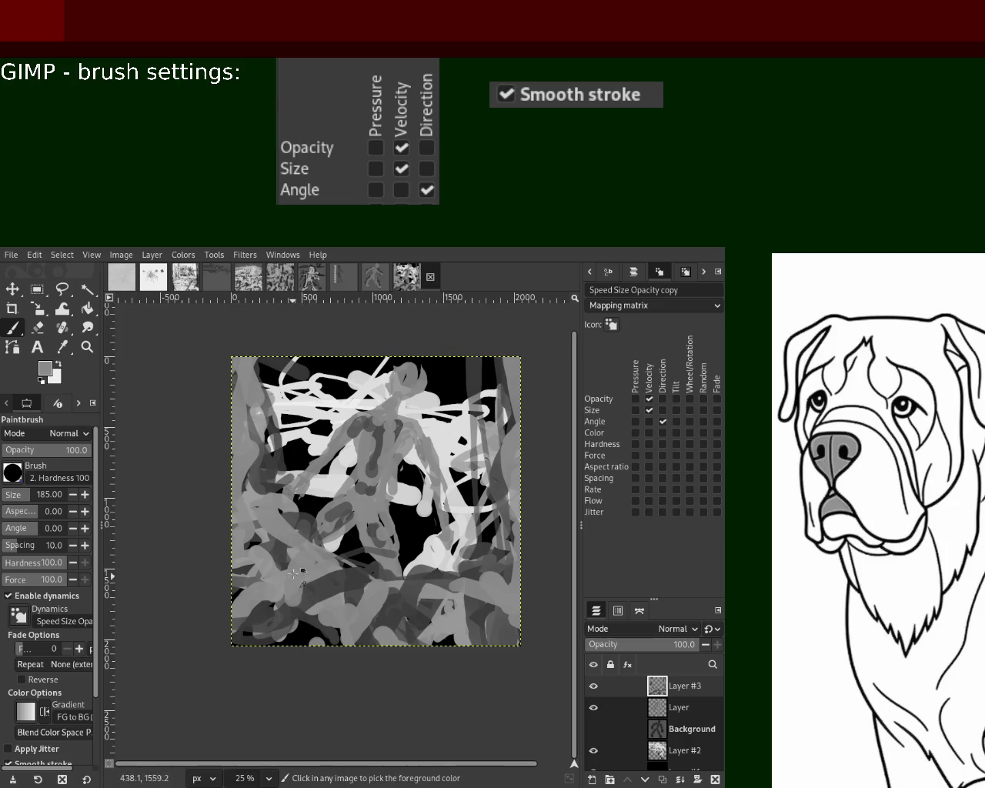
{"action": "left_click", "coordinate": [292, 520], "text": "ctrl"}
{"action": "left_click_drag", "start_coordinate": [292, 520], "coordinate": [215, 608]}
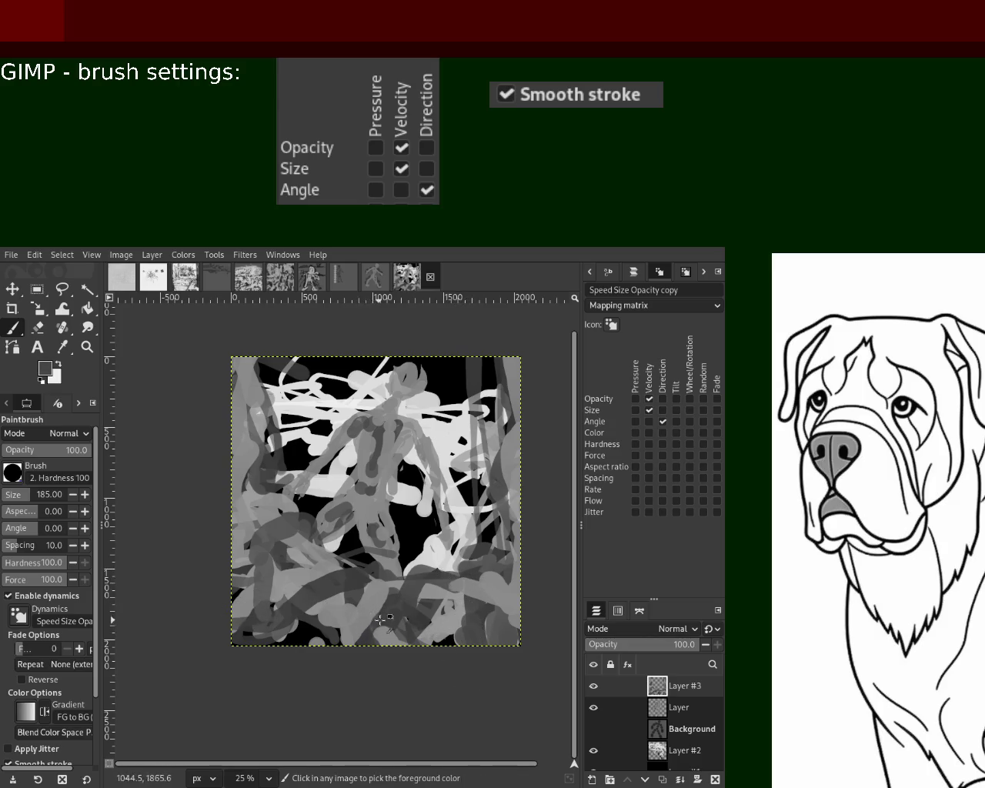
- Paint dark-grey vertical strokes up the left side and along the right edge
{"action": "left_click", "coordinate": [300, 573], "text": "ctrl"}
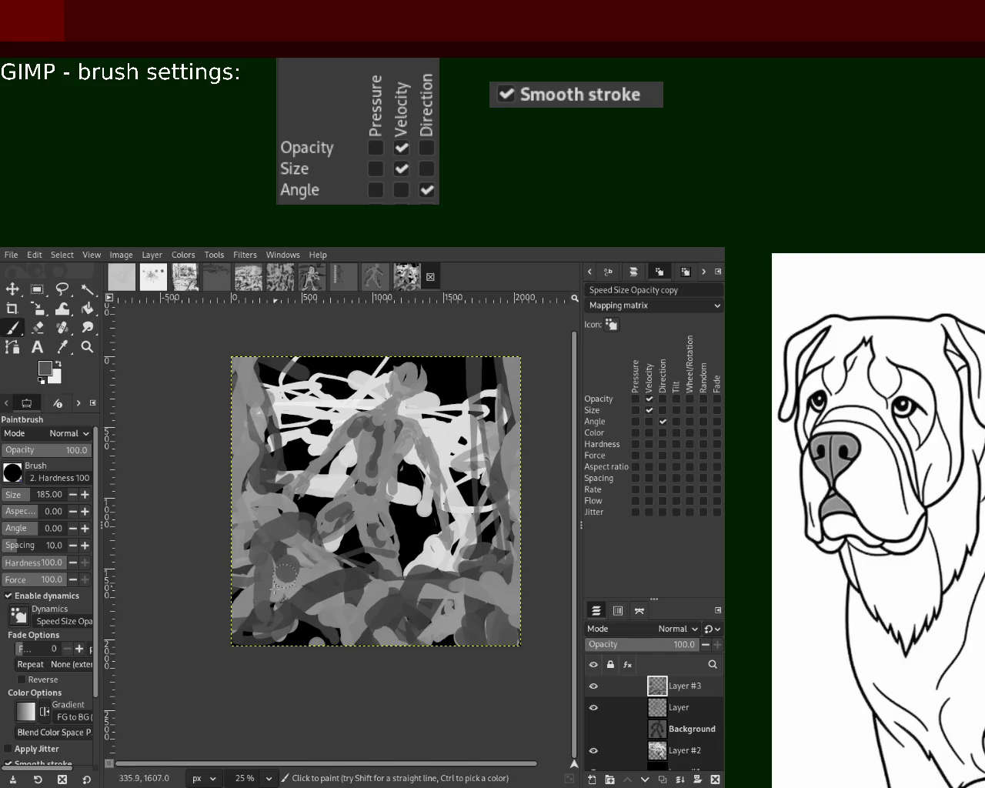
{"action": "left_click", "coordinate": [245, 553], "text": "ctrl"}
{"action": "left_click_drag", "start_coordinate": [244, 599], "coordinate": [251, 548]}
{"action": "left_click", "coordinate": [260, 481], "text": "ctrl"}
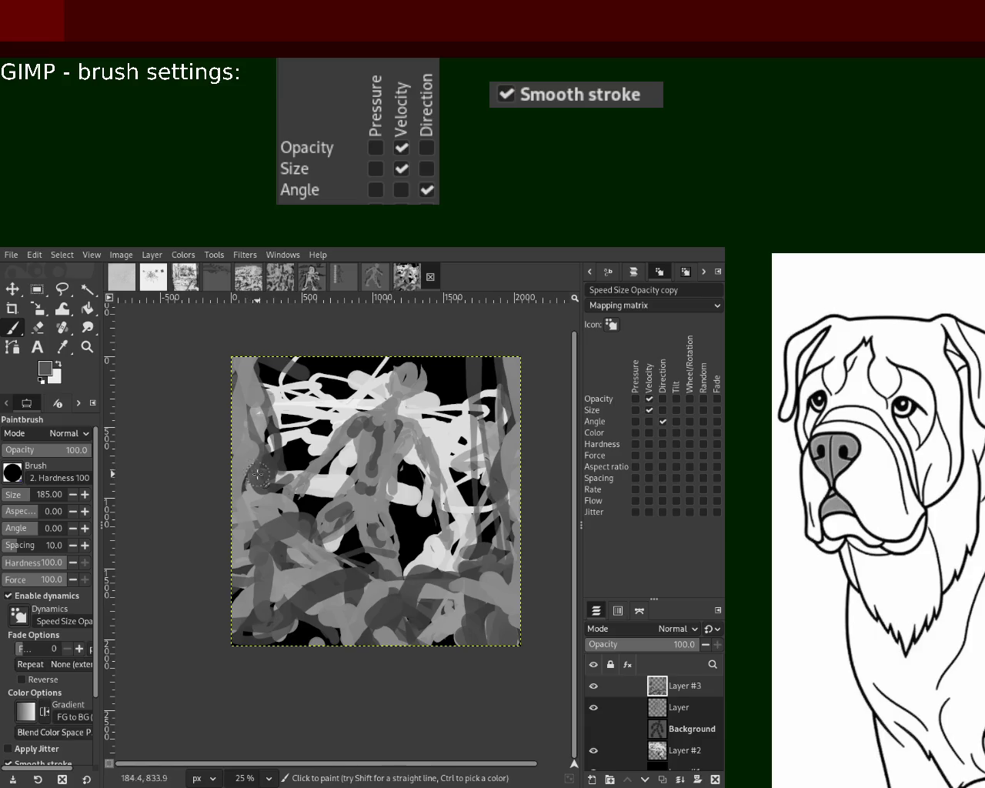
{"action": "left_click_drag", "start_coordinate": [258, 483], "coordinate": [250, 395]}
{"action": "left_click_drag", "start_coordinate": [249, 446], "coordinate": [248, 382]}
{"action": "left_click_drag", "start_coordinate": [507, 481], "coordinate": [506, 410]}
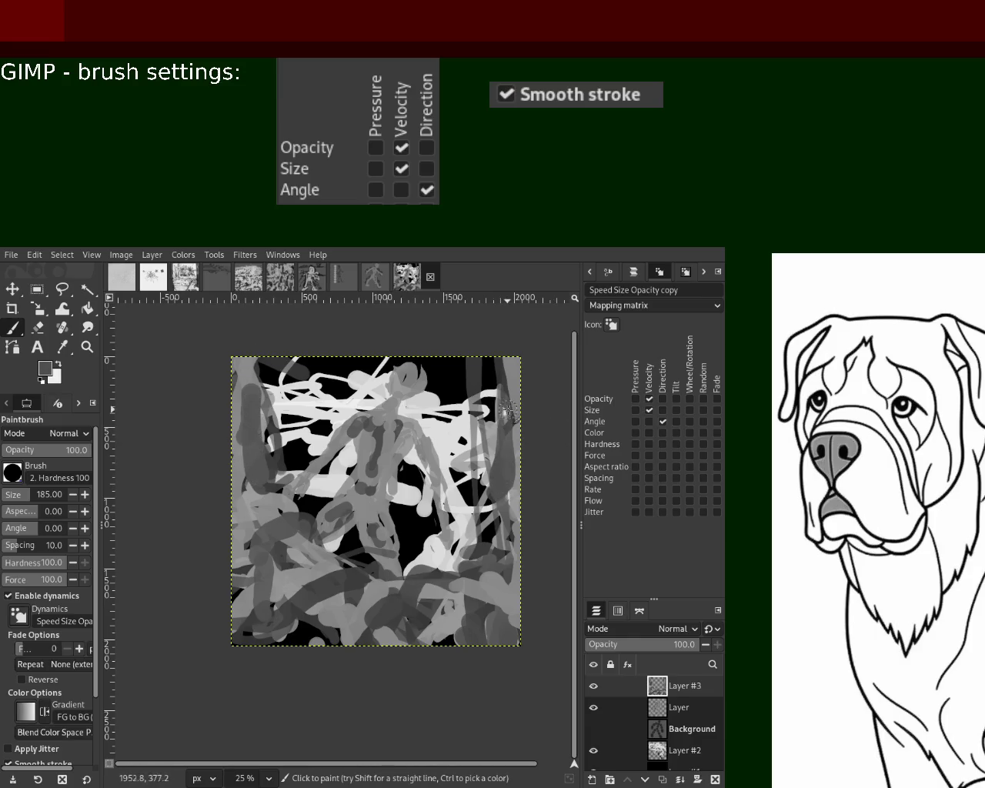
- Add a dark dab at lower right and a light-grey lower-left stroke, then create transparent Layer #4
{"action": "left_click", "coordinate": [312, 581], "text": "ctrl"}
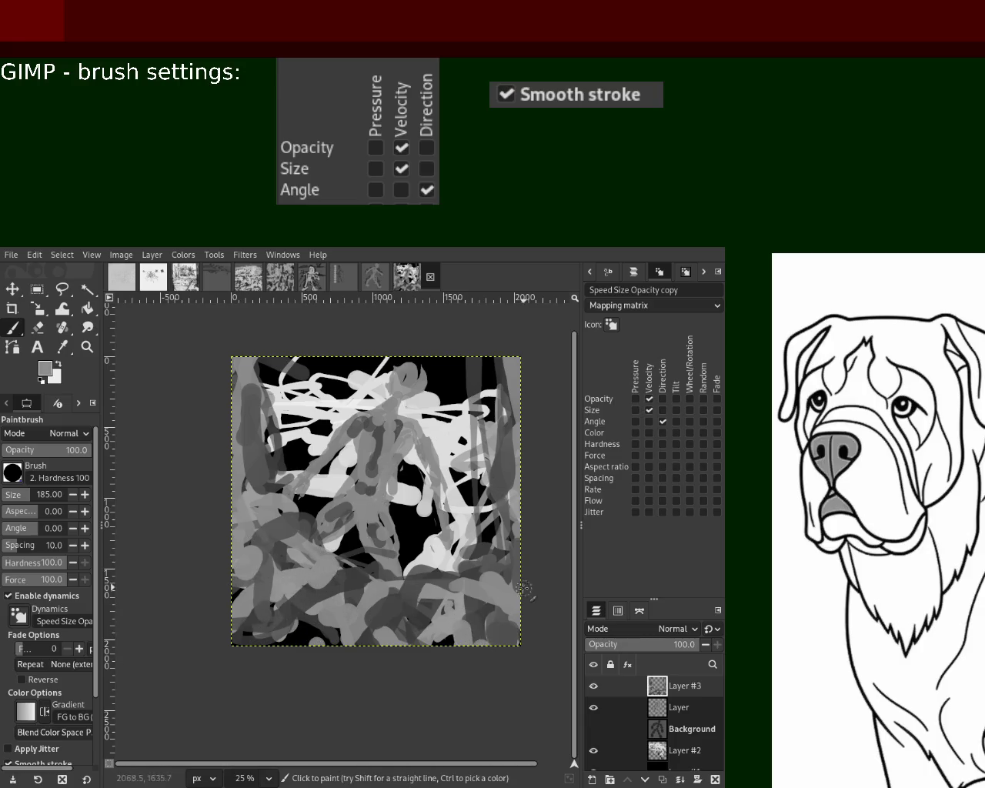
{"action": "left_click", "coordinate": [482, 574], "text": "ctrl"}
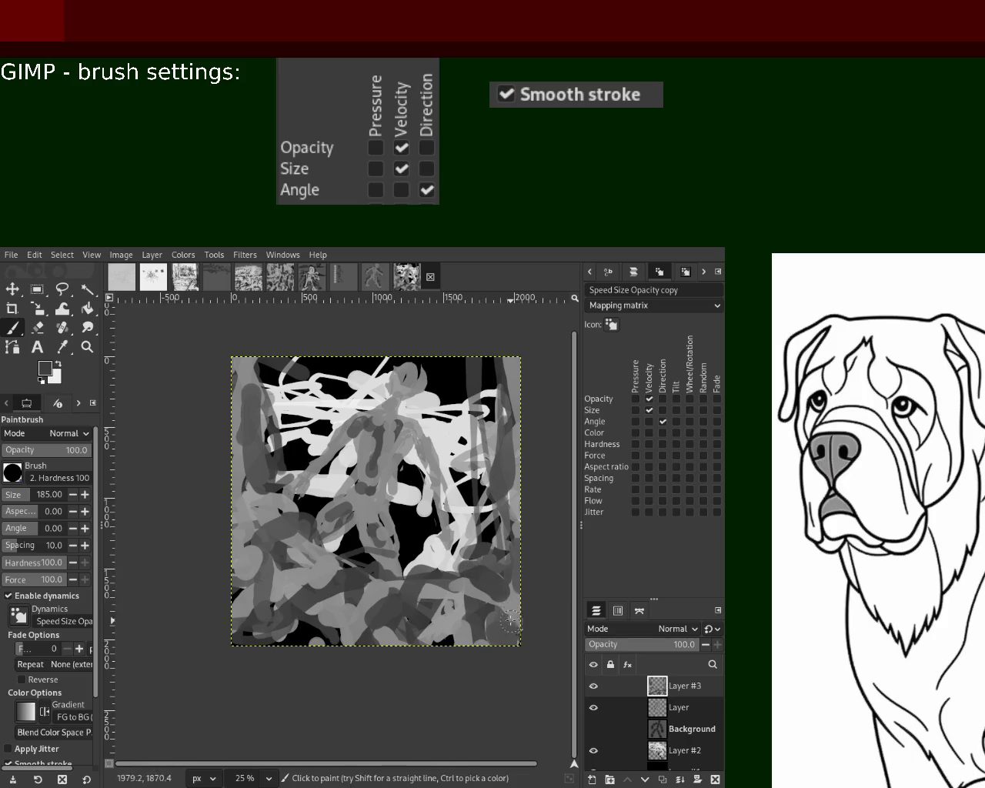
{"action": "left_click_drag", "start_coordinate": [475, 574], "coordinate": [467, 581]}
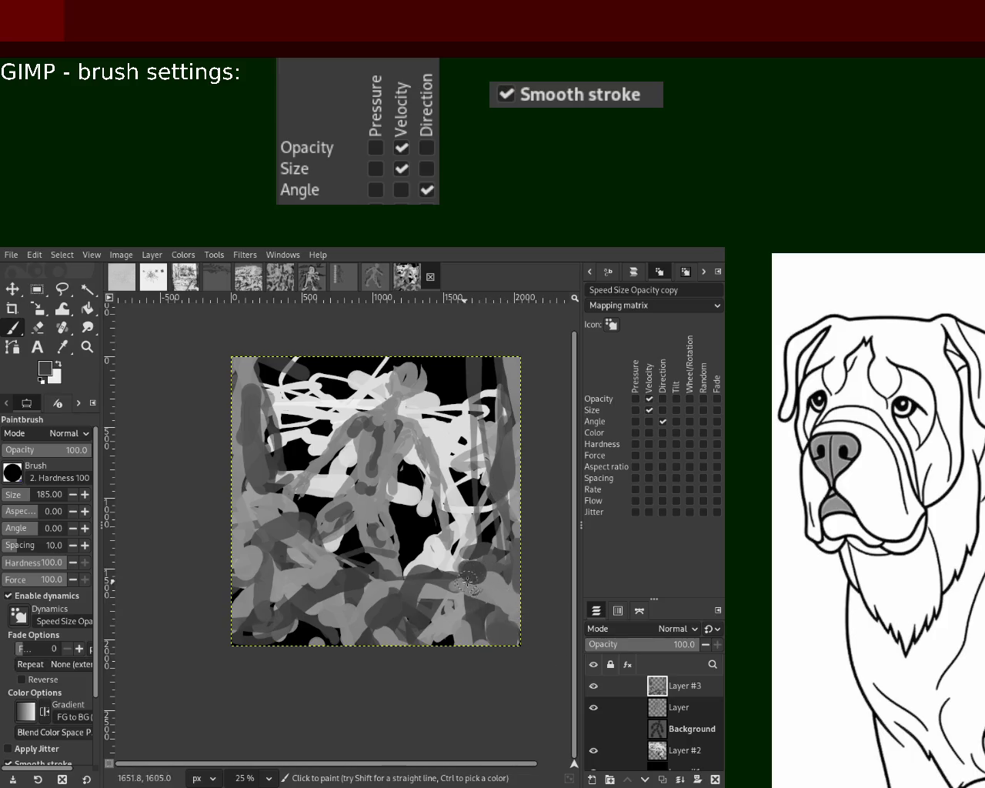
{"action": "left_click", "coordinate": [248, 388], "text": "ctrl"}
{"action": "left_click_drag", "start_coordinate": [250, 427], "coordinate": [243, 358]}
{"action": "key", "text": "ctrl+z"}
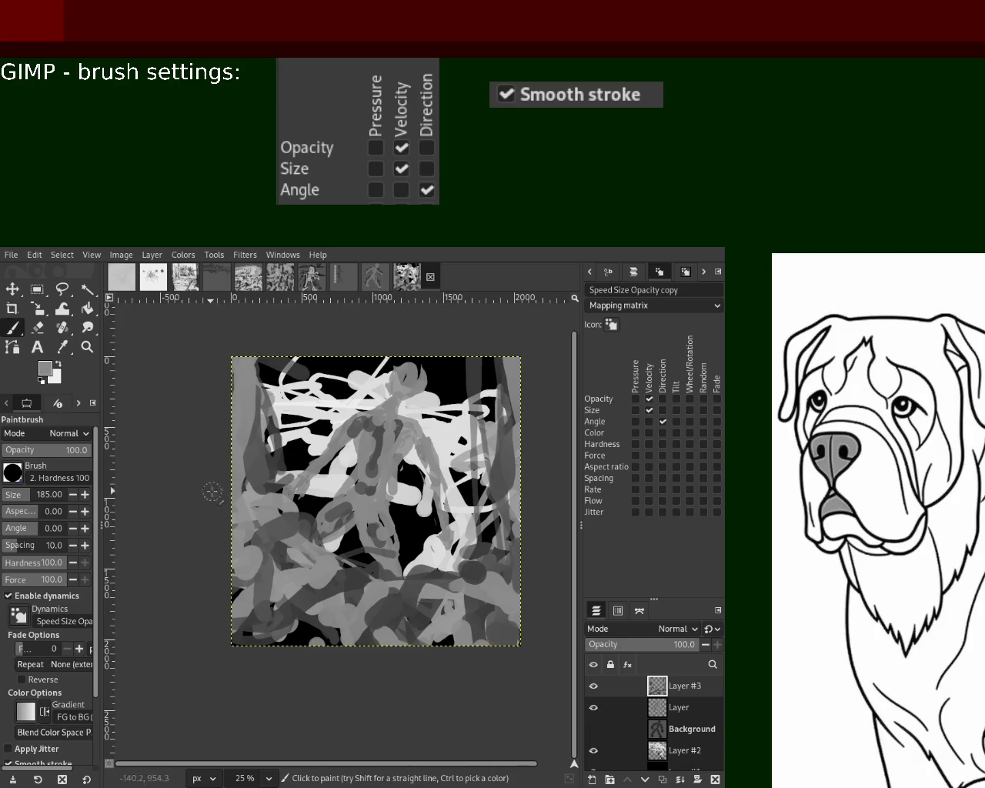
{"action": "left_click_drag", "start_coordinate": [303, 585], "coordinate": [271, 611]}
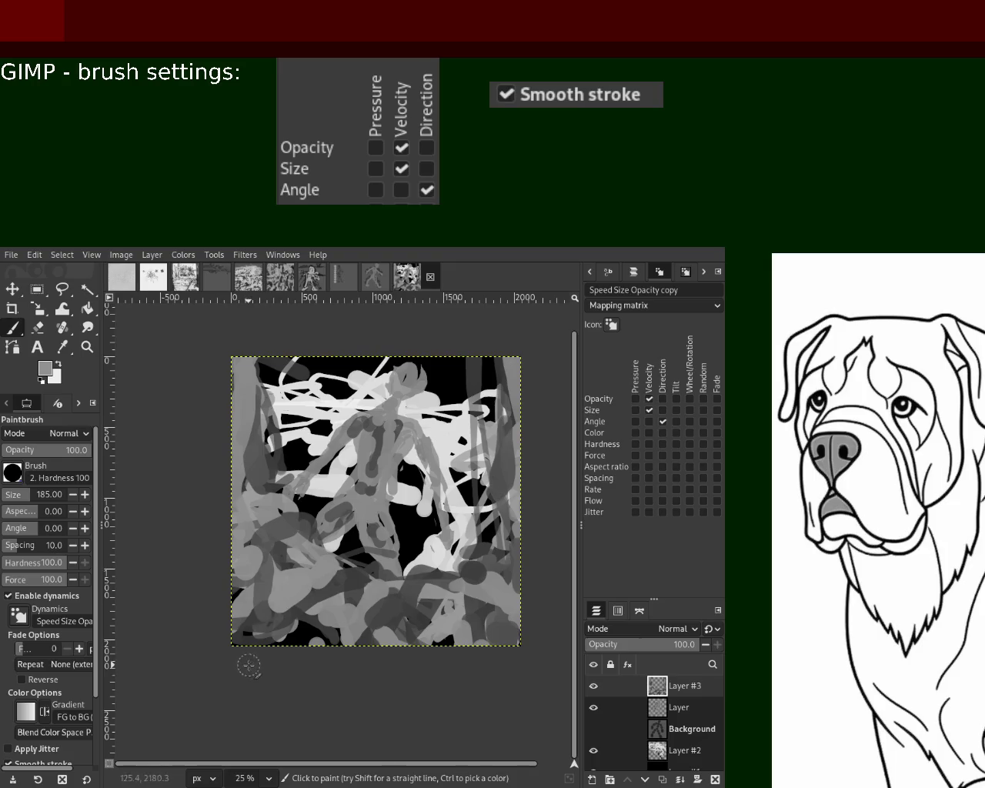
{"action": "left_click", "coordinate": [333, 633], "text": "ctrl"}
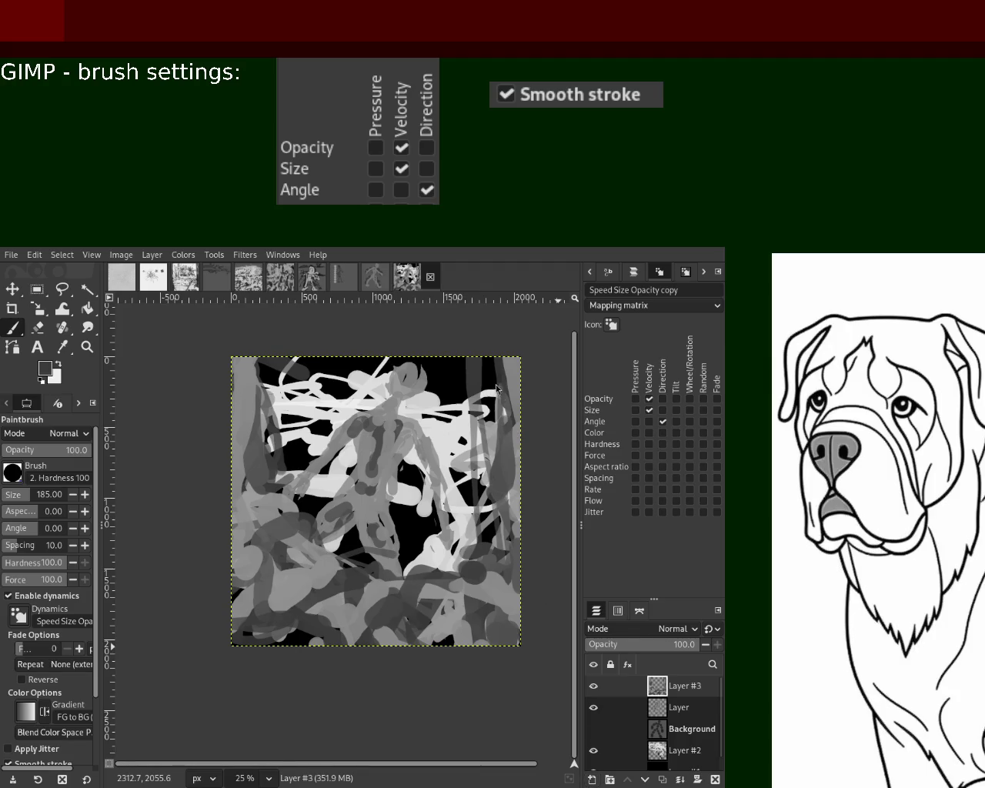
{"action": "left_click", "coordinate": [589, 781], "text": "shift"}
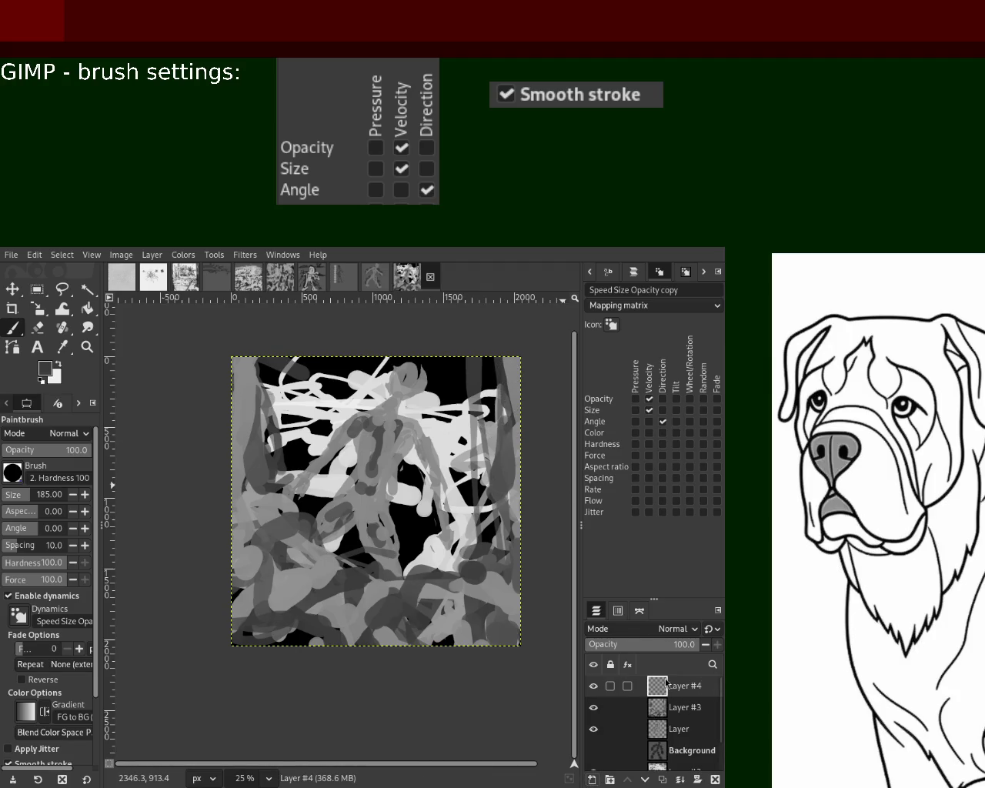
- Move Layer #4 below Layer #3, zoom in on the head, and set brush size 40
{"action": "left_click_drag", "start_coordinate": [684, 686], "coordinate": [678, 727]}
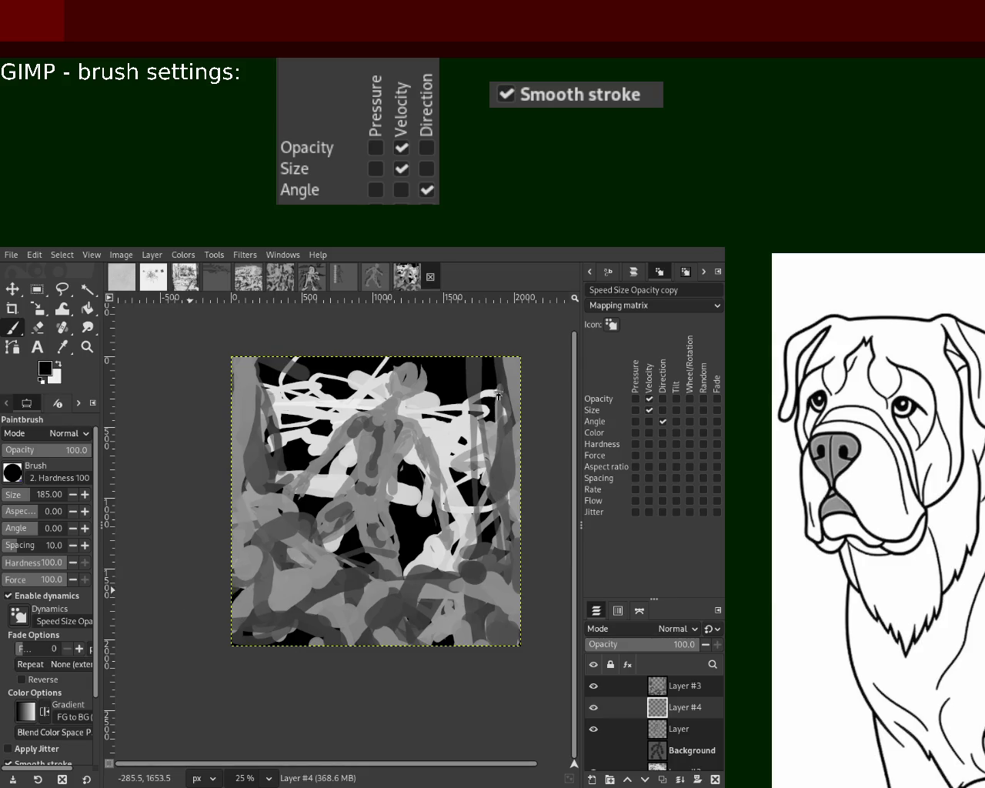
{"action": "key", "text": "z"}
{"action": "left_click", "coordinate": [400, 394], "text": "ctrl"}
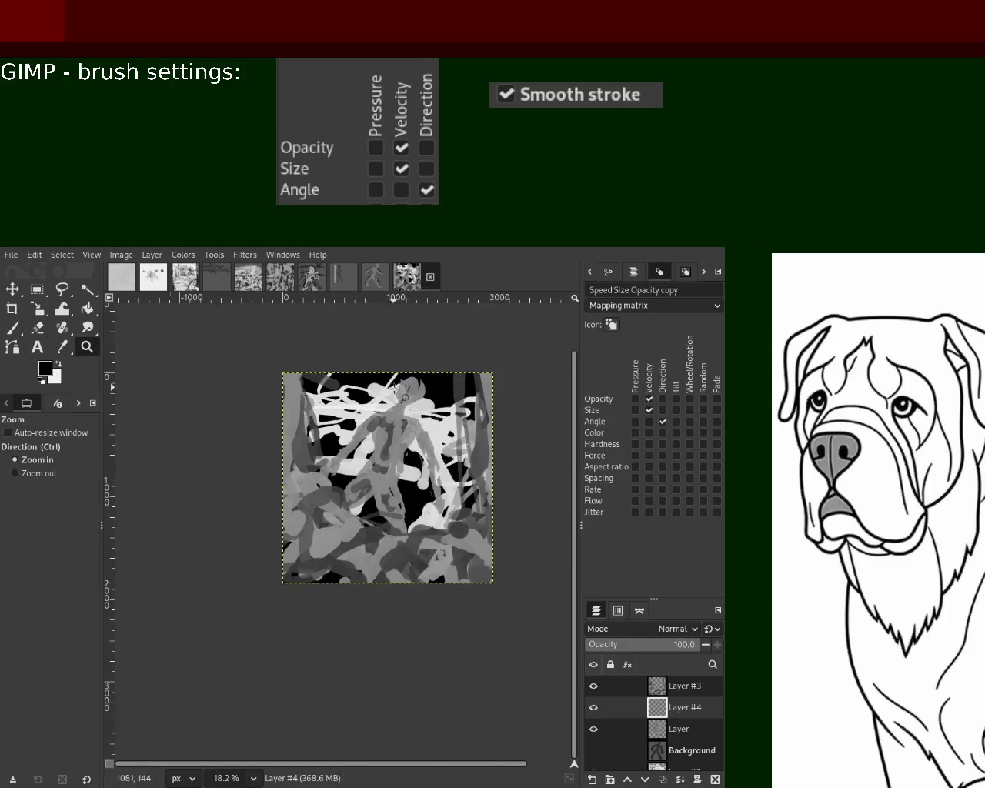
{"action": "scroll", "coordinate": [404, 394], "scroll_direction": "up", "scroll_amount": 3}
{"action": "scroll", "coordinate": [404, 393], "scroll_direction": "up", "scroll_amount": 3}
{"action": "key", "text": "p"}
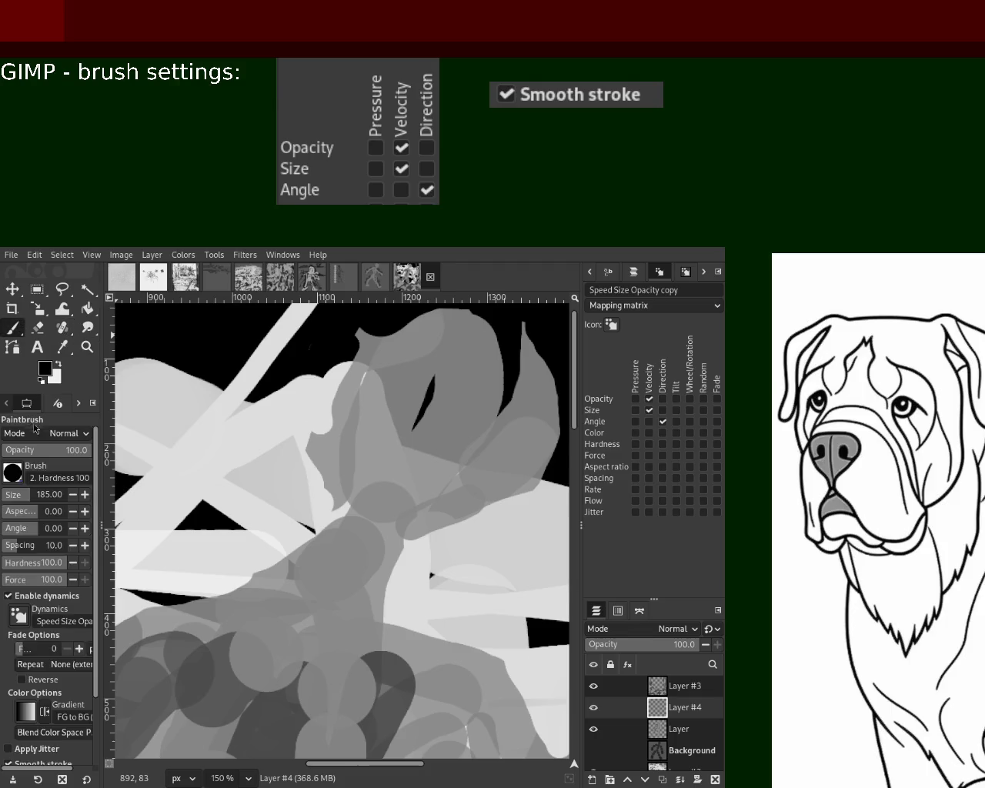
{"action": "left_click", "coordinate": [12, 497]}
- Paint dark strokes through the head and from the neck downward, undoing unwanted ones
{"action": "mouse_move", "coordinate": [373, 332]}
{"action": "left_mouse_down"}
{"action": "mouse_move", "coordinate": [346, 543]}
{"action": "mouse_move", "coordinate": [394, 543]}
{"action": "mouse_move", "coordinate": [172, 576]}
{"action": "mouse_move", "coordinate": [355, 547]}
{"action": "mouse_move", "coordinate": [154, 608]}
{"action": "left_mouse_up"}
{"action": "key", "text": "ctrl+z"}
{"action": "key", "text": "ctrl+z"}
{"action": "key", "text": "ctrl+z"}
{"action": "key", "text": "ctrl+z"}
{"action": "mouse_move", "coordinate": [342, 531]}
{"action": "left_mouse_down"}
{"action": "mouse_move", "coordinate": [177, 588]}
{"action": "mouse_move", "coordinate": [123, 588]}
{"action": "left_mouse_up"}
{"action": "key", "text": "ctrl+z"}
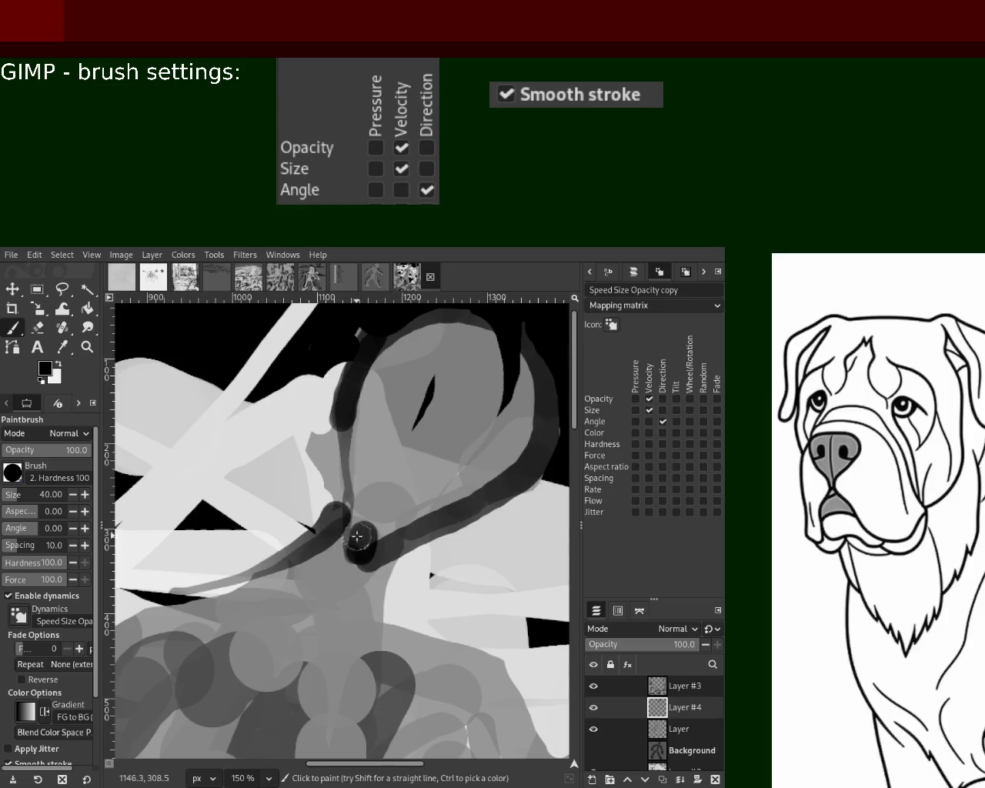
{"action": "left_click_drag", "start_coordinate": [358, 538], "coordinate": [477, 570]}
{"action": "left_click_drag", "start_coordinate": [398, 389], "coordinate": [480, 373]}
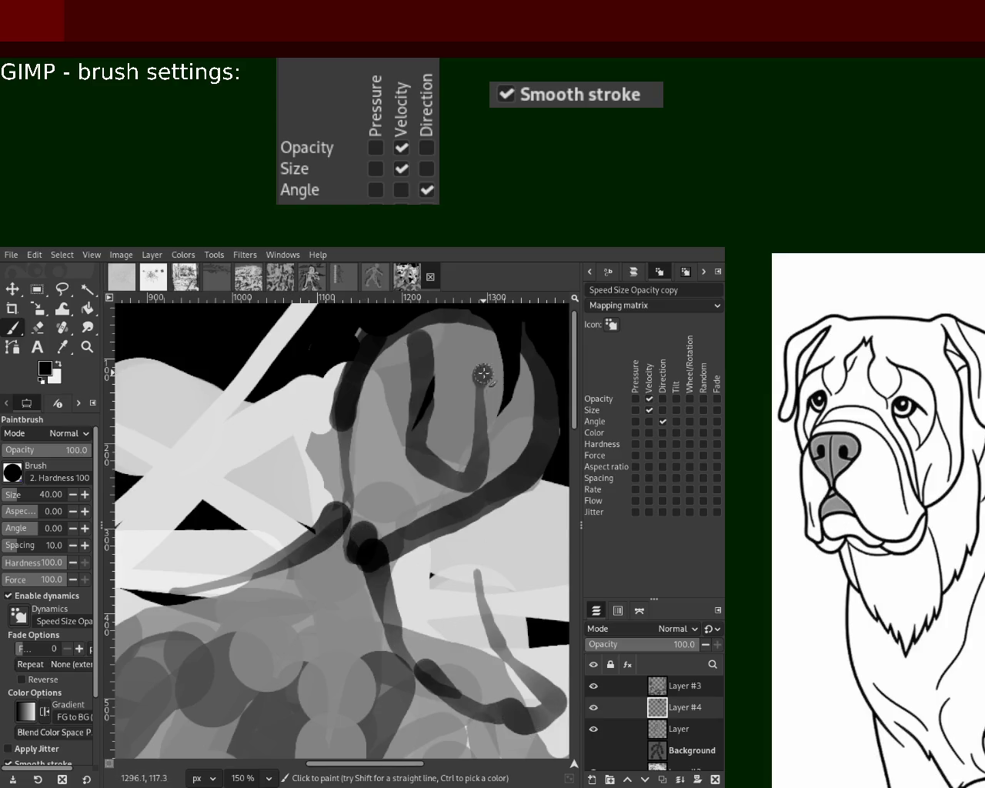
{"action": "key", "text": "ctrl+z"}
- Loop dark strokes around the head and across the shoulders, then zoom out to the whole image
{"action": "mouse_move", "coordinate": [380, 346]}
{"action": "left_mouse_down"}
{"action": "mouse_move", "coordinate": [482, 352]}
{"action": "mouse_move", "coordinate": [362, 512]}
{"action": "left_mouse_up"}
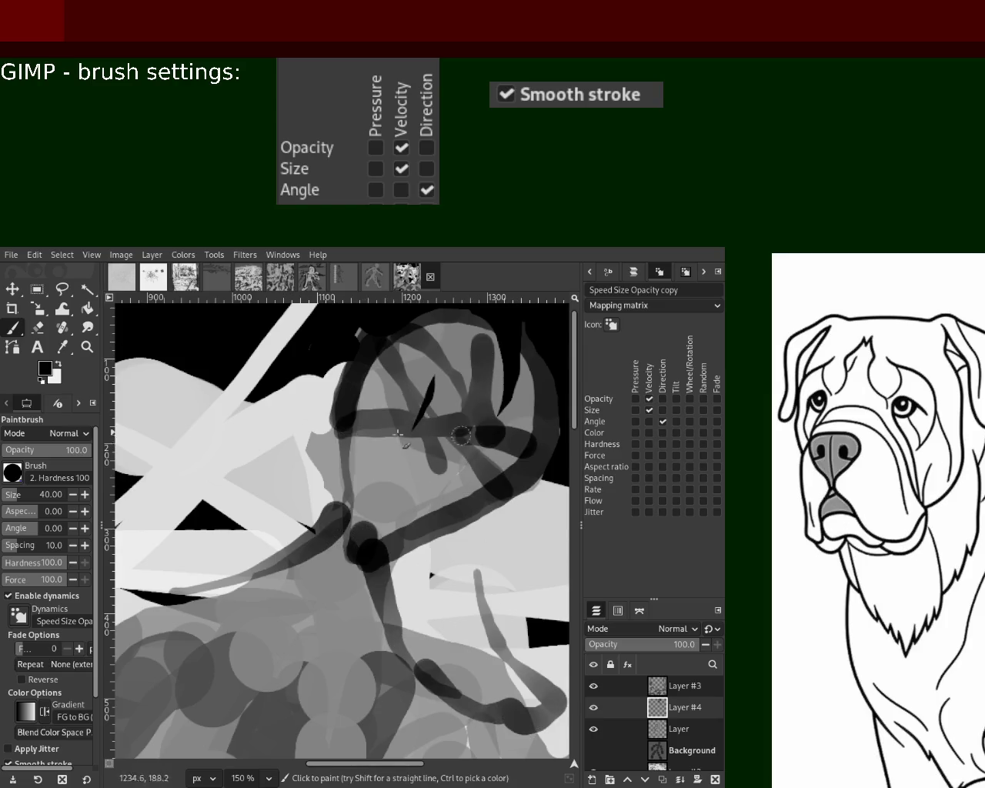
{"action": "left_click_drag", "start_coordinate": [399, 434], "coordinate": [451, 501]}
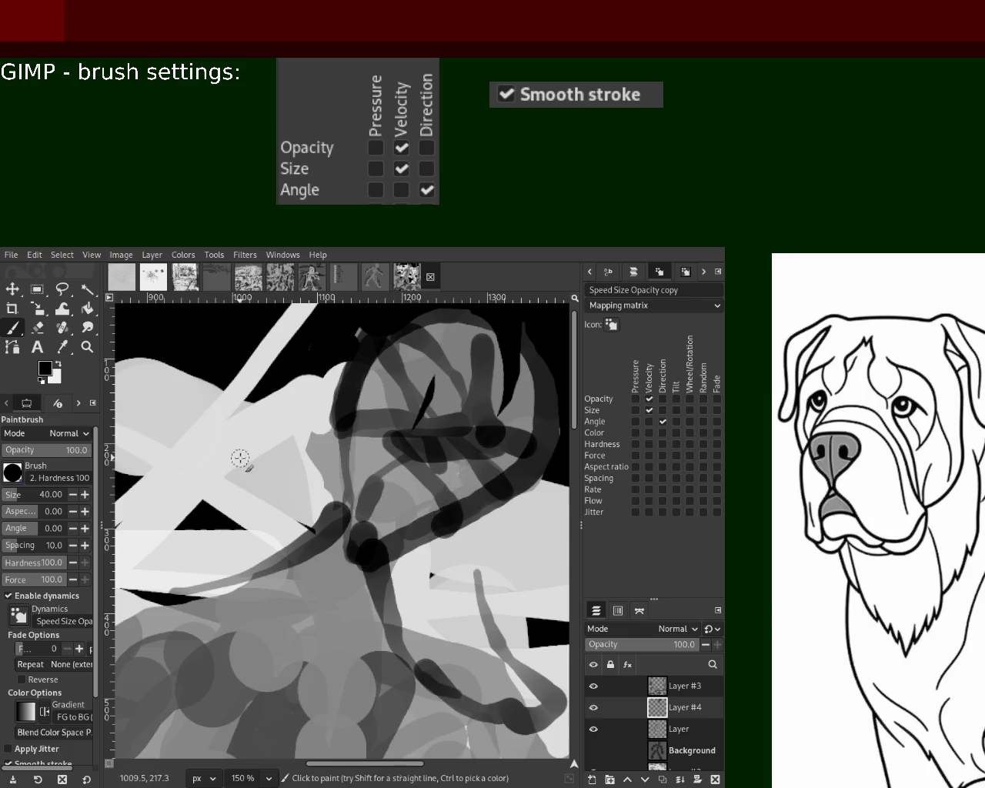
{"action": "key", "text": "ctrl+z"}
{"action": "left_click_drag", "start_coordinate": [376, 435], "coordinate": [400, 550]}
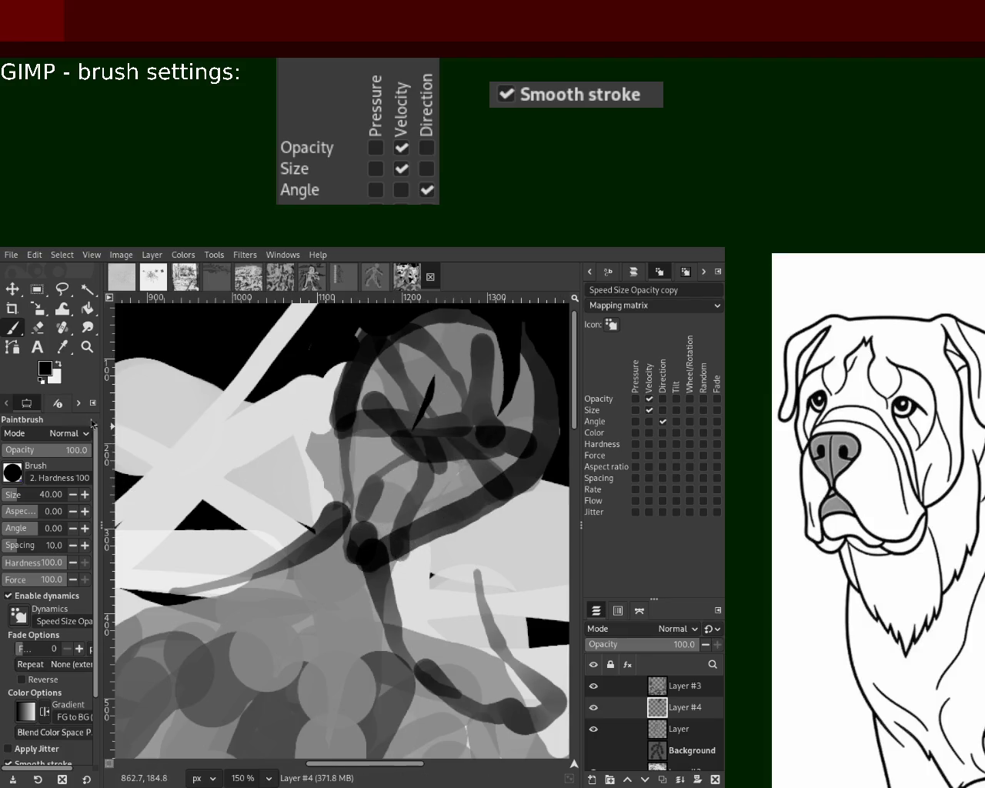
{"action": "left_click", "coordinate": [87, 348]}
{"action": "key", "text": "minus"}
{"action": "key", "text": "minus"}
{"action": "key", "text": "minus"}
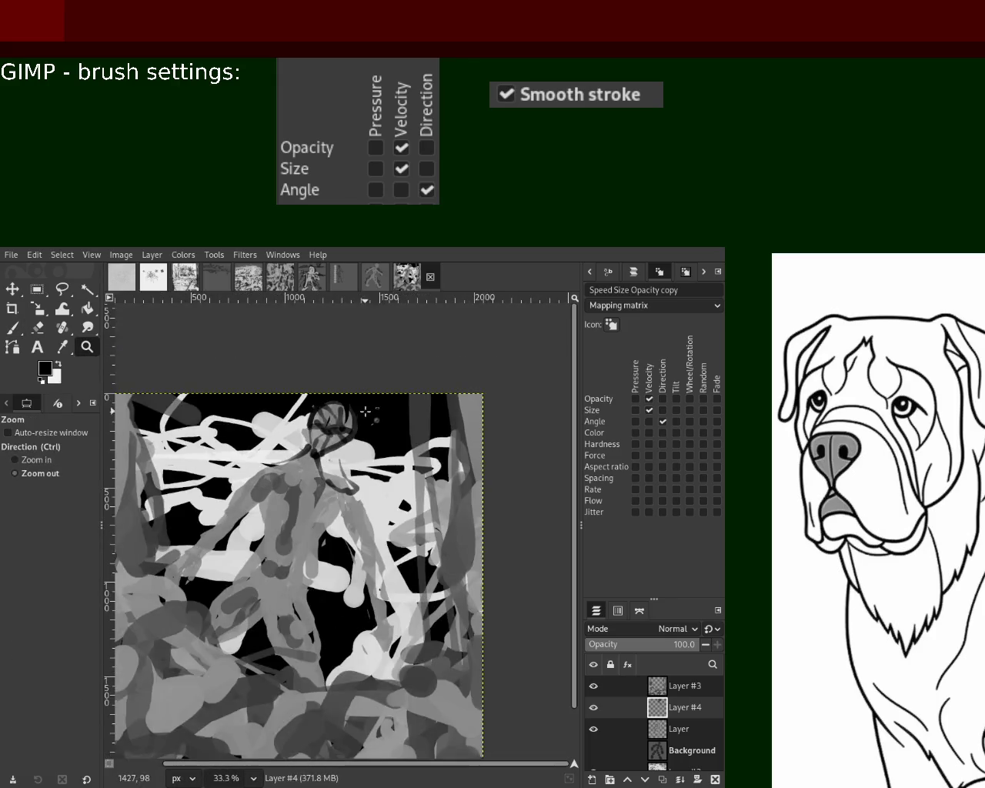
- Zoom to 100% on the head and paint dark strokes over the figure's body
{"action": "left_click", "coordinate": [329, 446]}
{"action": "left_click", "coordinate": [330, 446]}
{"action": "left_click", "coordinate": [330, 446]}
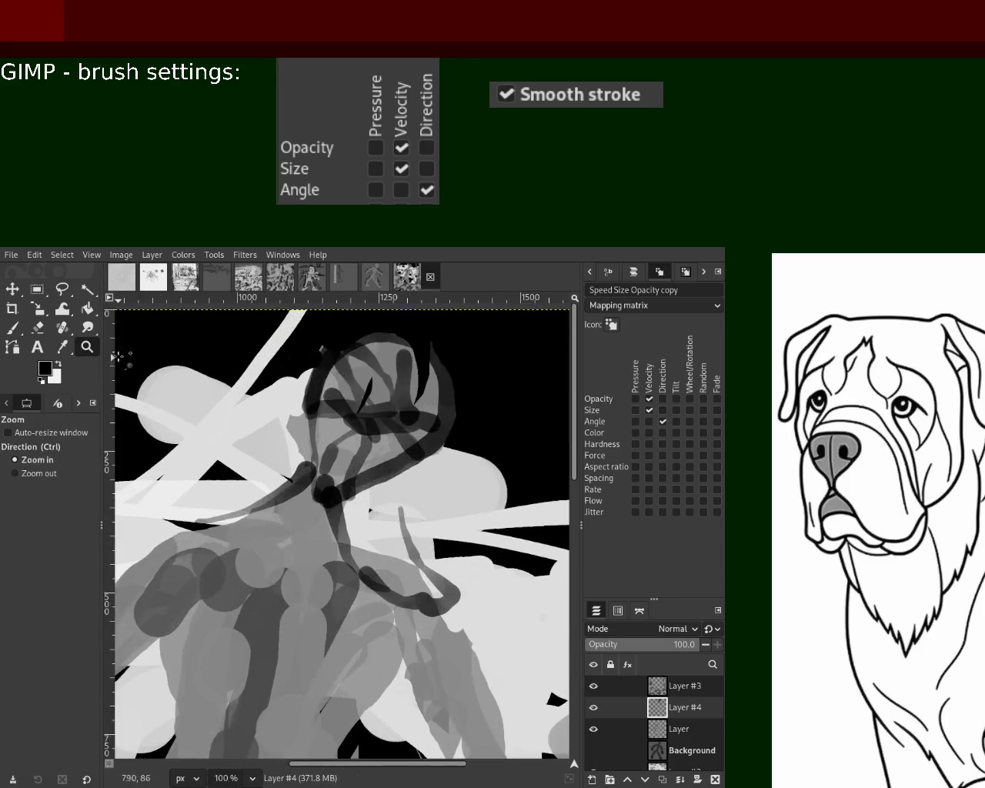
{"action": "left_click", "coordinate": [15, 333]}
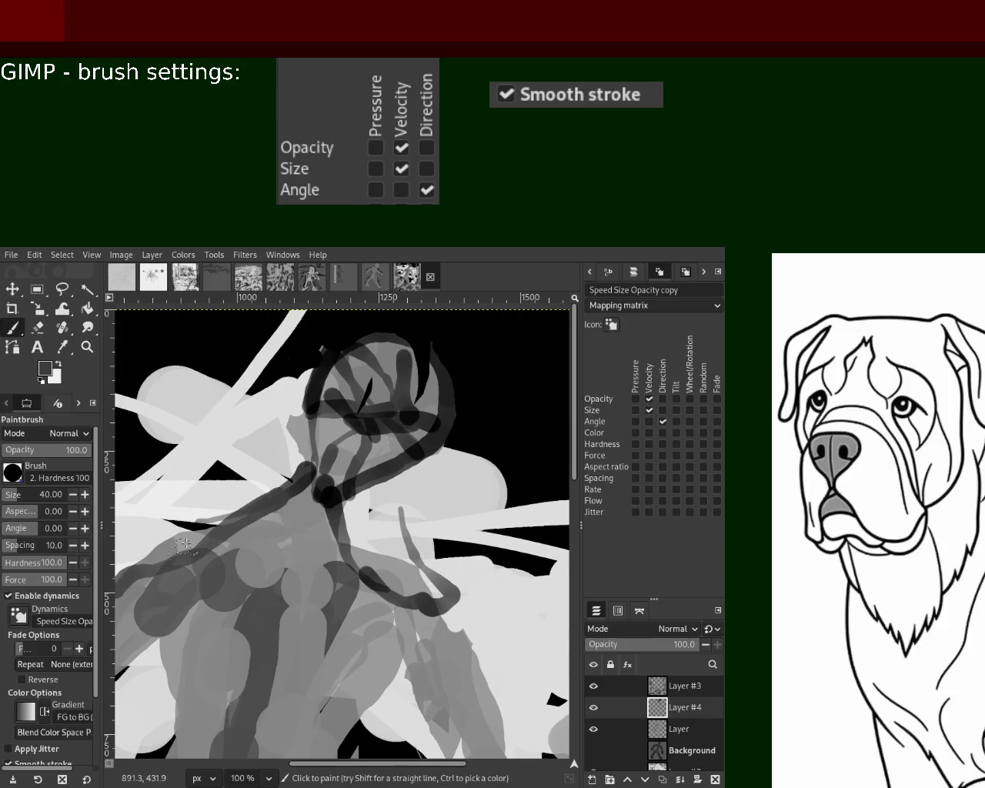
{"action": "left_click_drag", "start_coordinate": [401, 639], "coordinate": [389, 689]}
{"action": "mouse_move", "coordinate": [319, 679]}
{"action": "left_mouse_down"}
{"action": "mouse_move", "coordinate": [311, 715]}
{"action": "mouse_move", "coordinate": [265, 754]}
{"action": "left_mouse_up"}
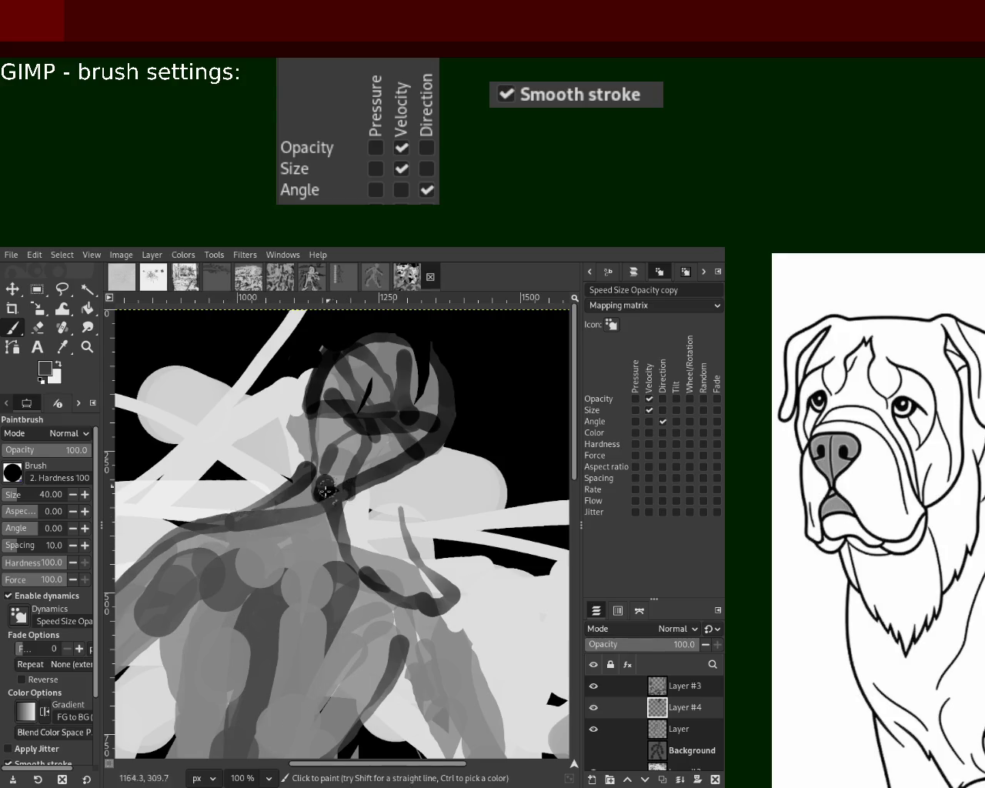
- Paint dark strokes across the shoulder, down the body, and arcs at lower left
{"action": "left_click_drag", "start_coordinate": [304, 492], "coordinate": [224, 560]}
{"action": "left_click_drag", "start_coordinate": [287, 514], "coordinate": [254, 727]}
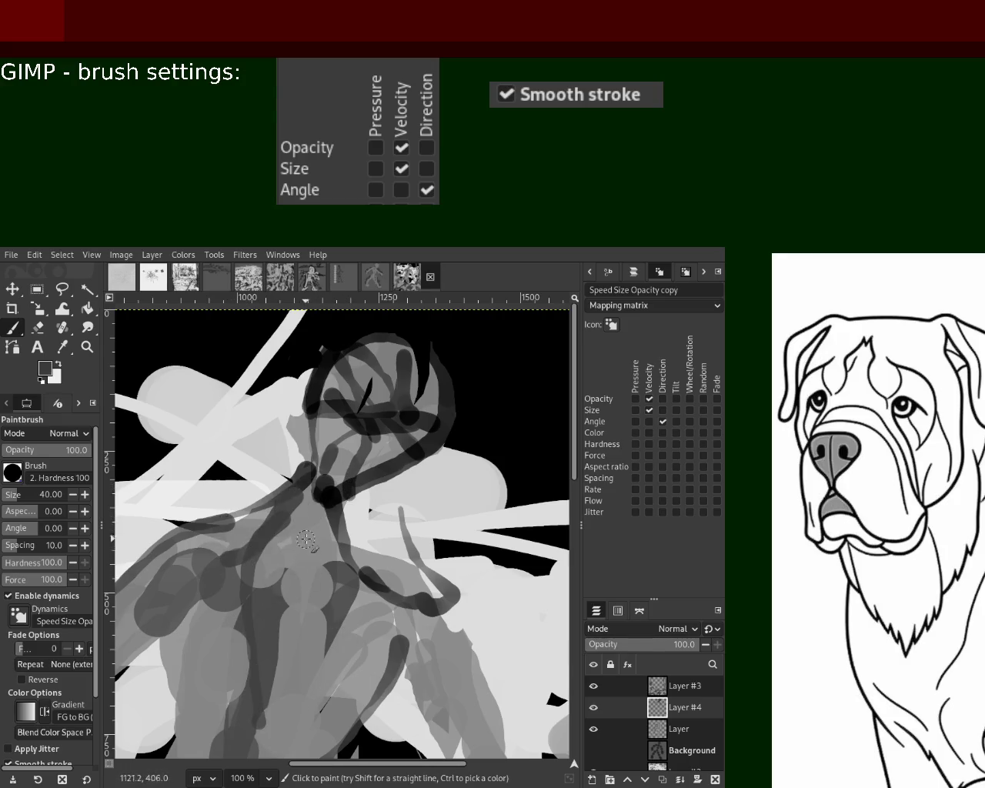
{"action": "left_click_drag", "start_coordinate": [322, 548], "coordinate": [229, 761]}
{"action": "left_click_drag", "start_coordinate": [353, 549], "coordinate": [296, 732]}
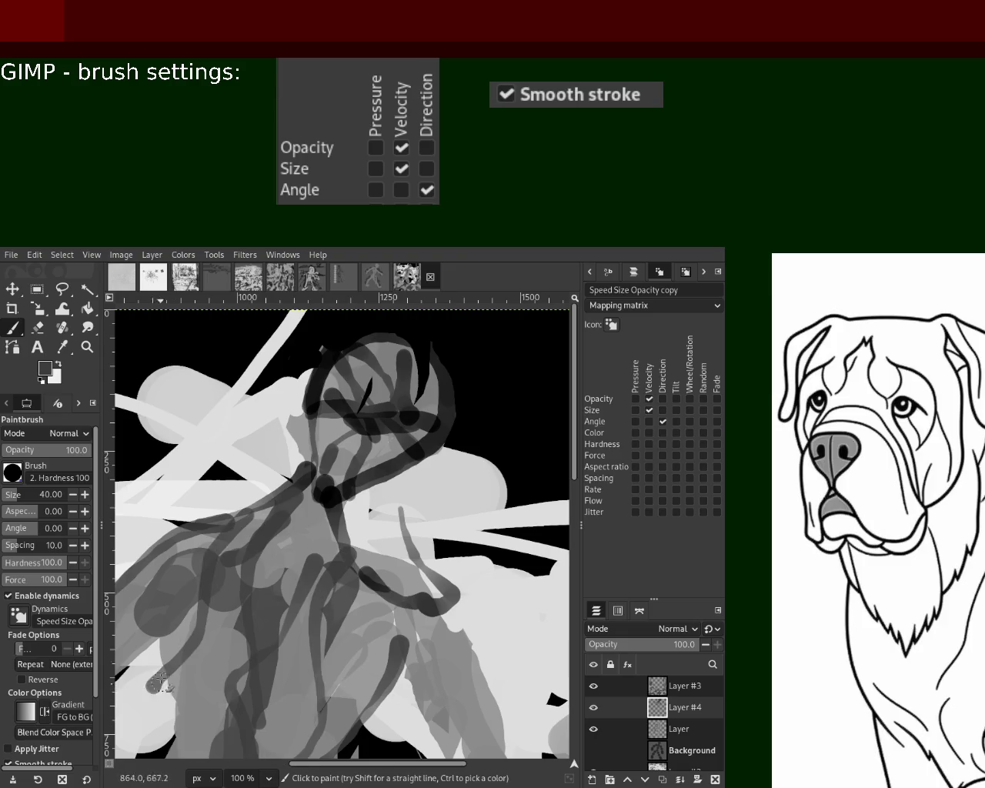
{"action": "left_click_drag", "start_coordinate": [206, 608], "coordinate": [185, 758]}
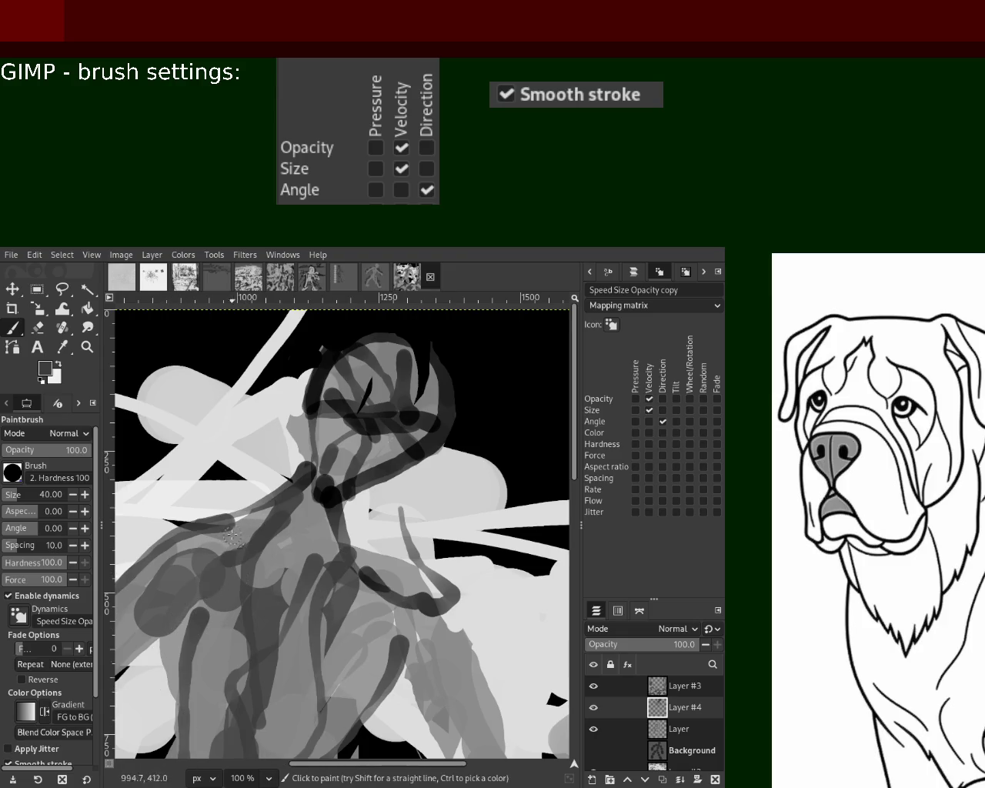
{"action": "mouse_move", "coordinate": [181, 583]}
{"action": "left_mouse_down"}
{"action": "mouse_move", "coordinate": [116, 683]}
{"action": "mouse_move", "coordinate": [275, 602]}
{"action": "mouse_move", "coordinate": [404, 677]}
{"action": "mouse_move", "coordinate": [323, 508]}
{"action": "mouse_move", "coordinate": [316, 593]}
{"action": "left_mouse_up"}
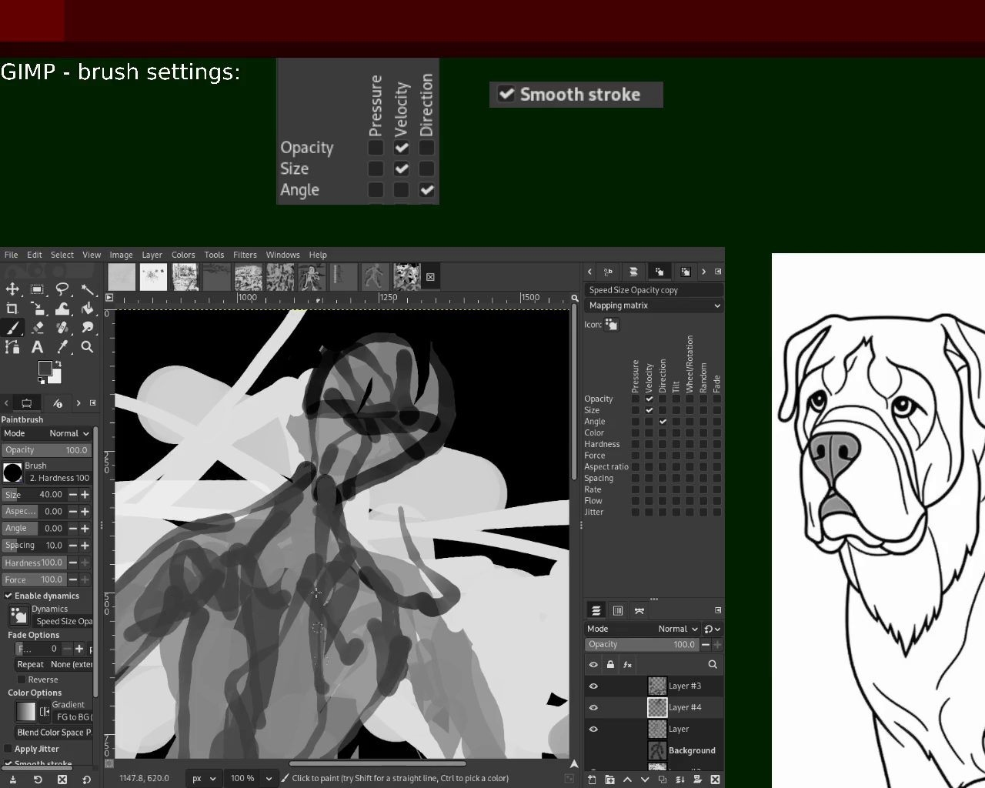
- Try mid-grey strokes over the head and light-grey ones at lower left, then undo them
{"action": "left_click", "coordinate": [321, 492], "text": "ctrl"}
{"action": "mouse_move", "coordinate": [364, 435]}
{"action": "left_mouse_down"}
{"action": "mouse_move", "coordinate": [363, 462]}
{"action": "mouse_move", "coordinate": [408, 408]}
{"action": "mouse_move", "coordinate": [392, 361]}
{"action": "left_mouse_up"}
{"action": "mouse_move", "coordinate": [285, 569]}
{"action": "left_mouse_down"}
{"action": "mouse_move", "coordinate": [246, 523]}
{"action": "mouse_move", "coordinate": [288, 500]}
{"action": "left_mouse_up"}
{"action": "left_click_drag", "start_coordinate": [281, 615], "coordinate": [266, 681]}
{"action": "left_click_drag", "start_coordinate": [257, 731], "coordinate": [226, 607]}
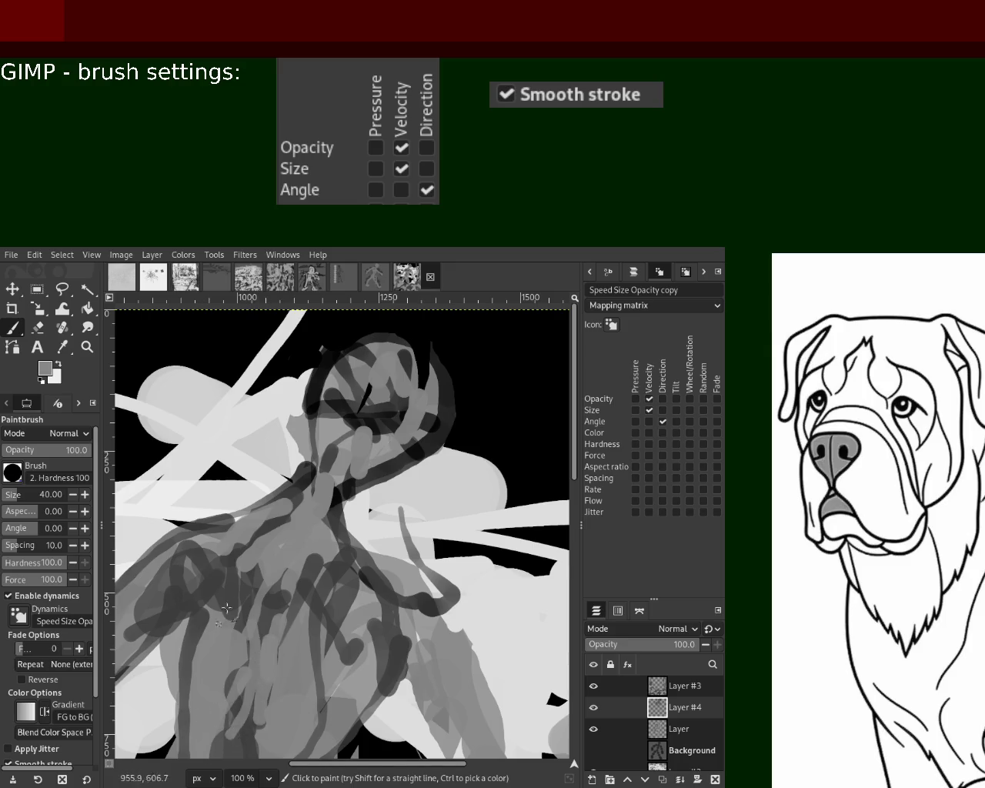
{"action": "left_click", "coordinate": [218, 597], "text": "ctrl"}
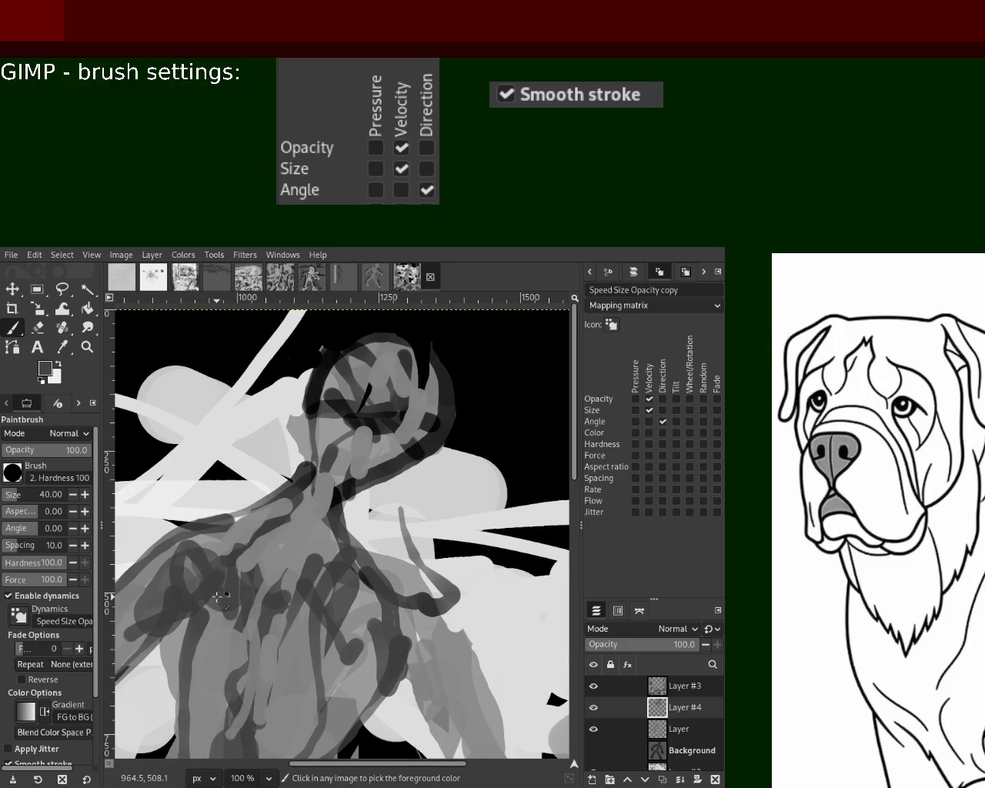
{"action": "key", "text": "ctrl+z"}
{"action": "key", "text": "ctrl+z"}
{"action": "key", "text": "ctrl+z"}
{"action": "key", "text": "ctrl+z"}
{"action": "key", "text": "ctrl+z"}
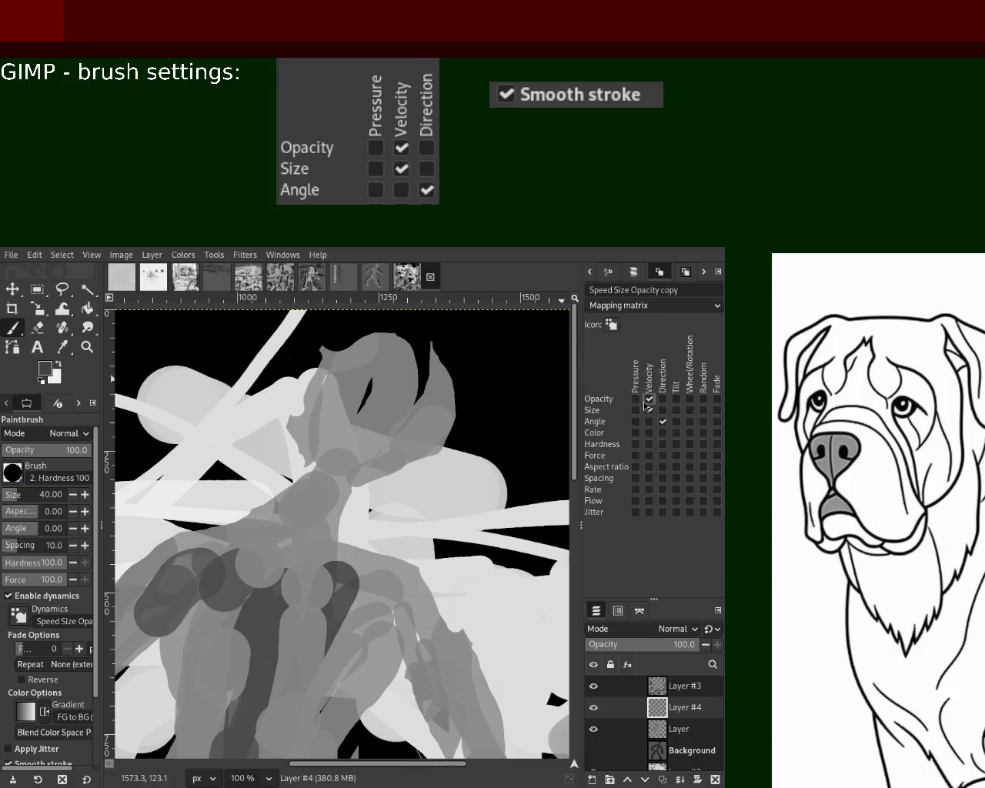
- Paint a dark tapered shoulder stroke, undo trial strokes, and switch to black at brush size 8
{"action": "left_click_drag", "start_coordinate": [315, 465], "coordinate": [165, 544]}
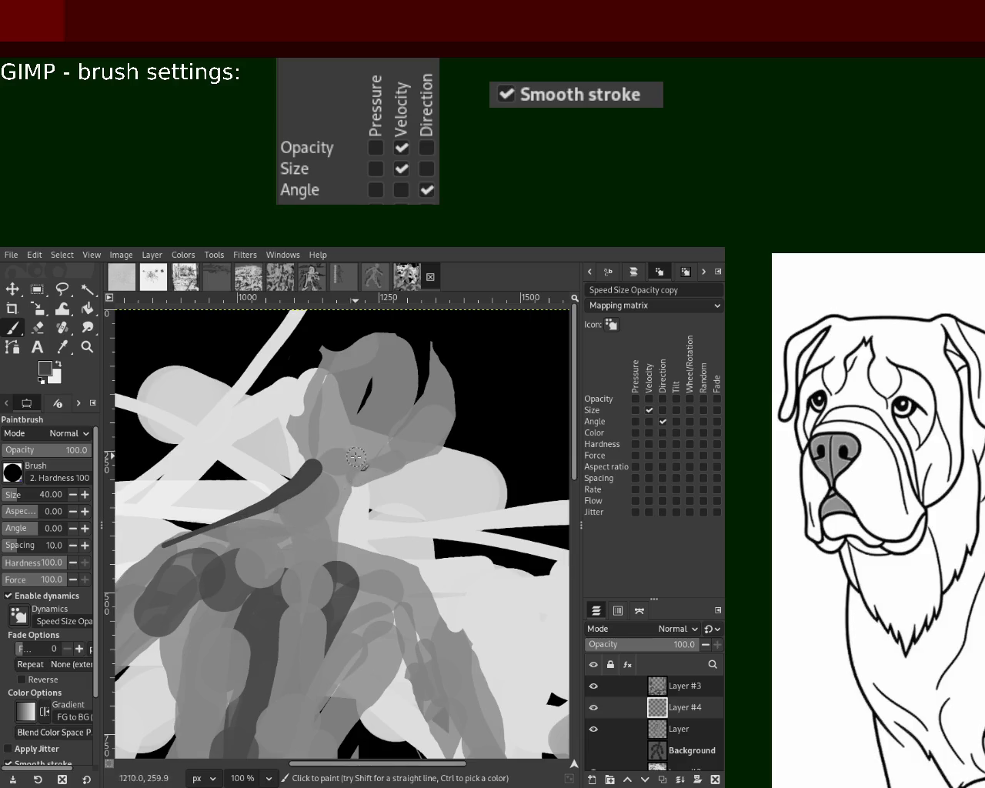
{"action": "left_click_drag", "start_coordinate": [356, 457], "coordinate": [347, 612]}
{"action": "mouse_move", "coordinate": [355, 483]}
{"action": "left_mouse_down"}
{"action": "mouse_move", "coordinate": [442, 404]}
{"action": "mouse_move", "coordinate": [439, 355]}
{"action": "left_mouse_up"}
{"action": "key", "text": "ctrl+z"}
{"action": "key", "text": "ctrl+z"}
{"action": "key", "text": "ctrl+z"}
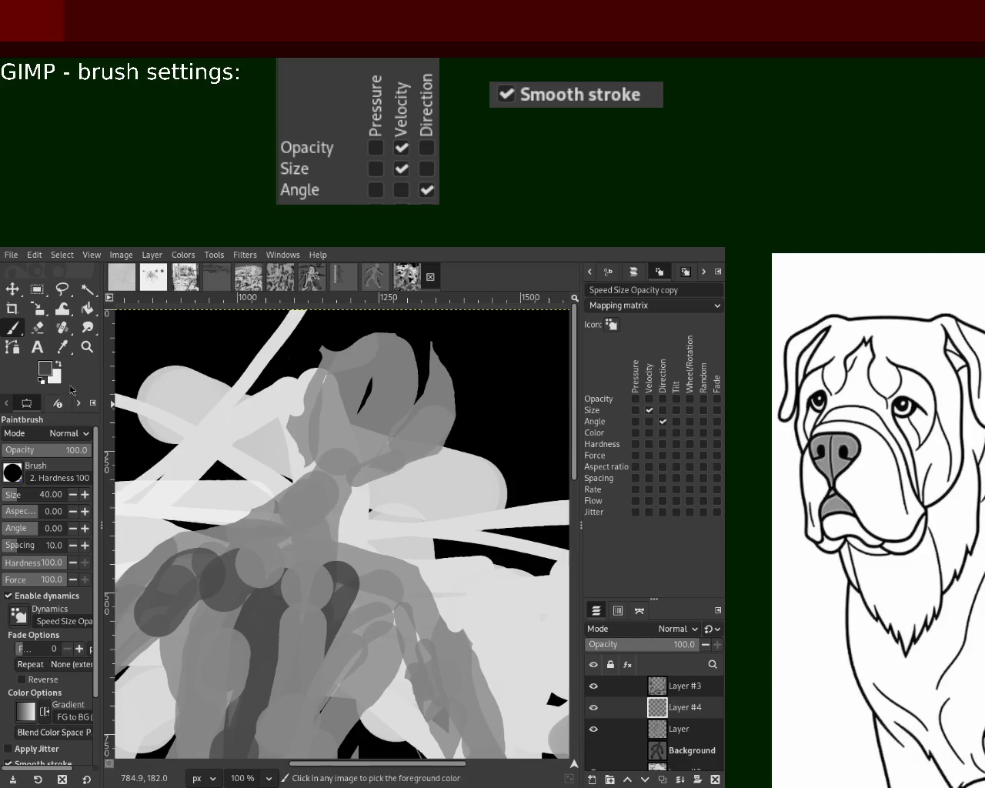
{"action": "key", "text": "d"}
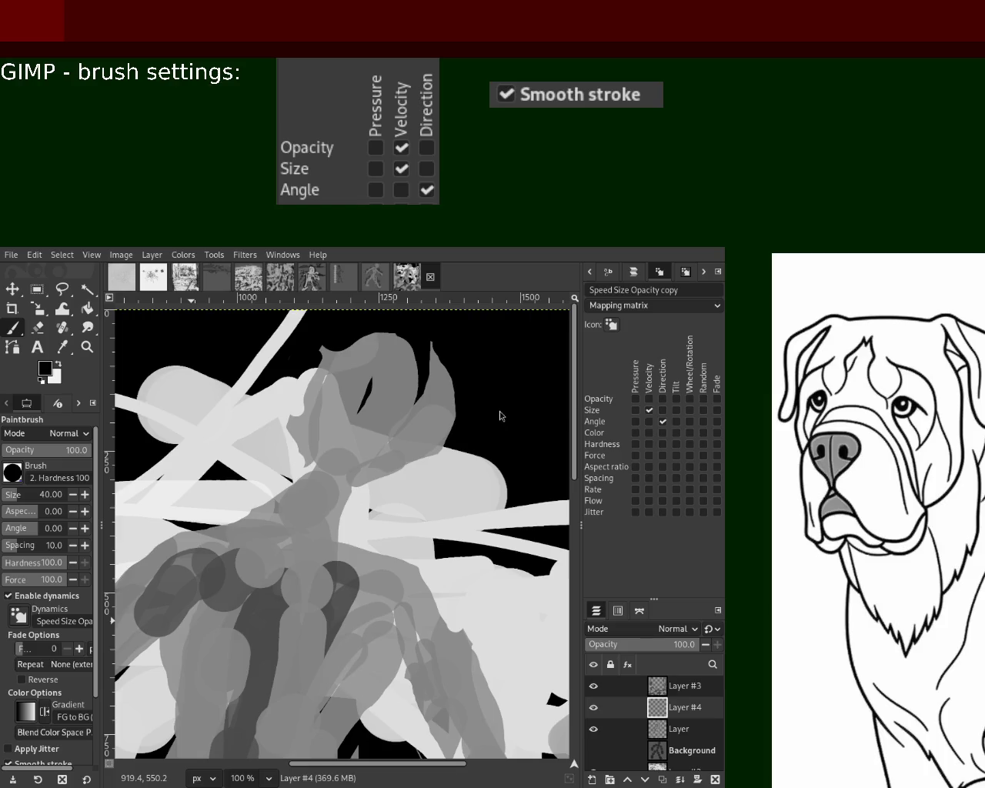
{"action": "left_click", "coordinate": [8, 498]}
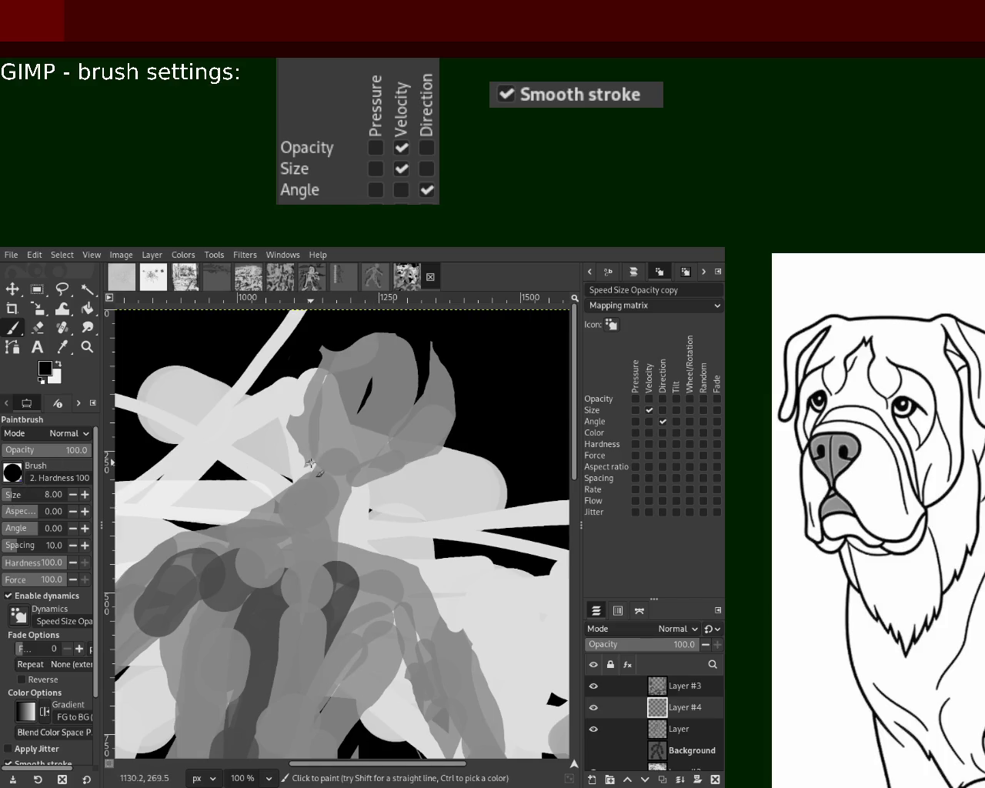
- Draw black lines along the head, down the neck, and the shoulder line to the left edge
{"action": "mouse_move", "coordinate": [341, 481]}
{"action": "left_mouse_down"}
{"action": "mouse_move", "coordinate": [435, 427]}
{"action": "mouse_move", "coordinate": [374, 352]}
{"action": "mouse_move", "coordinate": [327, 437]}
{"action": "mouse_move", "coordinate": [228, 517]}
{"action": "left_mouse_up"}
{"action": "key", "text": "ctrl+z"}
{"action": "left_click_drag", "start_coordinate": [328, 453], "coordinate": [202, 530]}
{"action": "left_click_drag", "start_coordinate": [338, 489], "coordinate": [342, 562]}
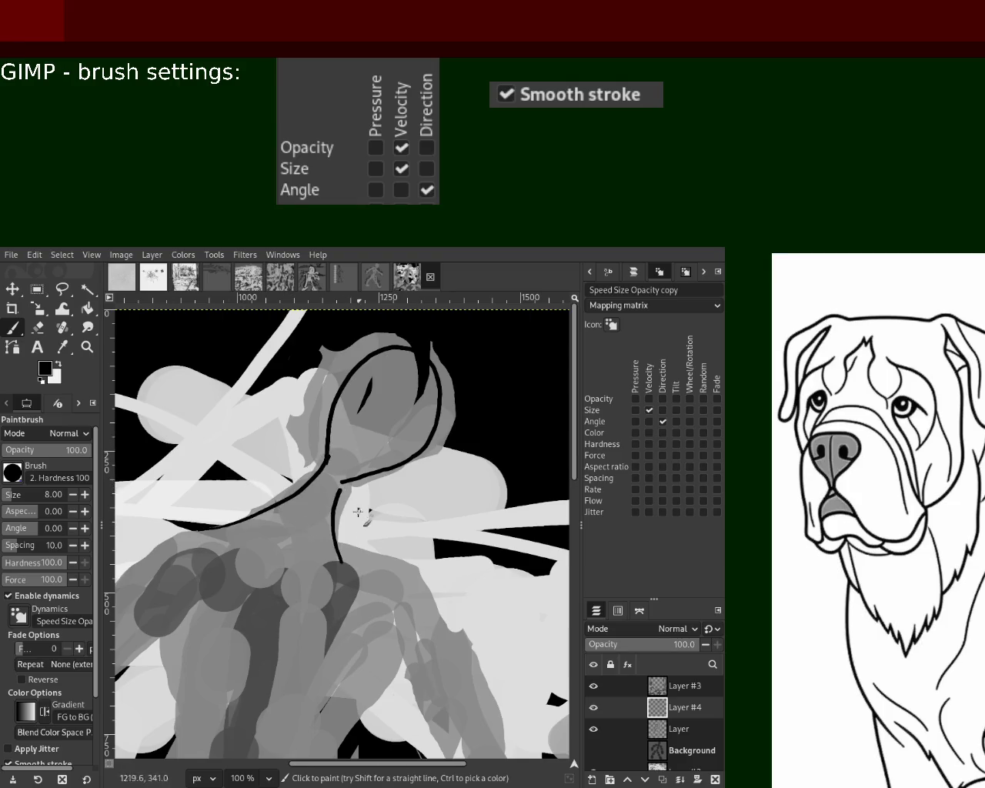
{"action": "left_click_drag", "start_coordinate": [203, 530], "coordinate": [115, 583]}
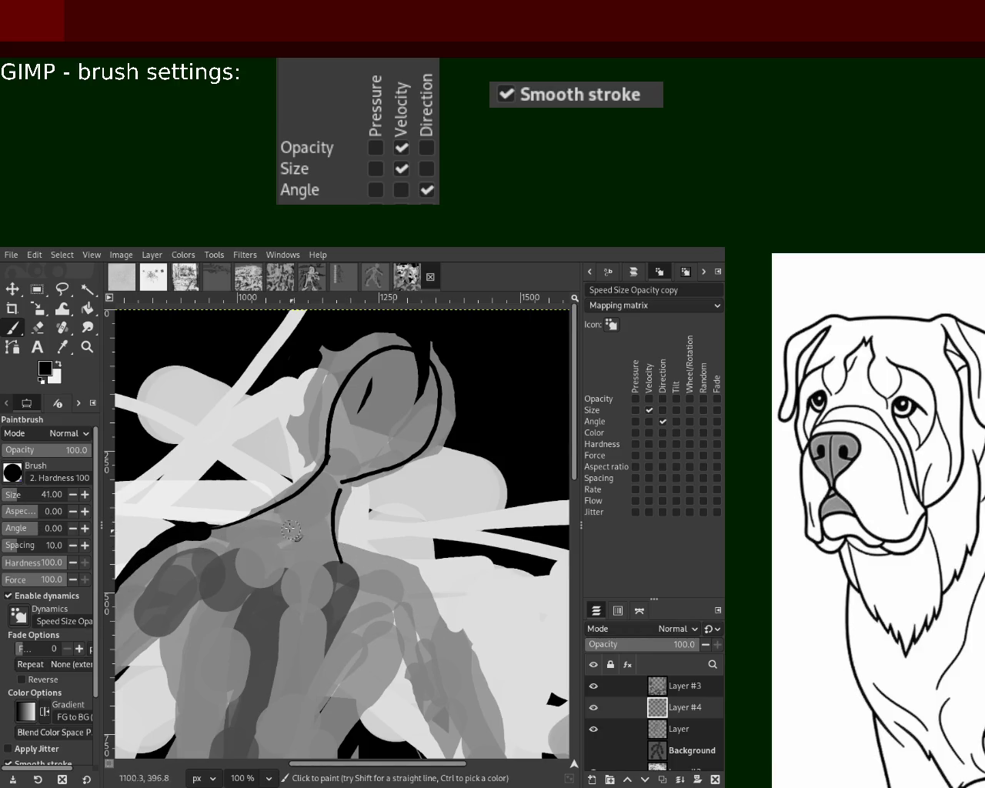
{"action": "left_click_drag", "start_coordinate": [211, 531], "coordinate": [327, 466]}
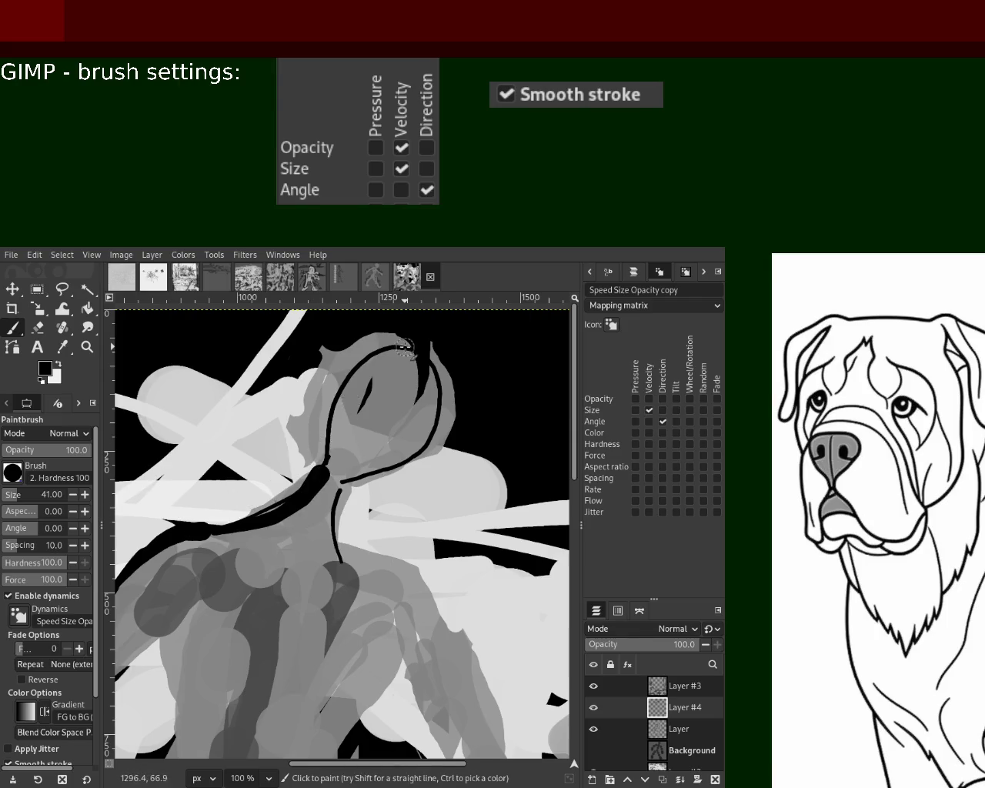
- Trace both sides of the head in black and curve a line from the neck to the canvas bottom
{"action": "left_click_drag", "start_coordinate": [403, 347], "coordinate": [333, 439]}
{"action": "mouse_move", "coordinate": [419, 347]}
{"action": "left_mouse_down"}
{"action": "mouse_move", "coordinate": [344, 505]}
{"action": "mouse_move", "coordinate": [346, 580]}
{"action": "left_mouse_up"}
{"action": "left_click_drag", "start_coordinate": [334, 514], "coordinate": [446, 596]}
{"action": "key", "text": "ctrl+z"}
{"action": "mouse_move", "coordinate": [334, 511]}
{"action": "left_mouse_down"}
{"action": "mouse_move", "coordinate": [458, 596]}
{"action": "mouse_move", "coordinate": [502, 757]}
{"action": "left_mouse_up"}
{"action": "left_click_drag", "start_coordinate": [389, 588], "coordinate": [415, 757]}
{"action": "key", "text": "ctrl+z"}
{"action": "left_click_drag", "start_coordinate": [413, 648], "coordinate": [411, 757]}
{"action": "key", "text": "ctrl+z"}
{"action": "left_click_drag", "start_coordinate": [397, 640], "coordinate": [457, 757]}
- Paint a long black line down the figure's right arm, ending in a loop at the hand
{"action": "left_click", "coordinate": [86, 346]}
{"action": "left_click", "coordinate": [368, 514], "text": "ctrl"}
{"action": "left_click", "coordinate": [368, 514], "text": "ctrl"}
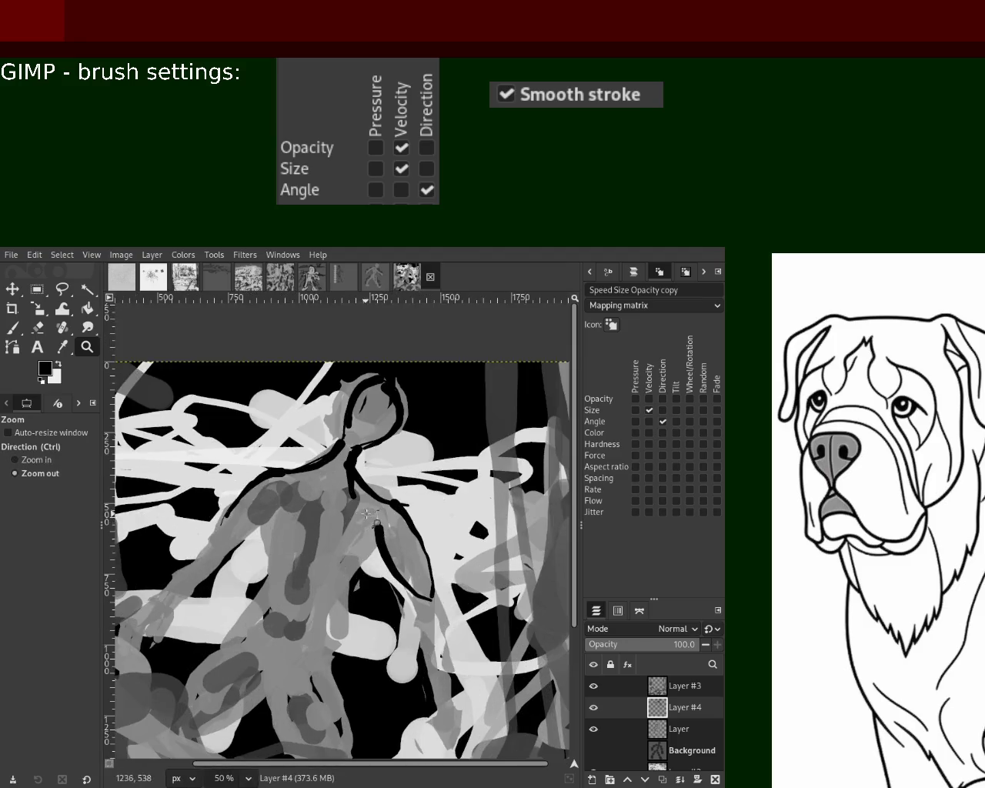
{"action": "left_click", "coordinate": [367, 514]}
{"action": "left_click", "coordinate": [367, 514], "text": "ctrl"}
{"action": "left_click", "coordinate": [297, 496]}
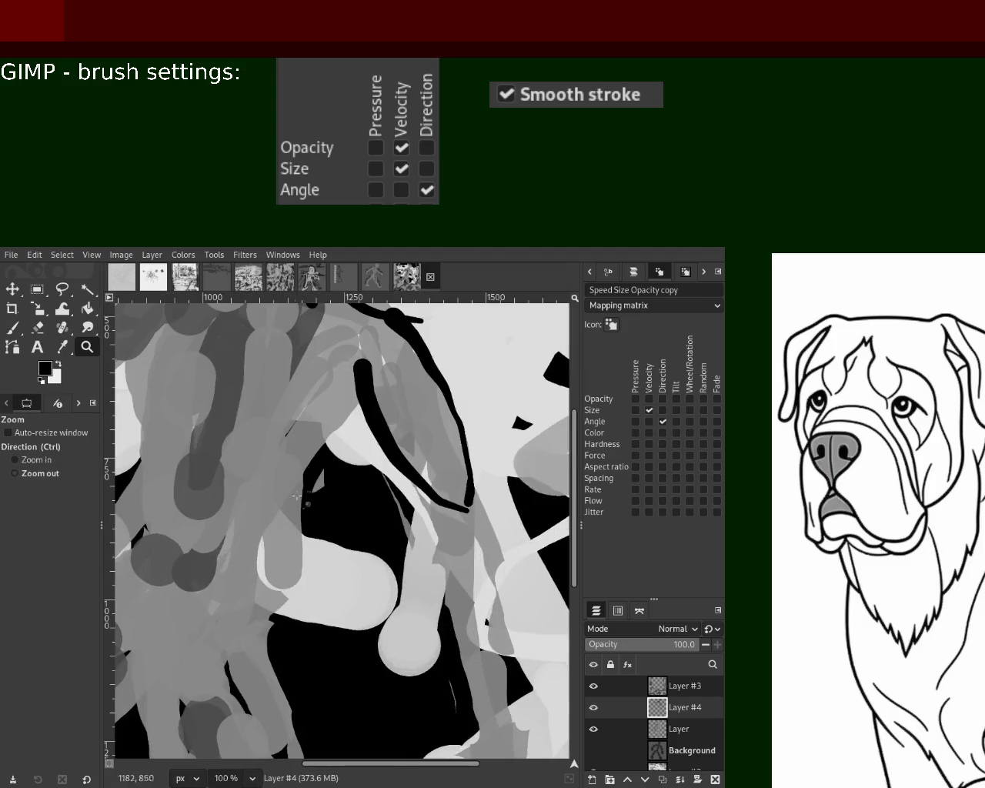
{"action": "left_click", "coordinate": [297, 497], "text": "ctrl"}
{"action": "left_click", "coordinate": [297, 496], "text": "ctrl"}
{"action": "left_click", "coordinate": [297, 496]}
{"action": "left_click", "coordinate": [13, 327]}
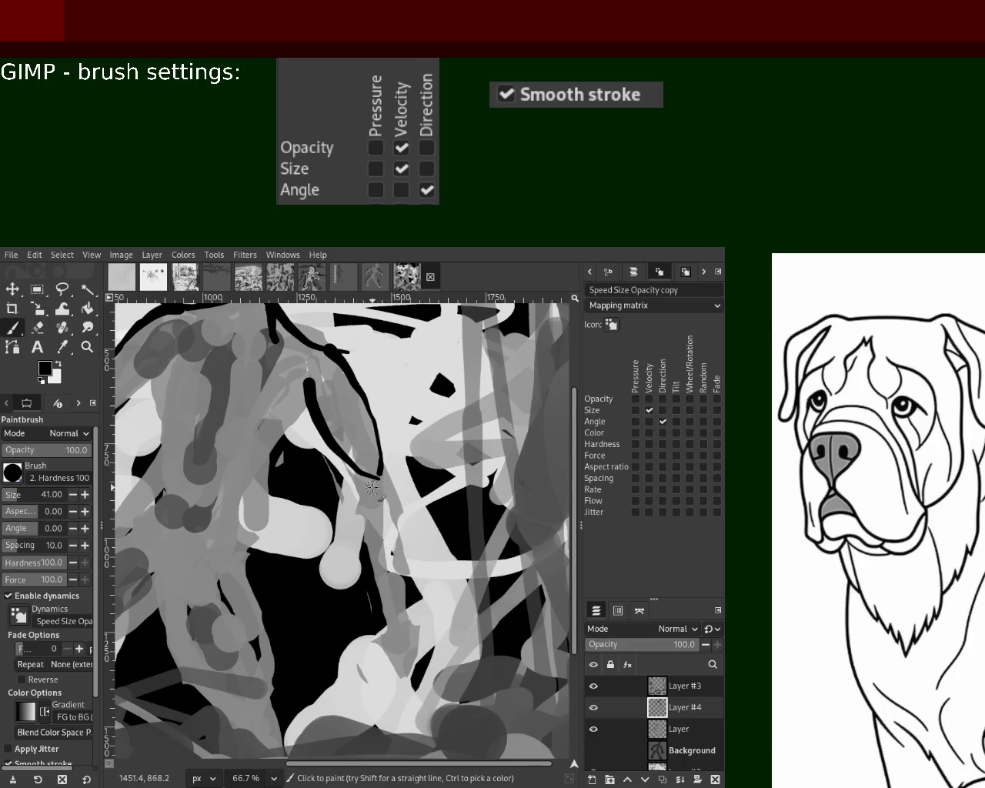
{"action": "left_click_drag", "start_coordinate": [368, 472], "coordinate": [362, 548]}
{"action": "key", "text": "ctrl+z"}
{"action": "mouse_move", "coordinate": [366, 473]}
{"action": "left_mouse_down"}
{"action": "mouse_move", "coordinate": [359, 573]}
{"action": "mouse_move", "coordinate": [396, 599]}
{"action": "left_mouse_up"}
{"action": "key", "text": "ctrl+z"}
{"action": "left_click_drag", "start_coordinate": [377, 471], "coordinate": [410, 688]}
{"action": "left_click_drag", "start_coordinate": [390, 616], "coordinate": [377, 654]}
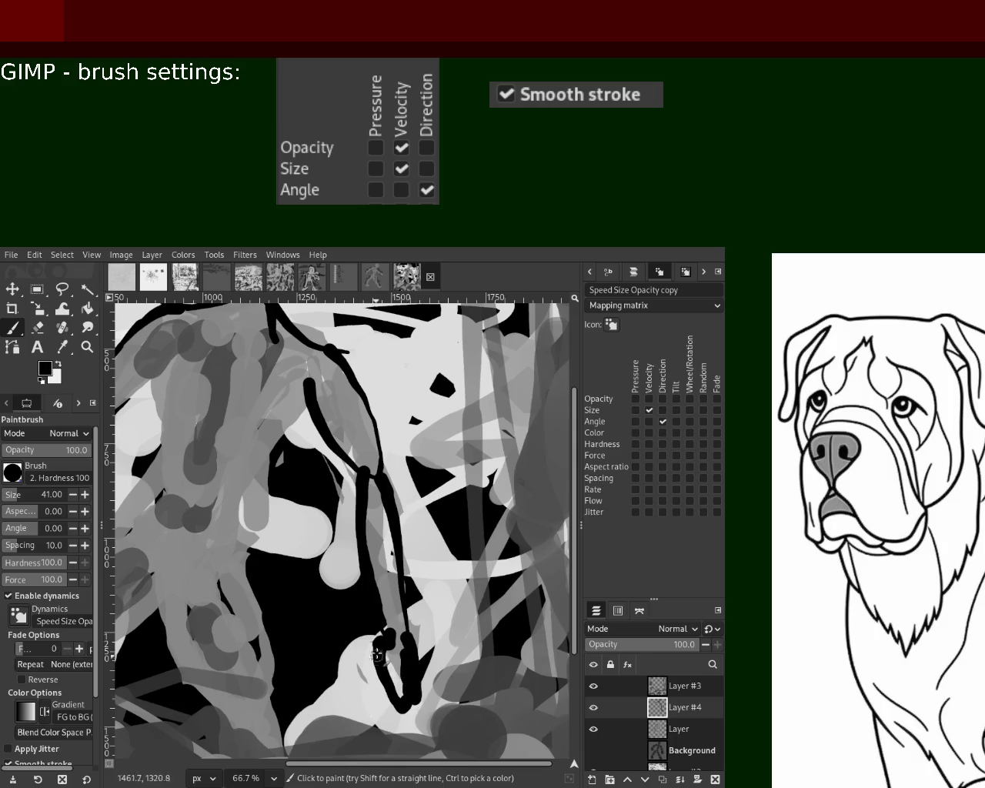
- Draw a black line running down-left from the arm
{"action": "left_click", "coordinate": [87, 346]}
{"action": "left_click", "coordinate": [390, 452], "text": "ctrl"}
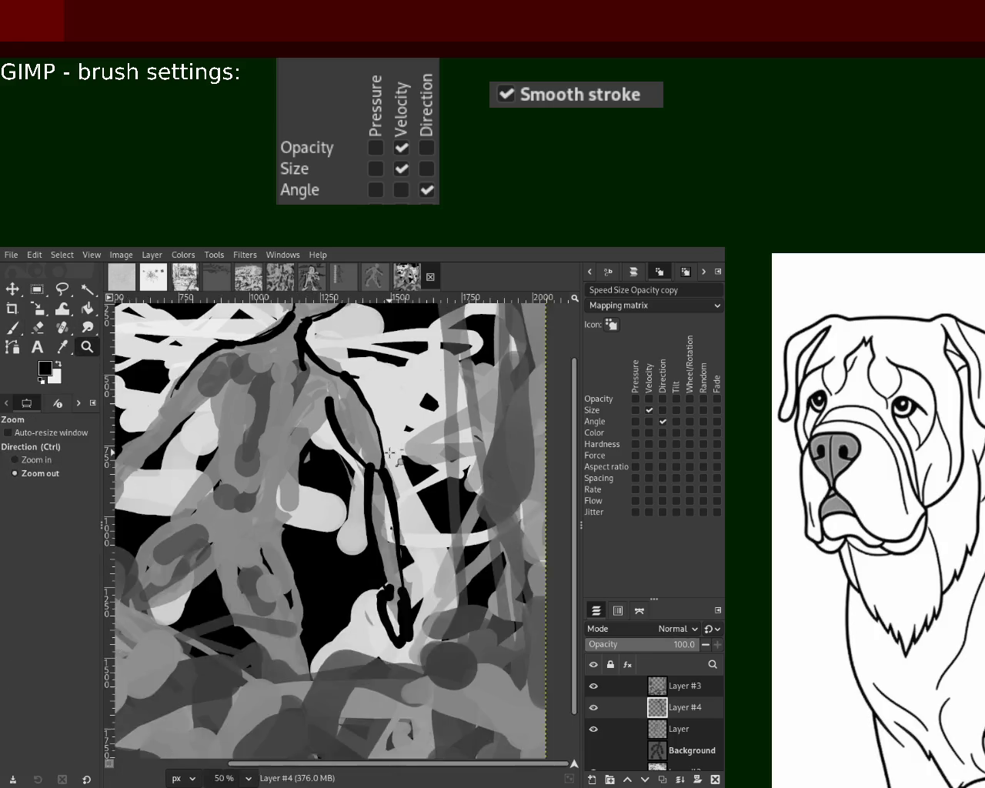
{"action": "left_click", "coordinate": [390, 452], "text": "ctrl"}
{"action": "double_click", "coordinate": [326, 460]}
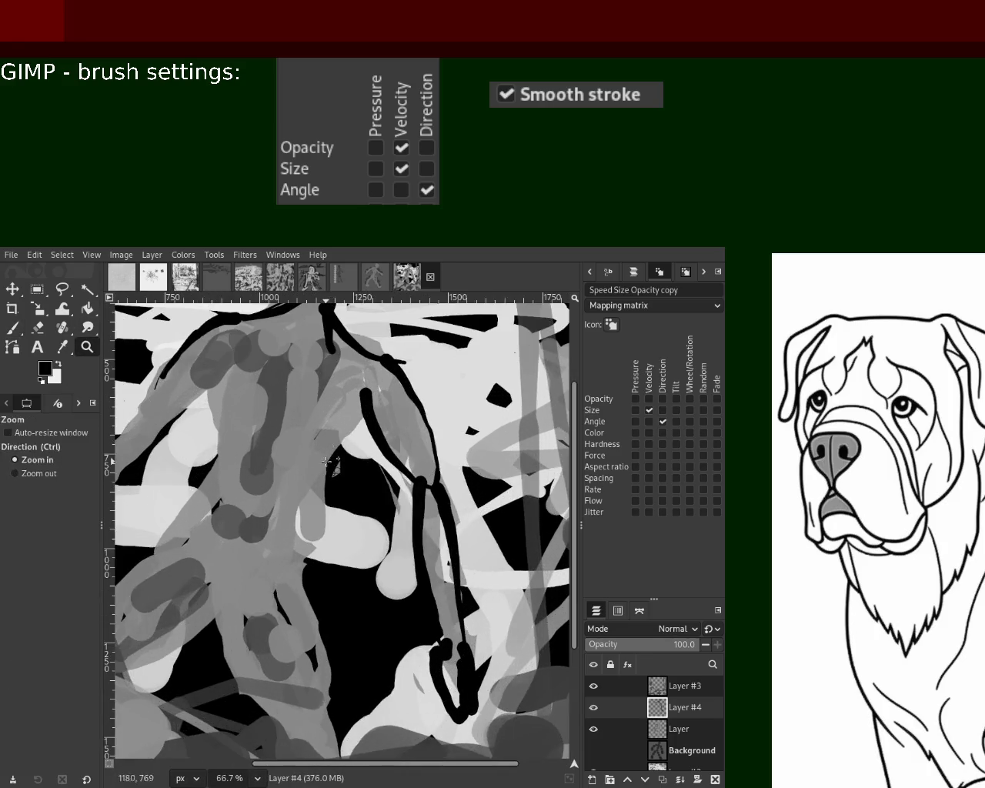
{"action": "left_click", "coordinate": [12, 327]}
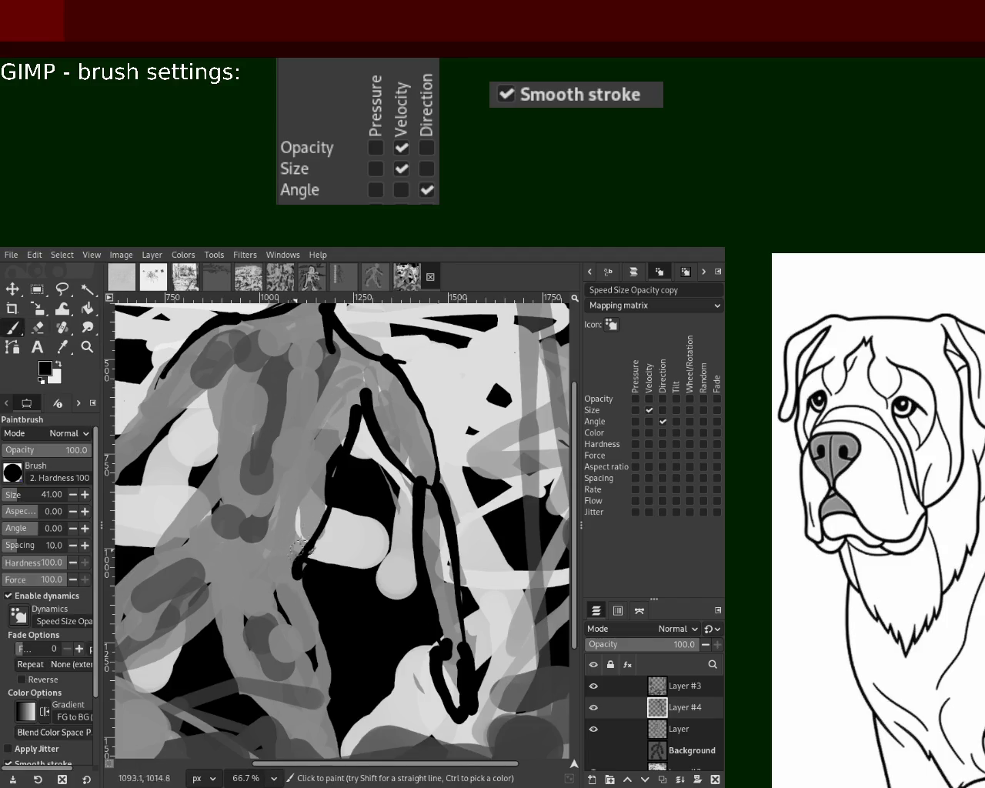
{"action": "left_click_drag", "start_coordinate": [367, 393], "coordinate": [297, 541]}
{"action": "key", "text": "ctrl+z"}
{"action": "left_click_drag", "start_coordinate": [366, 393], "coordinate": [292, 597]}
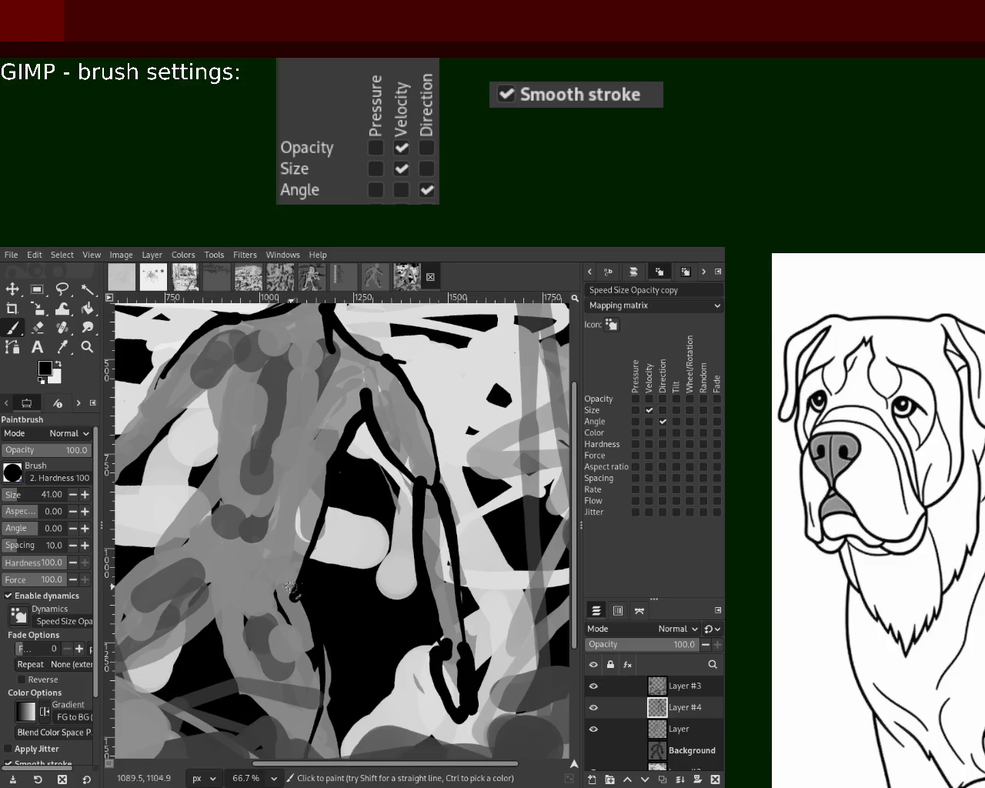
- Try dark dabs and strokes at the lower left, then undo them
{"action": "left_click_drag", "start_coordinate": [210, 613], "coordinate": [213, 625]}
{"action": "left_click_drag", "start_coordinate": [244, 700], "coordinate": [246, 702]}
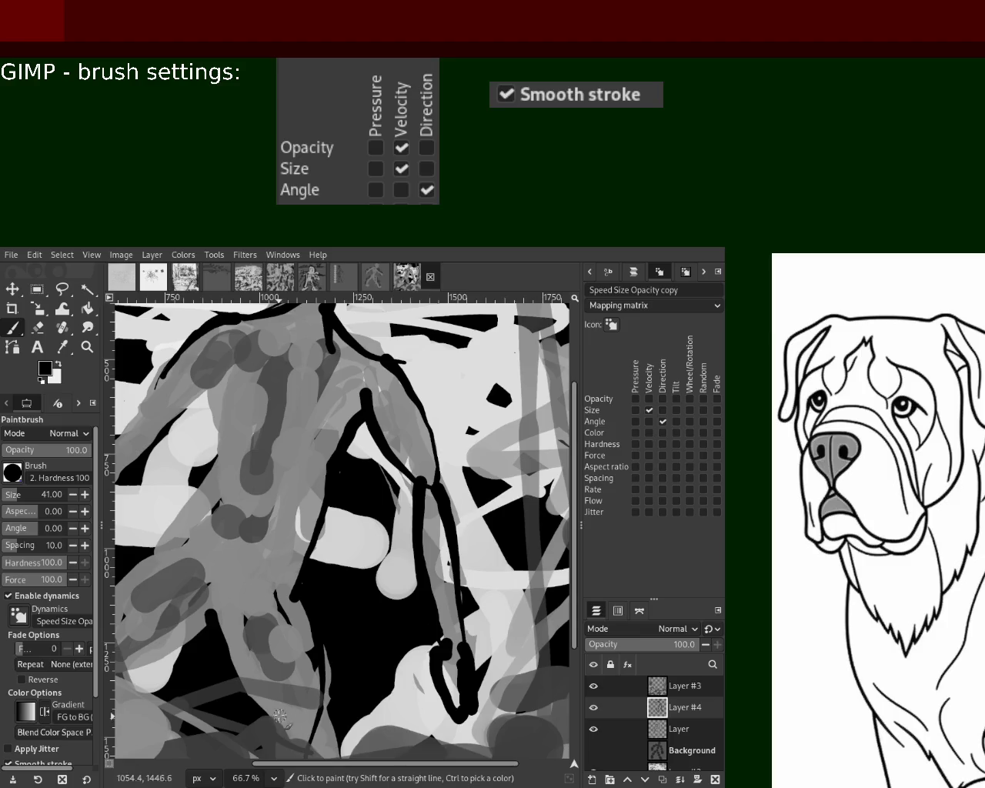
{"action": "key", "text": "ctrl+z"}
{"action": "mouse_move", "coordinate": [217, 623]}
{"action": "left_mouse_down"}
{"action": "mouse_move", "coordinate": [235, 688]}
{"action": "mouse_move", "coordinate": [300, 750]}
{"action": "left_mouse_up"}
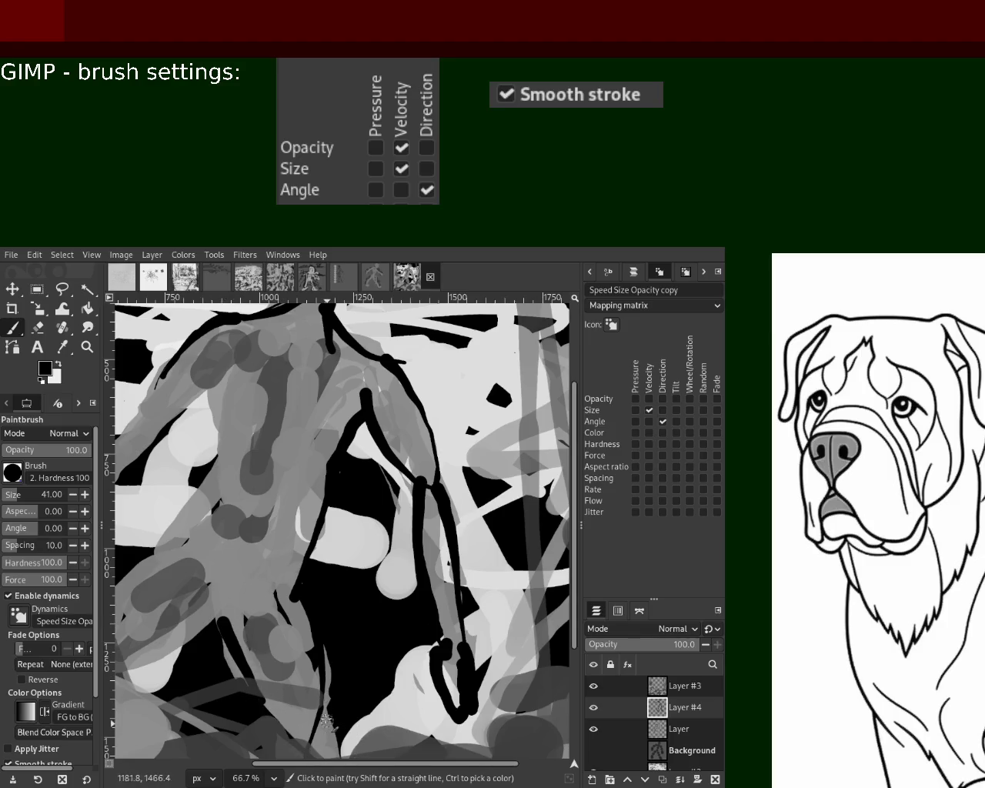
{"action": "key", "text": "ctrl+z"}
- Outline the figure's left arm with a long dark curve
{"action": "left_click_drag", "start_coordinate": [220, 381], "coordinate": [153, 542]}
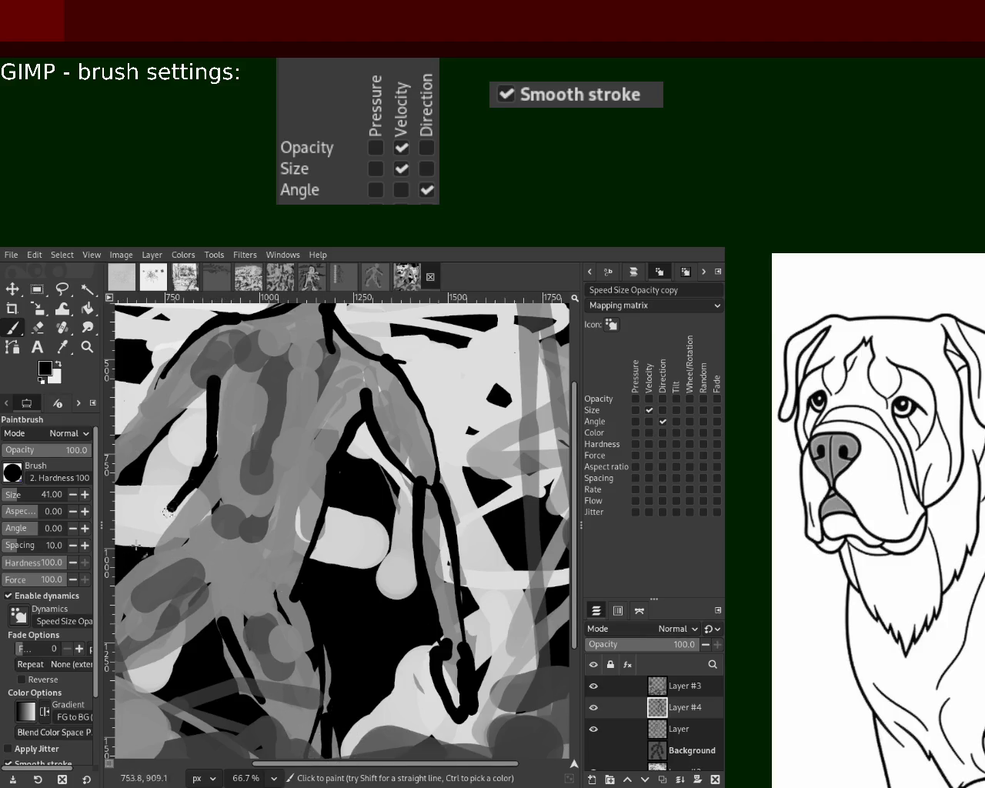
{"action": "key", "text": "ctrl+z"}
{"action": "left_click_drag", "start_coordinate": [220, 383], "coordinate": [146, 611]}
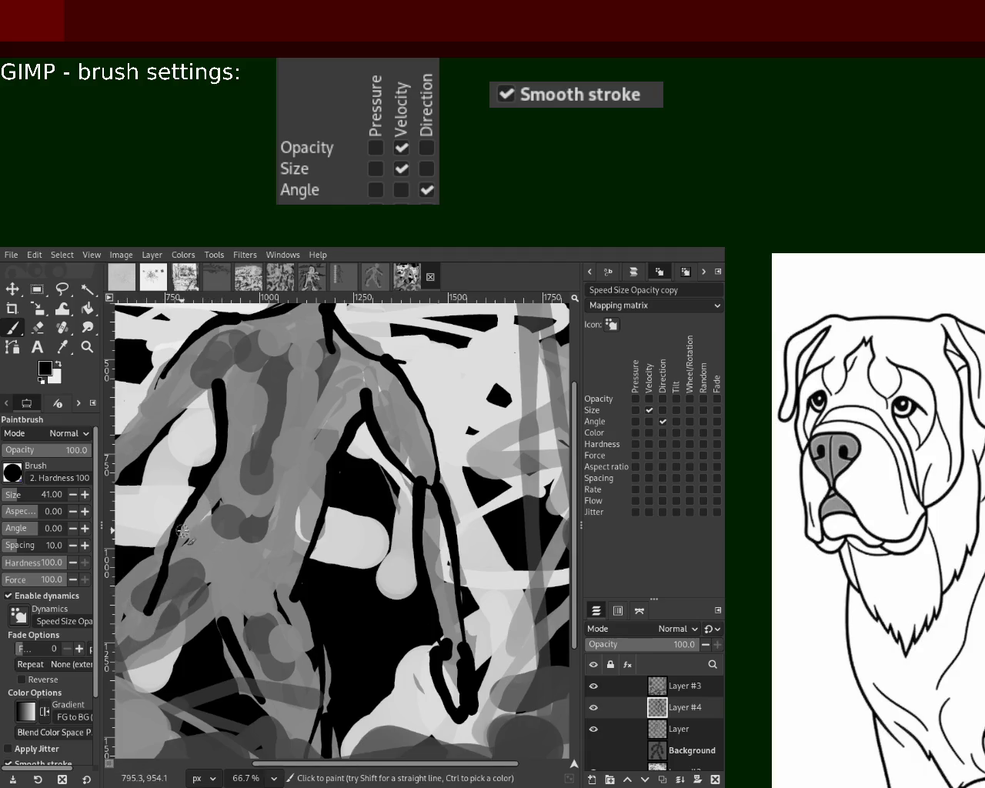
{"action": "left_click_drag", "start_coordinate": [209, 569], "coordinate": [129, 667]}
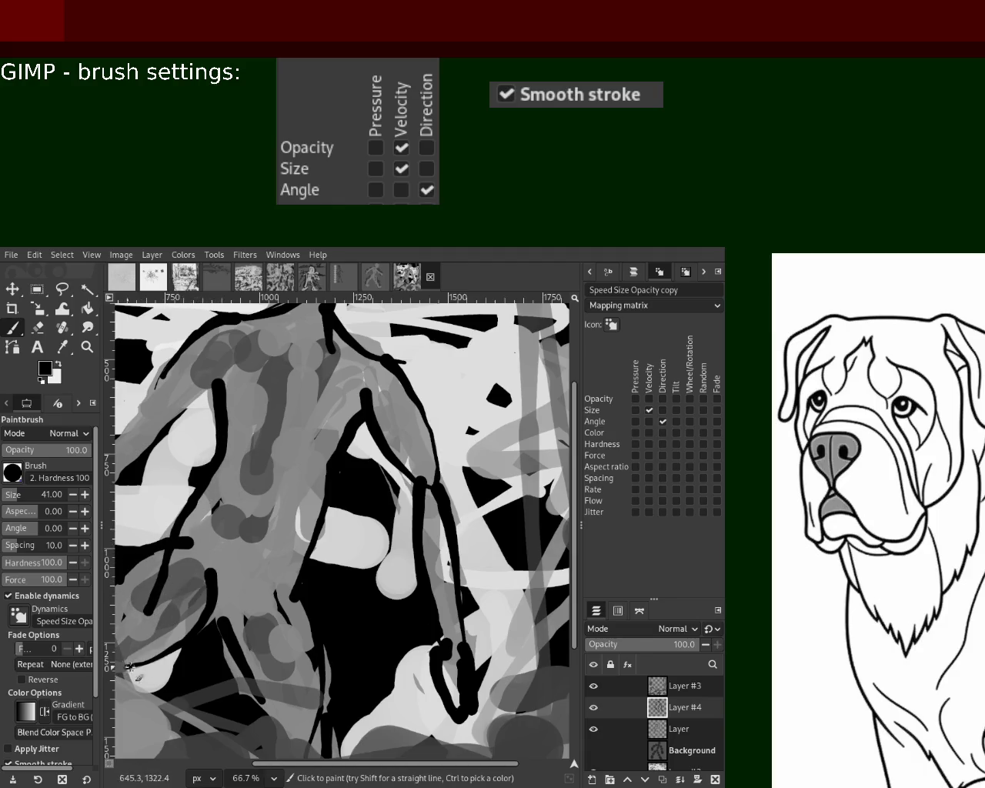
{"action": "key", "text": "ctrl+z"}
{"action": "left_click_drag", "start_coordinate": [209, 578], "coordinate": [163, 600]}
{"action": "key", "text": "ctrl+z"}
{"action": "left_click_drag", "start_coordinate": [208, 529], "coordinate": [188, 593]}
{"action": "key", "text": "ctrl+z"}
{"action": "left_click_drag", "start_coordinate": [206, 494], "coordinate": [232, 569]}
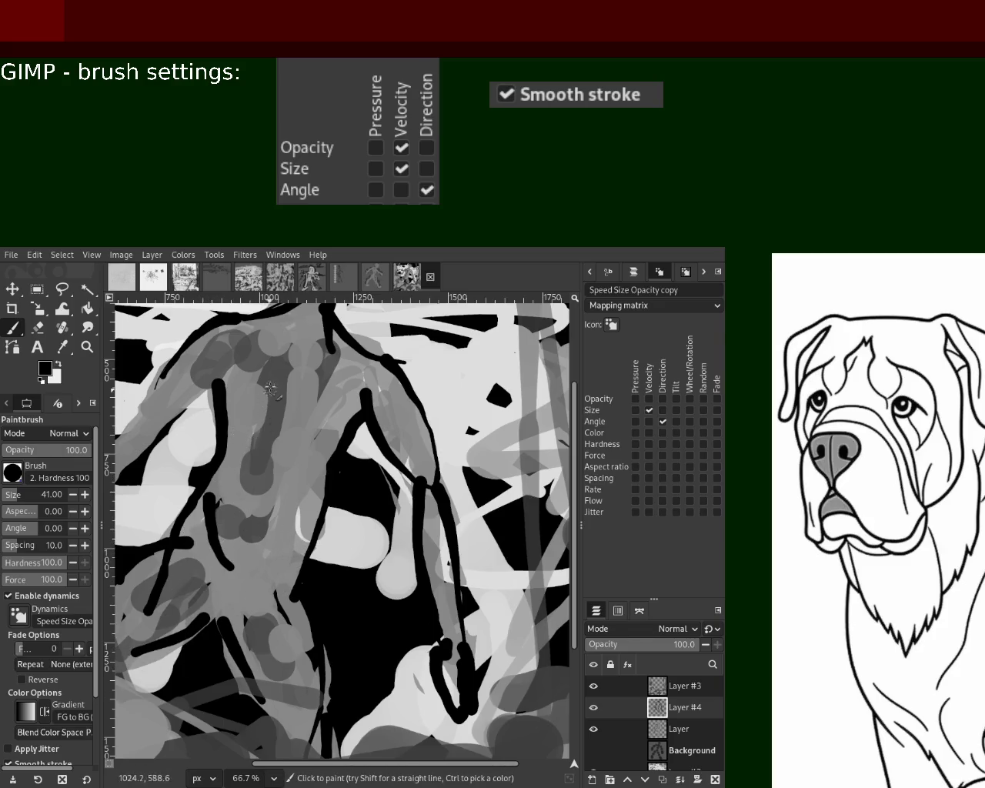
- Draw a dark vertical line down the torso
{"action": "left_click_drag", "start_coordinate": [261, 456], "coordinate": [237, 569]}
{"action": "key", "text": "ctrl+z"}
{"action": "left_click_drag", "start_coordinate": [278, 425], "coordinate": [258, 582]}
{"action": "key", "text": "ctrl+z"}
{"action": "left_click_drag", "start_coordinate": [278, 428], "coordinate": [254, 569]}
{"action": "mouse_move", "coordinate": [294, 397]}
{"action": "left_mouse_down"}
{"action": "mouse_move", "coordinate": [243, 457]}
{"action": "mouse_move", "coordinate": [327, 454]}
{"action": "left_mouse_up"}
{"action": "key", "text": "ctrl+z"}
- Try horizontal and diagonal dark strokes across the chest, keeping the best fit
{"action": "key", "text": "ctrl+z"}
{"action": "left_click_drag", "start_coordinate": [232, 423], "coordinate": [307, 437]}
{"action": "left_click_drag", "start_coordinate": [266, 489], "coordinate": [250, 560]}
{"action": "key", "text": "ctrl+z"}
{"action": "left_click_drag", "start_coordinate": [279, 445], "coordinate": [323, 465]}
{"action": "key", "text": "ctrl+z"}
{"action": "key", "text": "ctrl+z"}
{"action": "left_click_drag", "start_coordinate": [223, 427], "coordinate": [326, 468]}
{"action": "key", "text": "ctrl+z"}
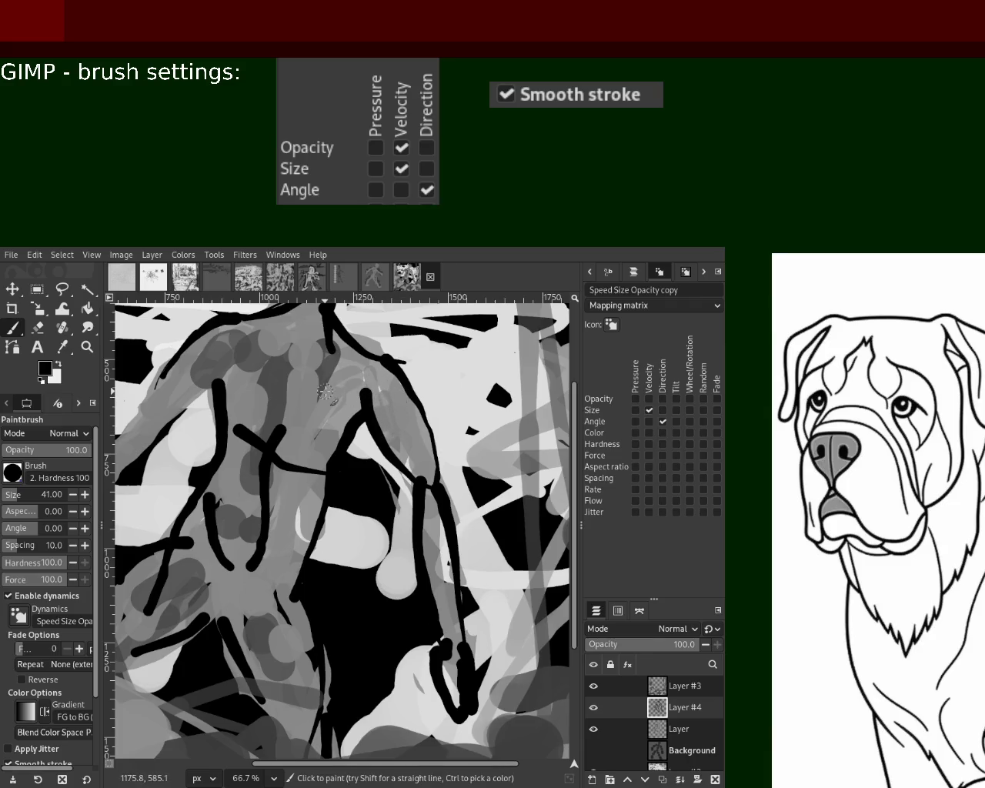
- Add dark diagonal strokes toward the left edge and down the upper left arm
{"action": "left_click_drag", "start_coordinate": [213, 380], "coordinate": [99, 408]}
{"action": "key", "text": "ctrl+z"}
{"action": "left_click_drag", "start_coordinate": [222, 385], "coordinate": [85, 478]}
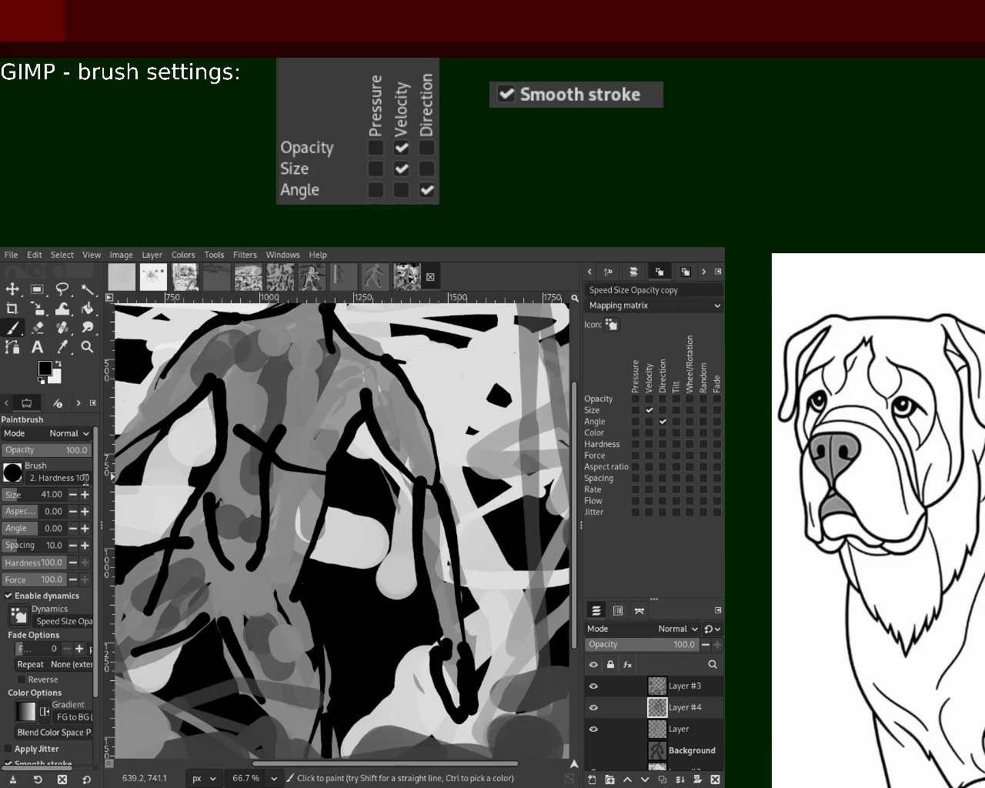
{"action": "left_click_drag", "start_coordinate": [186, 357], "coordinate": [128, 458]}
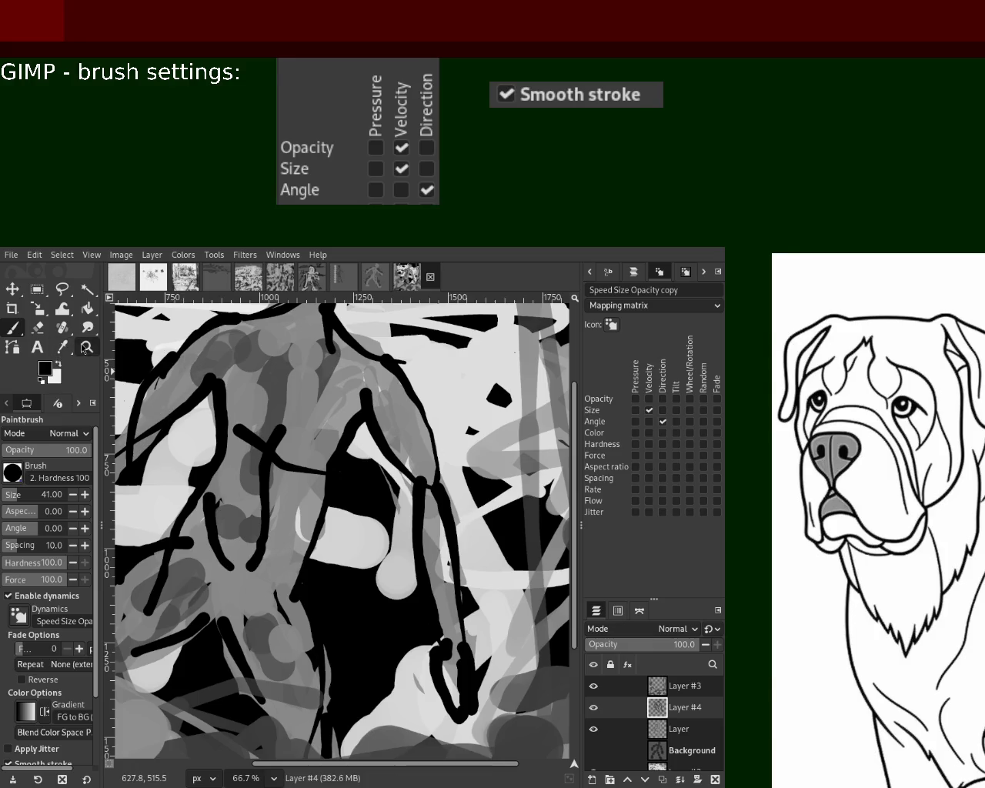
- Zoom out to review the whole picture, then zoom back in
{"action": "left_click", "coordinate": [86, 347]}
{"action": "left_click", "coordinate": [302, 411]}
{"action": "left_click", "coordinate": [302, 412]}
{"action": "left_click", "coordinate": [303, 412], "text": "ctrl"}
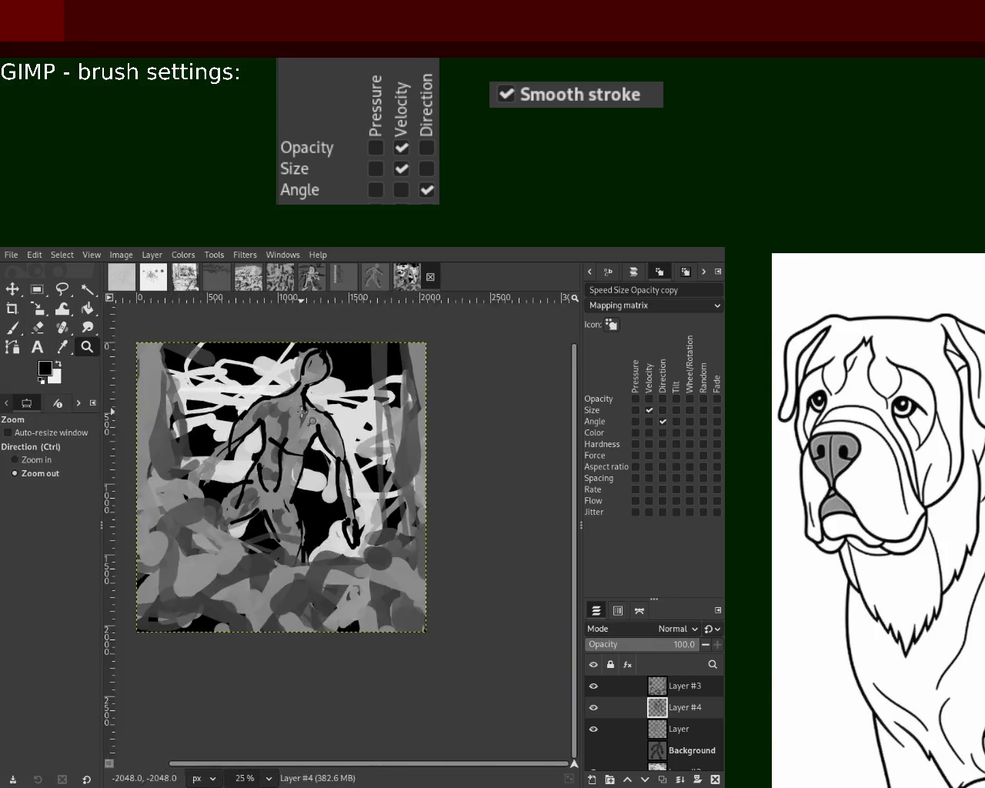
{"action": "left_click", "coordinate": [300, 409], "text": "ctrl"}
{"action": "left_click", "coordinate": [296, 406]}
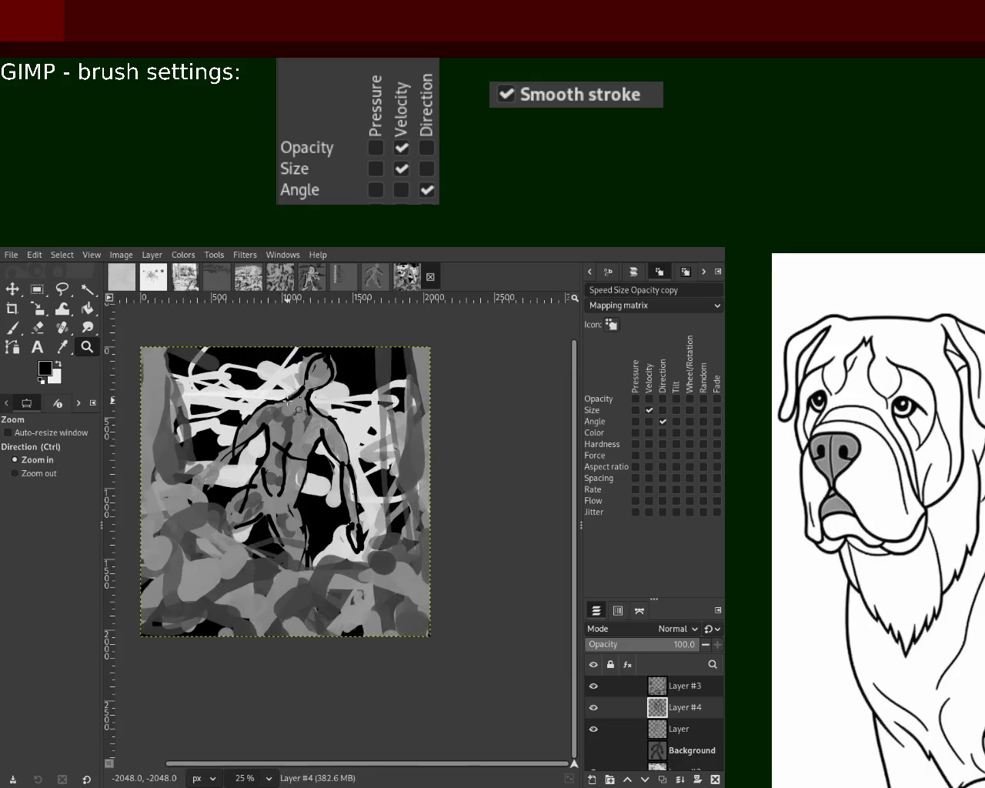
{"action": "left_click", "coordinate": [298, 408], "text": "ctrl"}
{"action": "left_click", "coordinate": [279, 470]}
{"action": "left_click", "coordinate": [279, 470]}
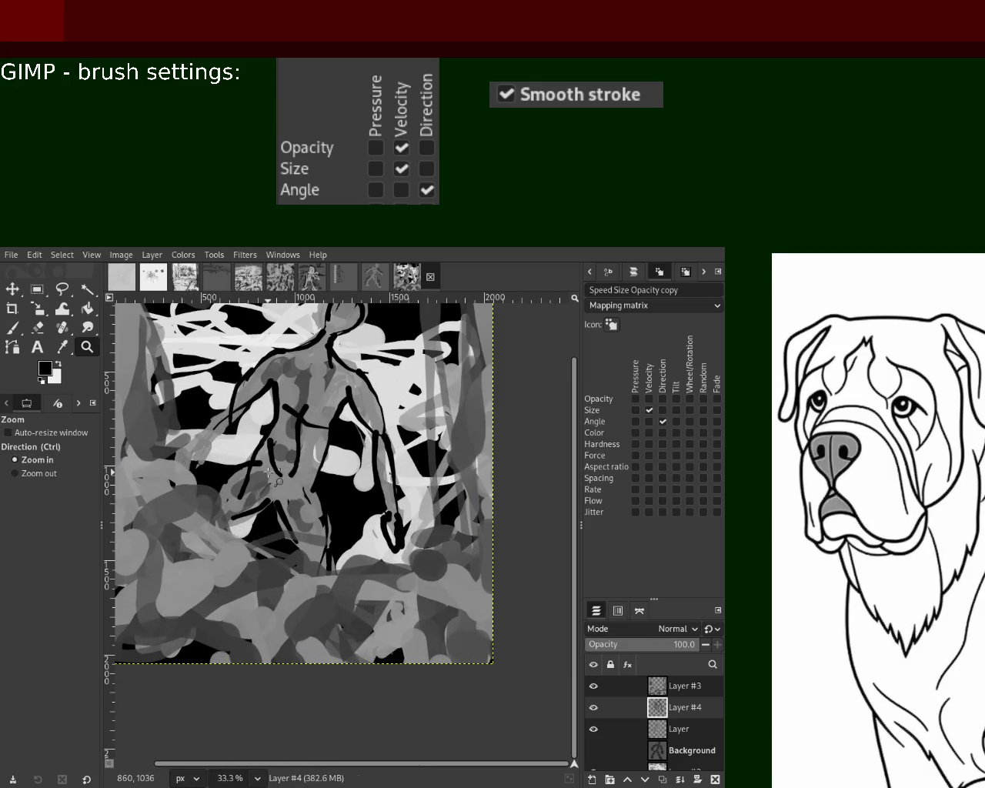
{"action": "left_click", "coordinate": [263, 466], "text": "ctrl"}
{"action": "left_click", "coordinate": [277, 470], "text": "ctrl"}
{"action": "left_click", "coordinate": [356, 428]}
{"action": "left_click", "coordinate": [356, 427], "text": "ctrl"}
{"action": "left_click", "coordinate": [356, 427]}
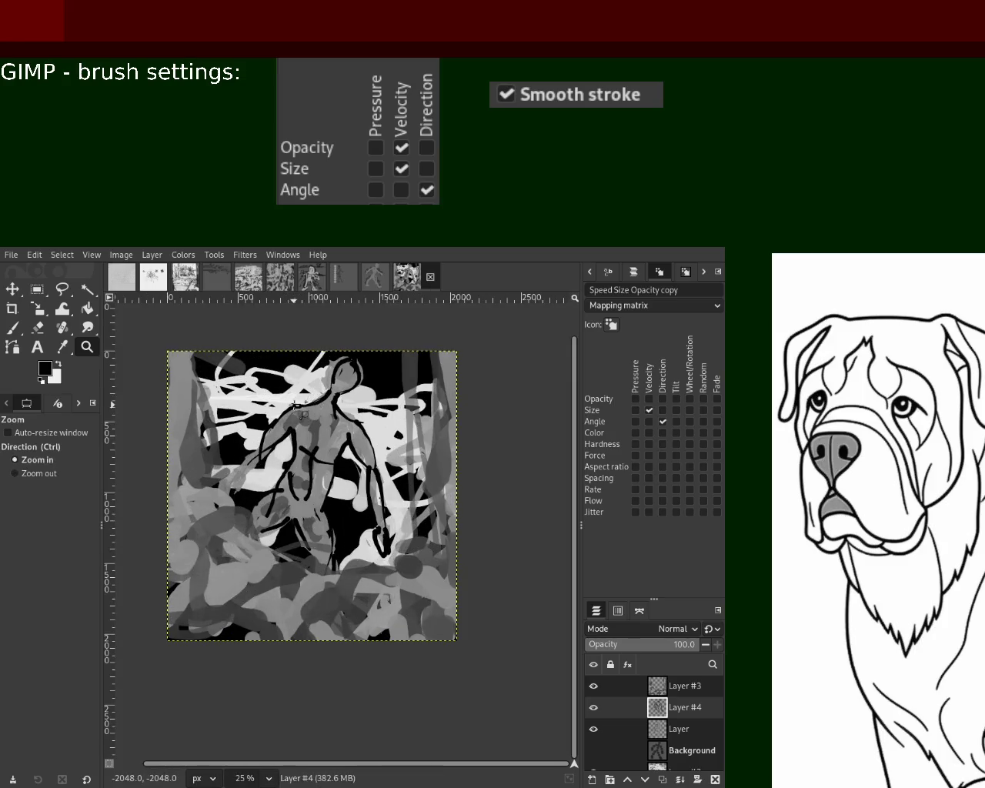
{"action": "left_click", "coordinate": [350, 438], "text": "ctrl"}
{"action": "left_click", "coordinate": [344, 448]}
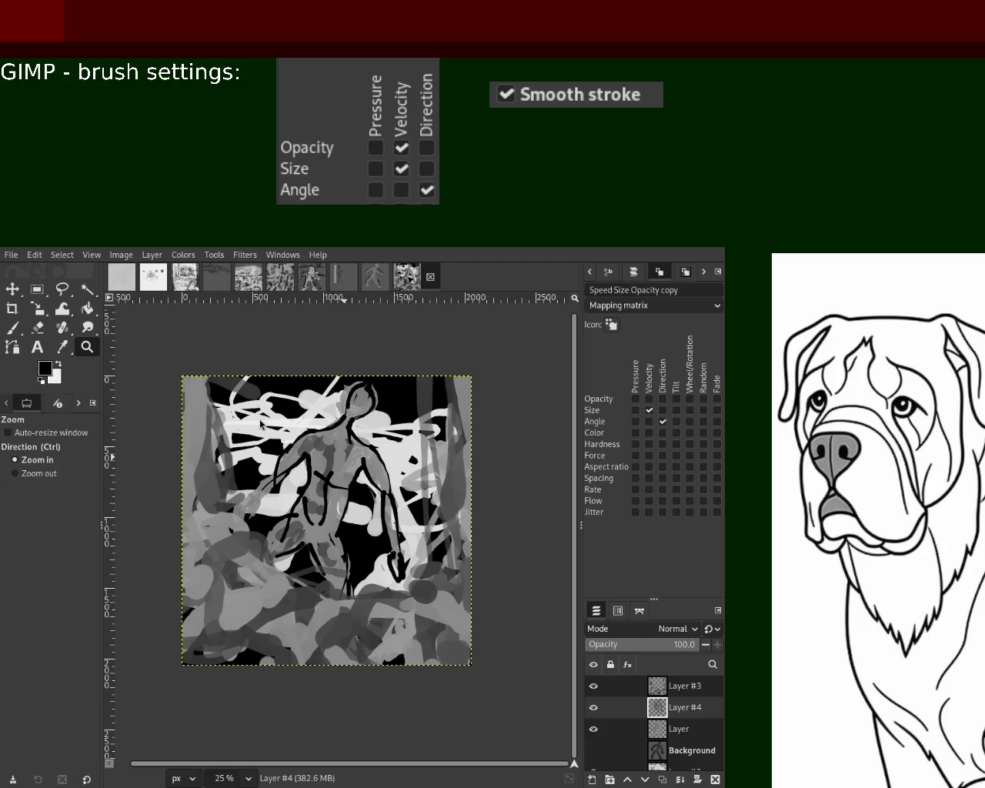
- Zoom in on the bottom area and set the Paintbrush size to 21
{"action": "left_click", "coordinate": [425, 536], "text": "ctrl"}
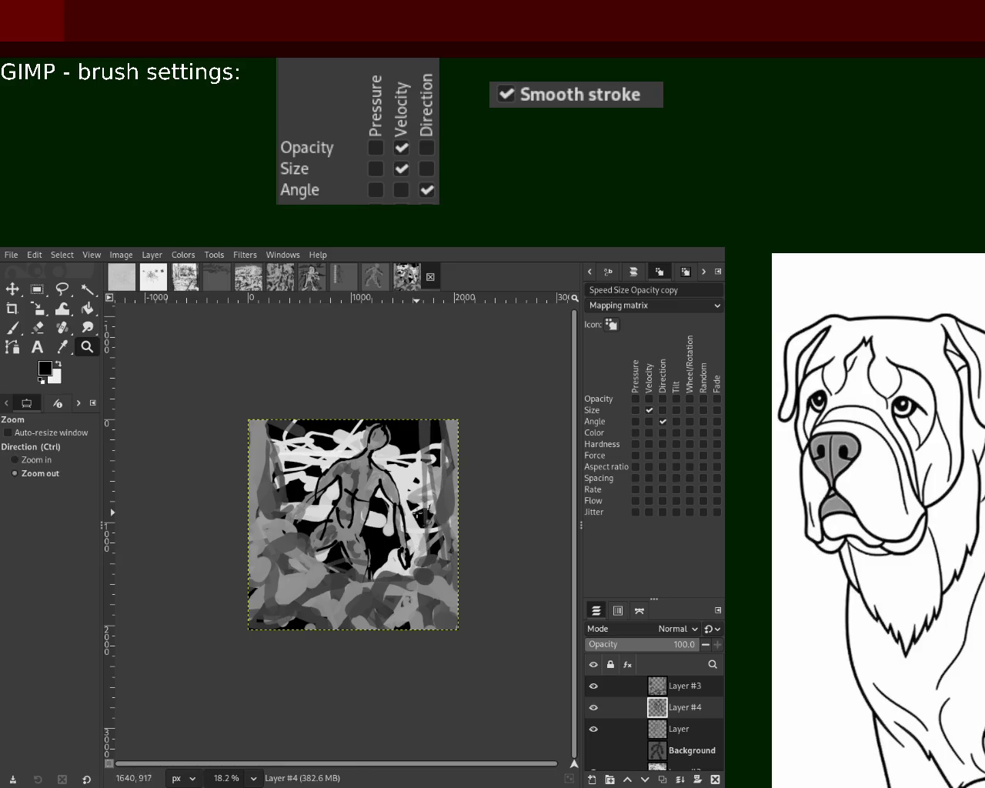
{"action": "left_click", "coordinate": [418, 512], "text": "ctrl"}
{"action": "double_click", "coordinate": [359, 558]}
{"action": "double_click", "coordinate": [350, 538]}
{"action": "left_click", "coordinate": [395, 470], "text": "ctrl"}
{"action": "left_click", "coordinate": [391, 467]}
{"action": "left_click", "coordinate": [362, 516], "text": "ctrl"}
{"action": "double_click", "coordinate": [330, 554]}
{"action": "left_click", "coordinate": [12, 328]}
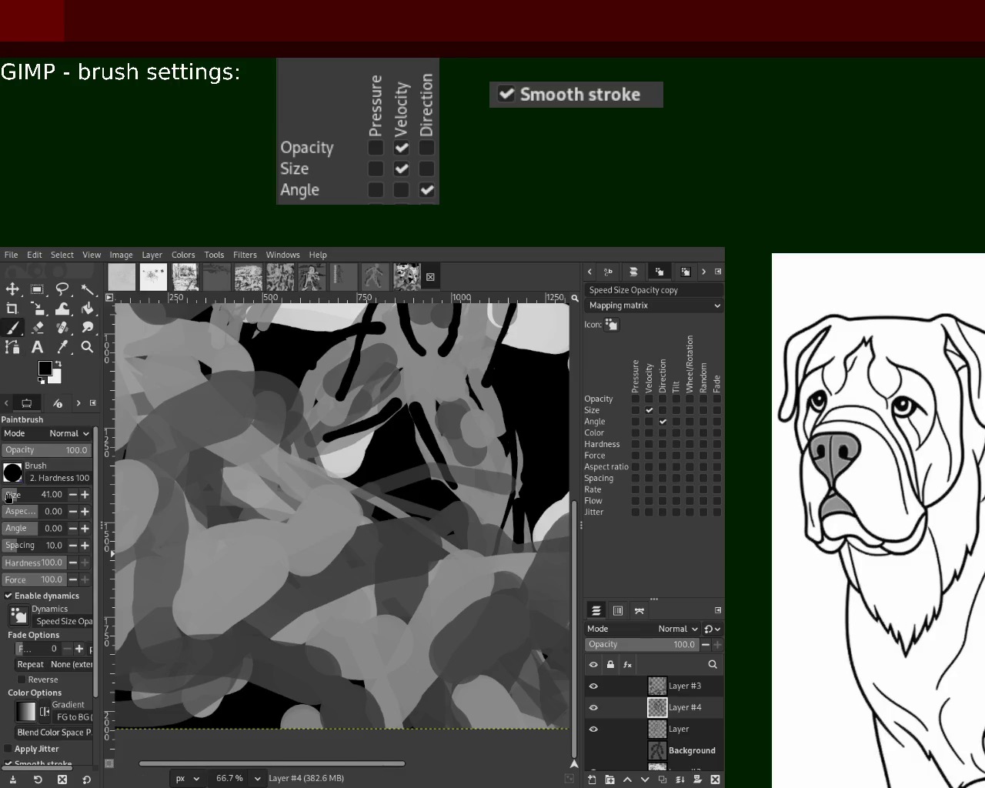
{"action": "left_click", "coordinate": [8, 497]}
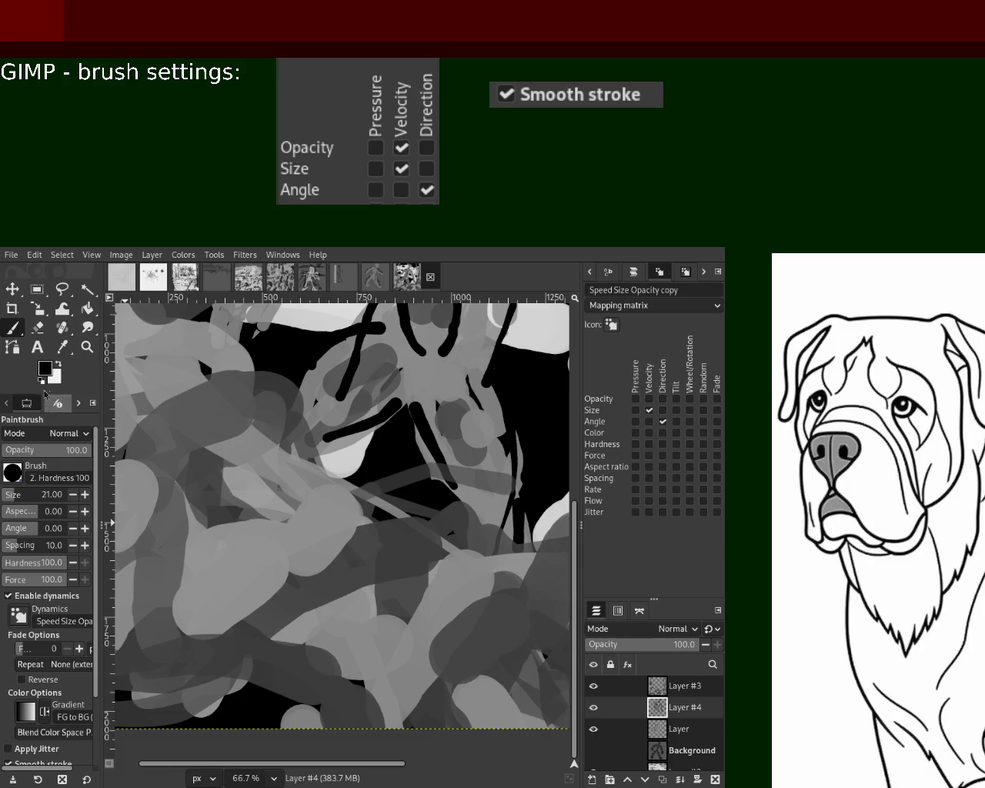
- Make Layer #3 active, test a thick stroke, and toggle Layer #3 and #4 visibility
{"action": "left_click", "coordinate": [665, 687]}
{"action": "left_click", "coordinate": [23, 494]}
{"action": "left_click_drag", "start_coordinate": [361, 487], "coordinate": [286, 598]}
{"action": "key", "text": "ctrl+z"}
{"action": "left_click", "coordinate": [596, 686]}
{"action": "left_click", "coordinate": [596, 687]}
{"action": "left_click", "coordinate": [593, 707]}
{"action": "left_click", "coordinate": [593, 707]}
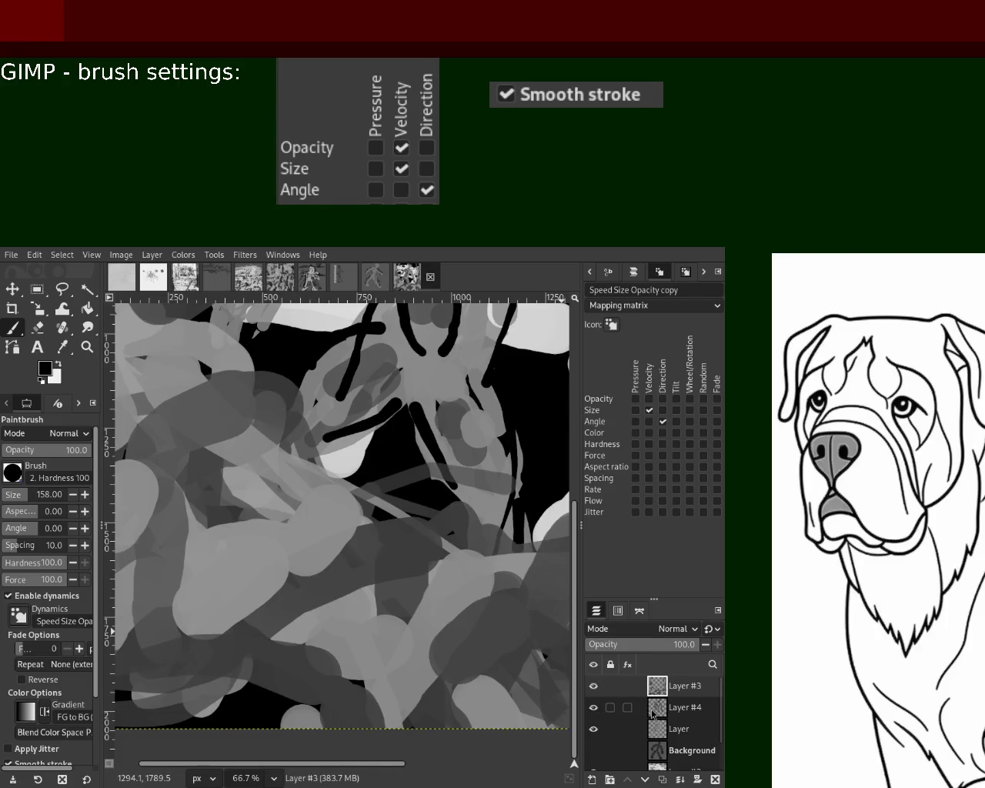
- Drag Layer #4 above Layer #3 in the Layers panel
{"action": "left_click_drag", "start_coordinate": [652, 713], "coordinate": [660, 687]}
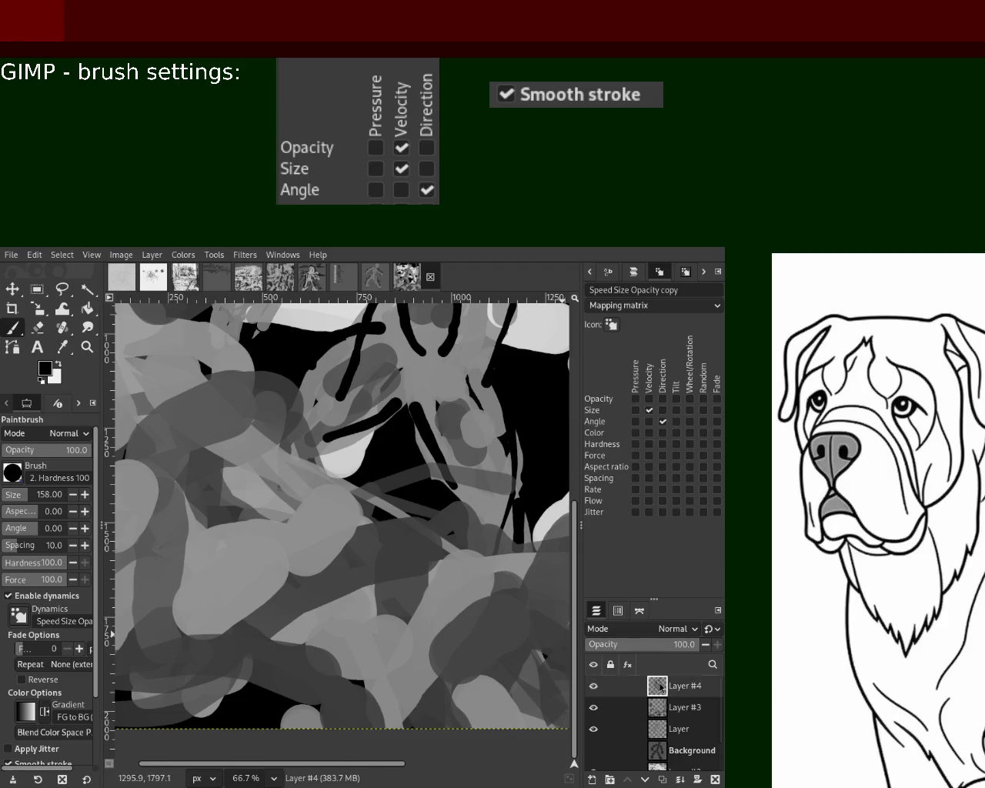
{"action": "key", "text": "ctrl+z"}
{"action": "mouse_move", "coordinate": [662, 707]}
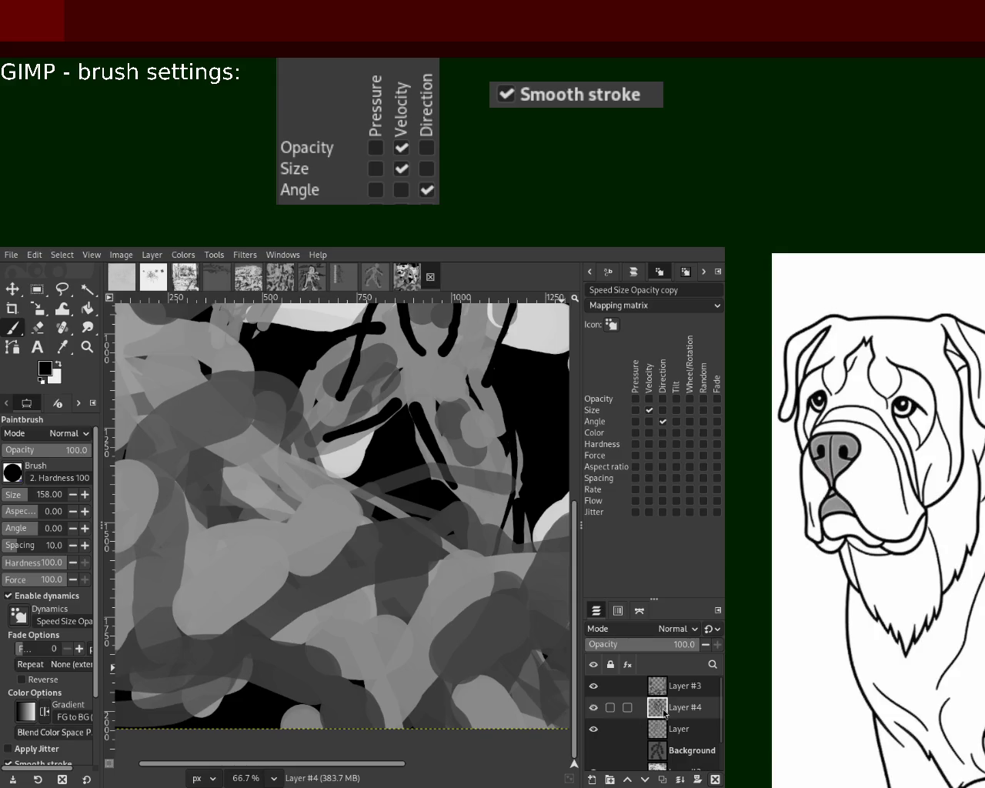
{"action": "left_click_drag", "start_coordinate": [663, 712], "coordinate": [660, 683]}
{"action": "key", "text": "ctrl+z"}
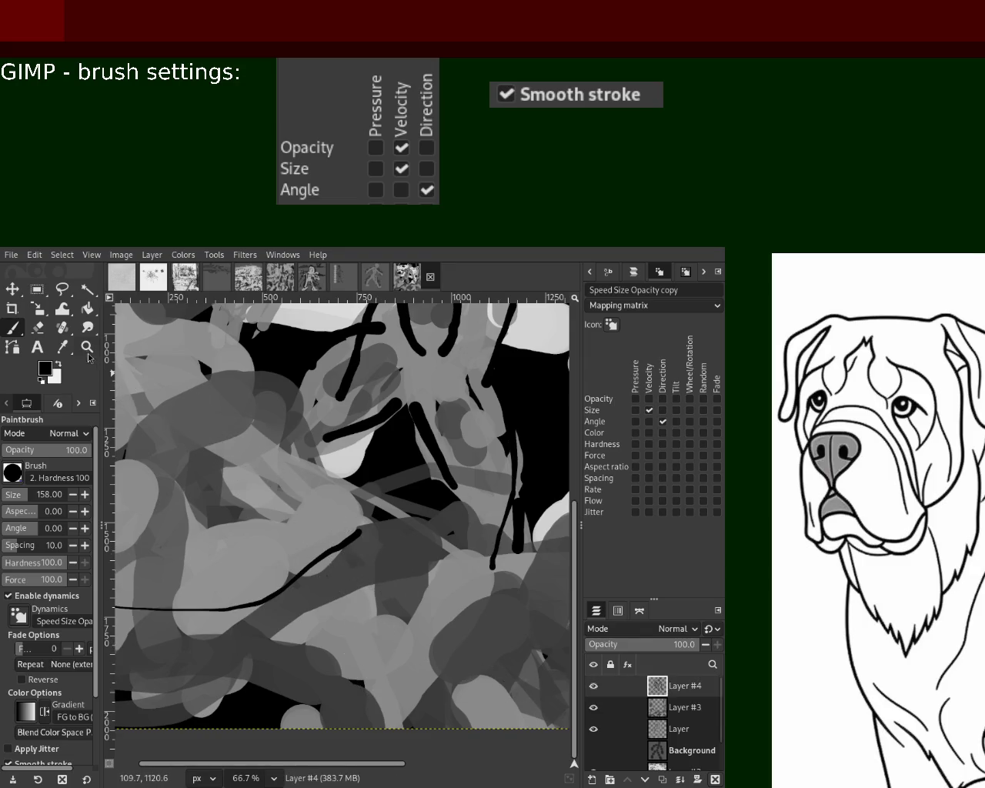
- Zoom in on the lower area and test thick black strokes toward the lower-left edge
{"action": "key", "text": "z"}
{"action": "left_click", "coordinate": [375, 527], "text": "ctrl"}
{"action": "left_click", "coordinate": [375, 527]}
{"action": "left_click", "coordinate": [361, 550], "text": "ctrl"}
{"action": "left_click", "coordinate": [351, 566]}
{"action": "left_click", "coordinate": [352, 565]}
{"action": "key", "text": "p"}
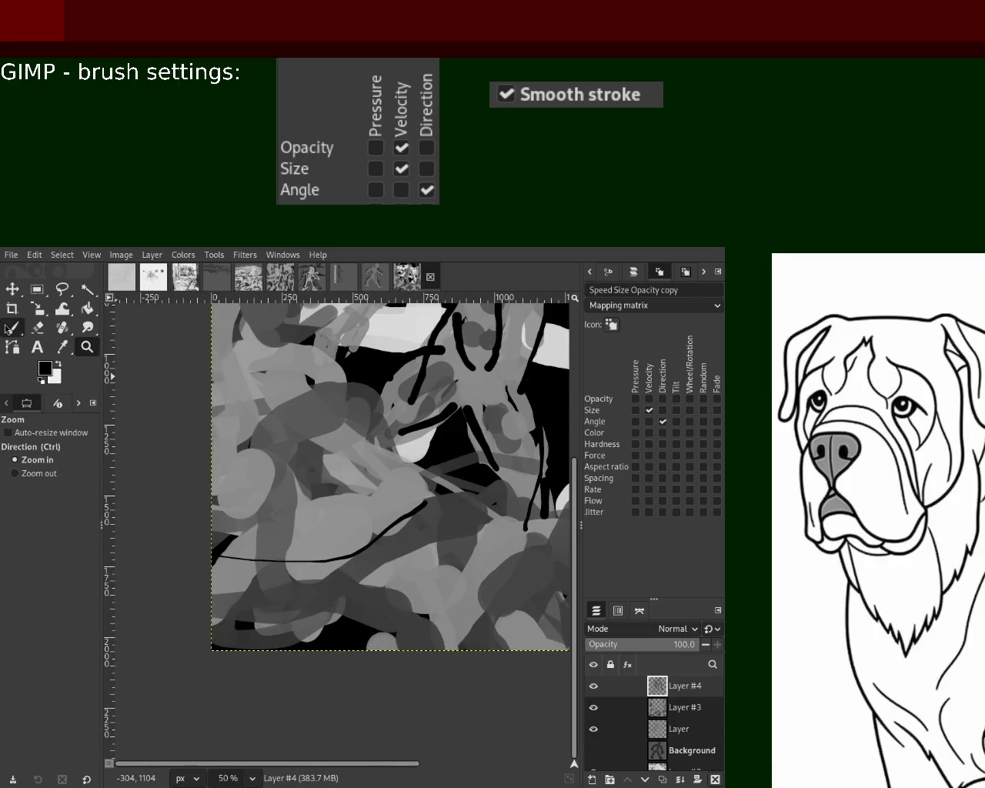
{"action": "left_click_drag", "start_coordinate": [444, 498], "coordinate": [278, 602]}
{"action": "key", "text": "ctrl+z"}
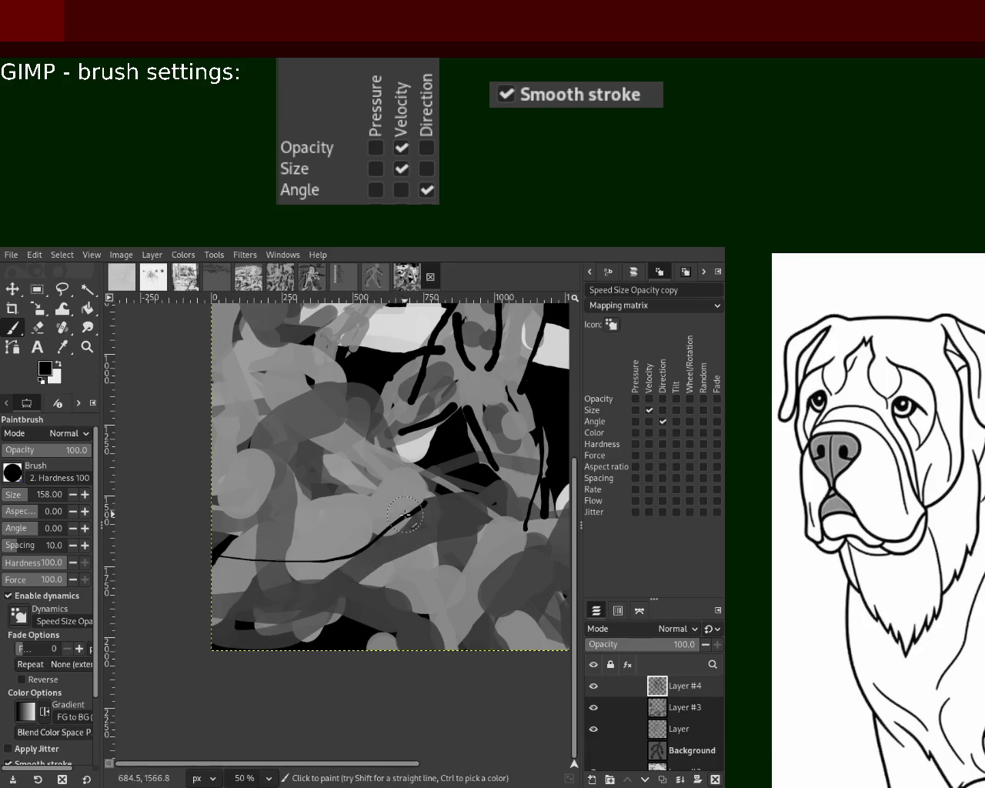
{"action": "left_click_drag", "start_coordinate": [415, 509], "coordinate": [219, 625]}
{"action": "left_click_drag", "start_coordinate": [370, 476], "coordinate": [159, 582]}
{"action": "key", "text": "ctrl+z"}
{"action": "mouse_move", "coordinate": [326, 484]}
{"action": "left_mouse_down"}
{"action": "mouse_move", "coordinate": [189, 589]}
{"action": "mouse_move", "coordinate": [373, 487]}
{"action": "left_mouse_up"}
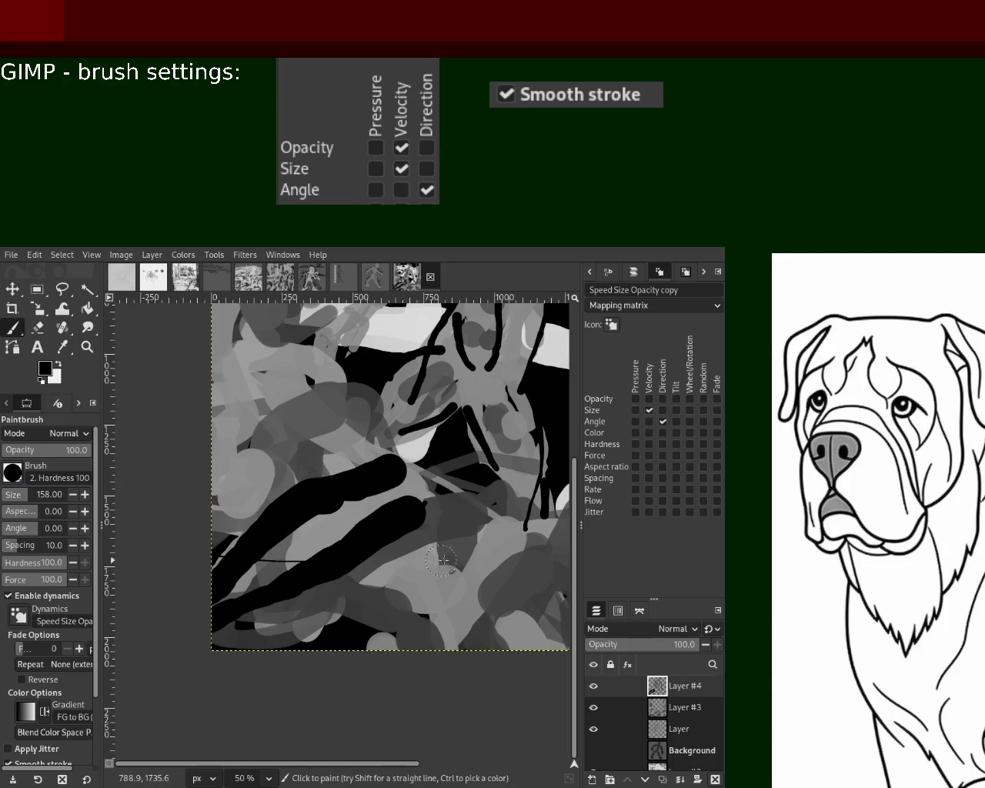
{"action": "key", "text": "ctrl+z"}
{"action": "key", "text": "ctrl+z"}
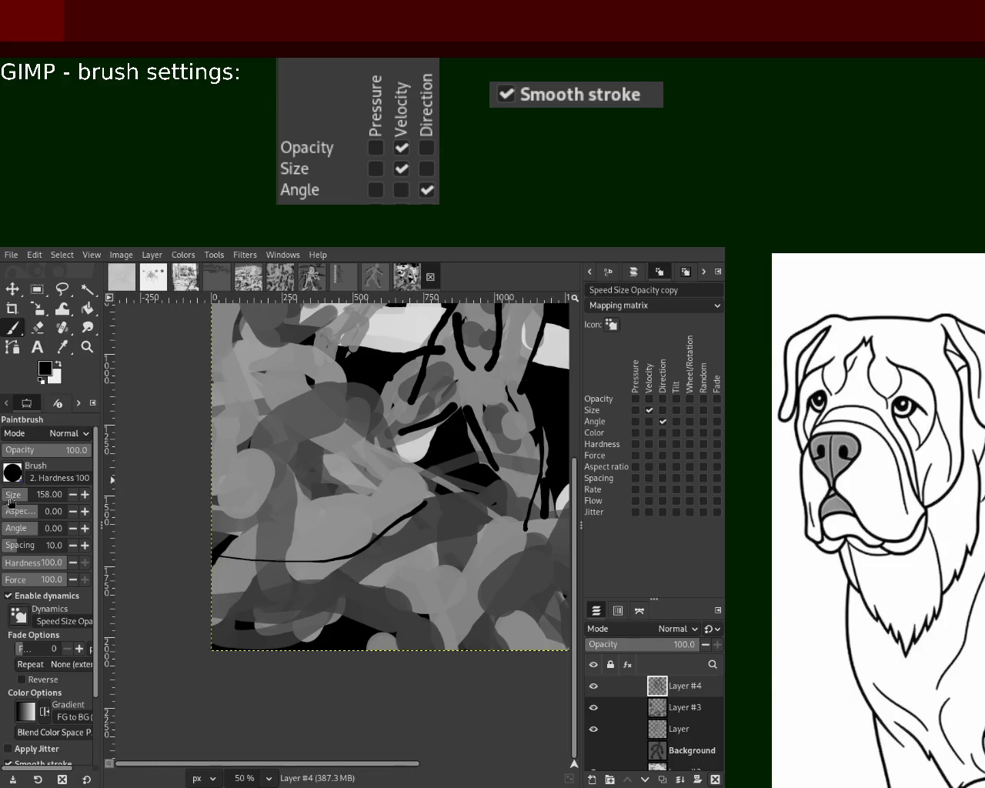
- Set brush size to 110 and paint broad black diagonal strokes across the lower left
{"action": "left_click", "coordinate": [11, 502]}
{"action": "left_click", "coordinate": [22, 498]}
{"action": "left_click_drag", "start_coordinate": [419, 507], "coordinate": [191, 602]}
{"action": "left_click_drag", "start_coordinate": [363, 490], "coordinate": [153, 603]}
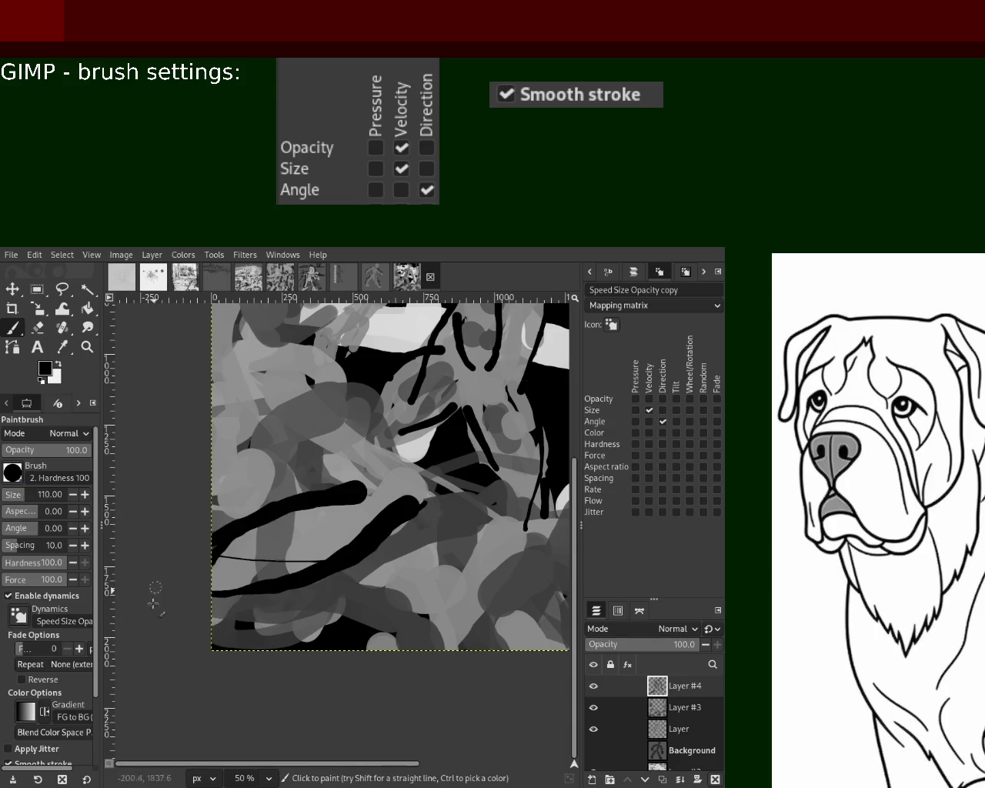
{"action": "left_click_drag", "start_coordinate": [352, 492], "coordinate": [445, 462]}
{"action": "left_click_drag", "start_coordinate": [493, 545], "coordinate": [306, 640]}
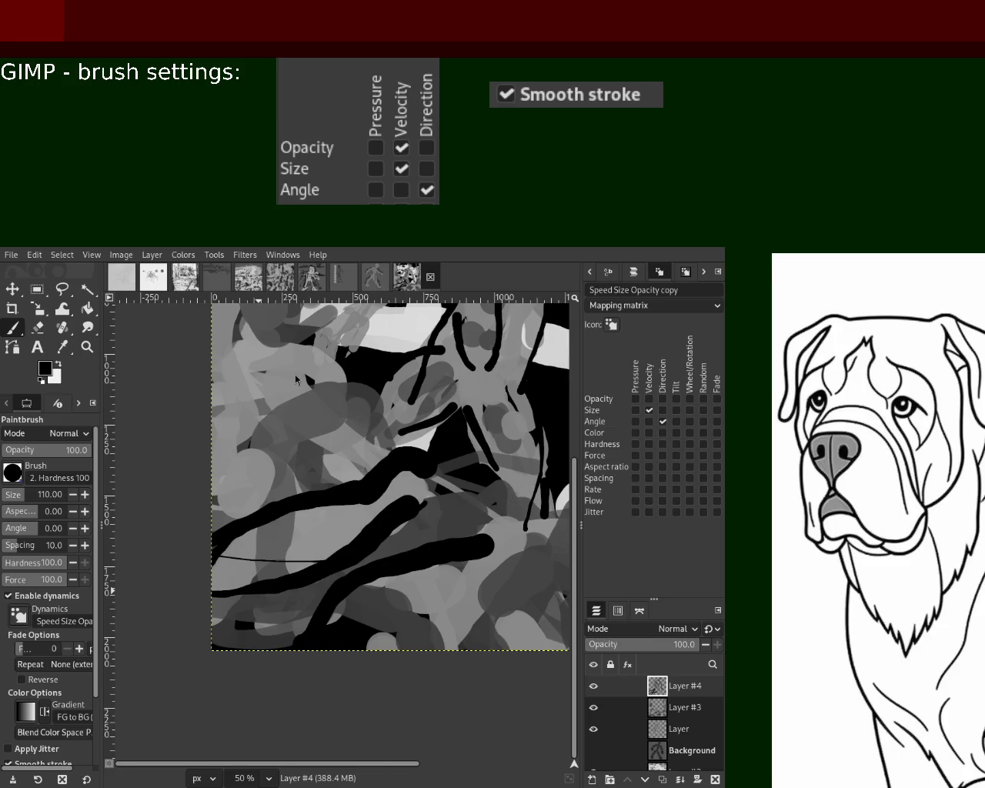
- Zoom out to fit the whole picture in view
{"action": "key", "text": "z"}
{"action": "left_click", "coordinate": [430, 523], "text": "ctrl"}
{"action": "left_click", "coordinate": [429, 523], "text": "ctrl"}
{"action": "left_click", "coordinate": [429, 523], "text": "ctrl"}
{"action": "left_click", "coordinate": [429, 523], "text": "ctrl"}
{"action": "double_click", "coordinate": [429, 508]}
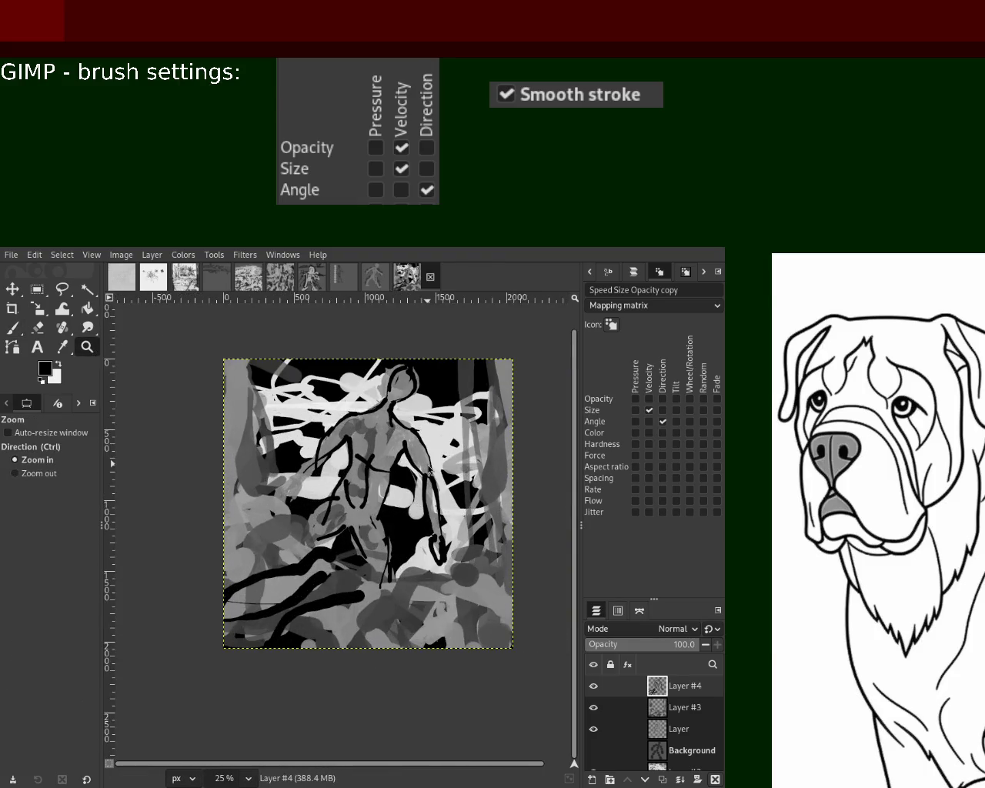
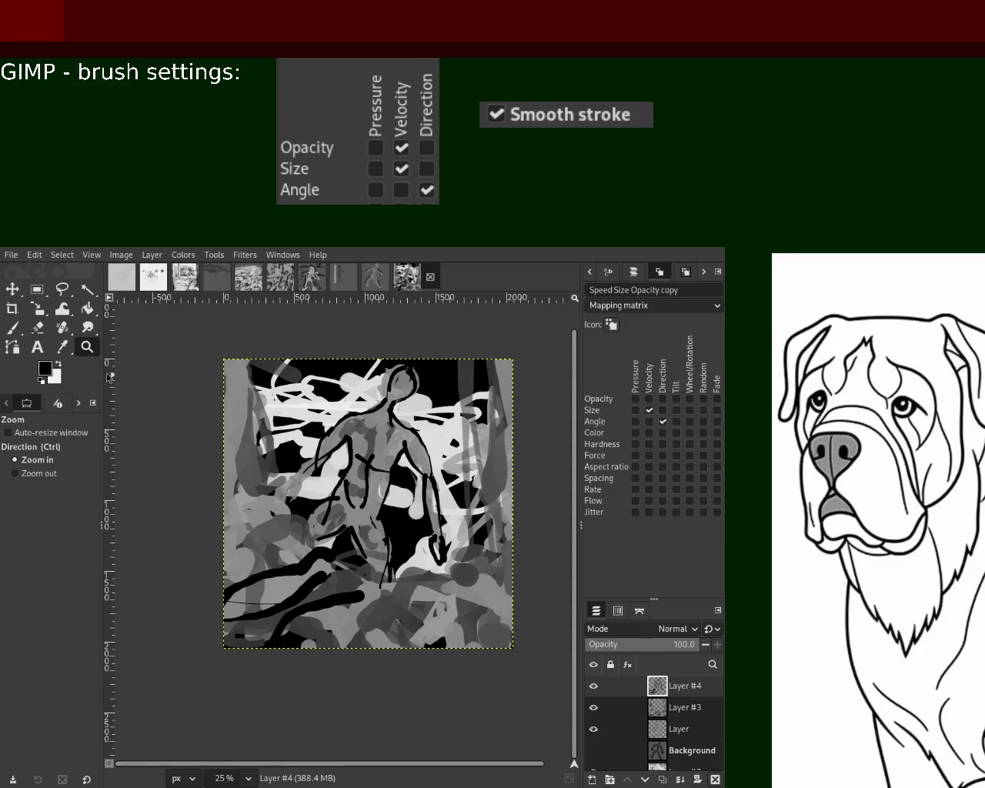
- Paint thick black brushstrokes down the left side, along the bottom edge and at lower right
{"action": "left_click", "coordinate": [12, 327]}
{"action": "left_click_drag", "start_coordinate": [254, 360], "coordinate": [273, 556]}
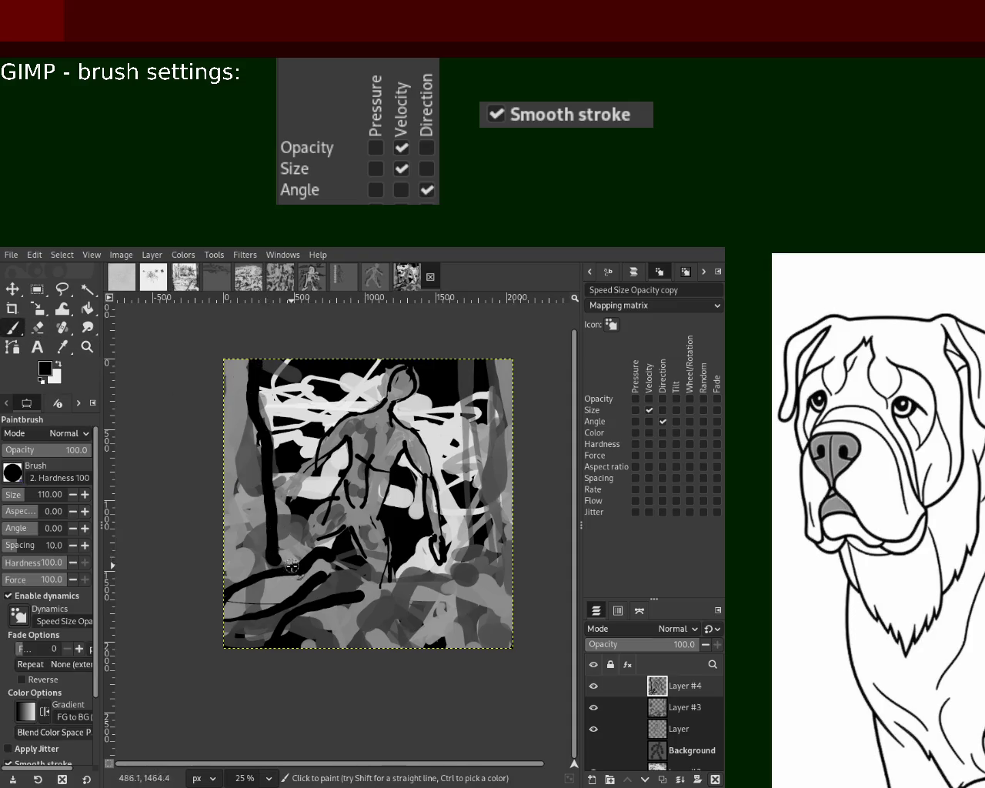
{"action": "left_click_drag", "start_coordinate": [224, 515], "coordinate": [266, 499]}
{"action": "left_click_drag", "start_coordinate": [303, 568], "coordinate": [237, 592]}
{"action": "mouse_move", "coordinate": [385, 594]}
{"action": "left_mouse_down"}
{"action": "mouse_move", "coordinate": [384, 661]}
{"action": "mouse_move", "coordinate": [314, 655]}
{"action": "left_mouse_up"}
{"action": "mouse_move", "coordinate": [452, 618]}
{"action": "left_mouse_down"}
{"action": "mouse_move", "coordinate": [488, 646]}
{"action": "mouse_move", "coordinate": [512, 638]}
{"action": "left_mouse_up"}
{"action": "mouse_move", "coordinate": [466, 553]}
{"action": "left_mouse_down"}
{"action": "mouse_move", "coordinate": [510, 572]}
{"action": "mouse_move", "coordinate": [520, 600]}
{"action": "mouse_move", "coordinate": [500, 331]}
{"action": "mouse_move", "coordinate": [481, 543]}
{"action": "left_mouse_up"}
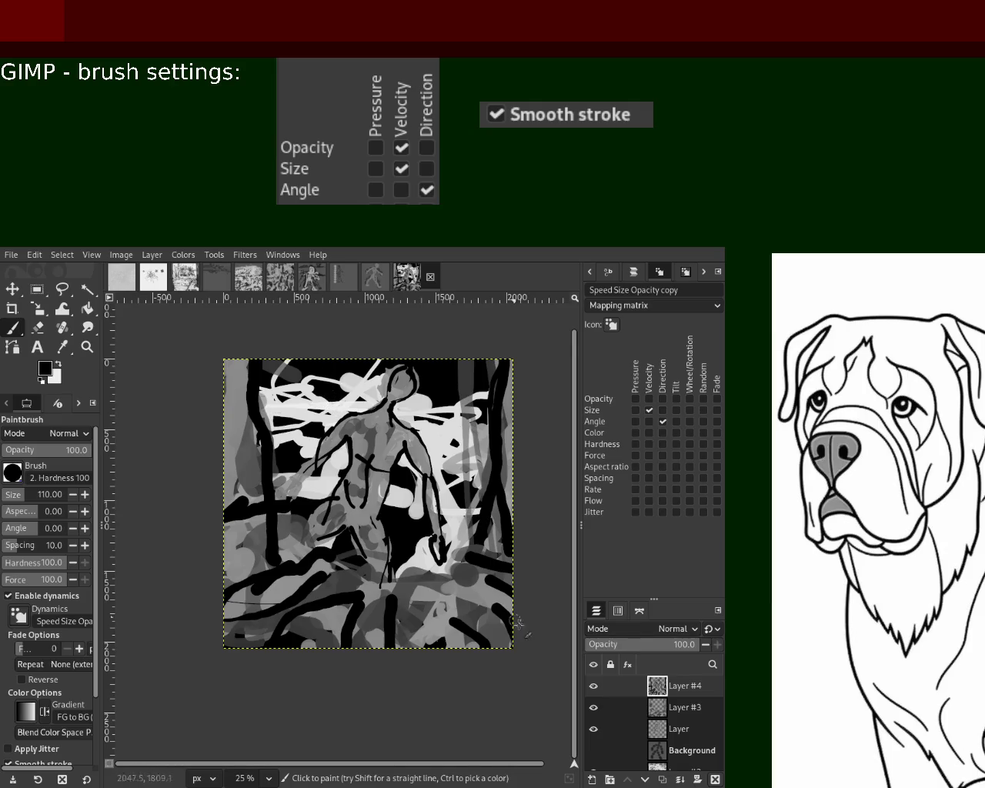
- Hide Layer #3 so the canvas shows mostly black
{"action": "left_click", "coordinate": [593, 707]}
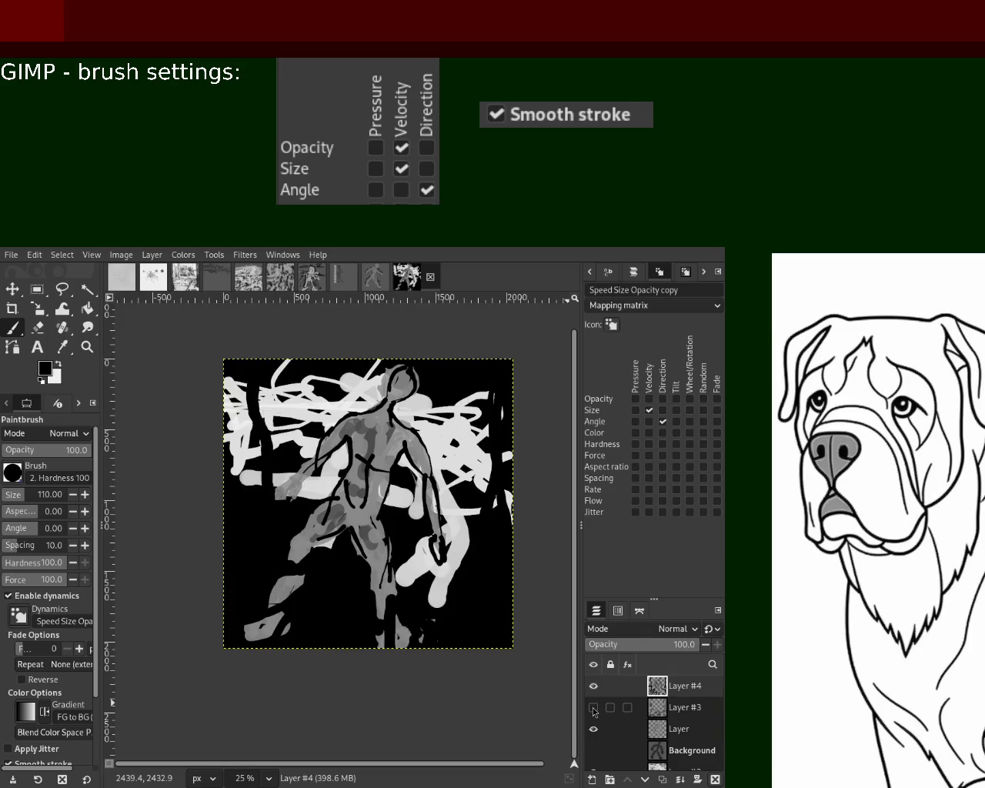
{"action": "left_click", "coordinate": [593, 707]}
{"action": "left_click", "coordinate": [593, 708]}
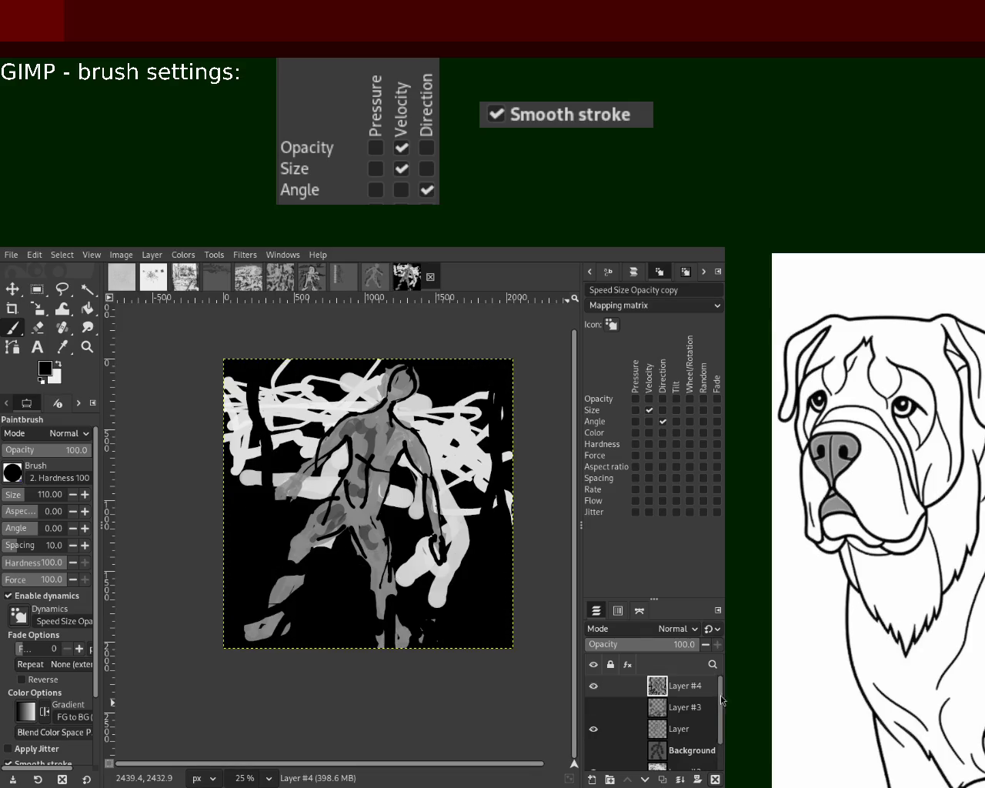
- Make Layer #1 active and set the foreground colour to mid grey
{"action": "scroll", "coordinate": [611, 715], "scroll_direction": "down", "scroll_amount": 2}
{"action": "left_click", "coordinate": [656, 760]}
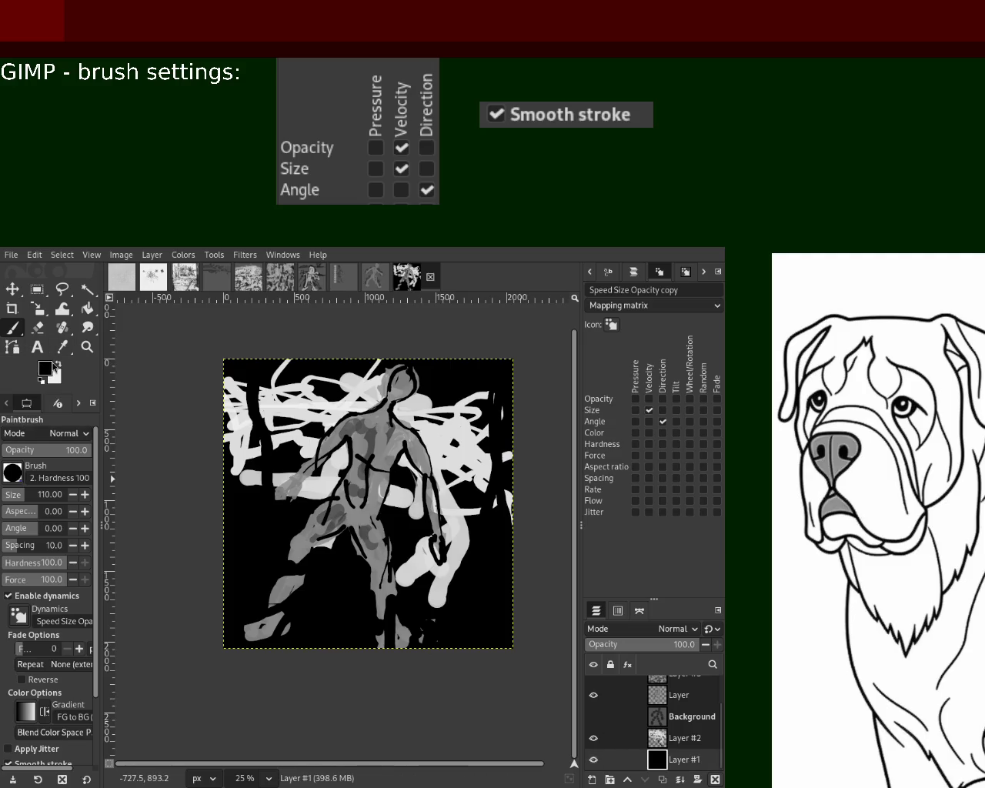
{"action": "left_click", "coordinate": [225, 536], "text": "ctrl"}
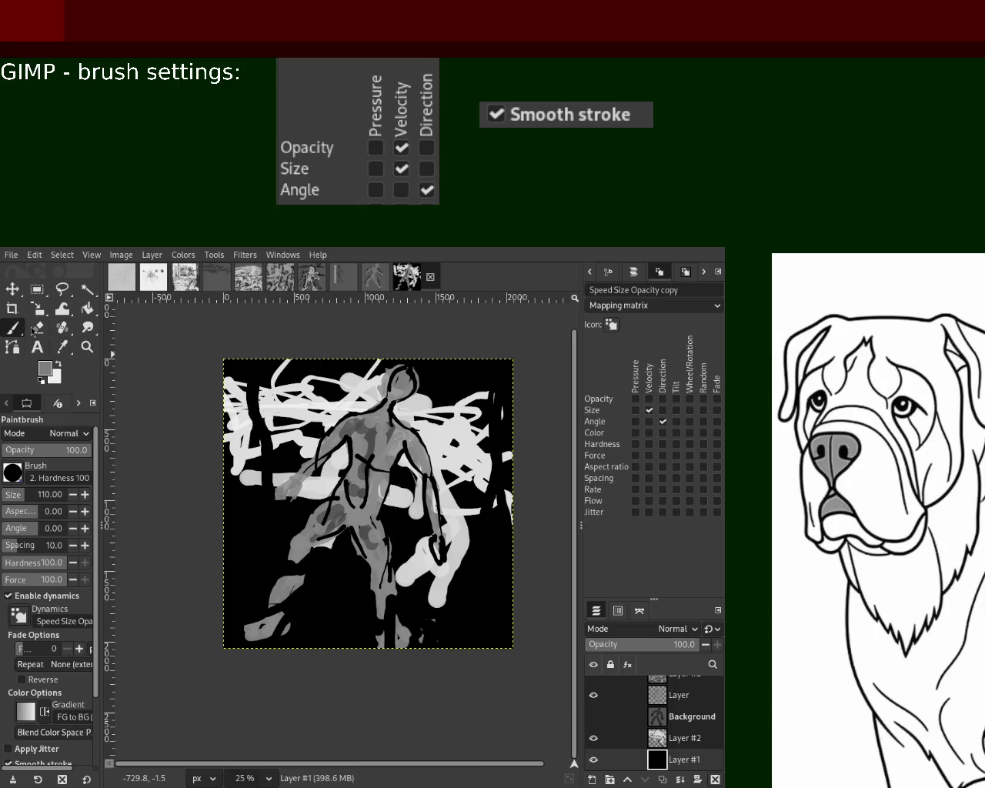
{"action": "left_click", "coordinate": [87, 308]}
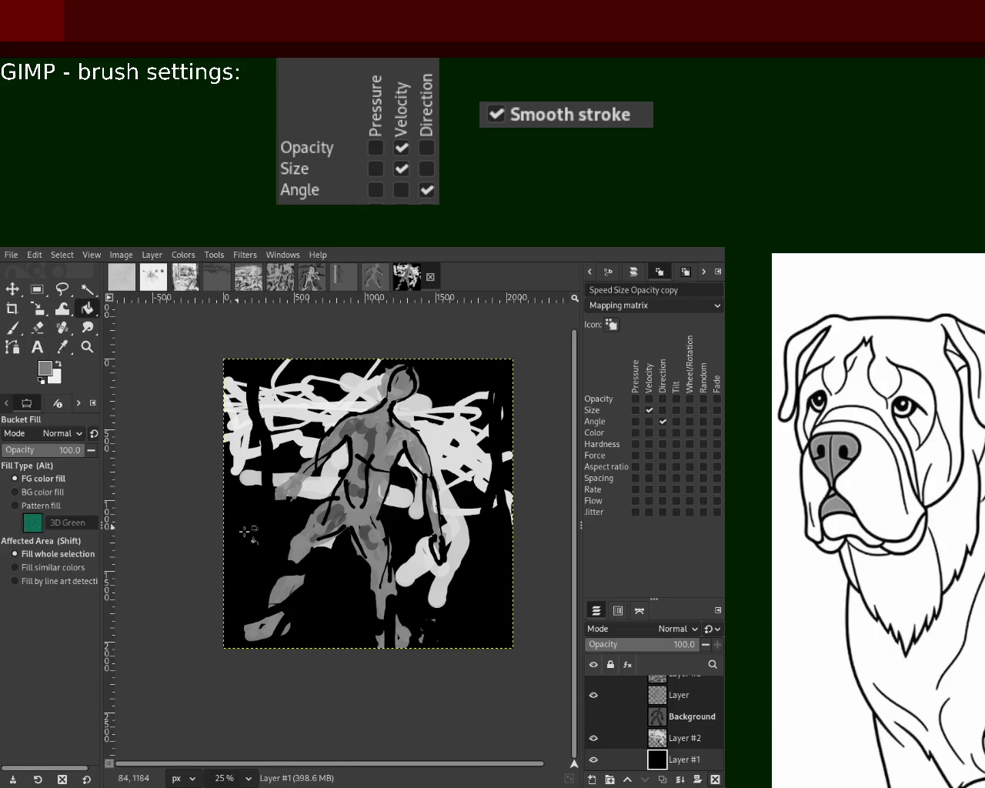
- Bucket-fill Layer #1 with grey and hide the grey shaded figure layer 'Layer'
{"action": "left_click", "coordinate": [407, 617]}
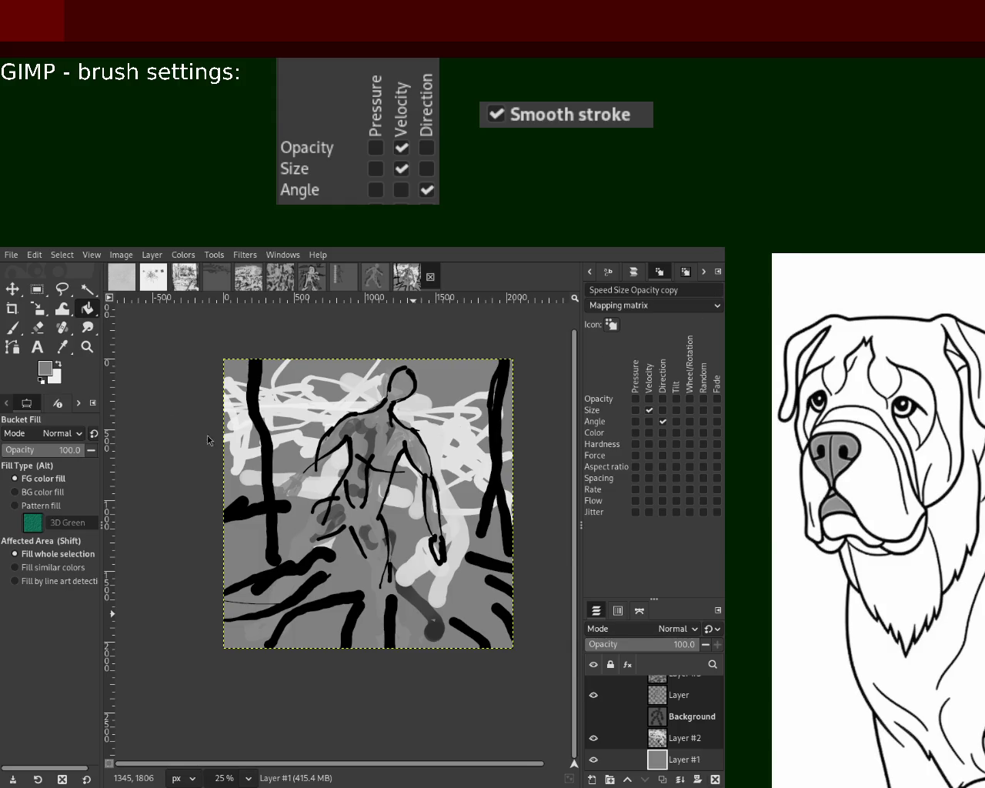
{"action": "mouse_move", "coordinate": [593, 716]}
{"action": "left_click", "coordinate": [593, 695]}
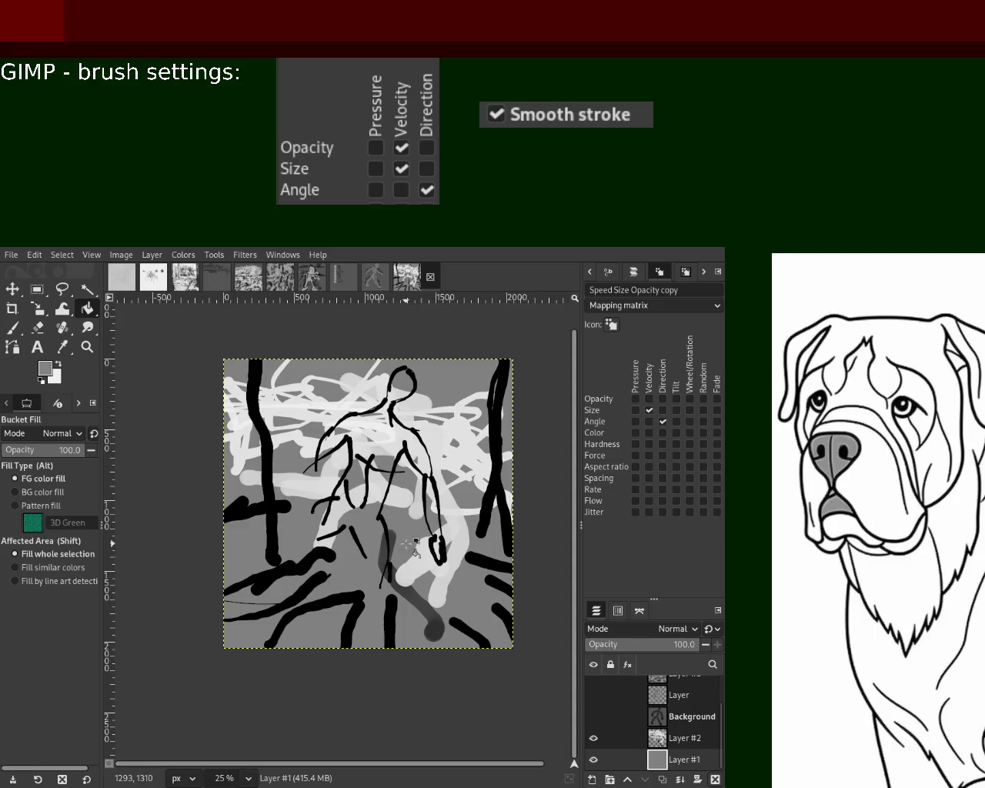
- On Layer #4, paint a thick black diagonal stroke at lower left with brush size 182
{"action": "key", "text": "z"}
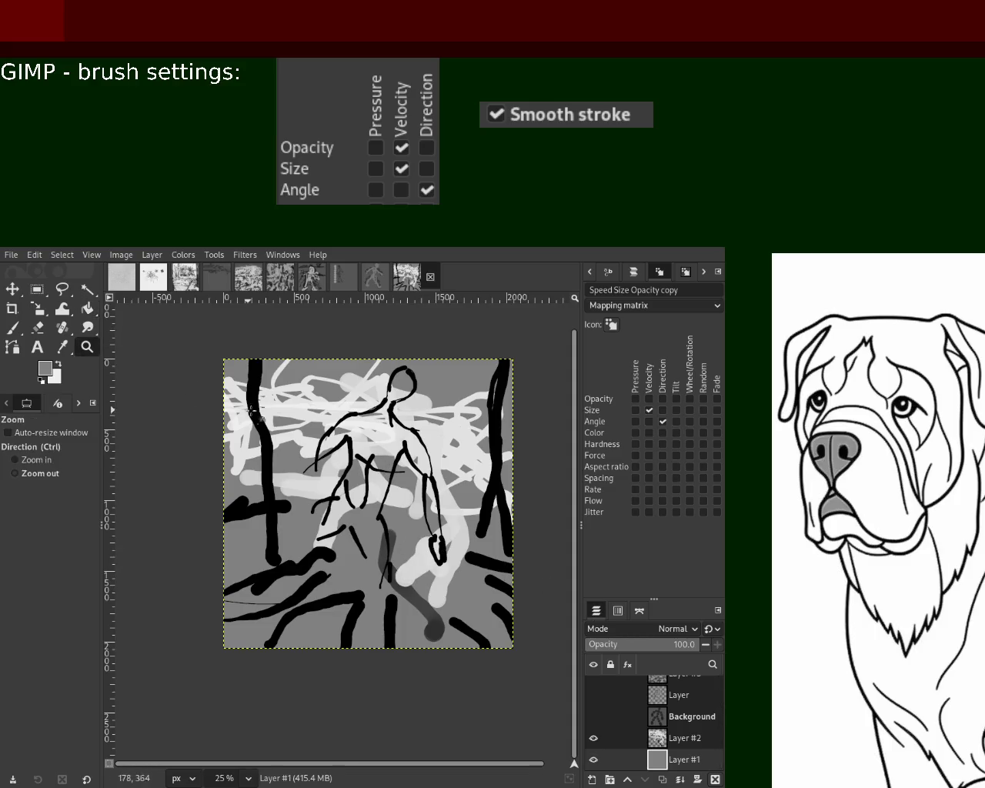
{"action": "left_click", "coordinate": [350, 445], "text": "ctrl"}
{"action": "left_click", "coordinate": [350, 452]}
{"action": "left_click", "coordinate": [350, 452]}
{"action": "left_click", "coordinate": [350, 452]}
{"action": "key", "text": "p"}
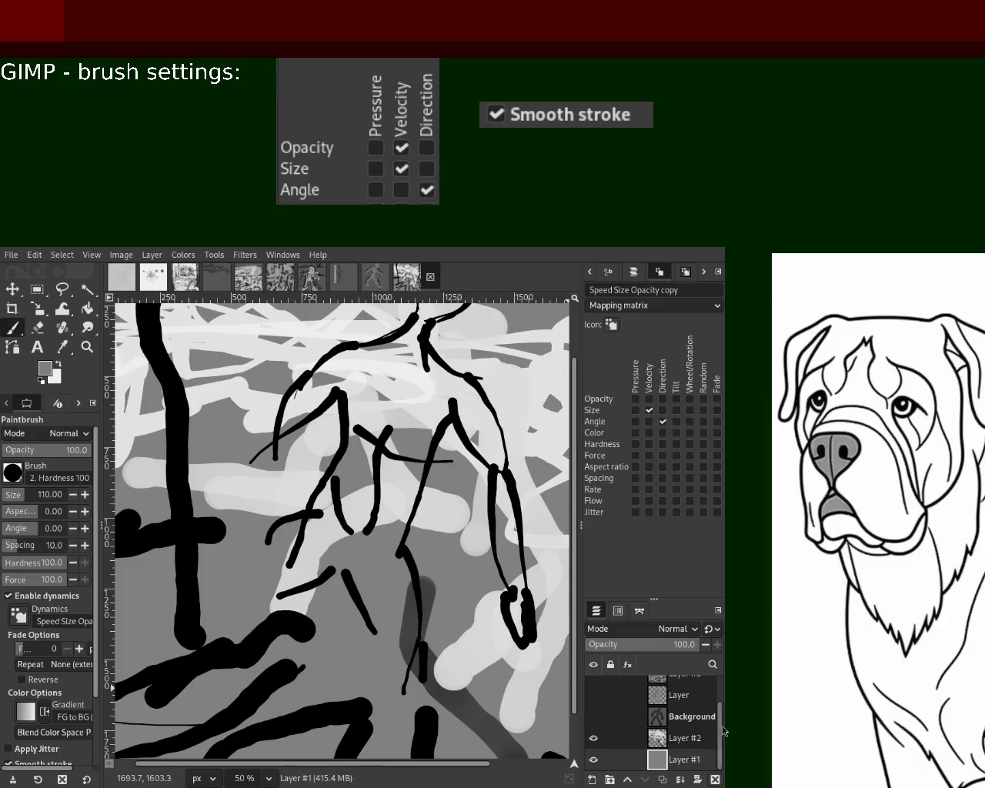
{"action": "scroll", "coordinate": [723, 706], "scroll_direction": "up", "scroll_amount": 2}
{"action": "mouse_move", "coordinate": [654, 750]}
{"action": "left_click", "coordinate": [641, 685]}
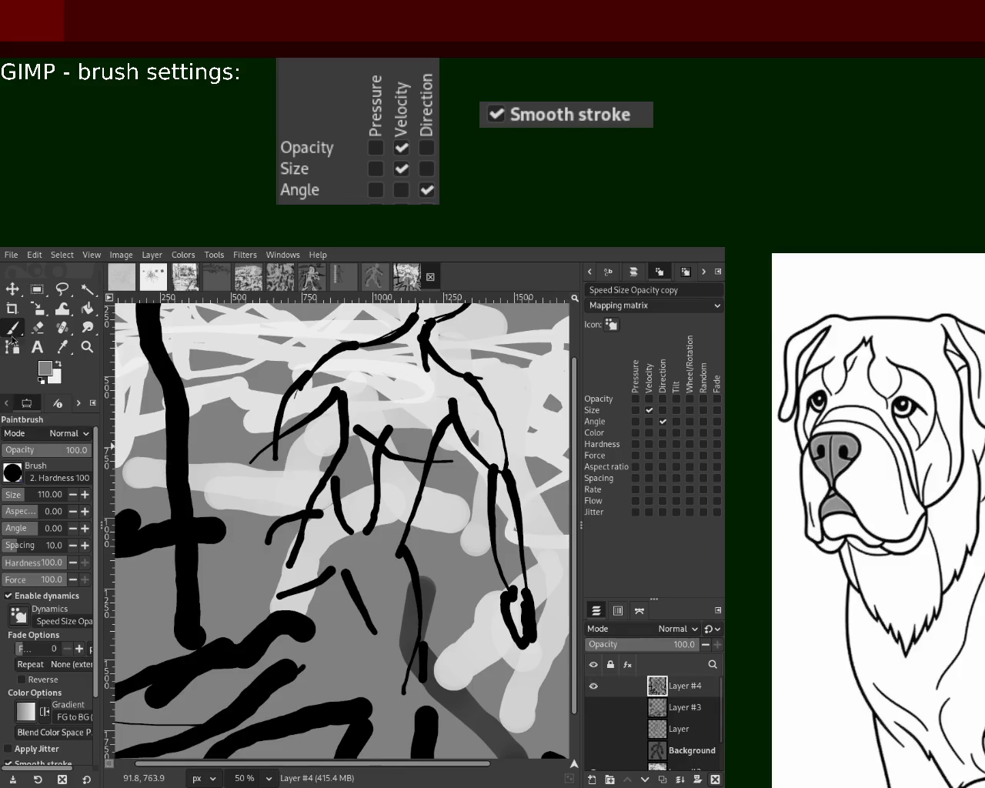
{"action": "left_click_drag", "start_coordinate": [25, 501], "coordinate": [36, 496]}
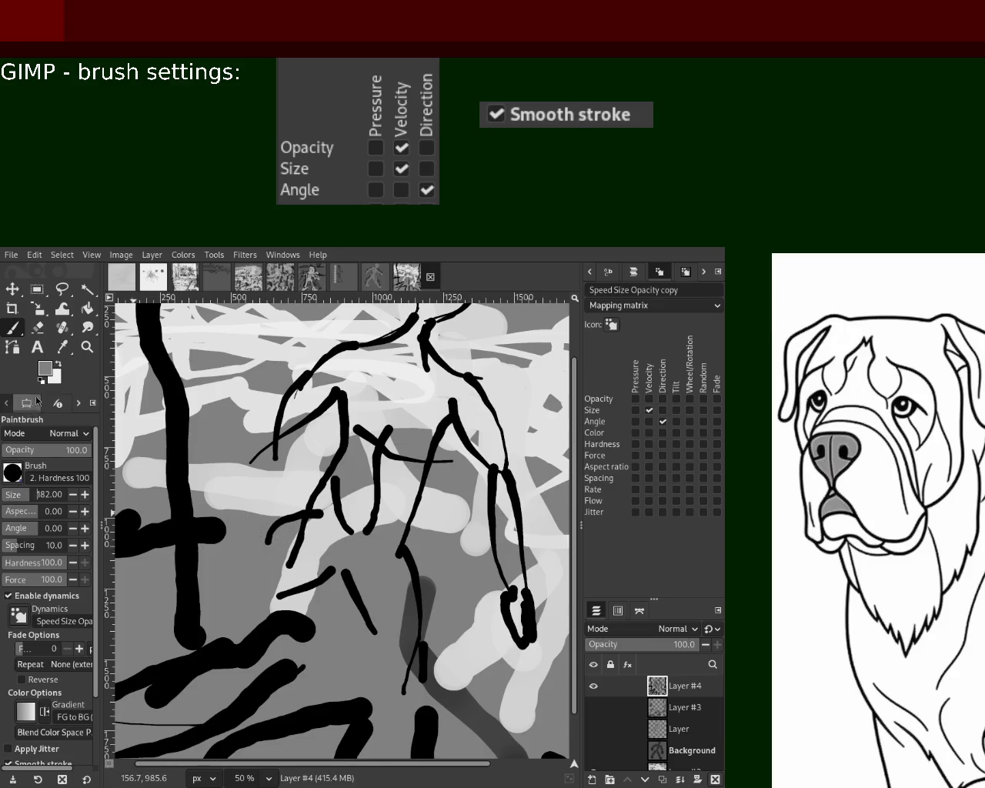
{"action": "key", "text": "d"}
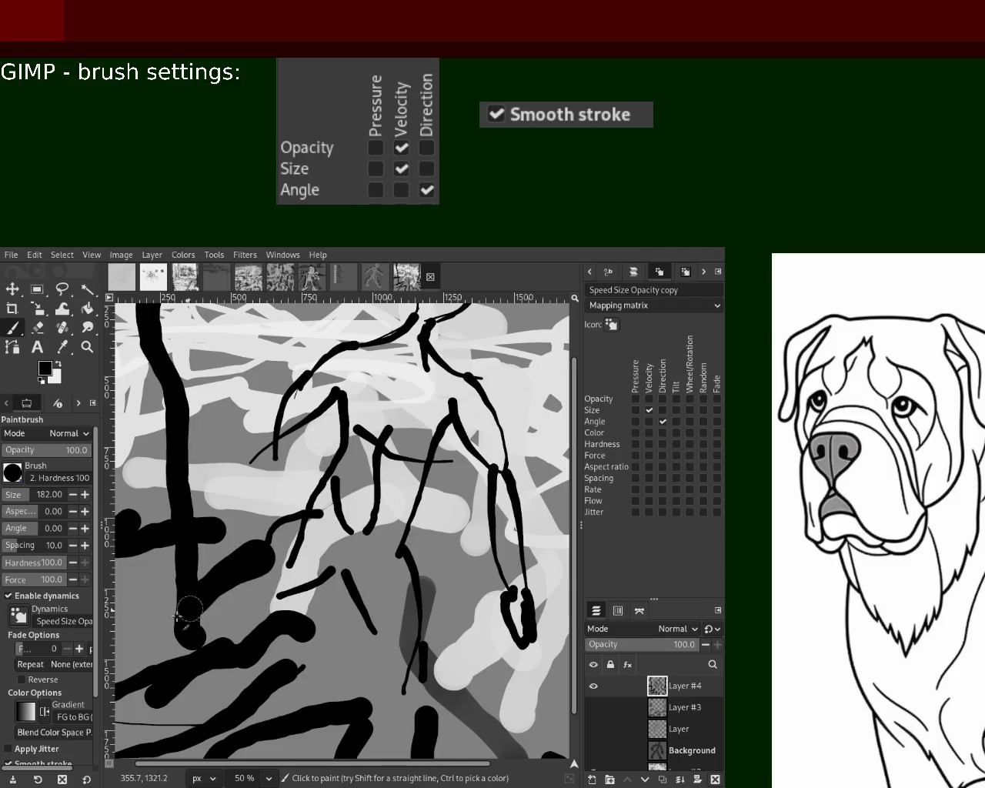
{"action": "left_click_drag", "start_coordinate": [314, 517], "coordinate": [192, 615]}
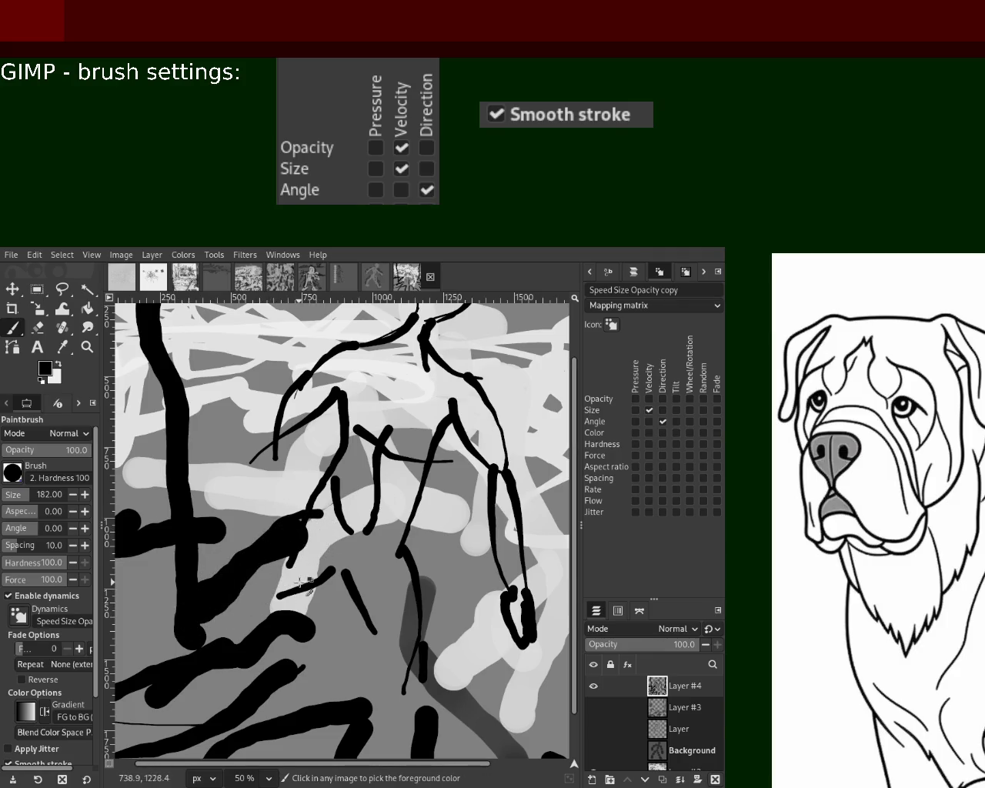
- Erase part of the diagonal stroke and shrink the eraser size
{"action": "left_click", "coordinate": [249, 584], "text": "ctrl"}
{"action": "key", "text": "shift+e"}
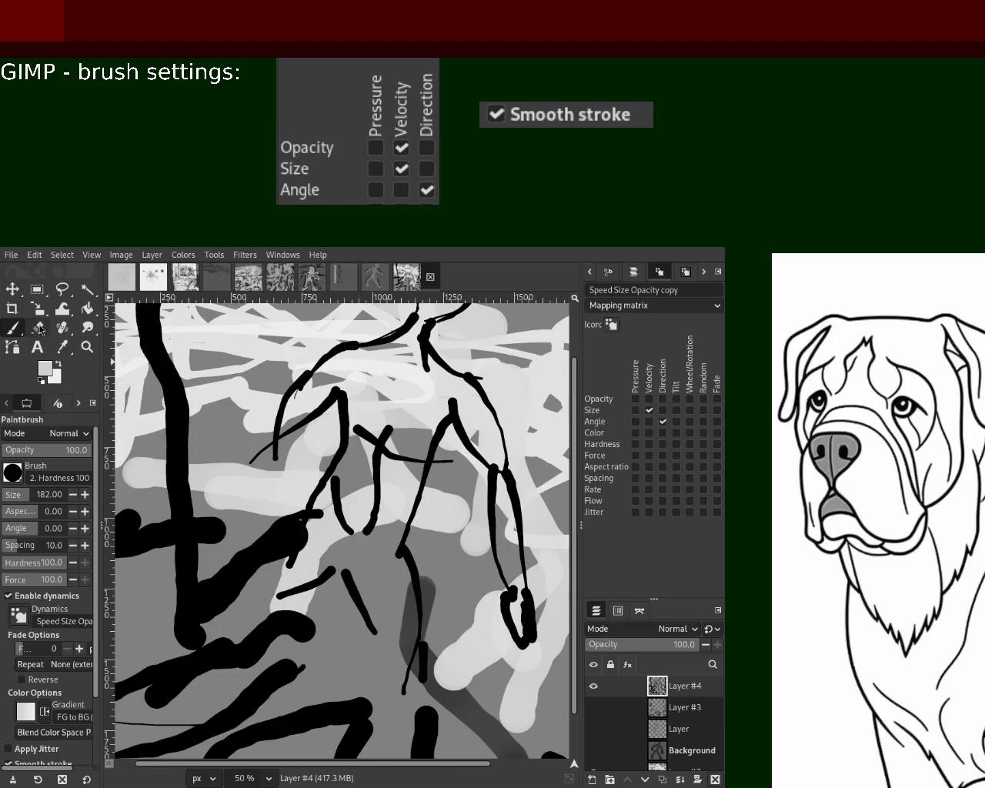
{"action": "mouse_move", "coordinate": [301, 565]}
{"action": "left_mouse_down"}
{"action": "mouse_move", "coordinate": [270, 589]}
{"action": "mouse_move", "coordinate": [286, 556]}
{"action": "mouse_move", "coordinate": [268, 578]}
{"action": "left_mouse_up"}
{"action": "left_click", "coordinate": [6, 495]}
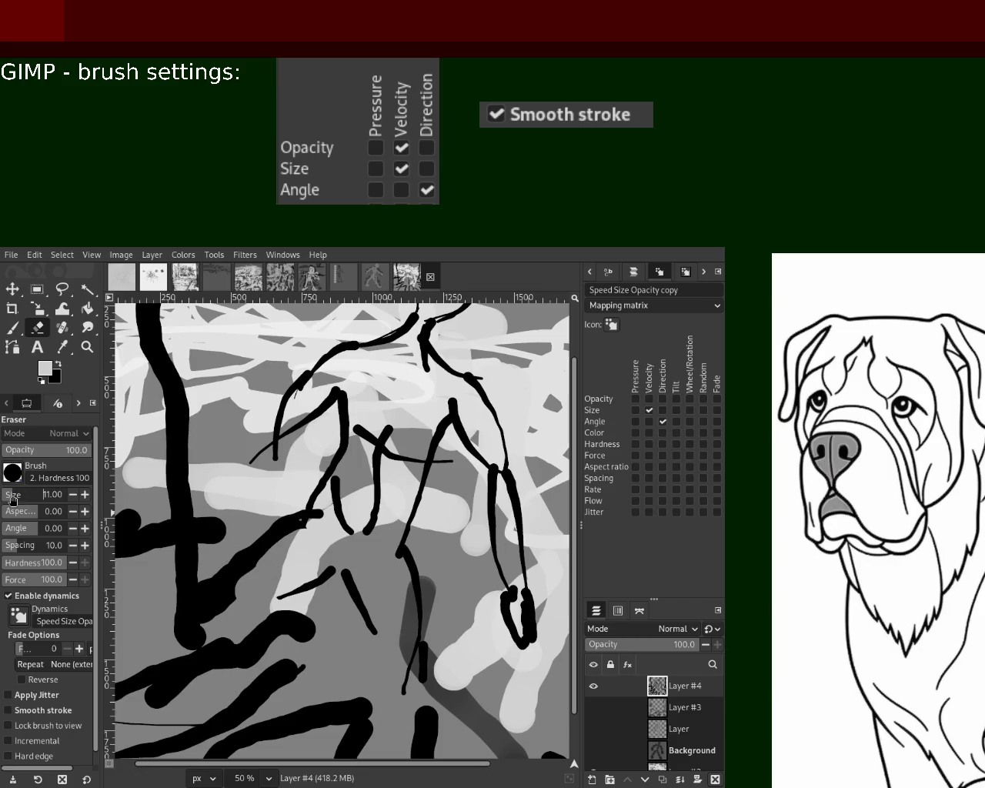
- Set the eraser to size 43 and erase part of the figure's leg line
{"action": "left_click", "coordinate": [202, 597], "text": "ctrl"}
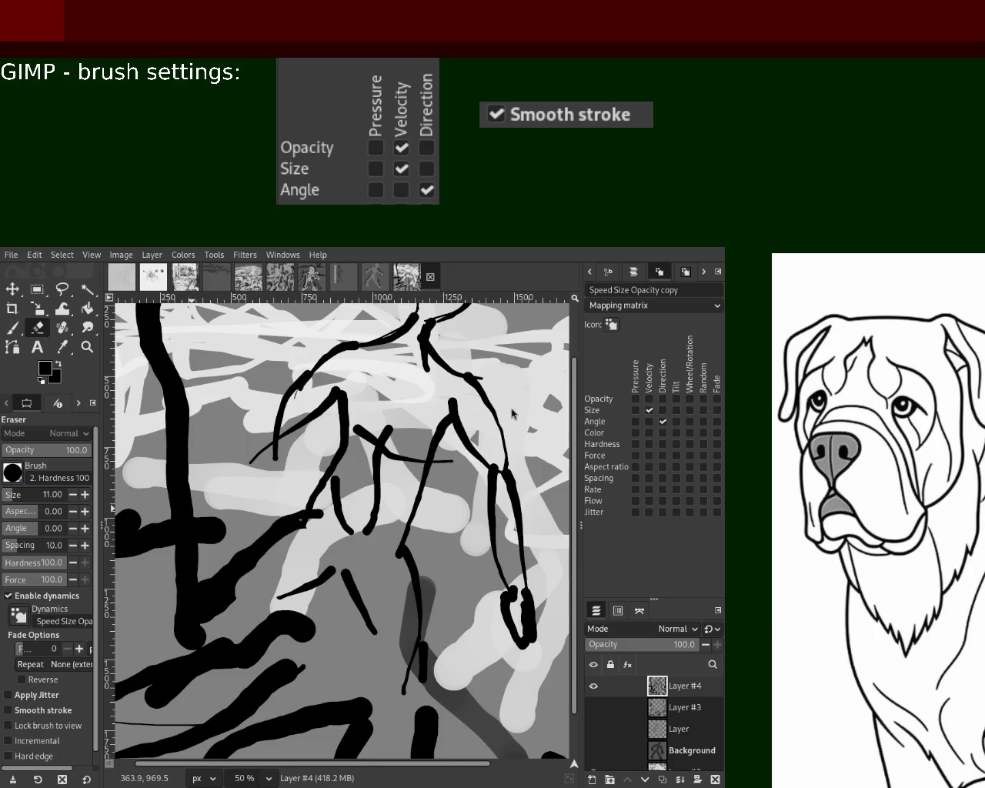
{"action": "left_click", "coordinate": [12, 493]}
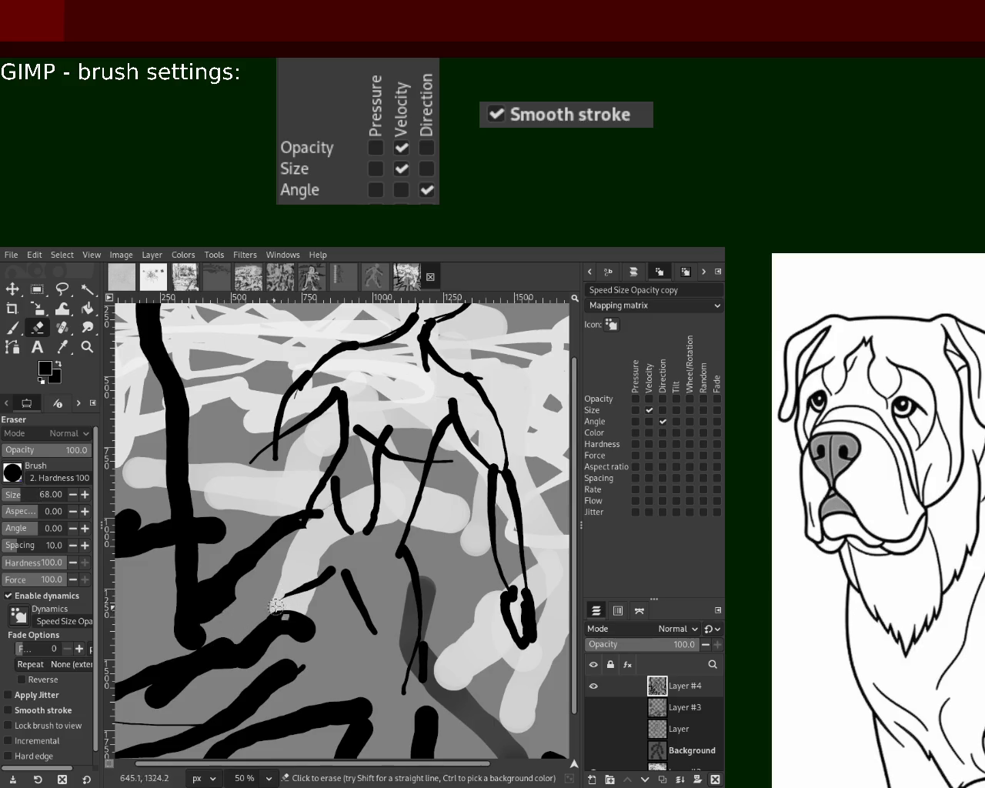
{"action": "left_click", "coordinate": [14, 496]}
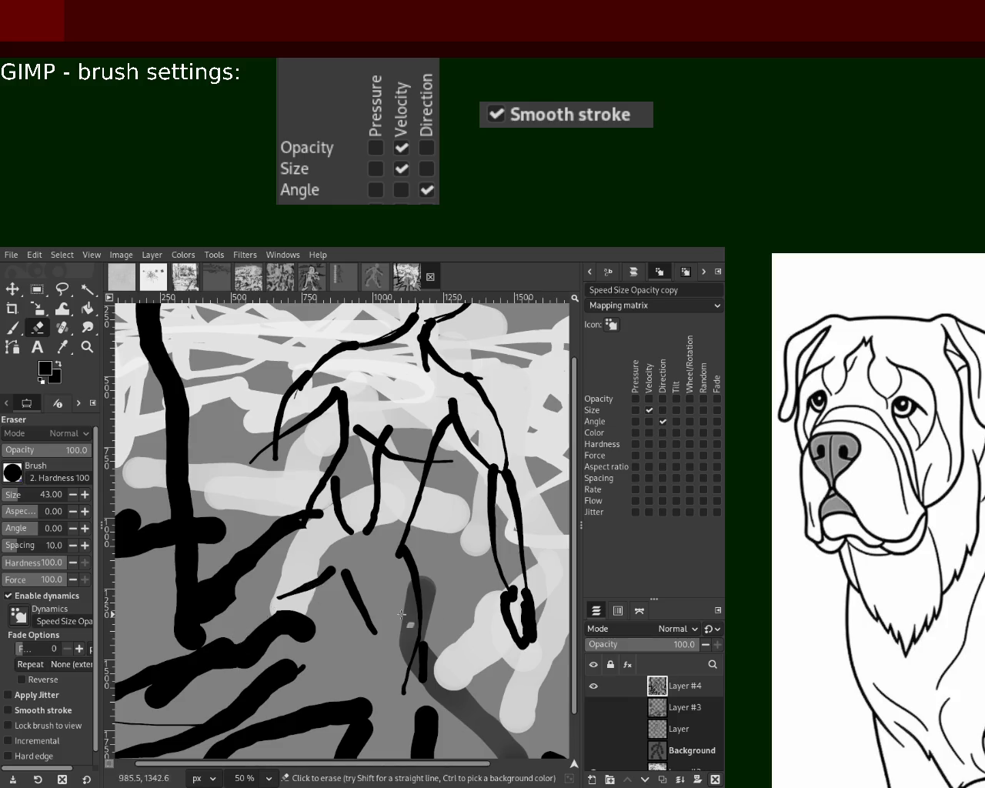
{"action": "left_click_drag", "start_coordinate": [312, 634], "coordinate": [407, 531]}
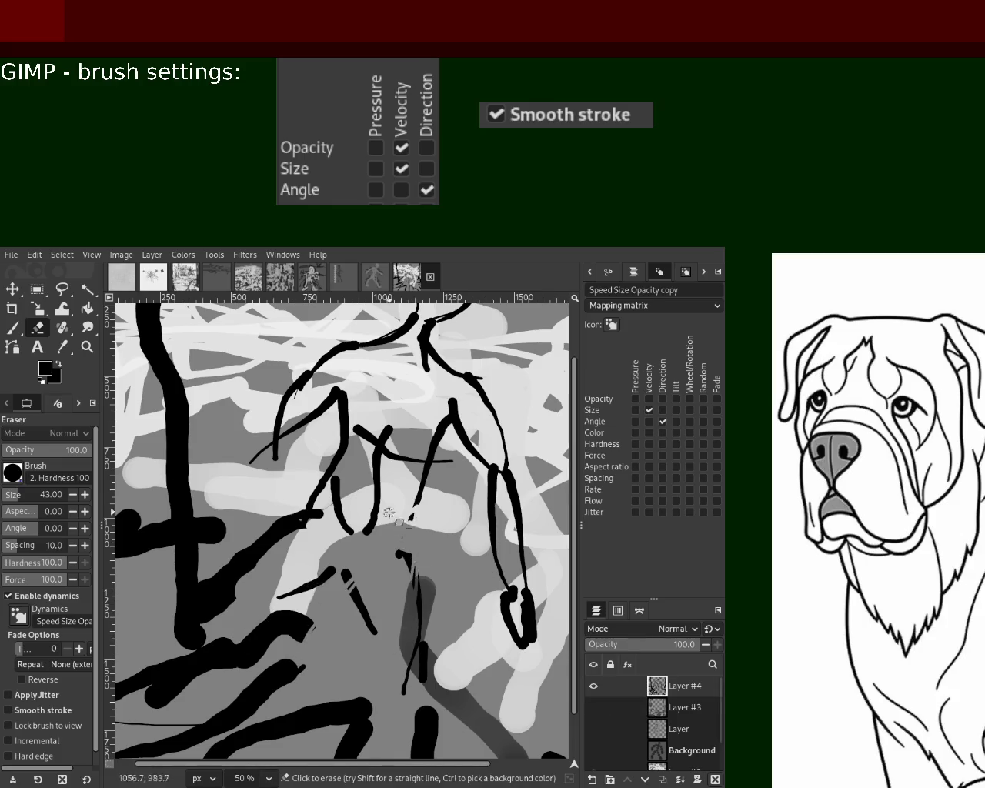
- Paint a black line along the figure's lower left arm with the paintbrush
{"action": "left_click", "coordinate": [12, 327]}
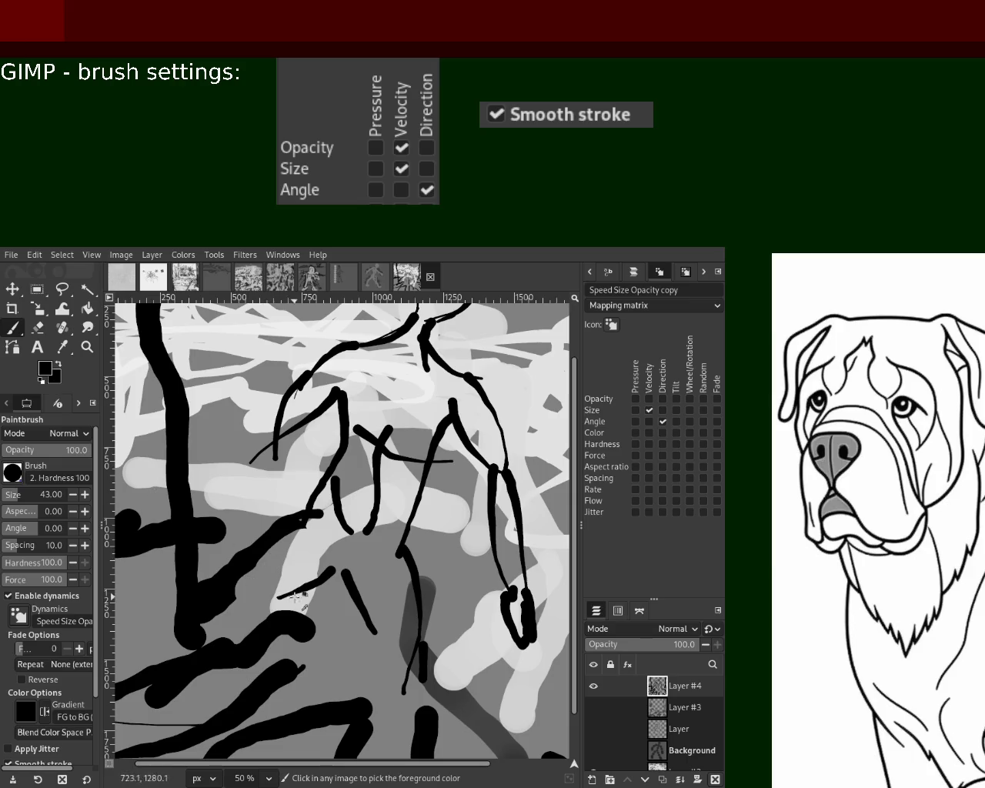
{"action": "left_click", "coordinate": [304, 591], "text": "ctrl"}
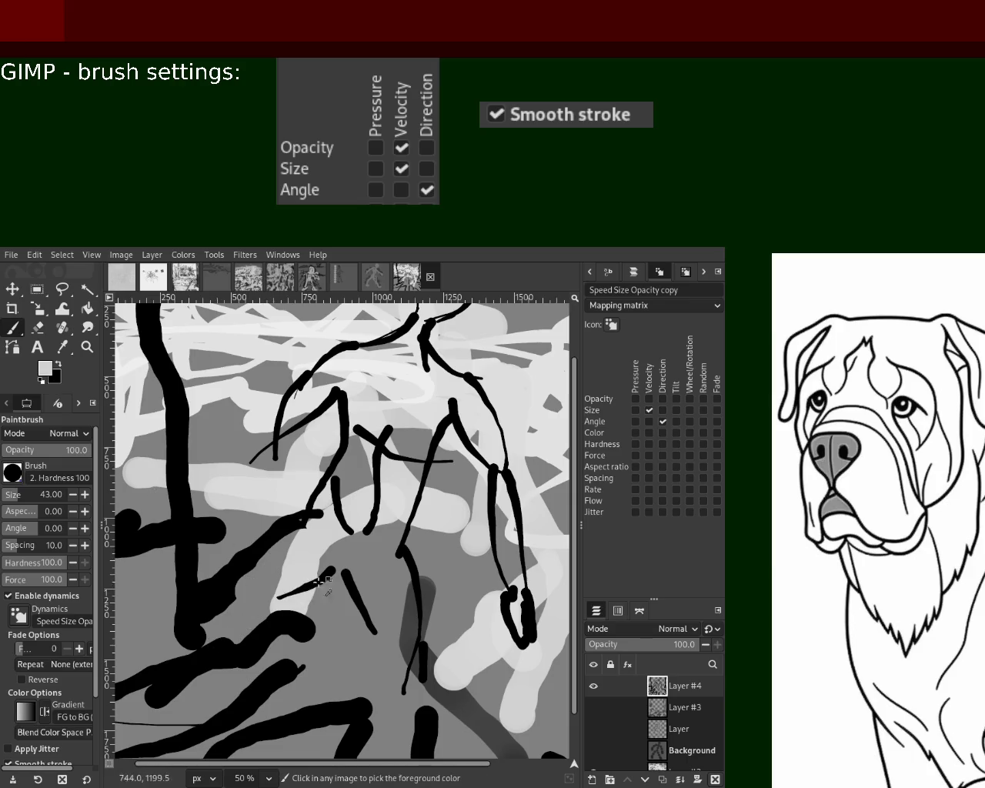
{"action": "left_click", "coordinate": [316, 583], "text": "ctrl"}
{"action": "key", "text": "ctrl+z"}
{"action": "mouse_move", "coordinate": [314, 584]}
{"action": "left_mouse_down"}
{"action": "mouse_move", "coordinate": [232, 642]}
{"action": "mouse_move", "coordinate": [208, 640]}
{"action": "left_mouse_up"}
{"action": "left_click", "coordinate": [316, 563], "text": "ctrl"}
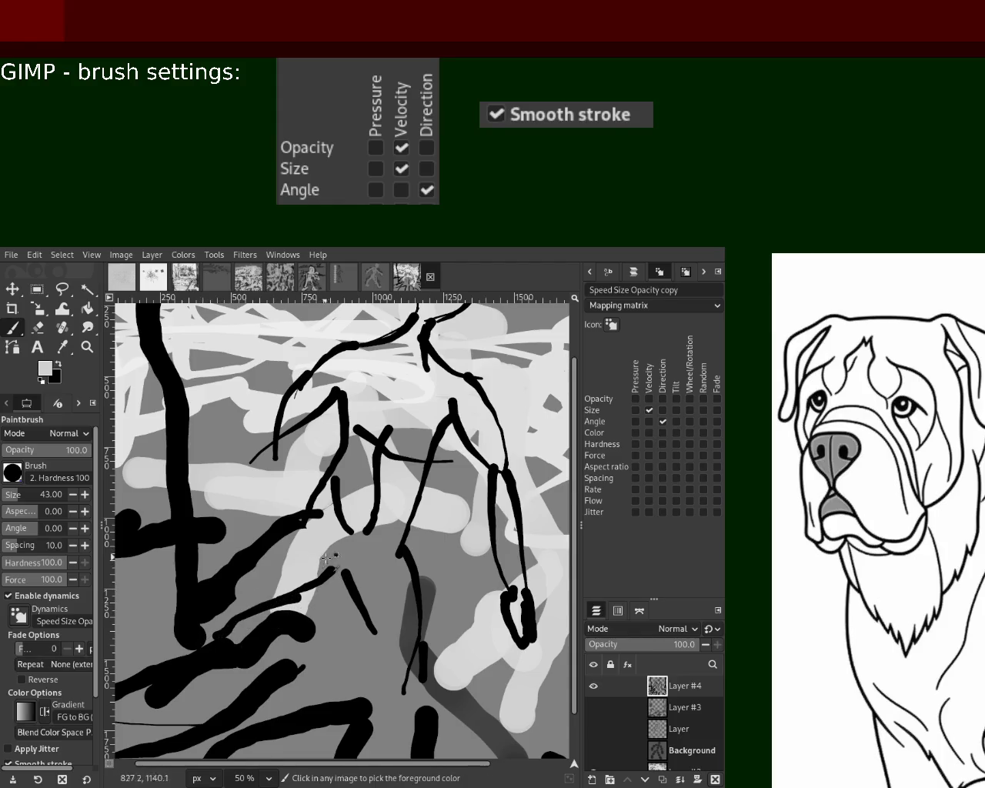
{"action": "left_click", "coordinate": [317, 577], "text": "ctrl"}
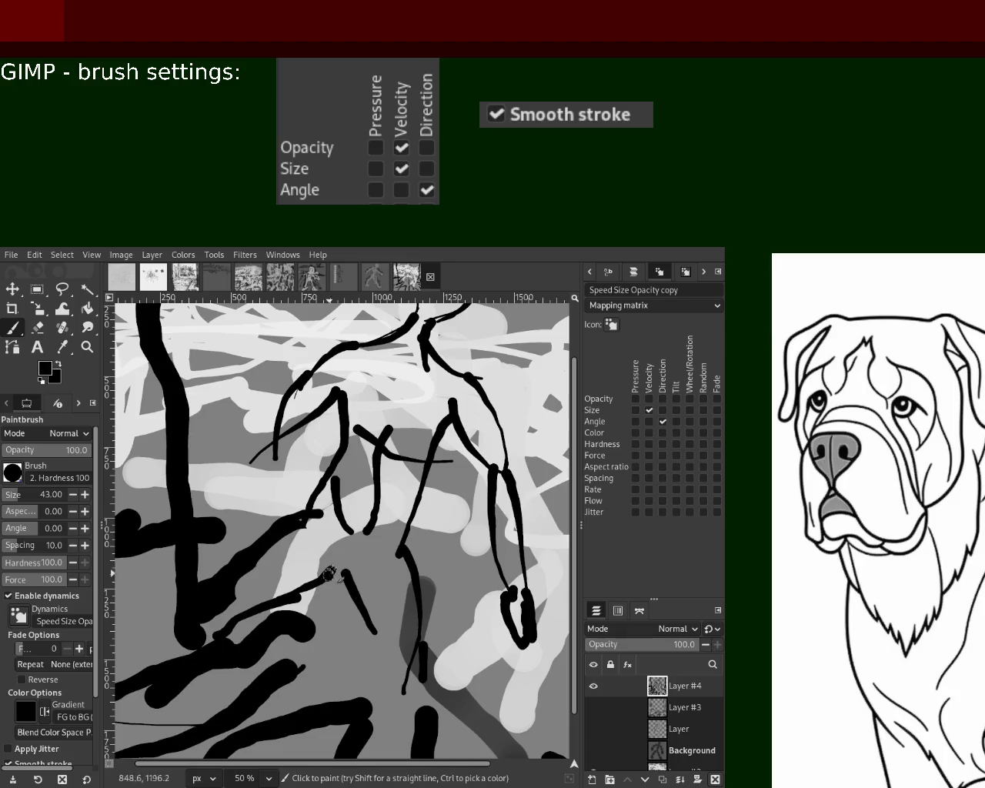
- Redraw the figure's legs as single black lines, undoing the looping and stray strokes
{"action": "left_click_drag", "start_coordinate": [339, 538], "coordinate": [377, 632]}
{"action": "key", "text": "ctrl+z"}
{"action": "mouse_move", "coordinate": [343, 558]}
{"action": "left_mouse_down"}
{"action": "mouse_move", "coordinate": [379, 636]}
{"action": "mouse_move", "coordinate": [367, 758]}
{"action": "left_mouse_up"}
{"action": "key", "text": "ctrl+z"}
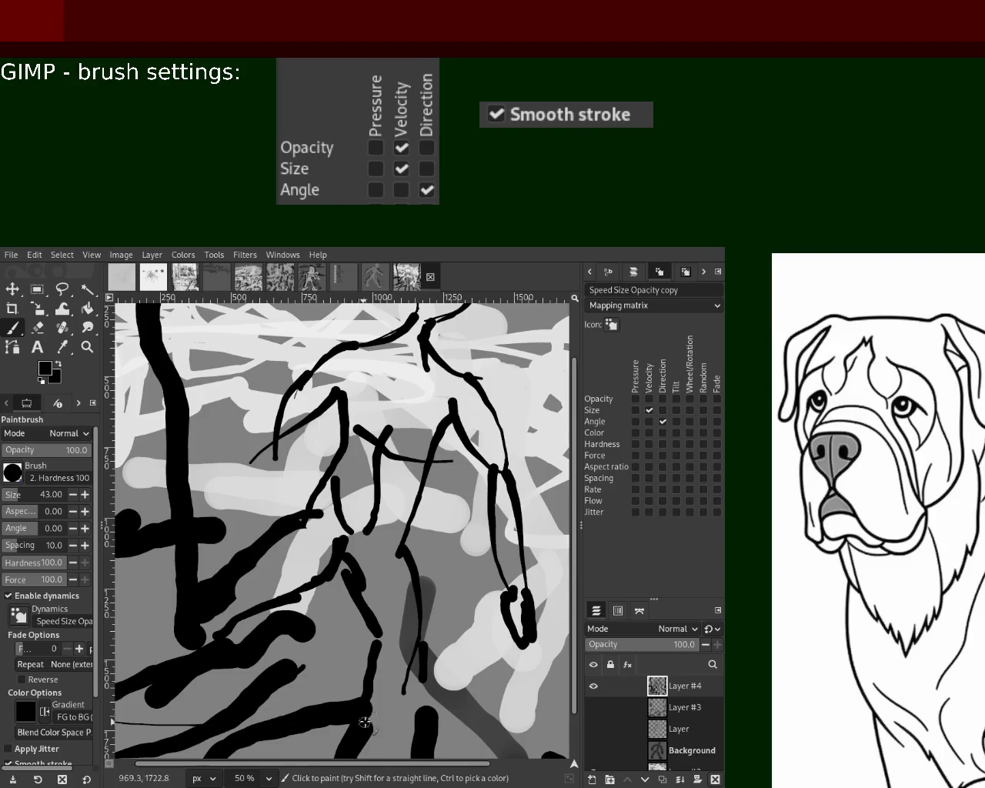
{"action": "left_click_drag", "start_coordinate": [392, 562], "coordinate": [428, 638]}
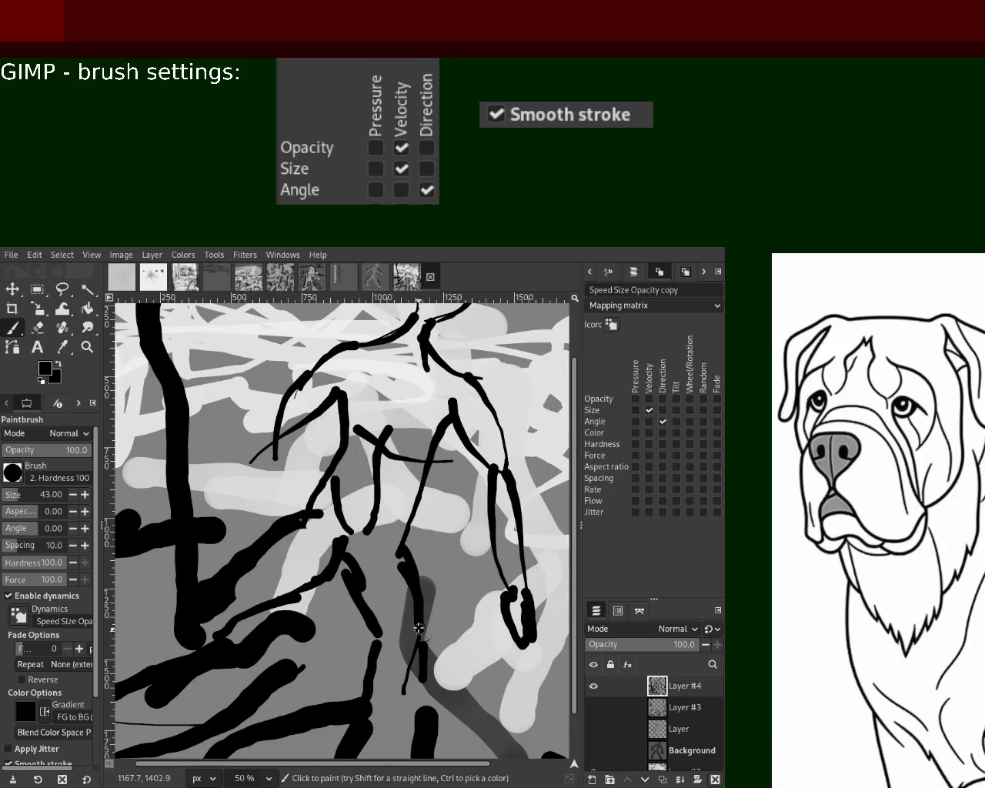
{"action": "mouse_move", "coordinate": [399, 548]}
{"action": "left_mouse_down"}
{"action": "mouse_move", "coordinate": [431, 460]}
{"action": "mouse_move", "coordinate": [401, 523]}
{"action": "left_mouse_up"}
{"action": "key", "text": "ctrl+z"}
{"action": "key", "text": "ctrl+z"}
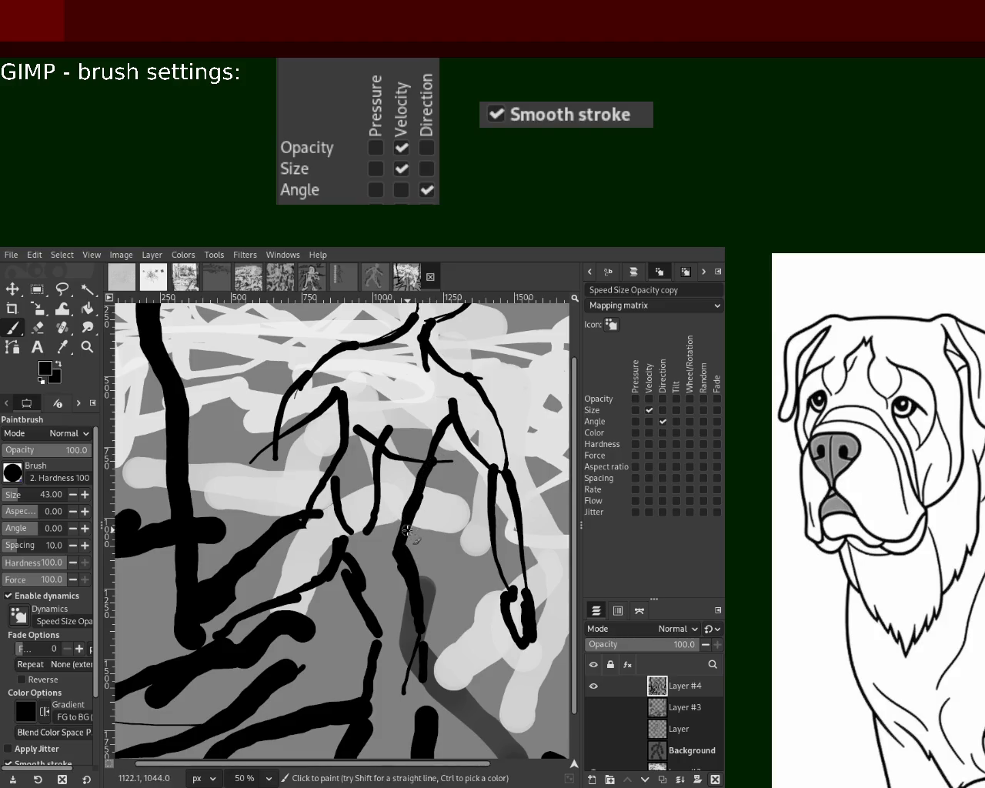
{"action": "left_click_drag", "start_coordinate": [421, 476], "coordinate": [381, 563]}
- Add a black stroke along the left arm and touch up the strokes below it
{"action": "left_click_drag", "start_coordinate": [340, 450], "coordinate": [311, 516]}
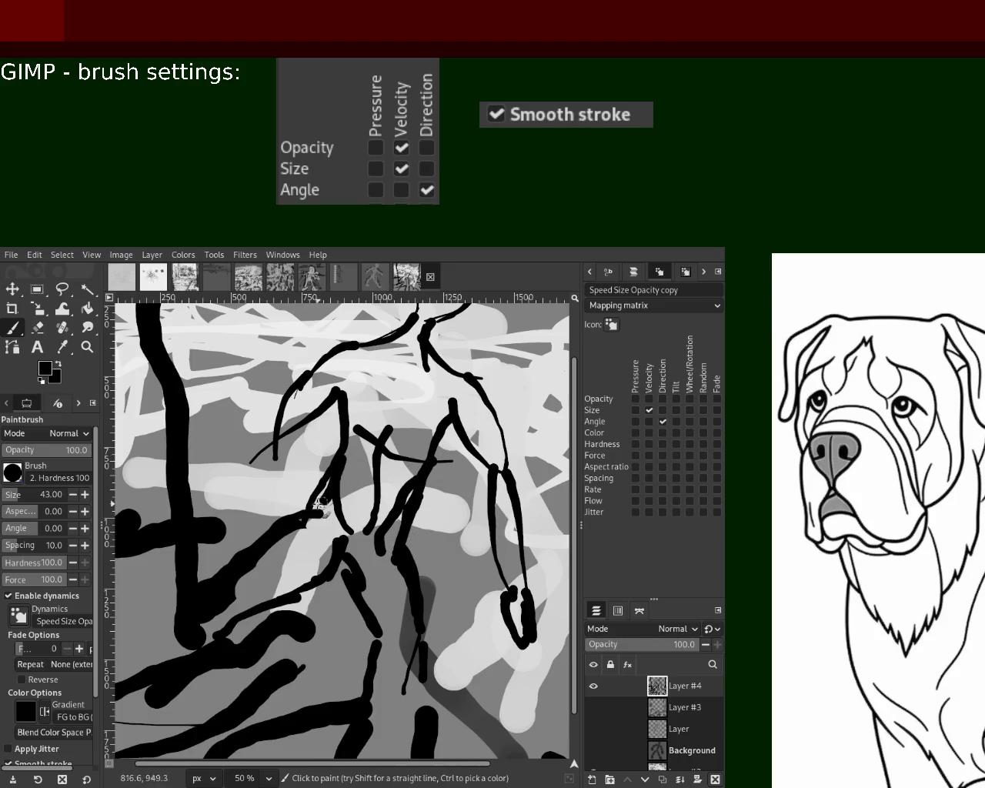
{"action": "left_click_drag", "start_coordinate": [308, 596], "coordinate": [323, 533]}
{"action": "left_click", "coordinate": [39, 329]}
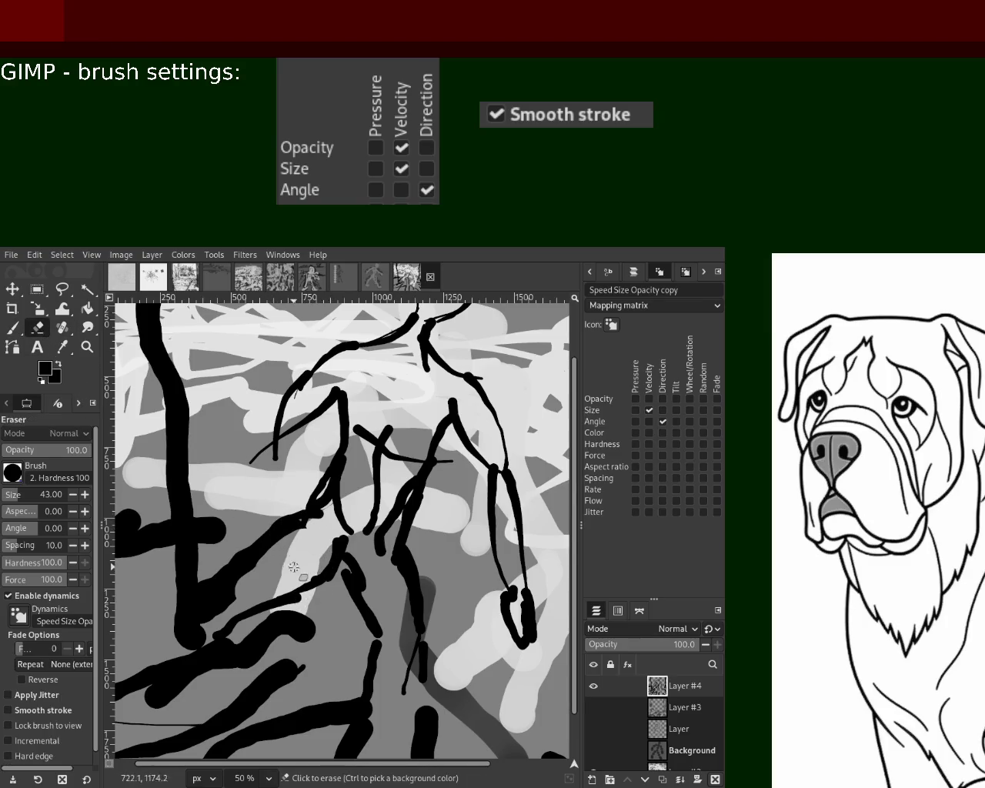
- Erase parts of the black strokes at the figure's lower left, undoing the unwanted erasures
{"action": "mouse_move", "coordinate": [323, 547]}
{"action": "left_mouse_down"}
{"action": "mouse_move", "coordinate": [347, 538]}
{"action": "mouse_move", "coordinate": [366, 585]}
{"action": "mouse_move", "coordinate": [384, 541]}
{"action": "mouse_move", "coordinate": [368, 508]}
{"action": "mouse_move", "coordinate": [380, 411]}
{"action": "mouse_move", "coordinate": [437, 416]}
{"action": "mouse_move", "coordinate": [456, 399]}
{"action": "mouse_move", "coordinate": [385, 547]}
{"action": "left_mouse_up"}
{"action": "key", "text": "ctrl+z"}
{"action": "mouse_move", "coordinate": [418, 451]}
{"action": "left_mouse_down"}
{"action": "mouse_move", "coordinate": [391, 544]}
{"action": "mouse_move", "coordinate": [398, 500]}
{"action": "mouse_move", "coordinate": [405, 581]}
{"action": "mouse_move", "coordinate": [399, 577]}
{"action": "left_mouse_up"}
{"action": "key", "text": "ctrl+z"}
{"action": "key", "text": "ctrl+z"}
{"action": "key", "text": "ctrl+z"}
{"action": "left_click_drag", "start_coordinate": [318, 514], "coordinate": [195, 620]}
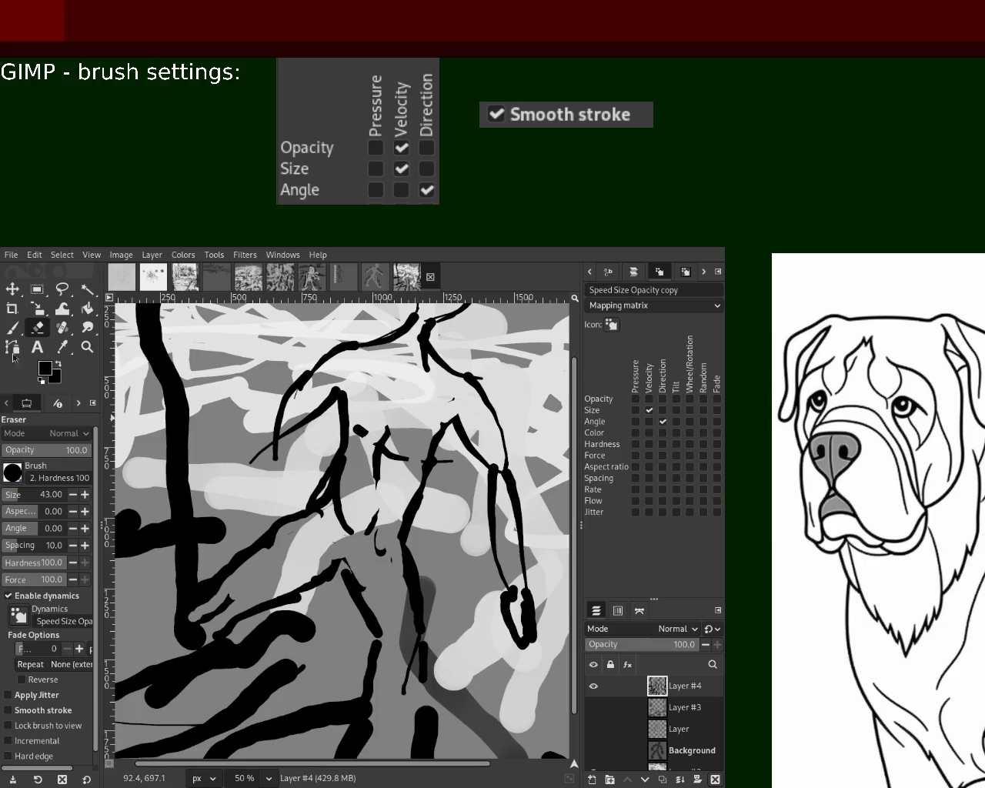
- With a size-30 black brush, paint the figure's leg and short strokes at lower left
{"action": "key", "text": "p"}
{"action": "left_click_drag", "start_coordinate": [11, 496], "coordinate": [6, 496]}
{"action": "left_click", "coordinate": [312, 511], "text": "ctrl"}
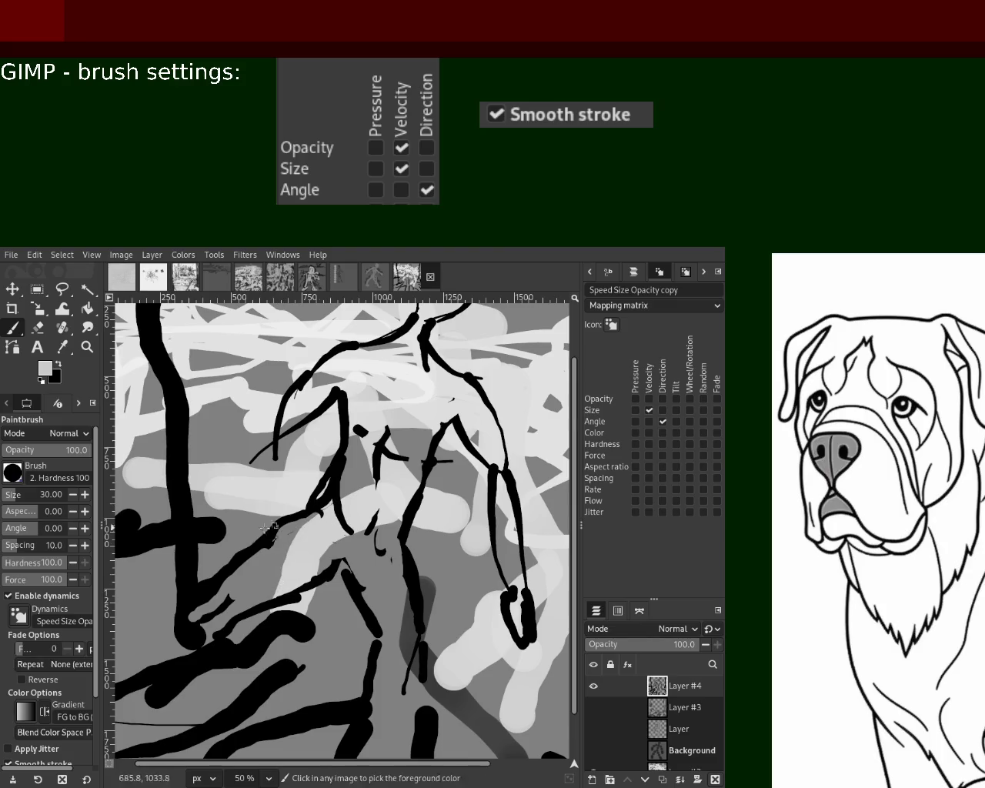
{"action": "left_click", "coordinate": [320, 508], "text": "ctrl"}
{"action": "left_click_drag", "start_coordinate": [326, 498], "coordinate": [236, 597]}
{"action": "left_click_drag", "start_coordinate": [271, 549], "coordinate": [245, 623]}
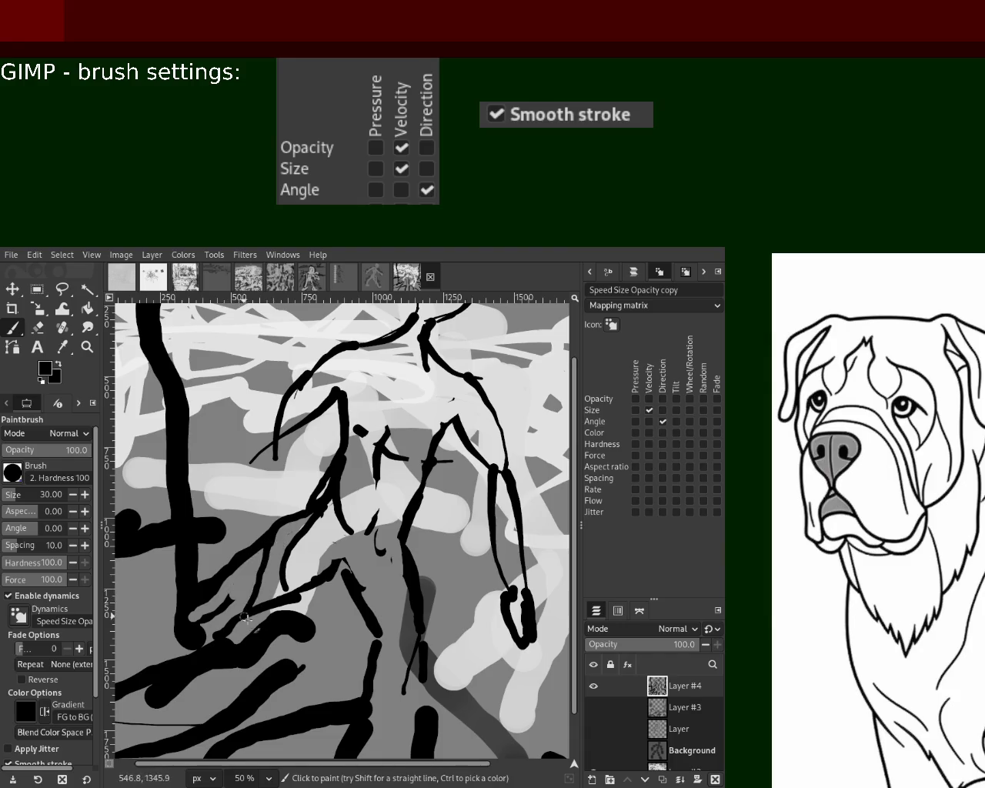
{"action": "mouse_move", "coordinate": [269, 551]}
{"action": "left_mouse_down"}
{"action": "mouse_move", "coordinate": [240, 612]}
{"action": "mouse_move", "coordinate": [231, 604]}
{"action": "mouse_move", "coordinate": [257, 611]}
{"action": "mouse_move", "coordinate": [277, 596]}
{"action": "left_mouse_up"}
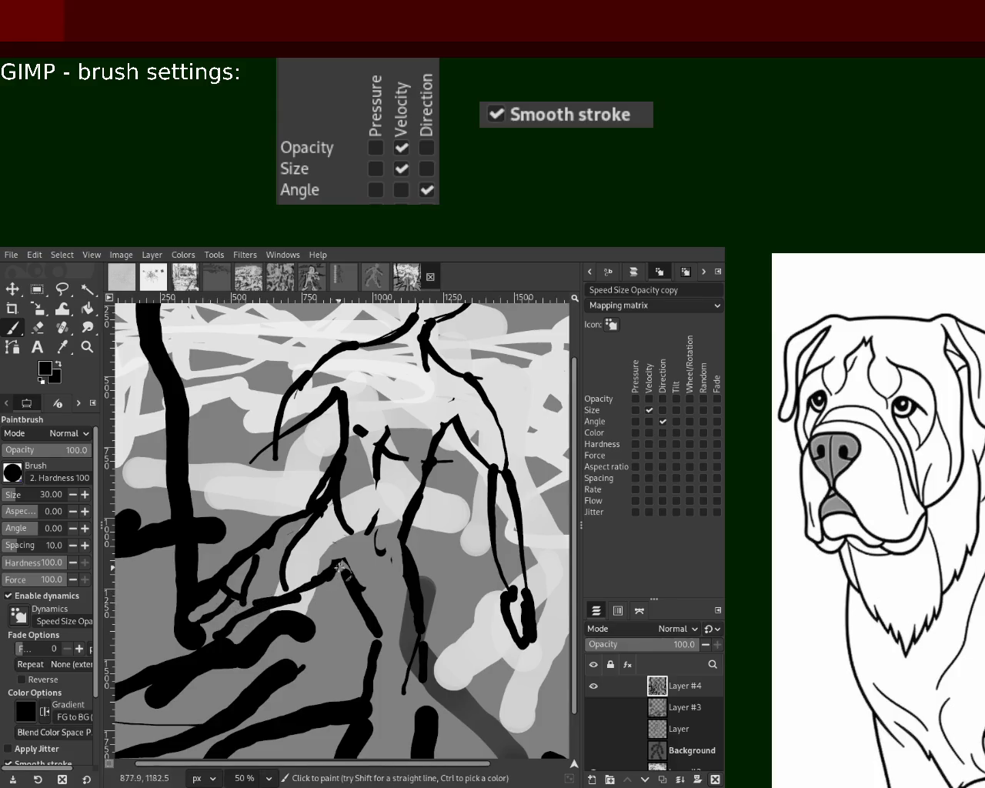
- Paint black strokes along the lower legs, undoing the rejected right-leg strokes
{"action": "left_click_drag", "start_coordinate": [344, 565], "coordinate": [390, 638]}
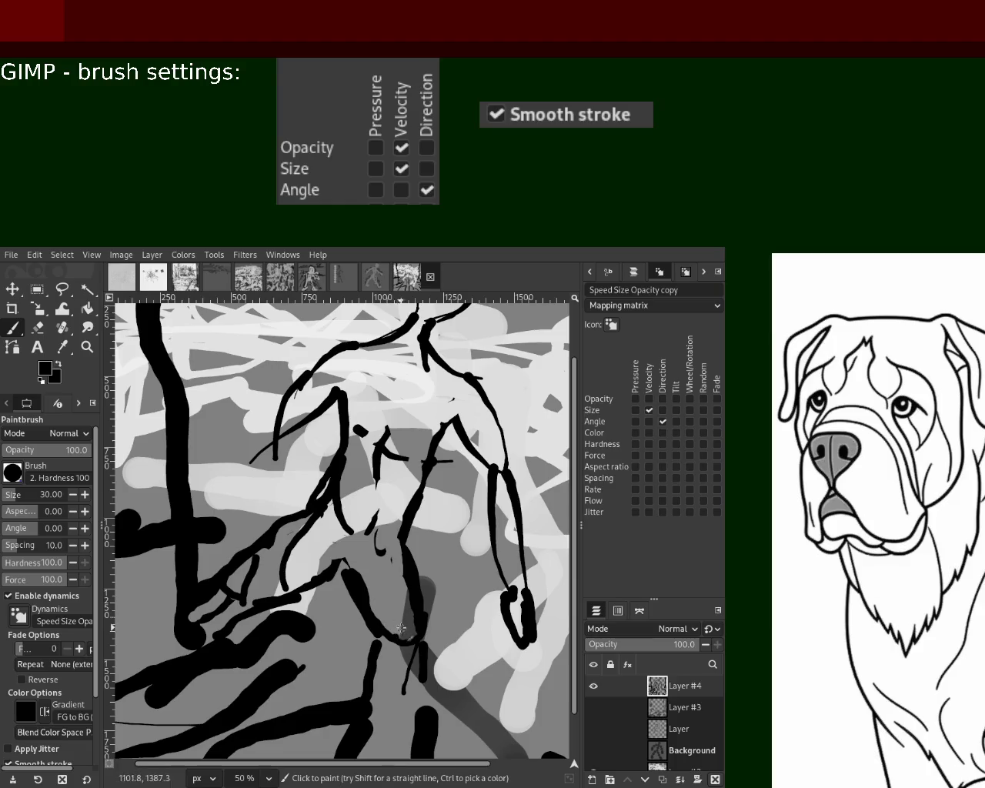
{"action": "left_click_drag", "start_coordinate": [390, 638], "coordinate": [366, 688]}
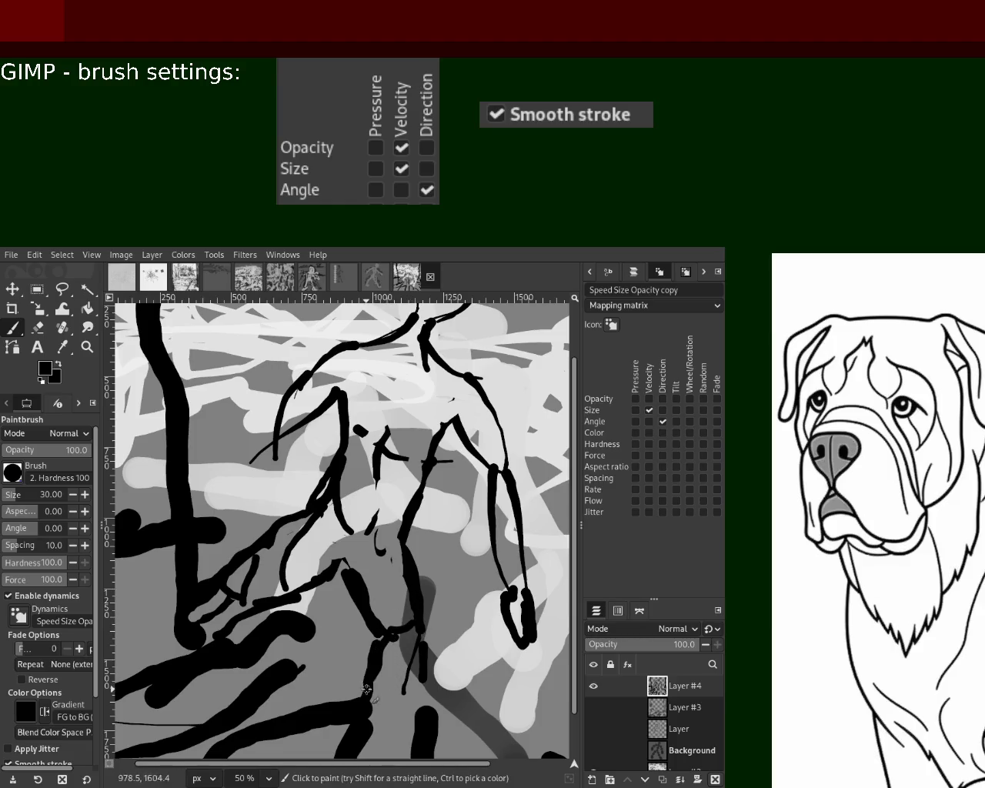
{"action": "left_click_drag", "start_coordinate": [422, 629], "coordinate": [398, 725]}
{"action": "key", "text": "ctrl+z"}
{"action": "left_click_drag", "start_coordinate": [422, 652], "coordinate": [420, 580]}
{"action": "key", "text": "ctrl+z"}
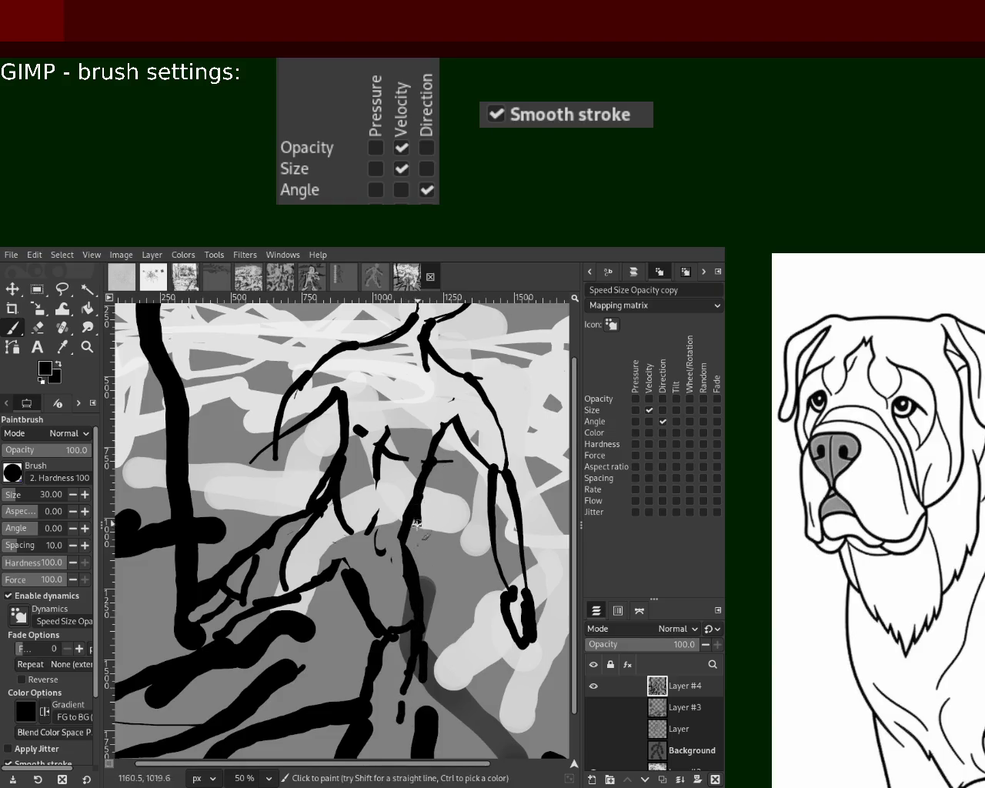
- Draw a stroke from the chest down-left and the figure's left arm lines
{"action": "left_click_drag", "start_coordinate": [435, 460], "coordinate": [390, 528]}
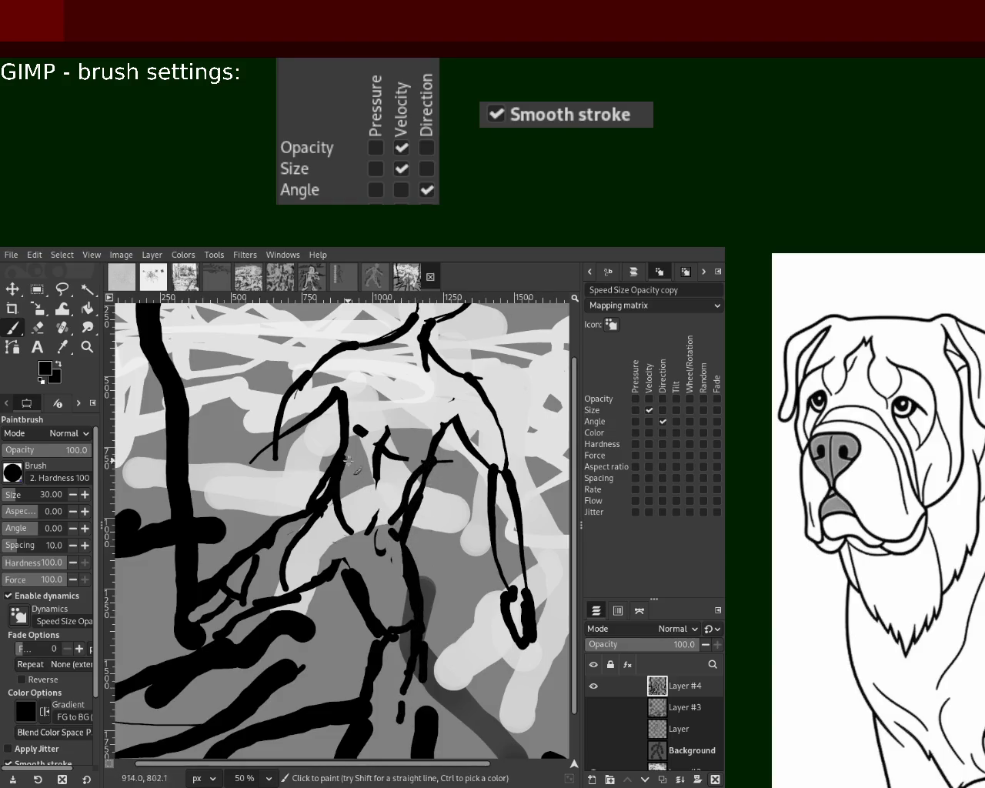
{"action": "left_click_drag", "start_coordinate": [323, 360], "coordinate": [202, 504]}
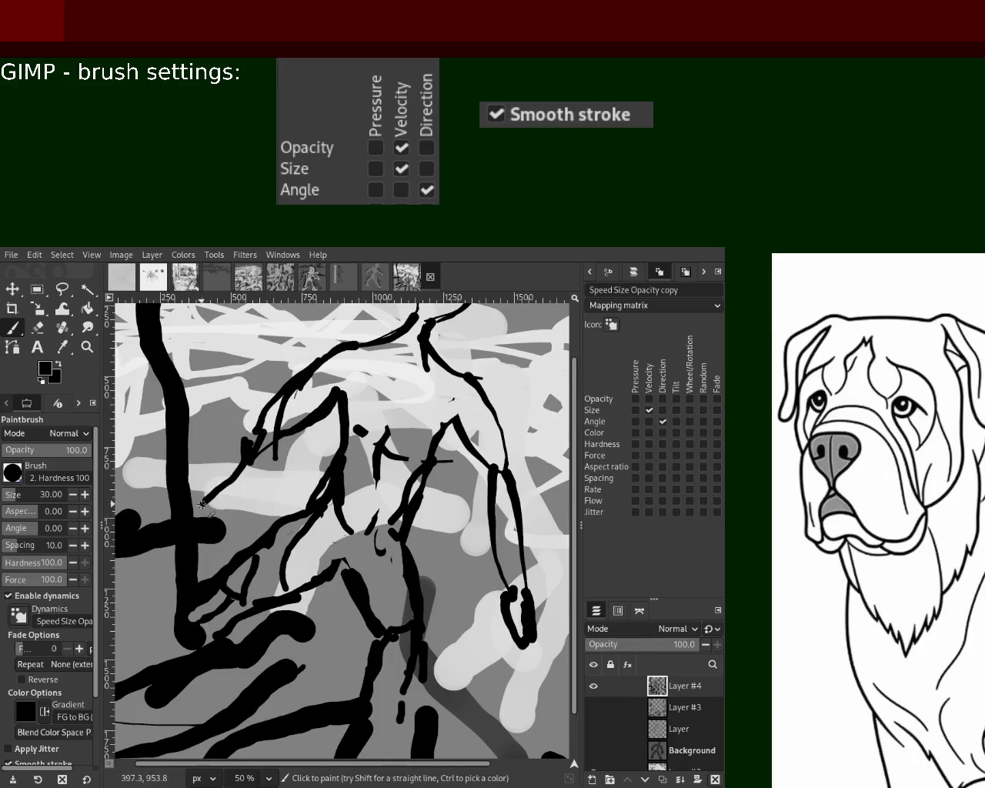
{"action": "mouse_move", "coordinate": [248, 461]}
{"action": "left_mouse_down"}
{"action": "mouse_move", "coordinate": [254, 437]}
{"action": "mouse_move", "coordinate": [190, 493]}
{"action": "mouse_move", "coordinate": [273, 444]}
{"action": "left_mouse_up"}
{"action": "left_click_drag", "start_coordinate": [235, 484], "coordinate": [254, 471]}
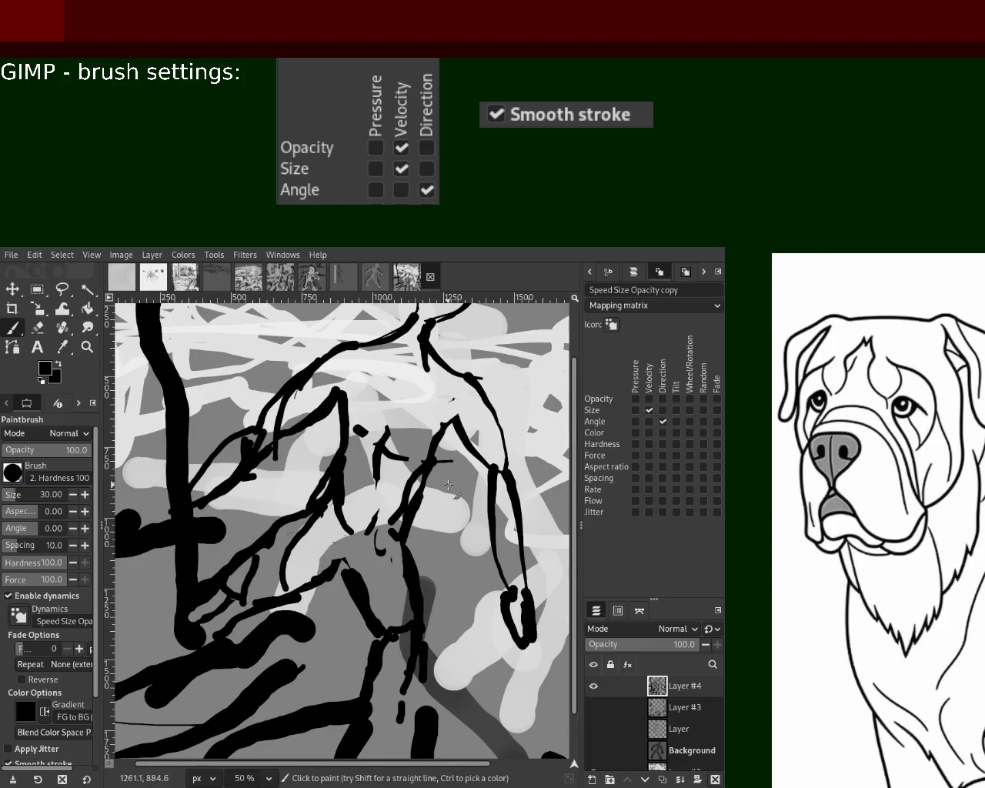
- Draw the right arm and right side contour, adding a small loop at the hand
{"action": "left_click_drag", "start_coordinate": [439, 413], "coordinate": [489, 520]}
{"action": "key", "text": "ctrl+z"}
{"action": "left_click_drag", "start_coordinate": [454, 421], "coordinate": [484, 531]}
{"action": "left_click_drag", "start_coordinate": [482, 399], "coordinate": [500, 463]}
{"action": "left_click_drag", "start_coordinate": [508, 583], "coordinate": [498, 598]}
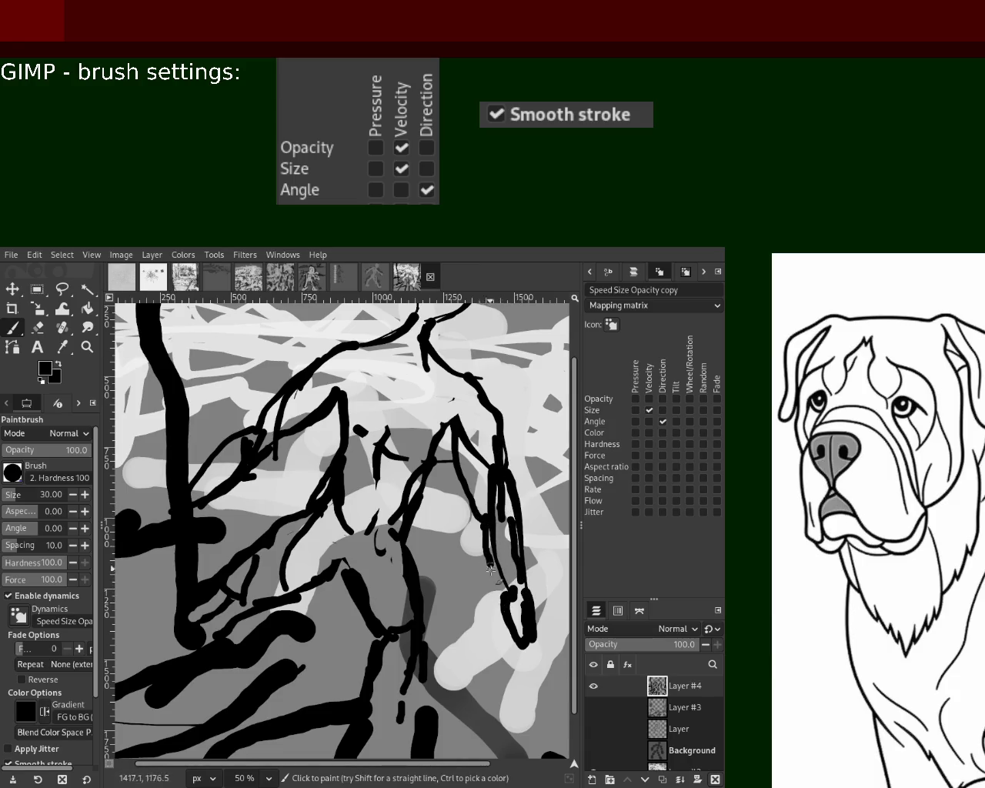
{"action": "mouse_move", "coordinate": [498, 598]}
{"action": "left_mouse_down"}
{"action": "mouse_move", "coordinate": [487, 625]}
{"action": "mouse_move", "coordinate": [536, 639]}
{"action": "mouse_move", "coordinate": [529, 606]}
{"action": "mouse_move", "coordinate": [517, 653]}
{"action": "mouse_move", "coordinate": [498, 460]}
{"action": "mouse_move", "coordinate": [514, 500]}
{"action": "mouse_move", "coordinate": [493, 435]}
{"action": "mouse_move", "coordinate": [474, 437]}
{"action": "mouse_move", "coordinate": [493, 488]}
{"action": "mouse_move", "coordinate": [477, 449]}
{"action": "left_mouse_up"}
- Erase stray strokes on the arms and part of the right arm line
{"action": "left_click", "coordinate": [37, 328]}
{"action": "mouse_move", "coordinate": [261, 435]}
{"action": "left_mouse_down"}
{"action": "mouse_move", "coordinate": [265, 447]}
{"action": "mouse_move", "coordinate": [231, 465]}
{"action": "mouse_move", "coordinate": [308, 400]}
{"action": "mouse_move", "coordinate": [277, 437]}
{"action": "mouse_move", "coordinate": [284, 402]}
{"action": "mouse_move", "coordinate": [215, 445]}
{"action": "left_mouse_up"}
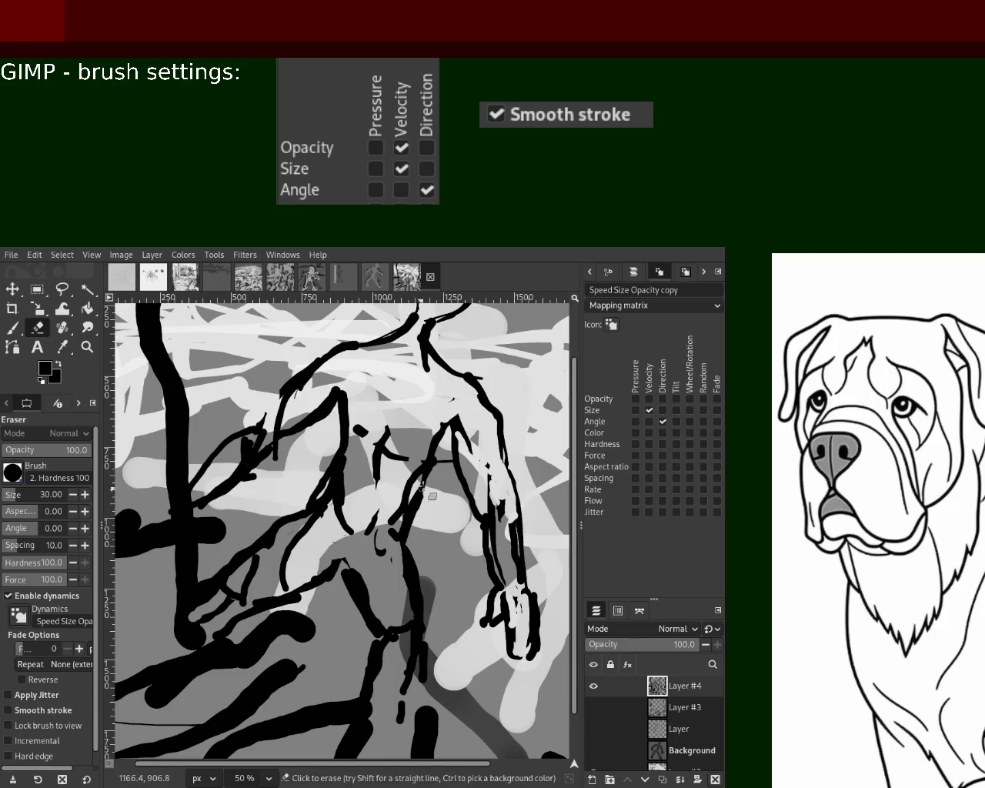
{"action": "left_click_drag", "start_coordinate": [458, 473], "coordinate": [490, 533]}
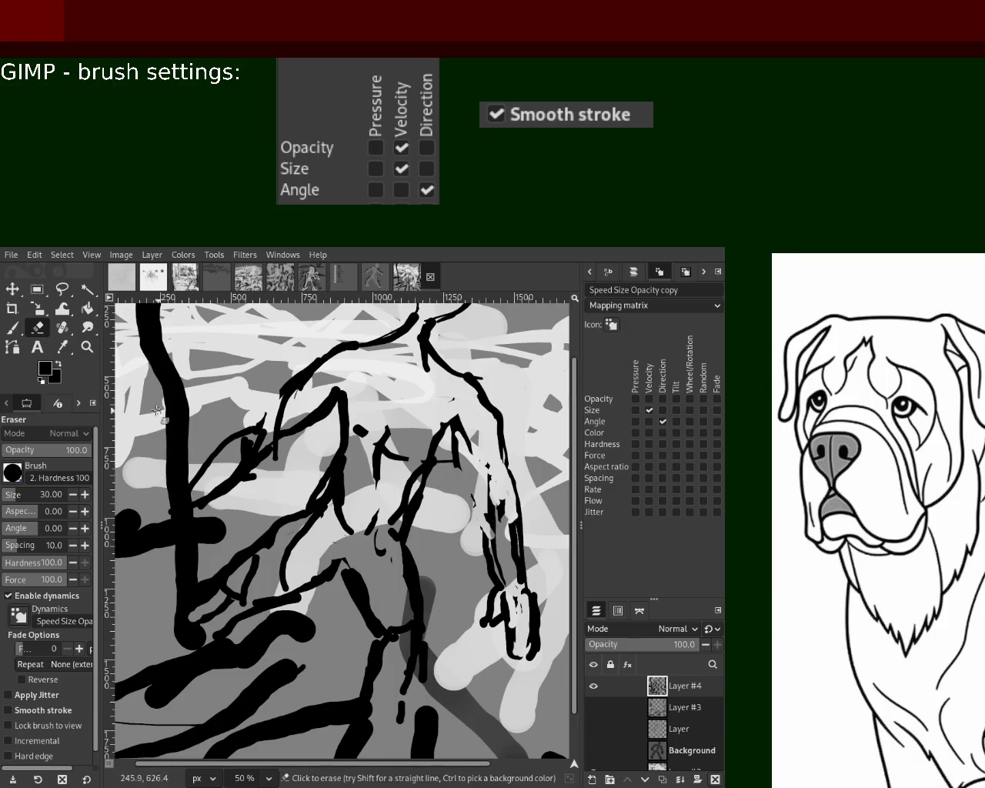
- Repaint the right arm line and thicken its outer contour in black
{"action": "left_click", "coordinate": [13, 327]}
{"action": "left_click_drag", "start_coordinate": [459, 422], "coordinate": [497, 525]}
{"action": "key", "text": "ctrl+z"}
{"action": "left_click_drag", "start_coordinate": [455, 423], "coordinate": [485, 535]}
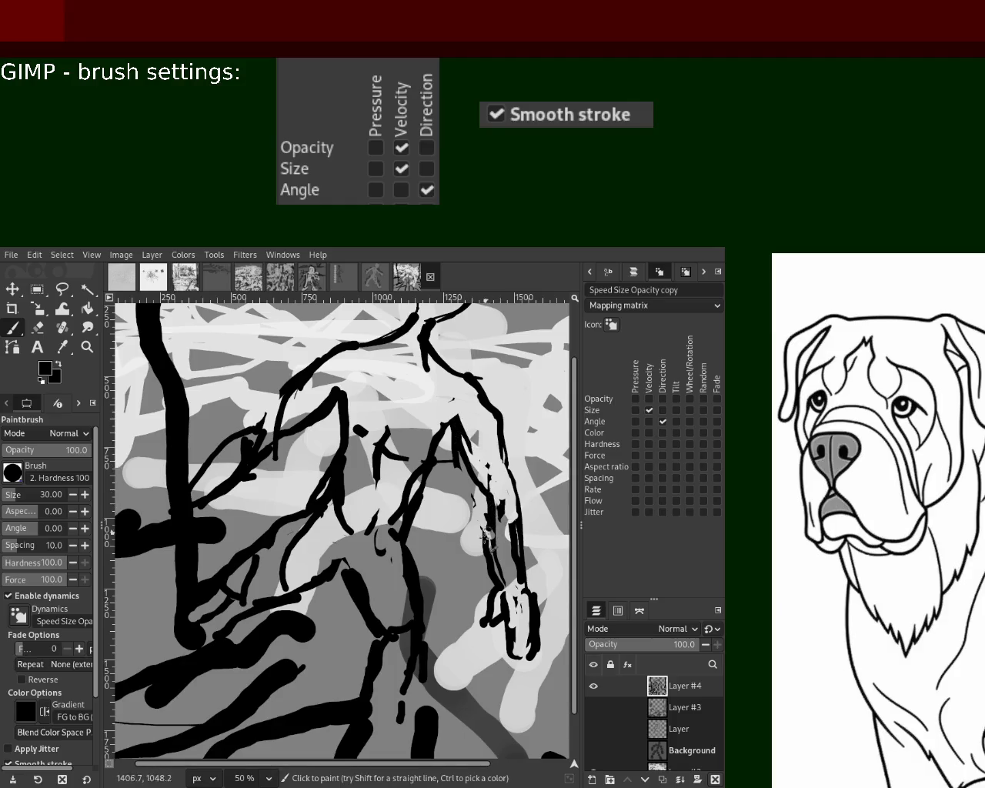
{"action": "left_click_drag", "start_coordinate": [504, 435], "coordinate": [504, 551]}
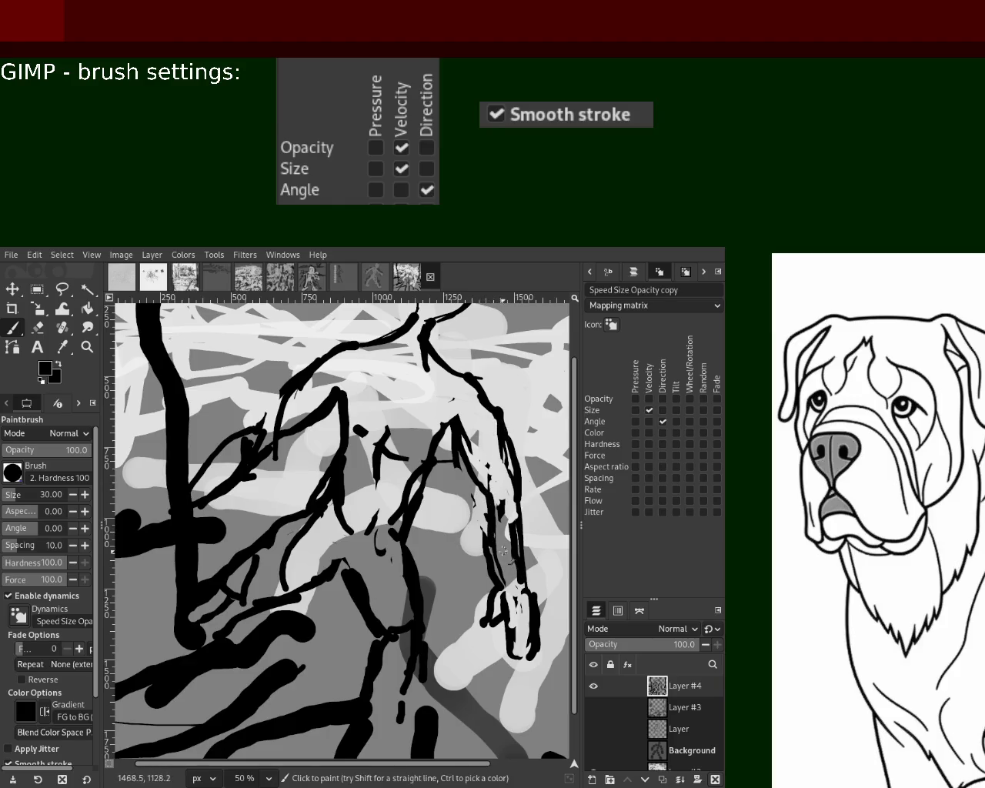
{"action": "left_click", "coordinate": [42, 331]}
{"action": "left_click", "coordinate": [488, 513]}
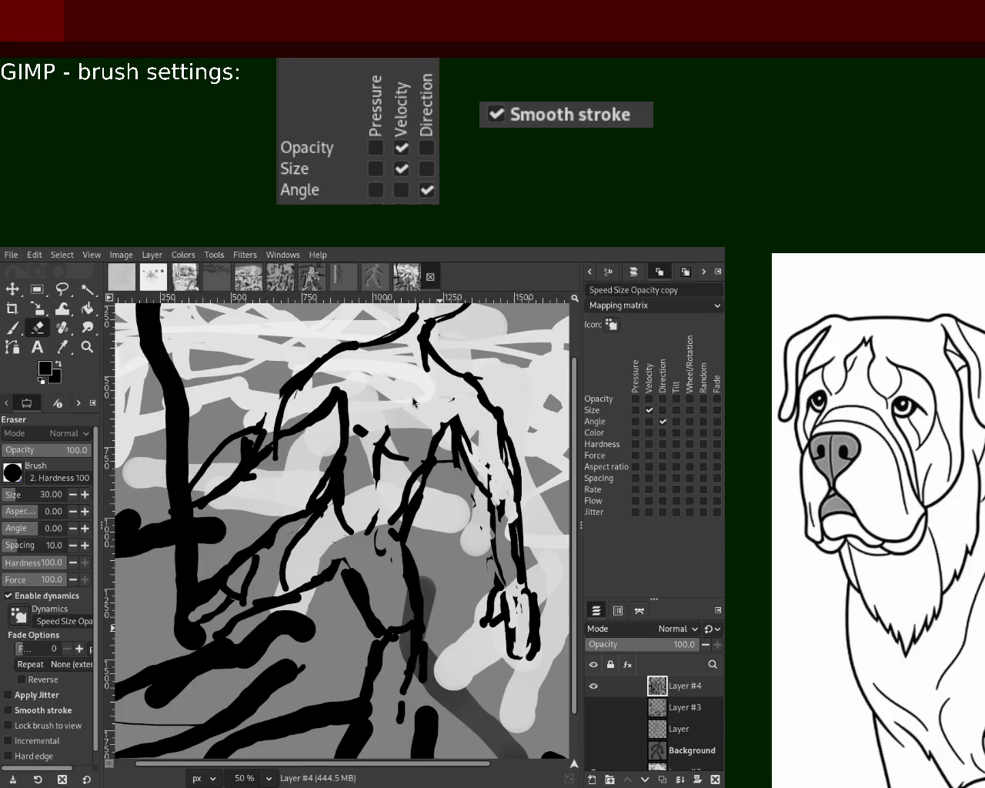
{"action": "left_click", "coordinate": [12, 328]}
- Add a short black stroke on the chest, then sample black from the canvas
{"action": "left_click_drag", "start_coordinate": [352, 419], "coordinate": [422, 439]}
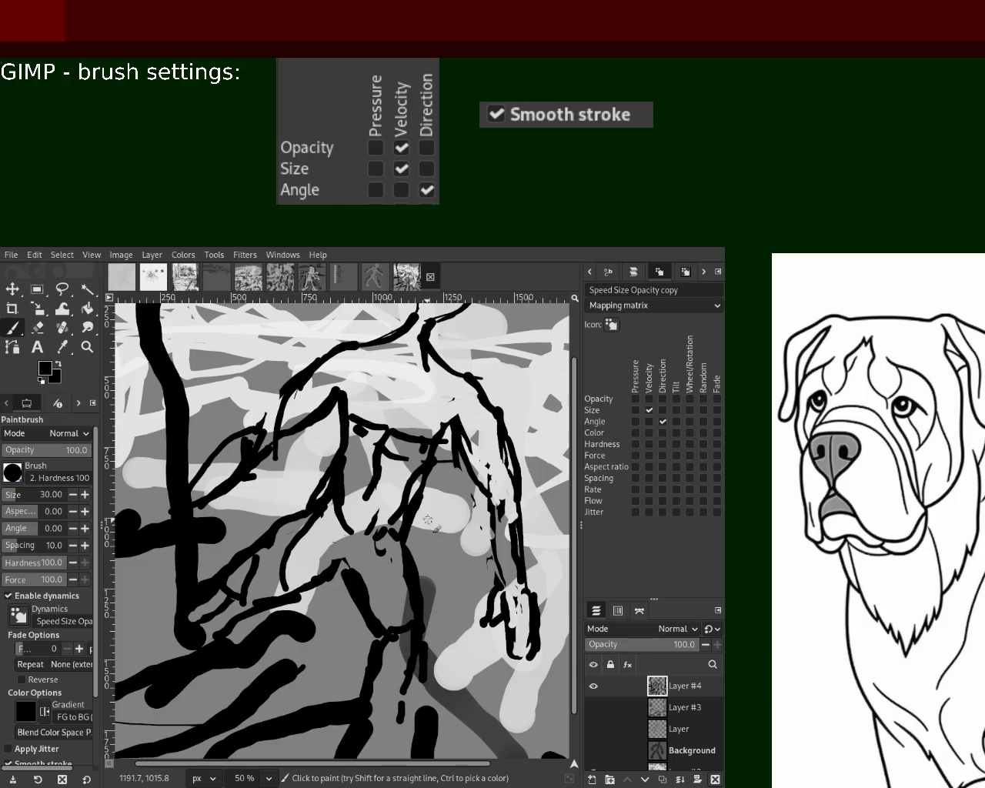
{"action": "key", "text": "ctrl"}
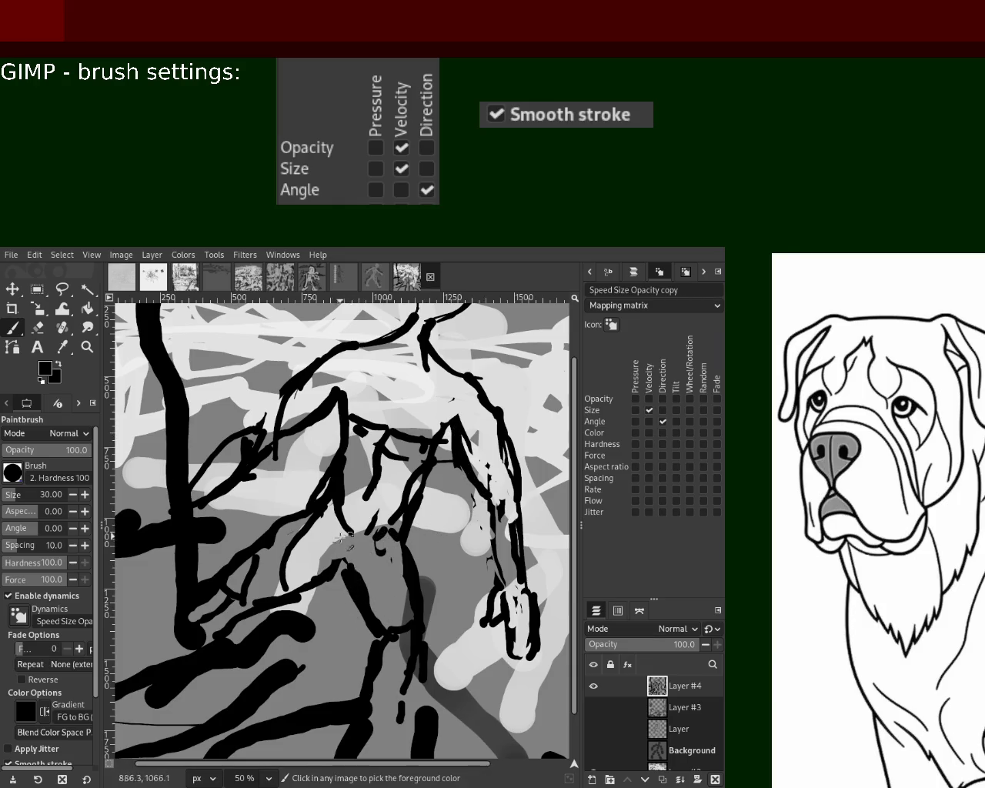
{"action": "left_click", "coordinate": [339, 536], "text": "ctrl"}
{"action": "key", "text": "ctrl"}
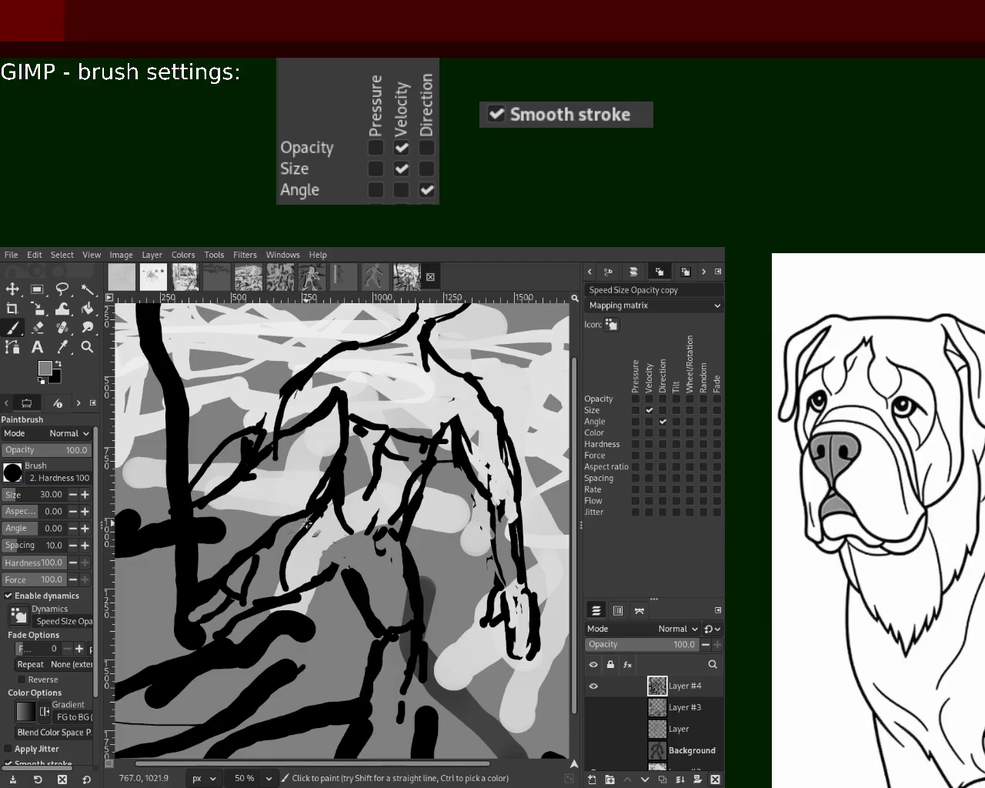
{"action": "left_click", "coordinate": [264, 552], "text": "ctrl"}
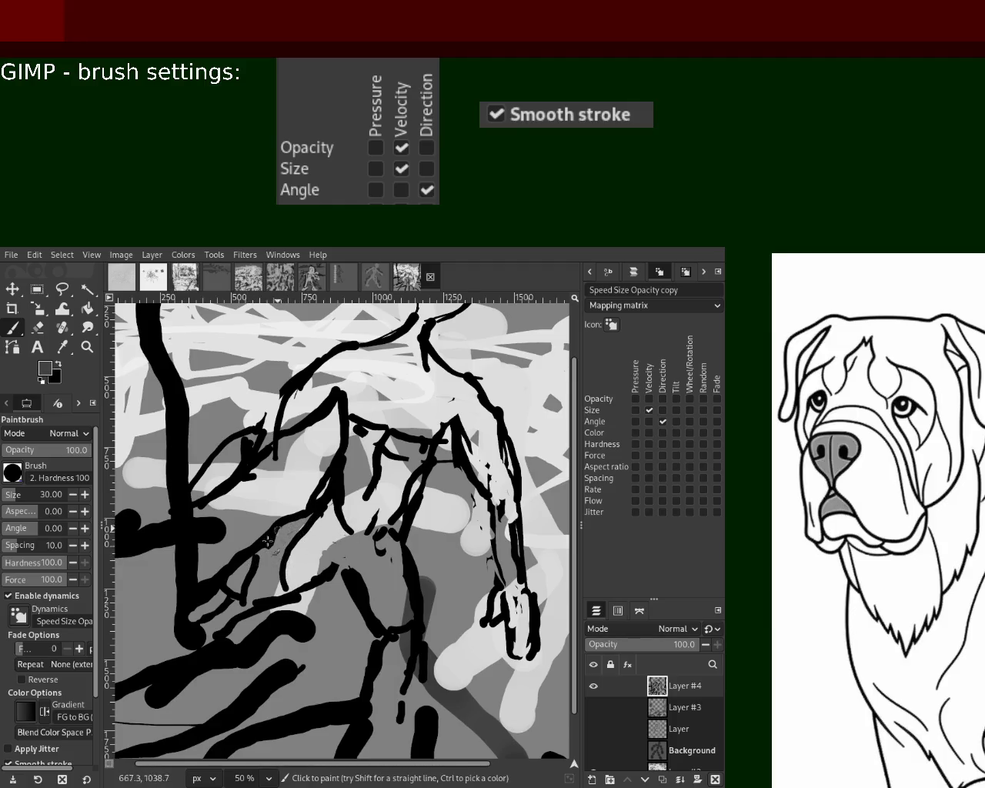
{"action": "key", "text": "ctrl"}
{"action": "left_click", "coordinate": [303, 521], "text": "ctrl"}
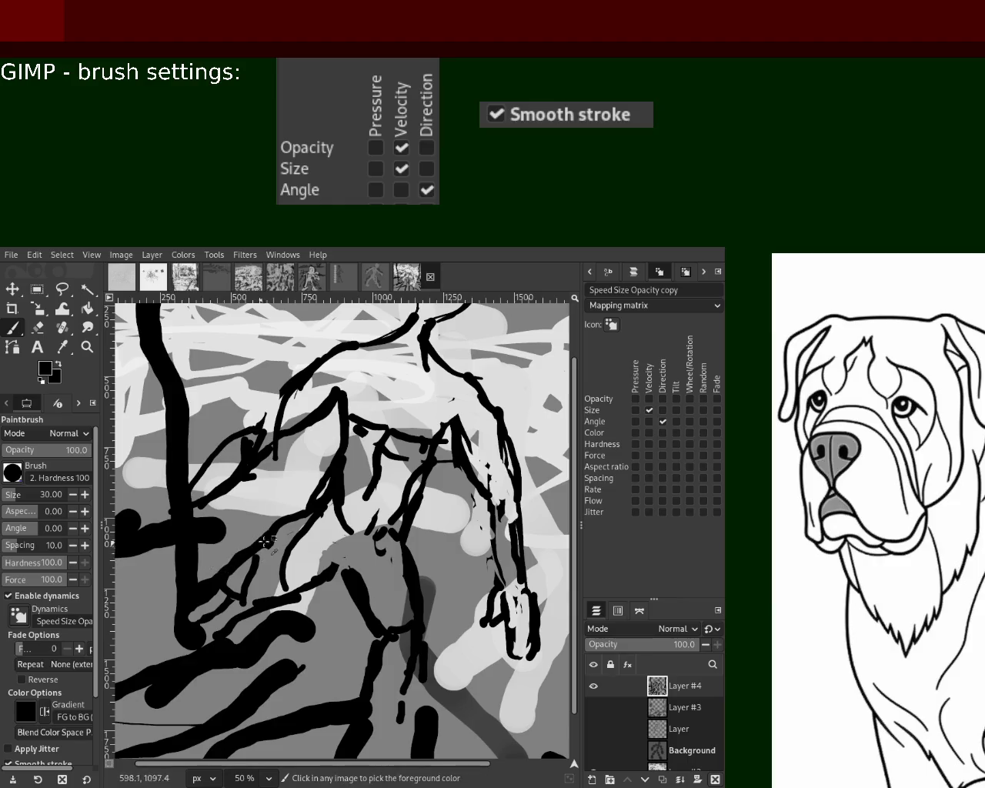
- Paint black strokes down both lower legs, undoing the stray ones
{"action": "left_click_drag", "start_coordinate": [416, 590], "coordinate": [414, 656]}
{"action": "left_click_drag", "start_coordinate": [348, 583], "coordinate": [382, 658]}
{"action": "key", "text": "ctrl+z"}
{"action": "mouse_move", "coordinate": [354, 572]}
{"action": "left_mouse_down"}
{"action": "mouse_move", "coordinate": [375, 666]}
{"action": "mouse_move", "coordinate": [365, 709]}
{"action": "left_mouse_up"}
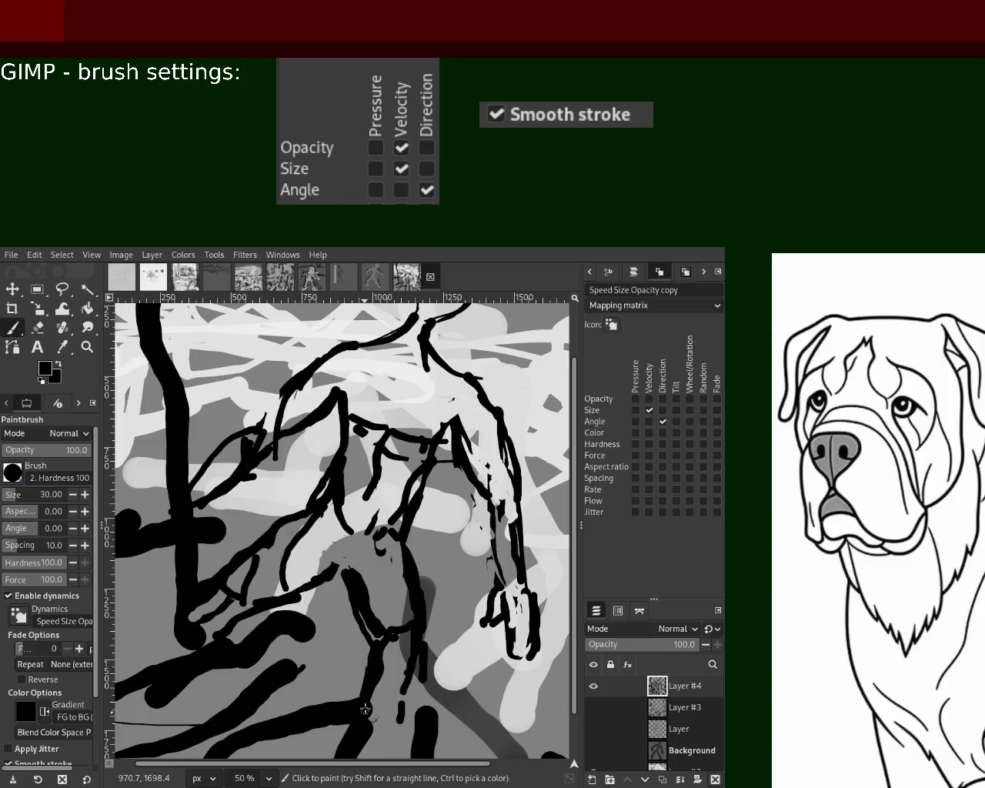
{"action": "left_click_drag", "start_coordinate": [440, 650], "coordinate": [539, 662]}
{"action": "key", "text": "ctrl+z"}
- Zoom to 100% on the head and try black strokes along its left side
{"action": "key", "text": "z"}
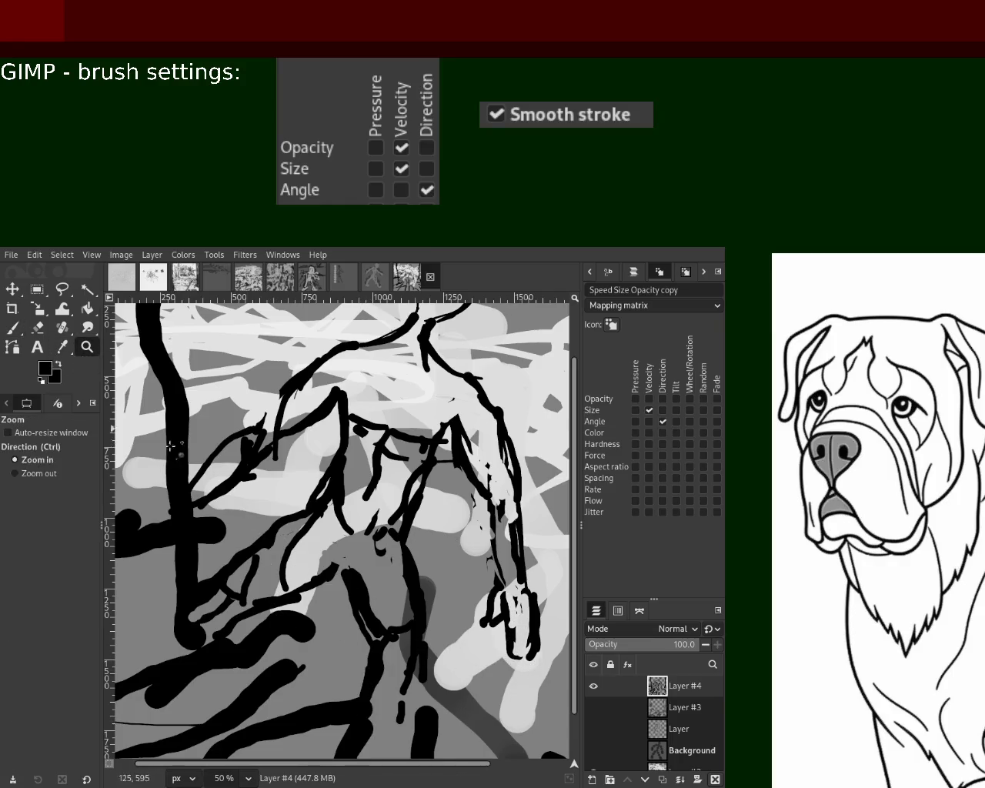
{"action": "key", "text": "minus"}
{"action": "key", "text": "minus"}
{"action": "key", "text": "minus"}
{"action": "key", "text": "plus"}
{"action": "key", "text": "1"}
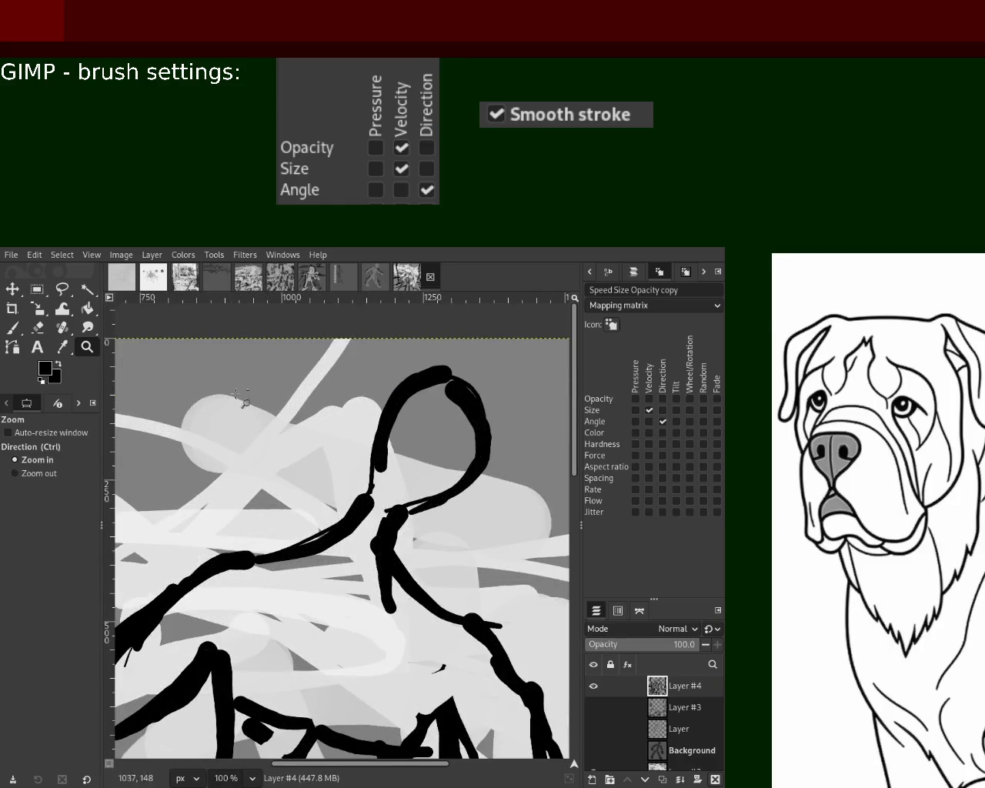
{"action": "left_click", "coordinate": [12, 327]}
{"action": "left_click_drag", "start_coordinate": [438, 368], "coordinate": [366, 465]}
{"action": "key", "text": "ctrl+z"}
{"action": "left_click_drag", "start_coordinate": [426, 350], "coordinate": [340, 488]}
{"action": "key", "text": "ctrl+z"}
- Draw the neck-to-shoulder lines and thicken the shoulder stroke in black
{"action": "mouse_move", "coordinate": [370, 415]}
{"action": "left_mouse_down"}
{"action": "mouse_move", "coordinate": [312, 508]}
{"action": "mouse_move", "coordinate": [254, 539]}
{"action": "left_mouse_up"}
{"action": "key", "text": "ctrl+z"}
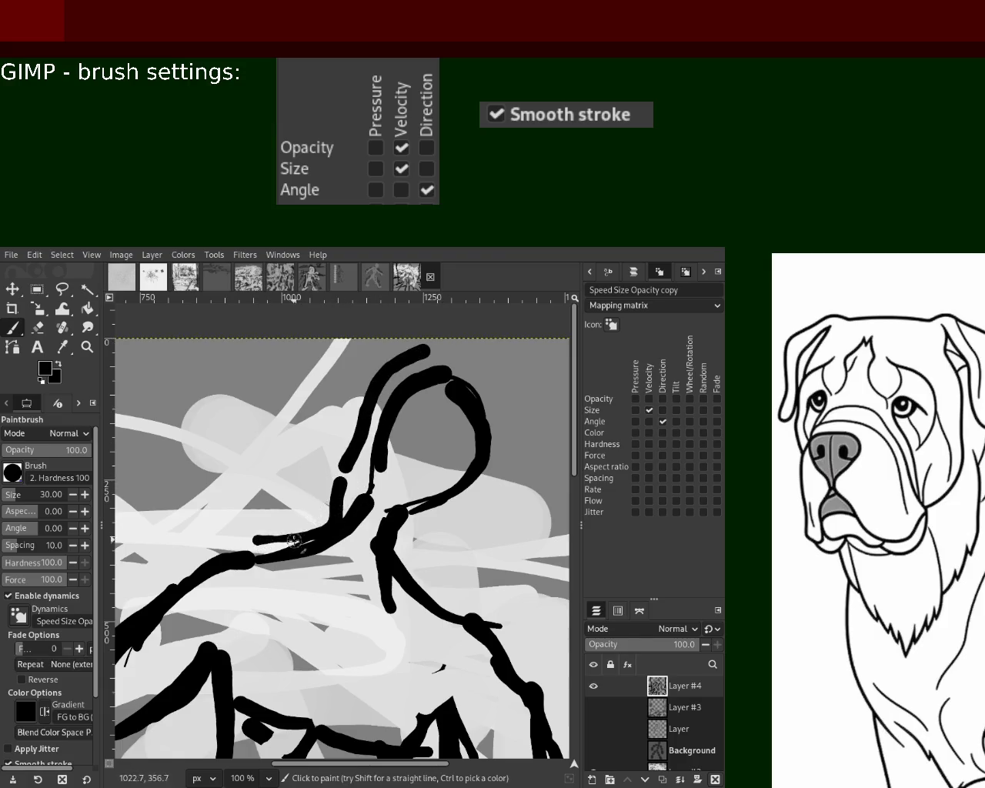
{"action": "key", "text": "ctrl+z"}
{"action": "left_click_drag", "start_coordinate": [357, 489], "coordinate": [276, 538]}
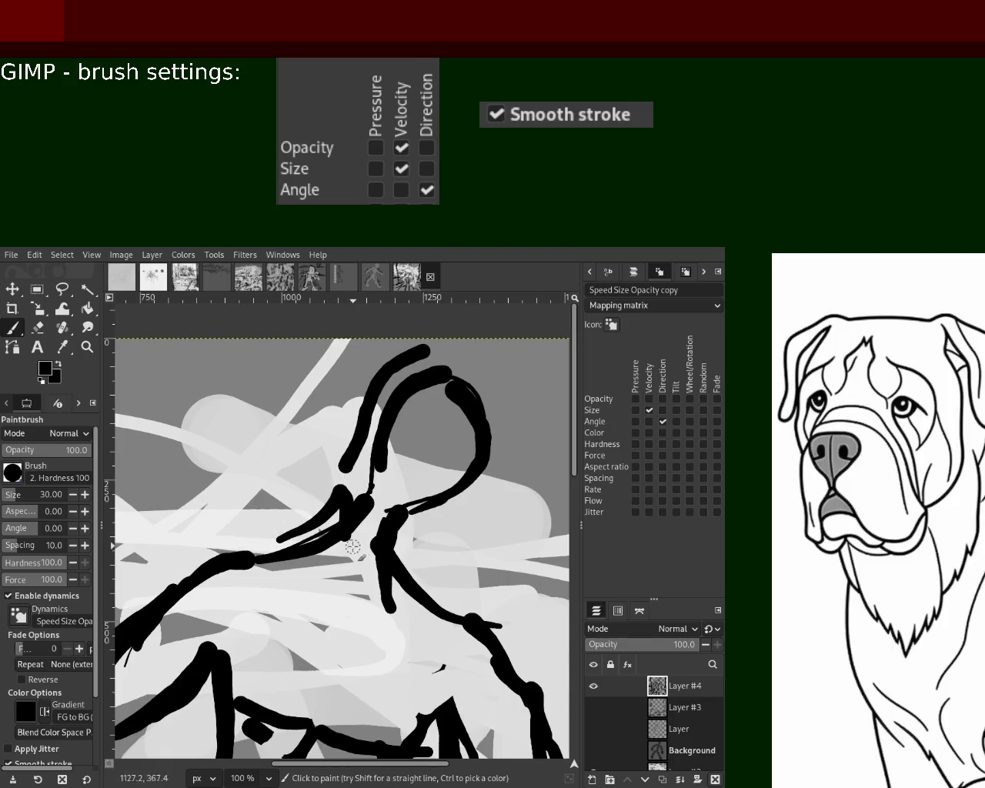
{"action": "left_click_drag", "start_coordinate": [339, 502], "coordinate": [346, 569]}
{"action": "mouse_move", "coordinate": [382, 429]}
{"action": "left_mouse_down"}
{"action": "mouse_move", "coordinate": [375, 531]}
{"action": "mouse_move", "coordinate": [431, 356]}
{"action": "mouse_move", "coordinate": [519, 444]}
{"action": "mouse_move", "coordinate": [428, 531]}
{"action": "mouse_move", "coordinate": [415, 607]}
{"action": "mouse_move", "coordinate": [455, 627]}
{"action": "mouse_move", "coordinate": [420, 596]}
{"action": "mouse_move", "coordinate": [485, 652]}
{"action": "left_mouse_up"}
{"action": "left_click_drag", "start_coordinate": [414, 514], "coordinate": [475, 630]}
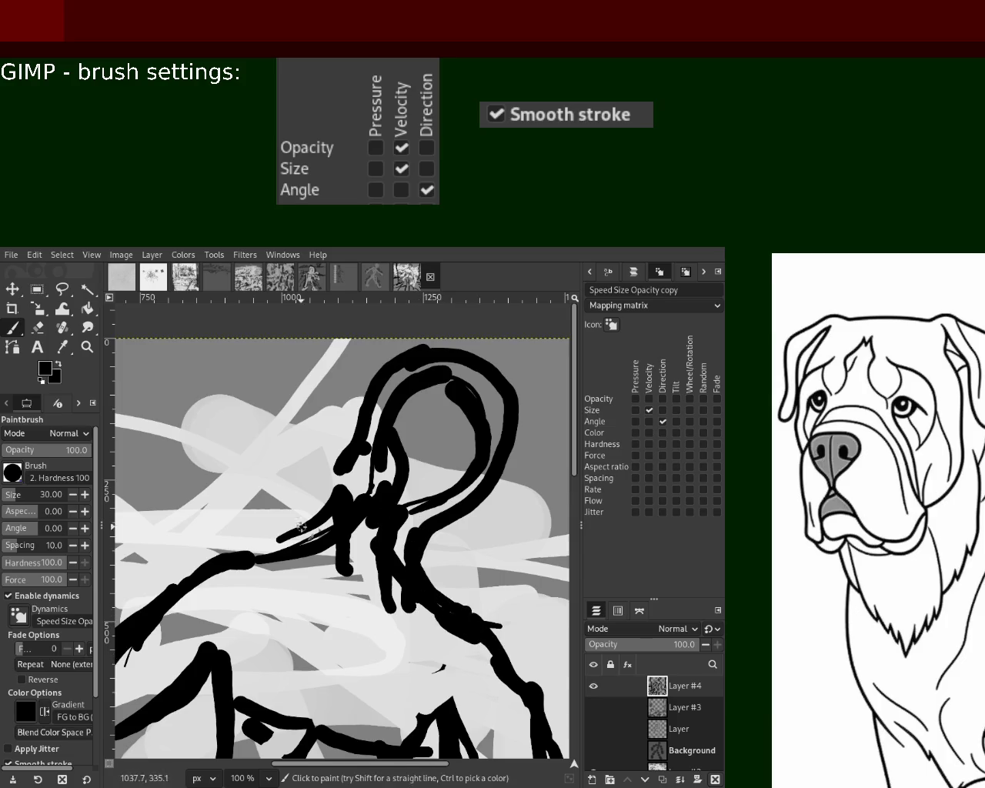
{"action": "mouse_move", "coordinate": [230, 552]}
{"action": "left_mouse_down"}
{"action": "mouse_move", "coordinate": [304, 520]}
{"action": "mouse_move", "coordinate": [296, 645]}
{"action": "mouse_move", "coordinate": [306, 740]}
{"action": "left_mouse_up"}
{"action": "key", "text": "ctrl+z"}
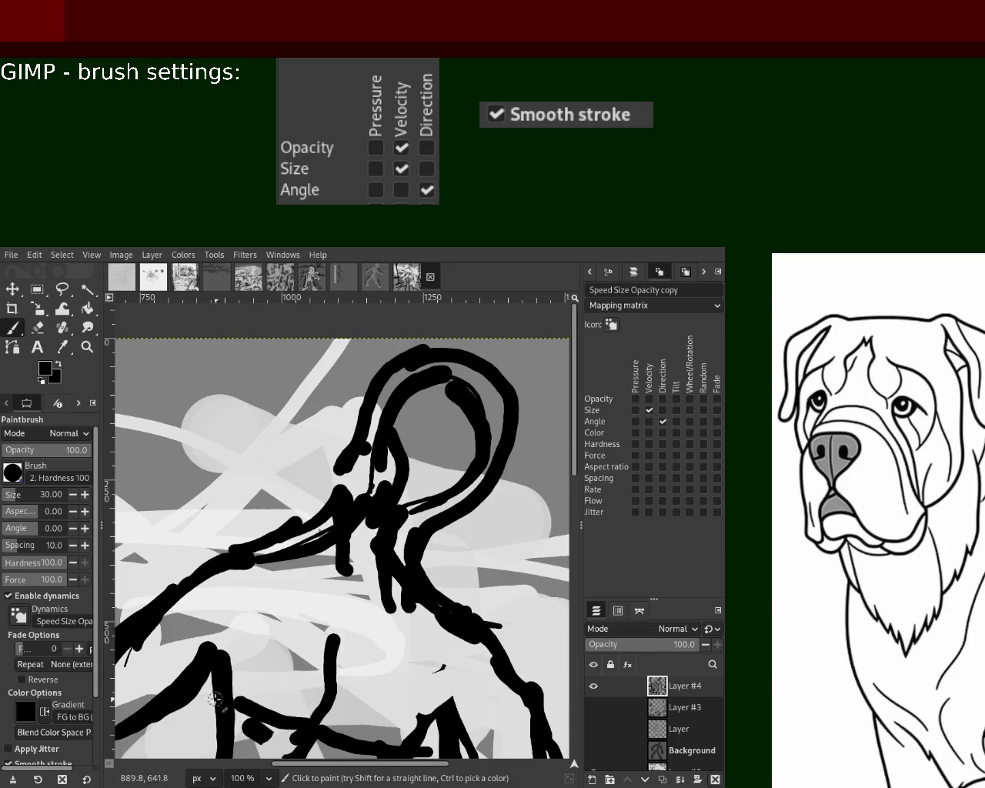
- Paint a stroke below the chin after discarding the diagonal shoulder attempts
{"action": "mouse_move", "coordinate": [304, 573]}
{"action": "left_mouse_down"}
{"action": "mouse_move", "coordinate": [231, 635]}
{"action": "mouse_move", "coordinate": [209, 620]}
{"action": "left_mouse_up"}
{"action": "key", "text": "ctrl+z"}
{"action": "left_click_drag", "start_coordinate": [380, 611], "coordinate": [431, 697]}
{"action": "key", "text": "ctrl+z"}
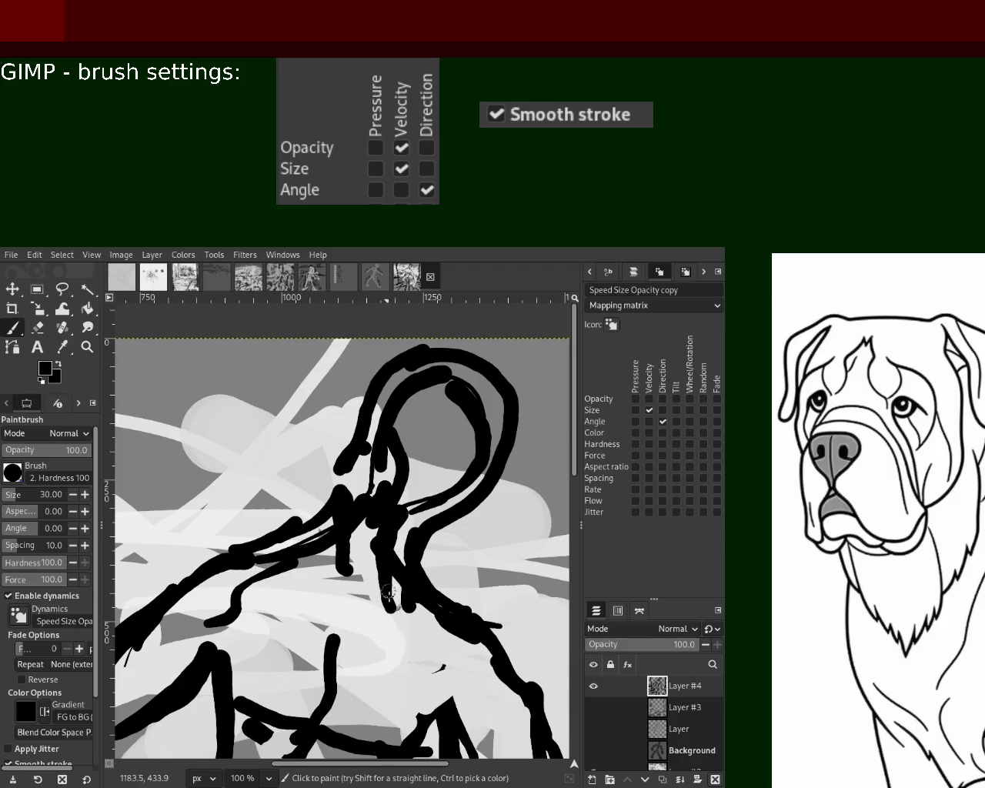
{"action": "left_click_drag", "start_coordinate": [392, 608], "coordinate": [428, 695]}
- Swap colours and erase parts of the stray neck stroke
{"action": "key", "text": "x"}
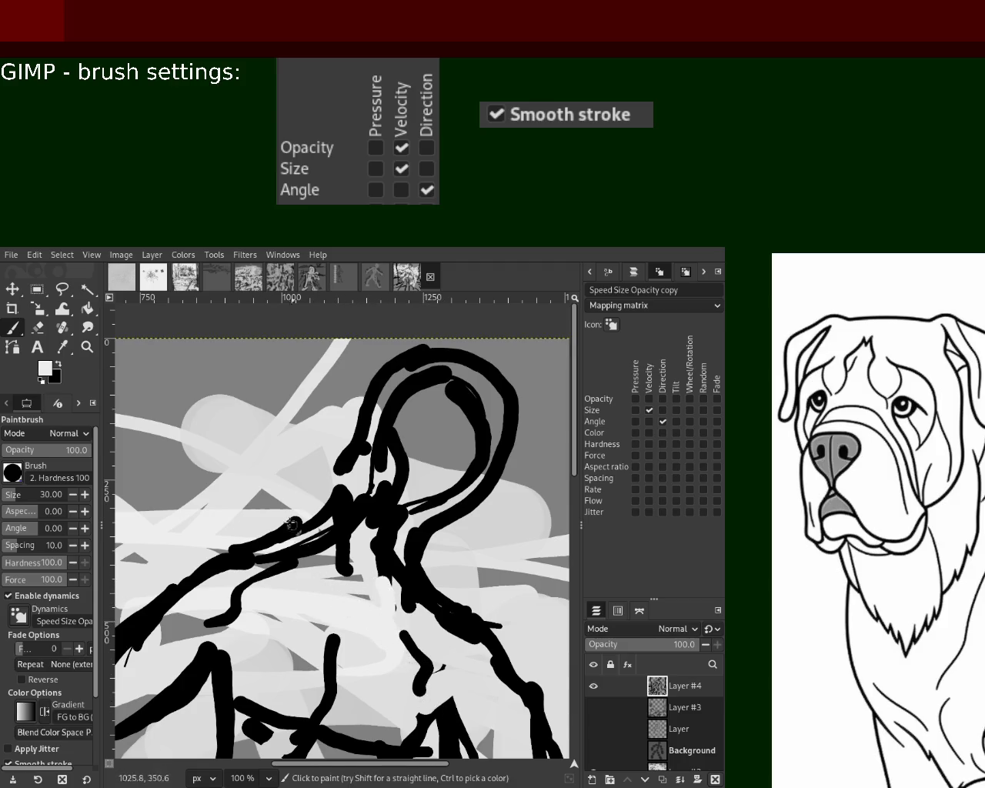
{"action": "key", "text": "shift+e"}
{"action": "left_click_drag", "start_coordinate": [406, 615], "coordinate": [388, 573]}
{"action": "mouse_move", "coordinate": [422, 496]}
{"action": "left_mouse_down"}
{"action": "mouse_move", "coordinate": [394, 528]}
{"action": "mouse_move", "coordinate": [382, 578]}
{"action": "mouse_move", "coordinate": [338, 573]}
{"action": "mouse_move", "coordinate": [317, 546]}
{"action": "mouse_move", "coordinate": [331, 523]}
{"action": "mouse_move", "coordinate": [369, 523]}
{"action": "left_mouse_up"}
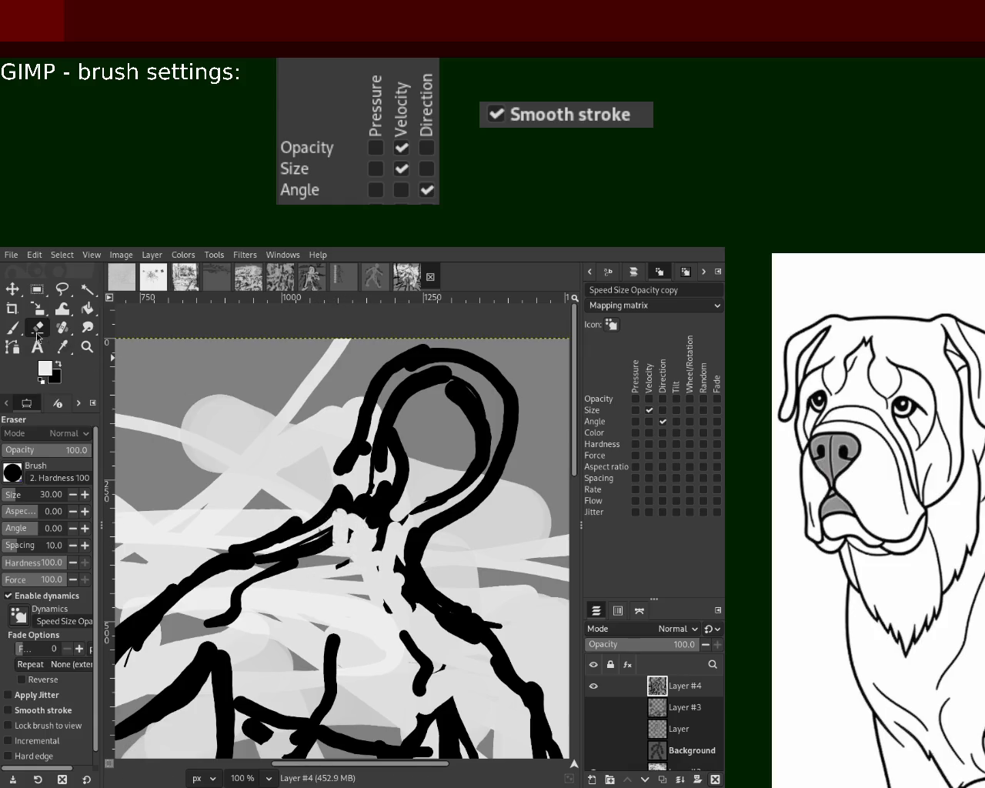
- Paint small black marks on the figure's neck and head
{"action": "left_click", "coordinate": [12, 327]}
{"action": "key", "text": "x"}
{"action": "left_click_drag", "start_coordinate": [377, 442], "coordinate": [380, 488]}
{"action": "left_click_drag", "start_coordinate": [429, 407], "coordinate": [437, 419]}
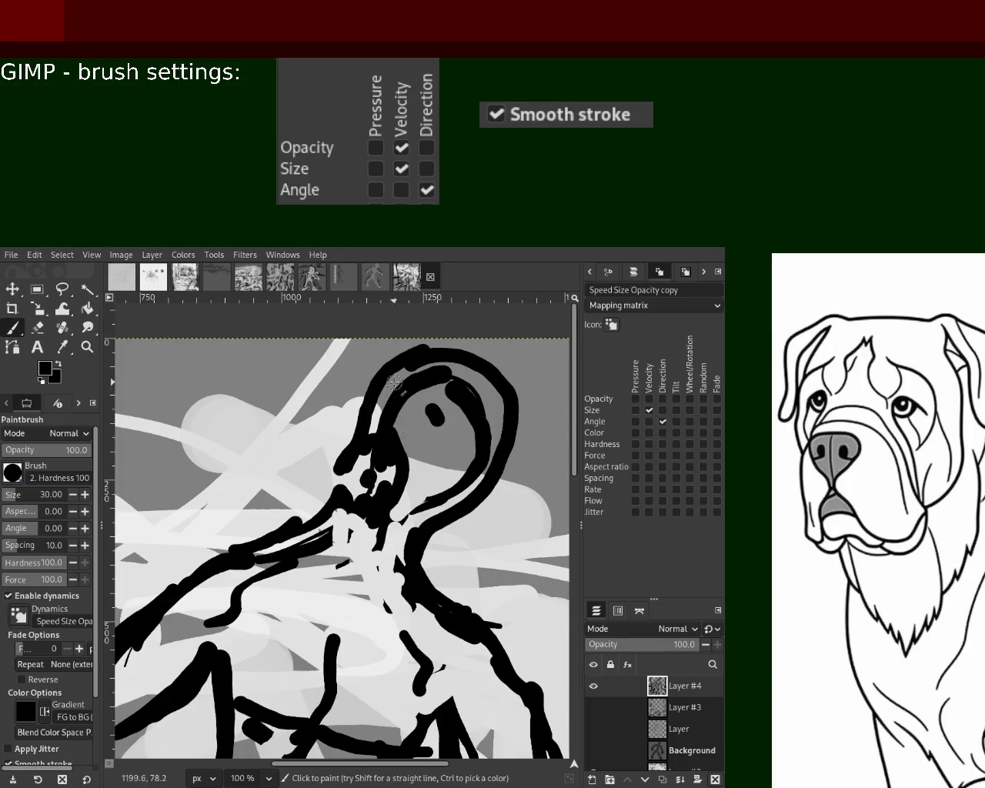
- Erase the black eye dot and a patch of the head outline
{"action": "left_click", "coordinate": [297, 375], "text": "ctrl"}
{"action": "key", "text": "ctrl+z"}
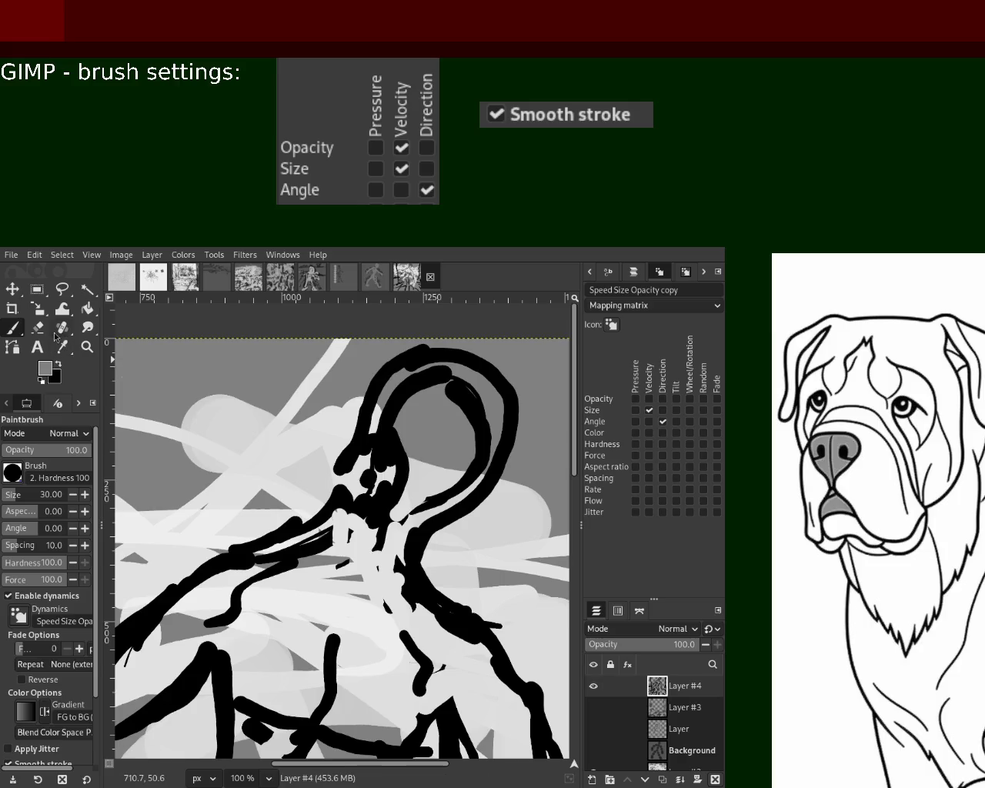
{"action": "left_click", "coordinate": [37, 327]}
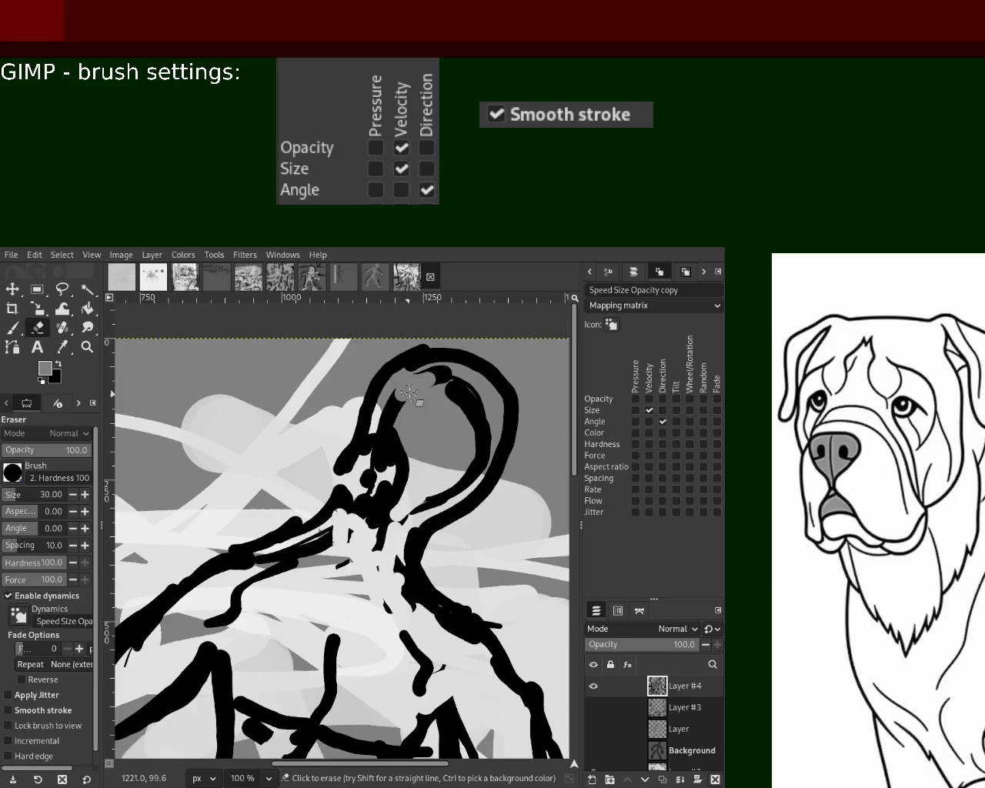
{"action": "mouse_move", "coordinate": [400, 394]}
{"action": "left_mouse_down"}
{"action": "mouse_move", "coordinate": [388, 422]}
{"action": "mouse_move", "coordinate": [408, 377]}
{"action": "mouse_move", "coordinate": [470, 394]}
{"action": "mouse_move", "coordinate": [500, 425]}
{"action": "mouse_move", "coordinate": [461, 500]}
{"action": "mouse_move", "coordinate": [378, 536]}
{"action": "left_mouse_up"}
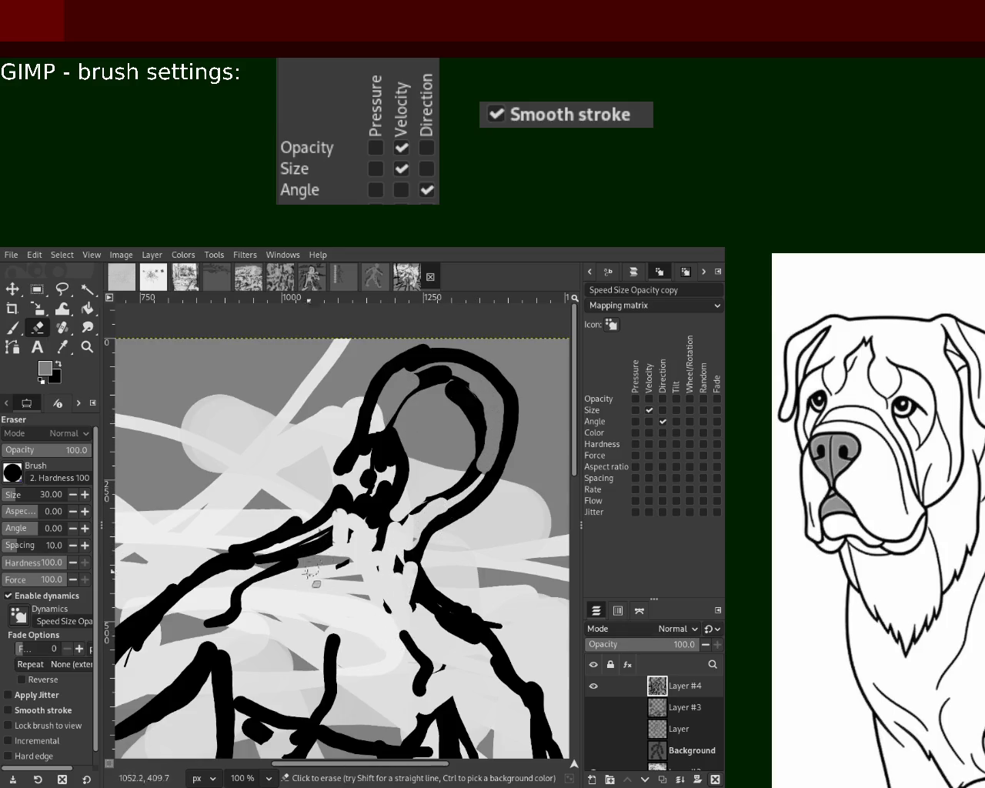
- Add black strokes to the neck and shoulder and lighten below the neck with white
{"action": "key", "text": "p"}
{"action": "left_click", "coordinate": [356, 496], "text": "ctrl"}
{"action": "mouse_move", "coordinate": [354, 507]}
{"action": "left_mouse_down"}
{"action": "mouse_move", "coordinate": [350, 539]}
{"action": "mouse_move", "coordinate": [336, 508]}
{"action": "left_mouse_up"}
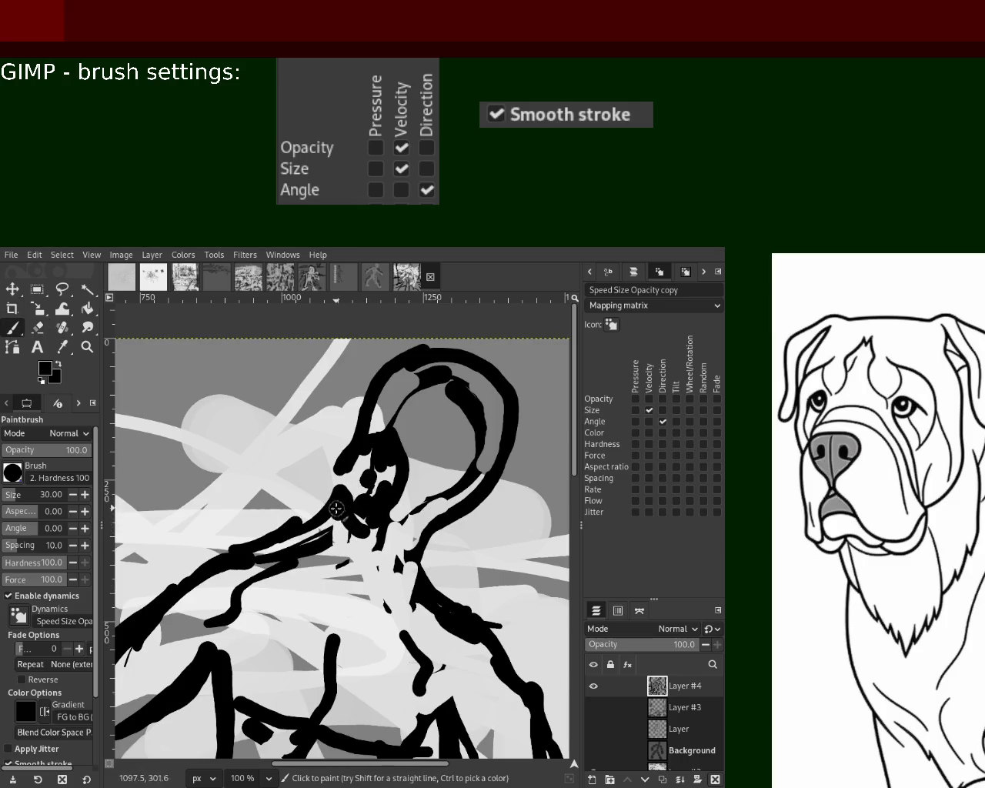
{"action": "left_click", "coordinate": [342, 561], "text": "ctrl"}
{"action": "left_click_drag", "start_coordinate": [339, 565], "coordinate": [365, 560]}
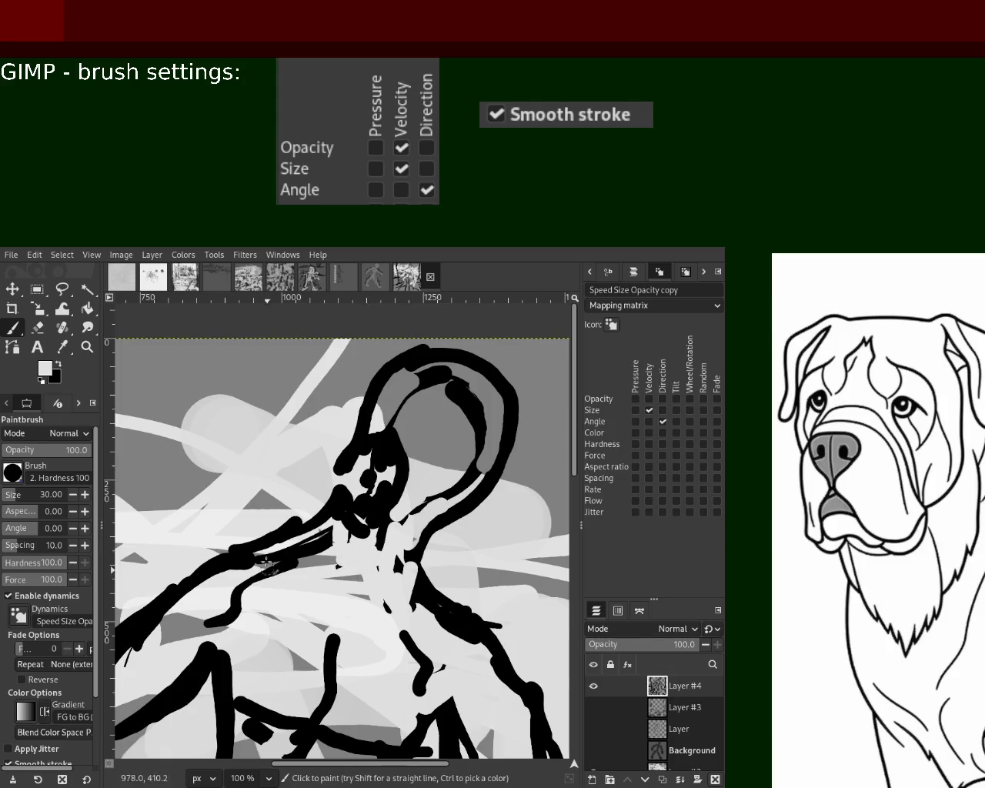
{"action": "left_click", "coordinate": [331, 526], "text": "ctrl"}
{"action": "left_click_drag", "start_coordinate": [230, 582], "coordinate": [116, 561]}
{"action": "key", "text": "ctrl+z"}
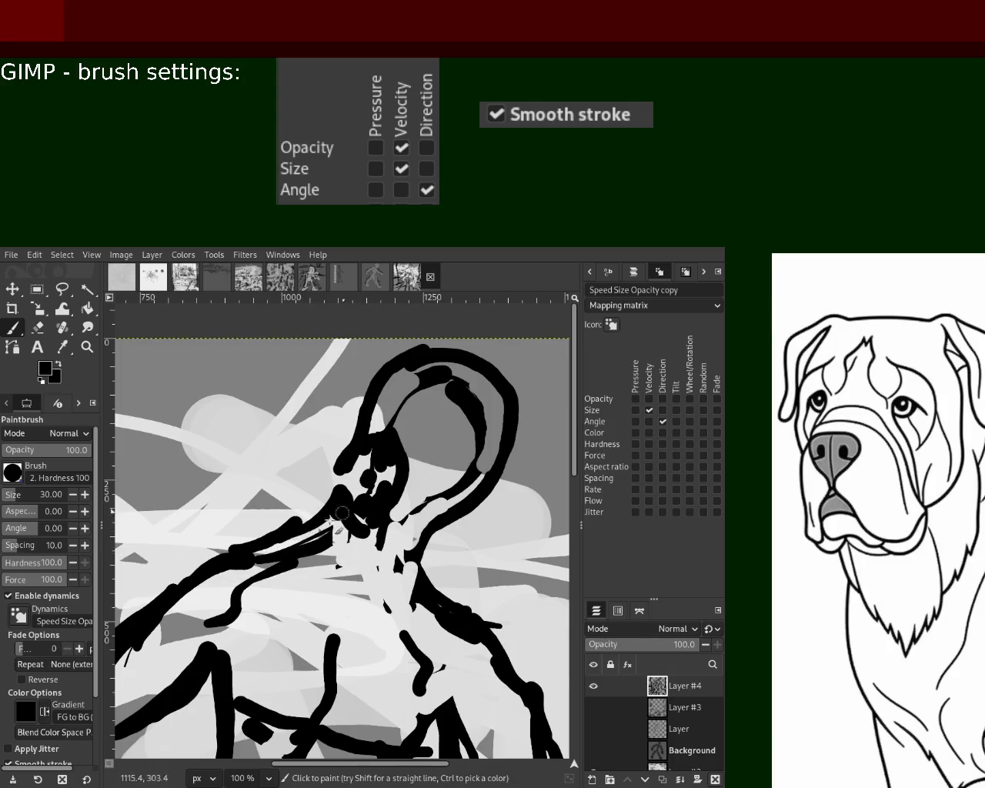
- Paint black chest strokes, undoing unwanted ones, and a white stroke on the lower torso
{"action": "left_click_drag", "start_coordinate": [345, 555], "coordinate": [335, 615]}
{"action": "left_click_drag", "start_coordinate": [396, 574], "coordinate": [422, 648]}
{"action": "key", "text": "ctrl+z"}
{"action": "key", "text": "ctrl+z"}
{"action": "mouse_move", "coordinate": [400, 569]}
{"action": "left_mouse_down"}
{"action": "mouse_move", "coordinate": [423, 638]}
{"action": "mouse_move", "coordinate": [404, 643]}
{"action": "mouse_move", "coordinate": [397, 609]}
{"action": "left_mouse_up"}
{"action": "key", "text": "ctrl+z"}
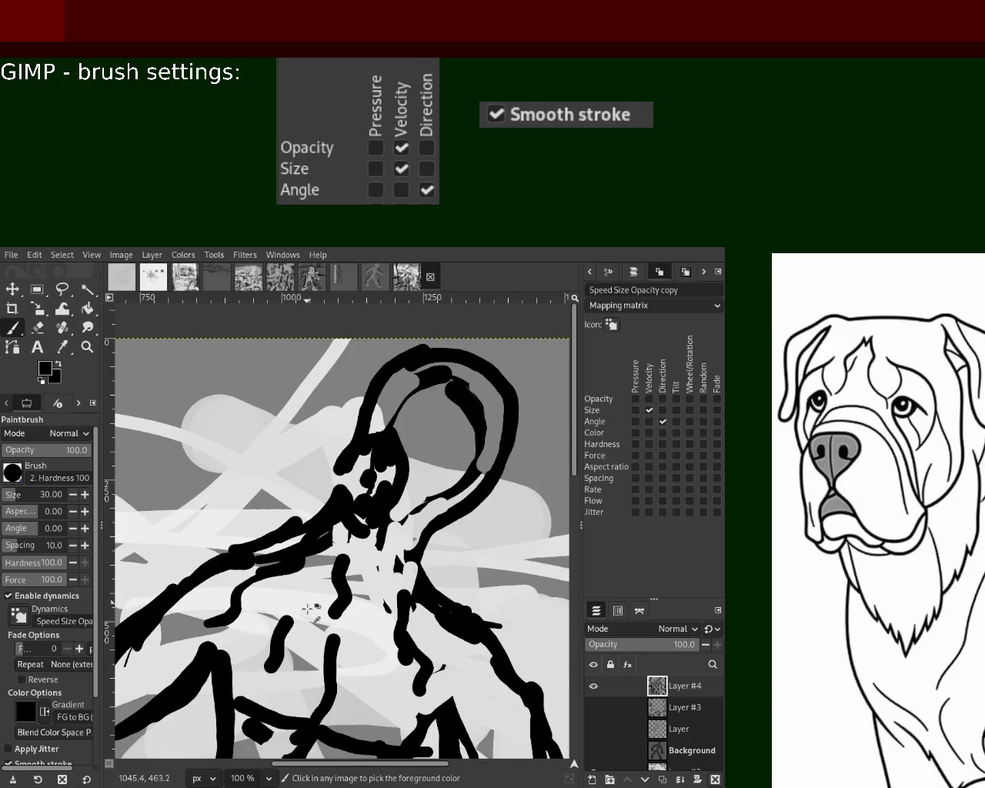
{"action": "key", "text": "x"}
{"action": "left_click_drag", "start_coordinate": [380, 635], "coordinate": [383, 702]}
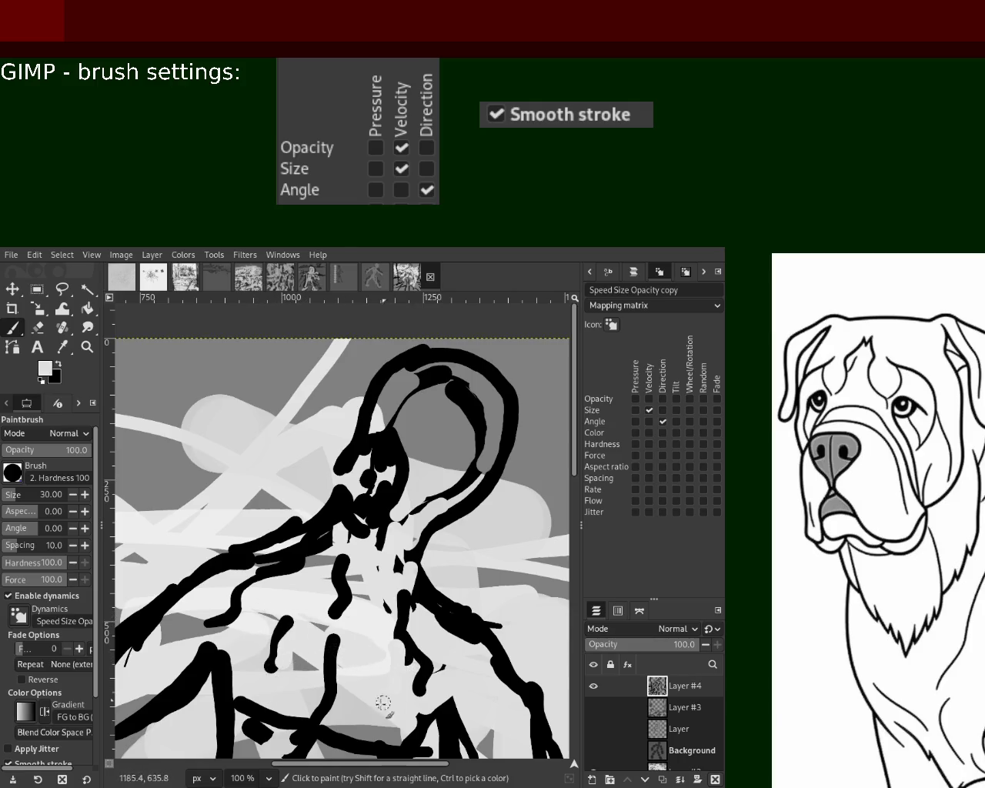
{"action": "key", "text": "z"}
{"action": "key", "text": "minus"}
{"action": "key", "text": "minus"}
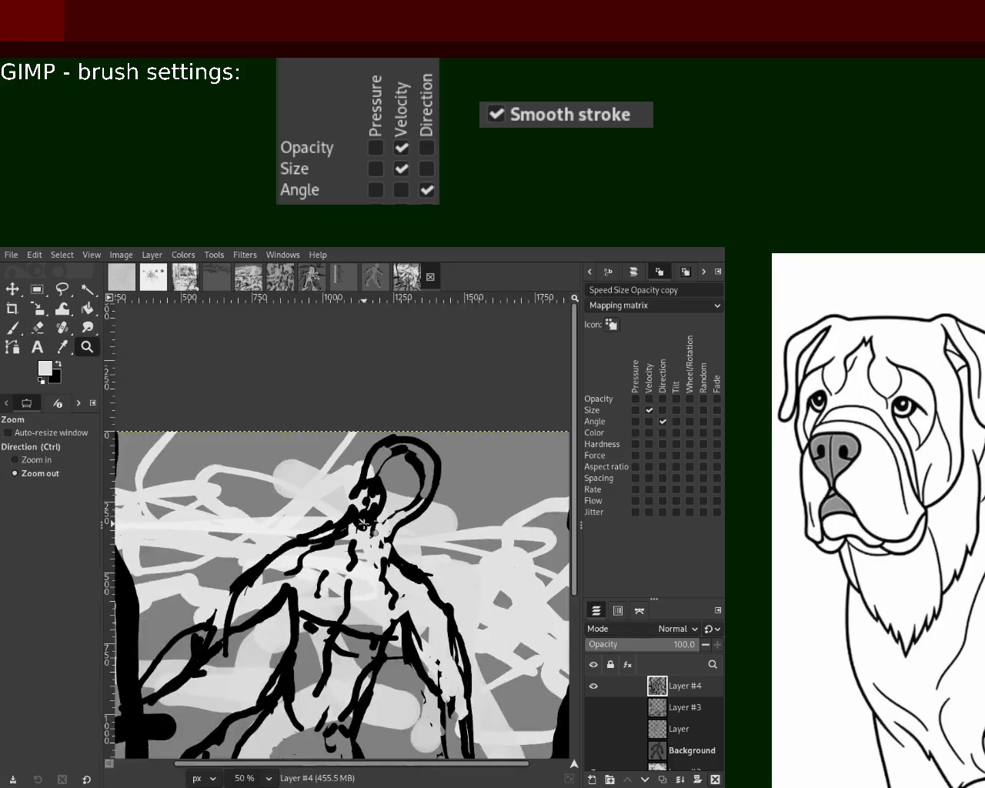
{"action": "key", "text": "minus"}
{"action": "key", "text": "minus"}
{"action": "key", "text": "minus"}
{"action": "left_click", "coordinate": [370, 605]}
{"action": "left_click", "coordinate": [358, 609]}
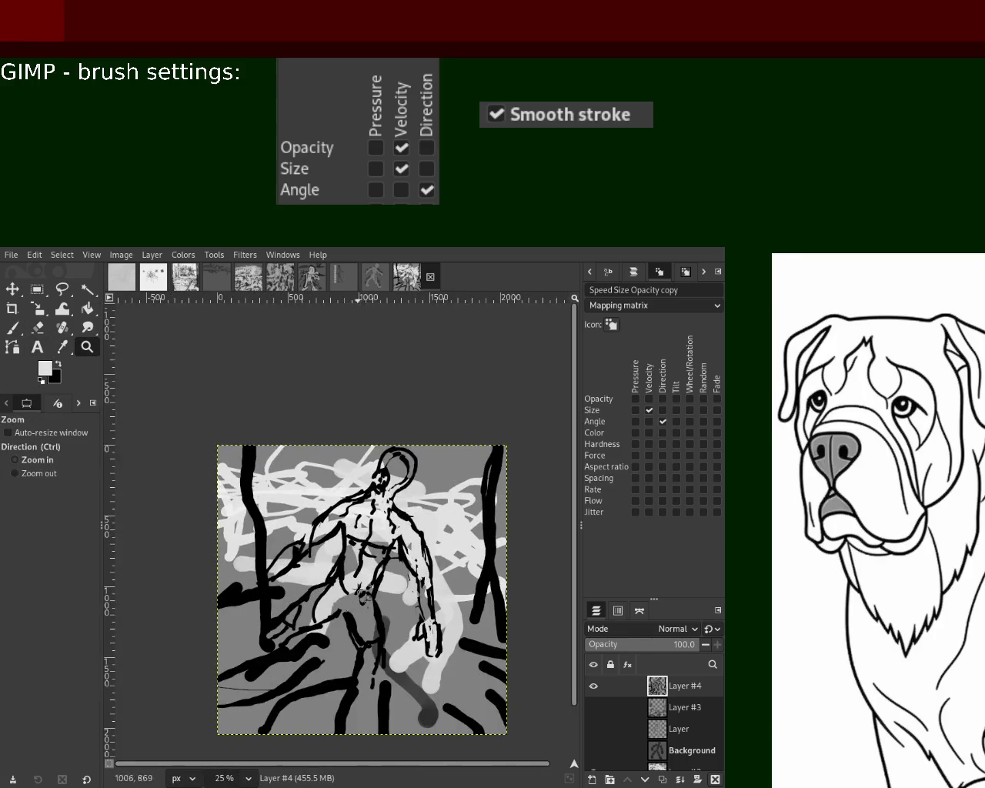
{"action": "left_click", "coordinate": [348, 613]}
{"action": "left_click", "coordinate": [347, 613], "text": "ctrl"}
{"action": "left_click", "coordinate": [356, 554], "text": "ctrl"}
{"action": "left_click", "coordinate": [364, 484]}
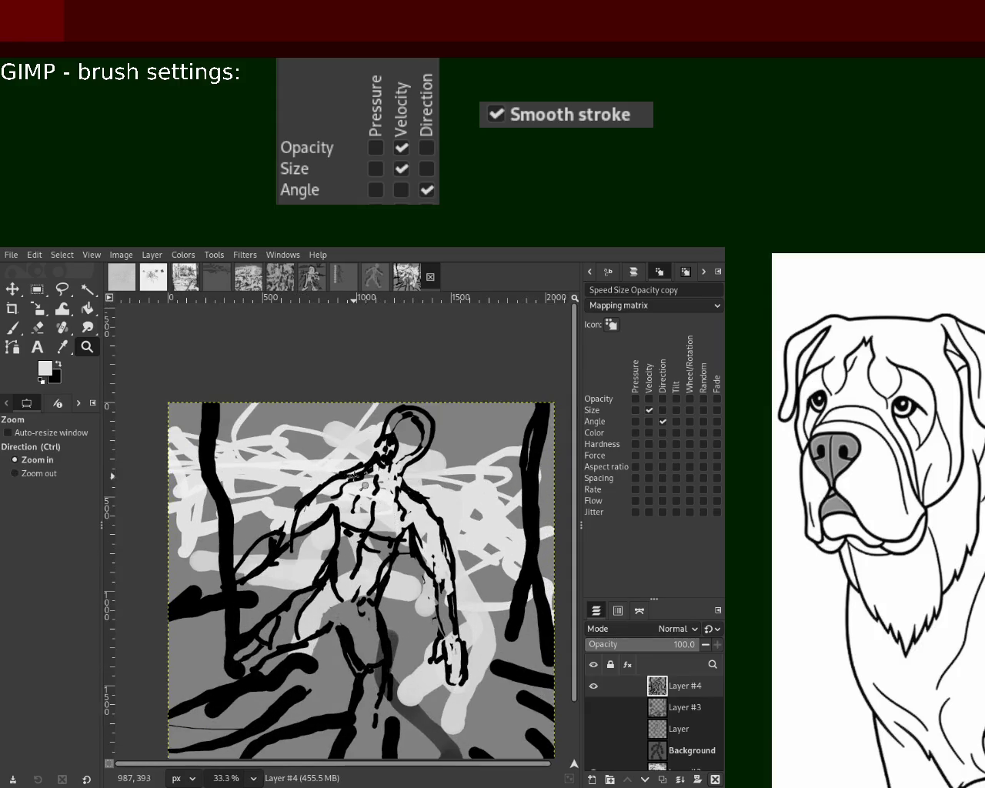
{"action": "left_click", "coordinate": [411, 423]}
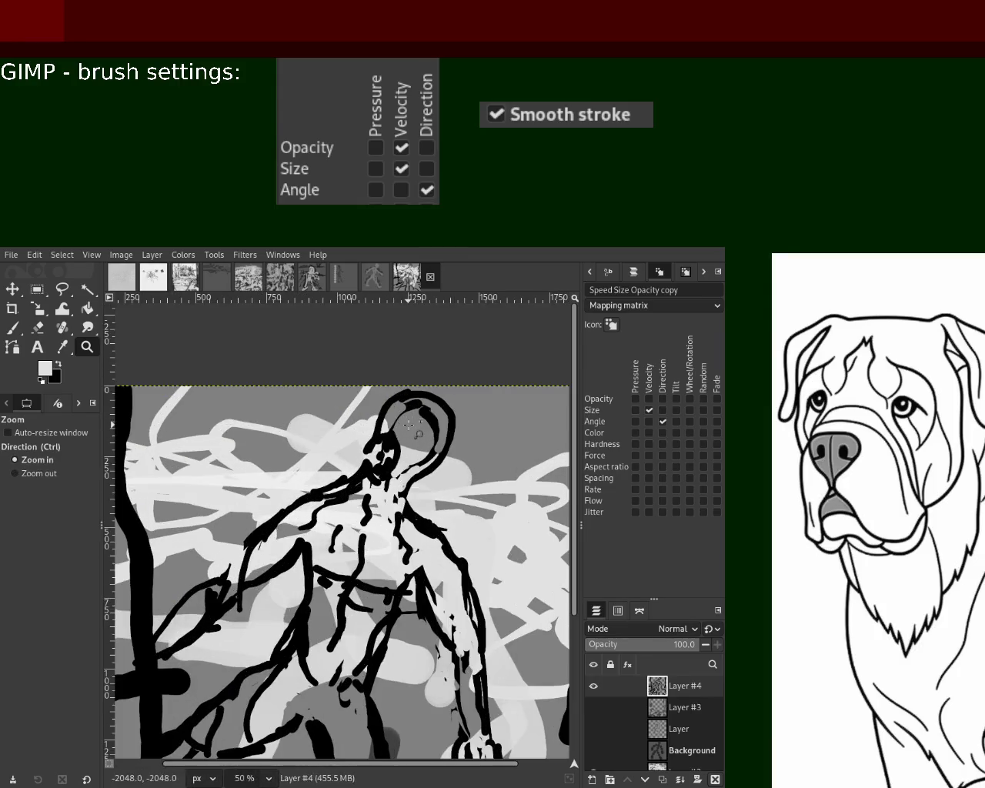
{"action": "scroll", "coordinate": [408, 423], "scroll_direction": "down", "scroll_amount": 10}
{"action": "scroll", "coordinate": [409, 408], "scroll_direction": "up", "scroll_amount": 2}
{"action": "scroll", "coordinate": [412, 396], "scroll_direction": "up", "scroll_amount": 4}
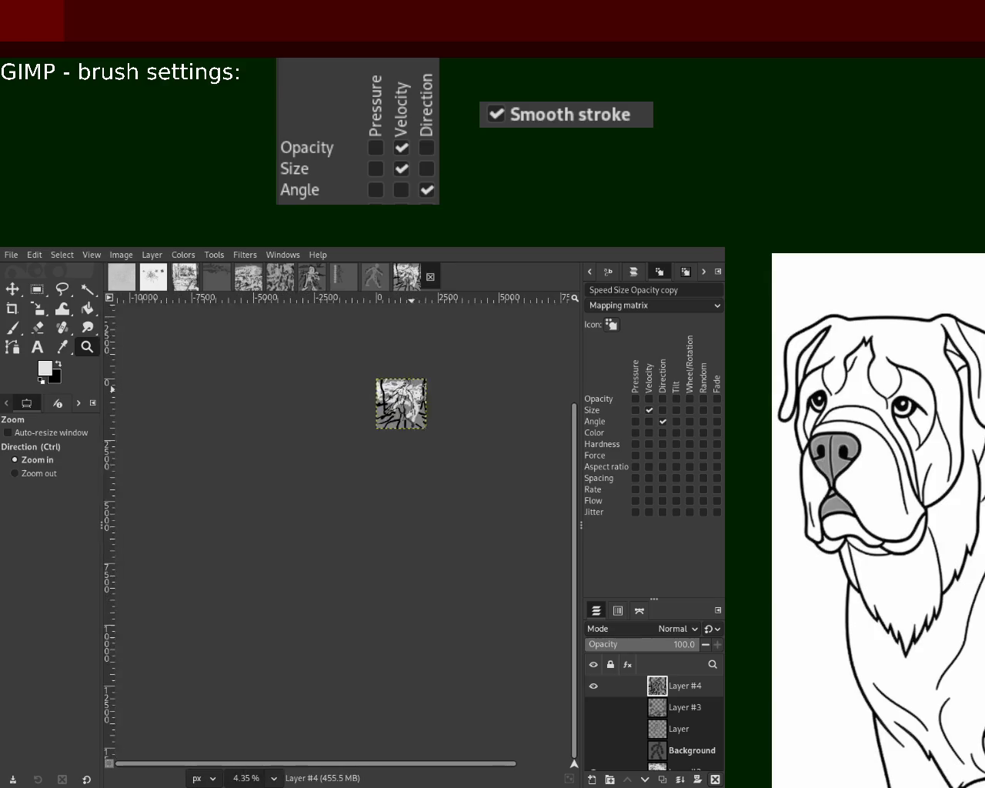
{"action": "scroll", "coordinate": [413, 386], "scroll_direction": "up", "scroll_amount": 3}
{"action": "scroll", "coordinate": [421, 398], "scroll_direction": "up", "scroll_amount": 2}
{"action": "scroll", "coordinate": [385, 438], "scroll_direction": "down", "scroll_amount": 1}
{"action": "scroll", "coordinate": [346, 484], "scroll_direction": "up", "scroll_amount": 2}
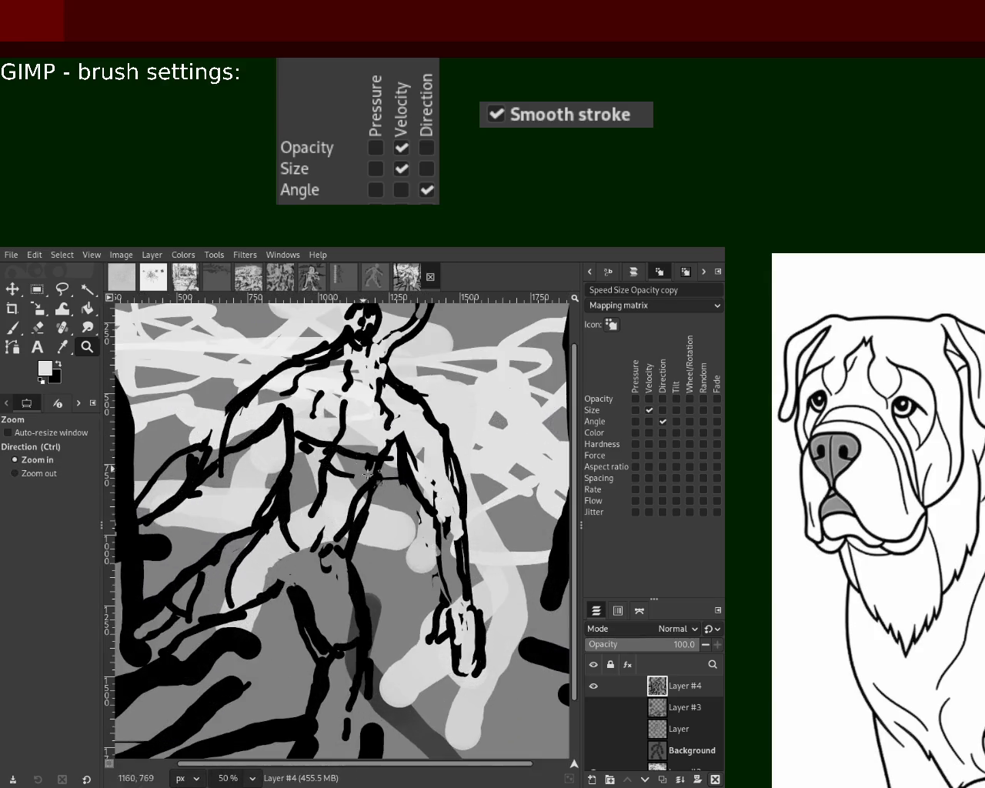
{"action": "scroll", "coordinate": [315, 527], "scroll_direction": "down", "scroll_amount": 1}
{"action": "scroll", "coordinate": [315, 527], "scroll_direction": "up", "scroll_amount": 1}
{"action": "scroll", "coordinate": [331, 500], "scroll_direction": "up", "scroll_amount": 1}
{"action": "scroll", "coordinate": [347, 469], "scroll_direction": "down", "scroll_amount": 3}
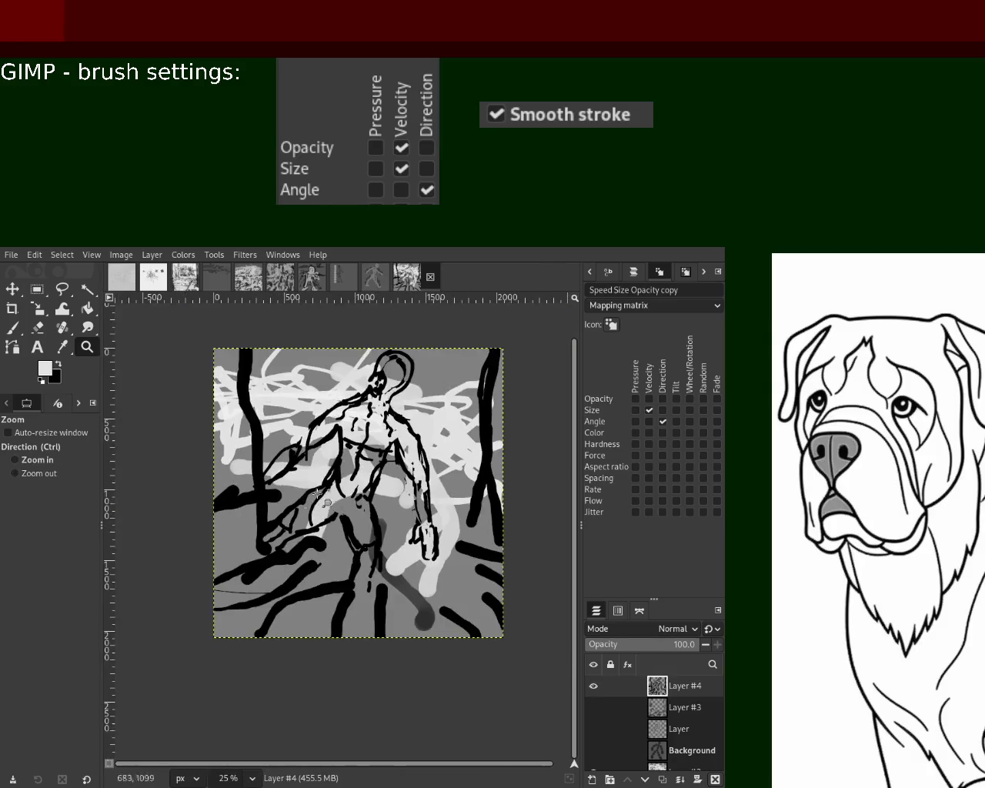
{"action": "scroll", "coordinate": [359, 445], "scroll_direction": "up", "scroll_amount": 1}
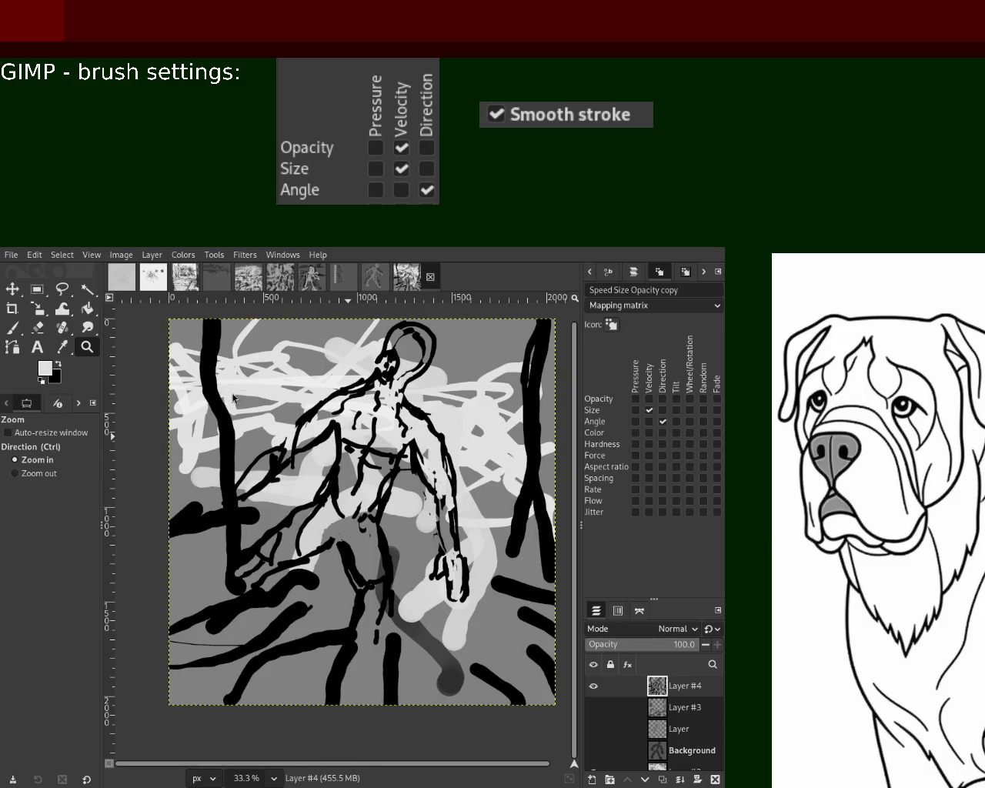
{"action": "left_click", "coordinate": [12, 327]}
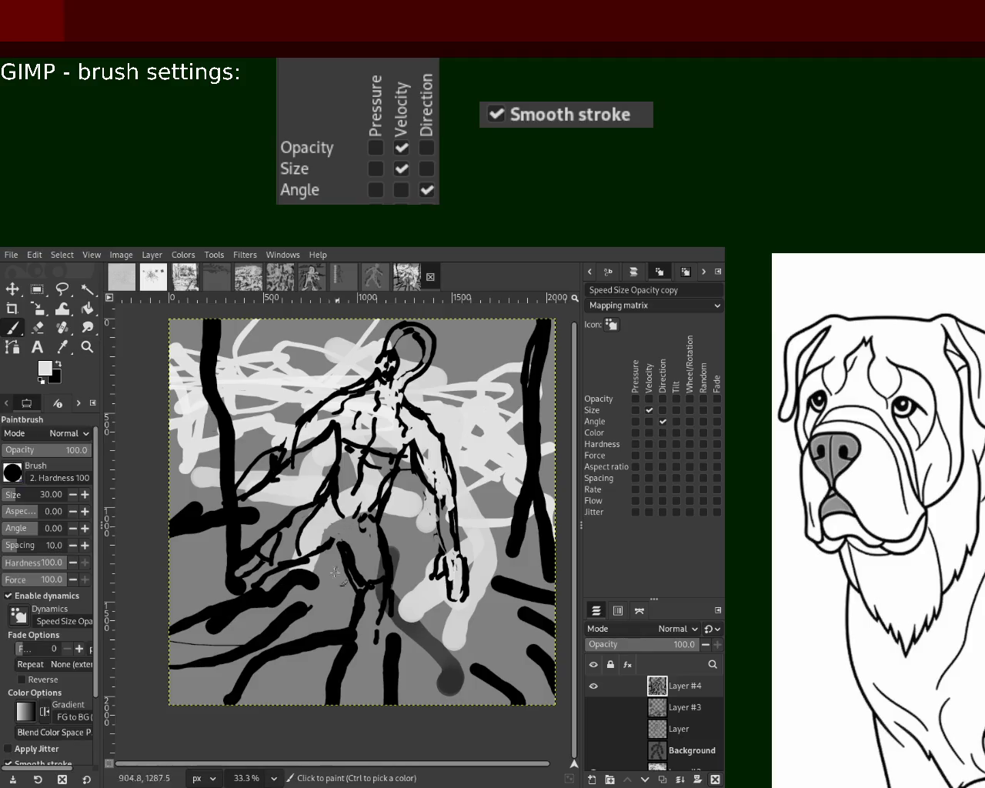
- Paint black strokes in the lower-left with a short grey stroke across them
{"action": "left_click", "coordinate": [355, 643], "text": "ctrl"}
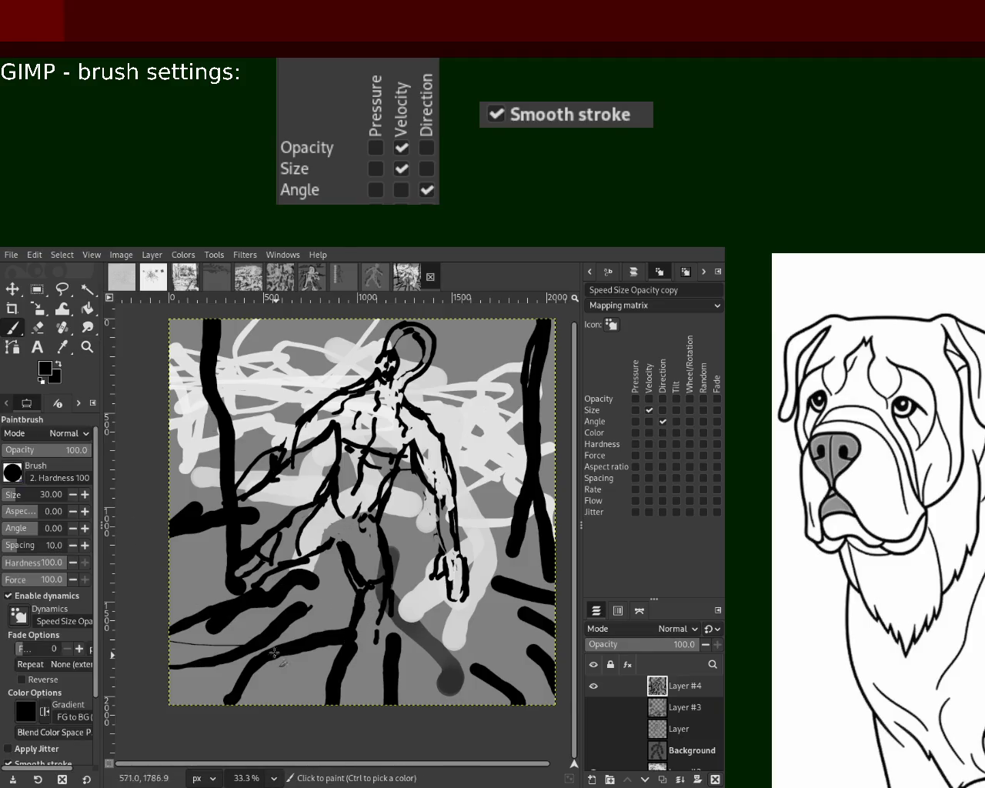
{"action": "left_click_drag", "start_coordinate": [274, 653], "coordinate": [305, 627]}
{"action": "mouse_move", "coordinate": [246, 585]}
{"action": "left_mouse_down"}
{"action": "mouse_move", "coordinate": [203, 570]}
{"action": "mouse_move", "coordinate": [173, 590]}
{"action": "left_mouse_up"}
{"action": "left_click", "coordinate": [223, 594], "text": "ctrl"}
{"action": "left_click_drag", "start_coordinate": [280, 643], "coordinate": [272, 620]}
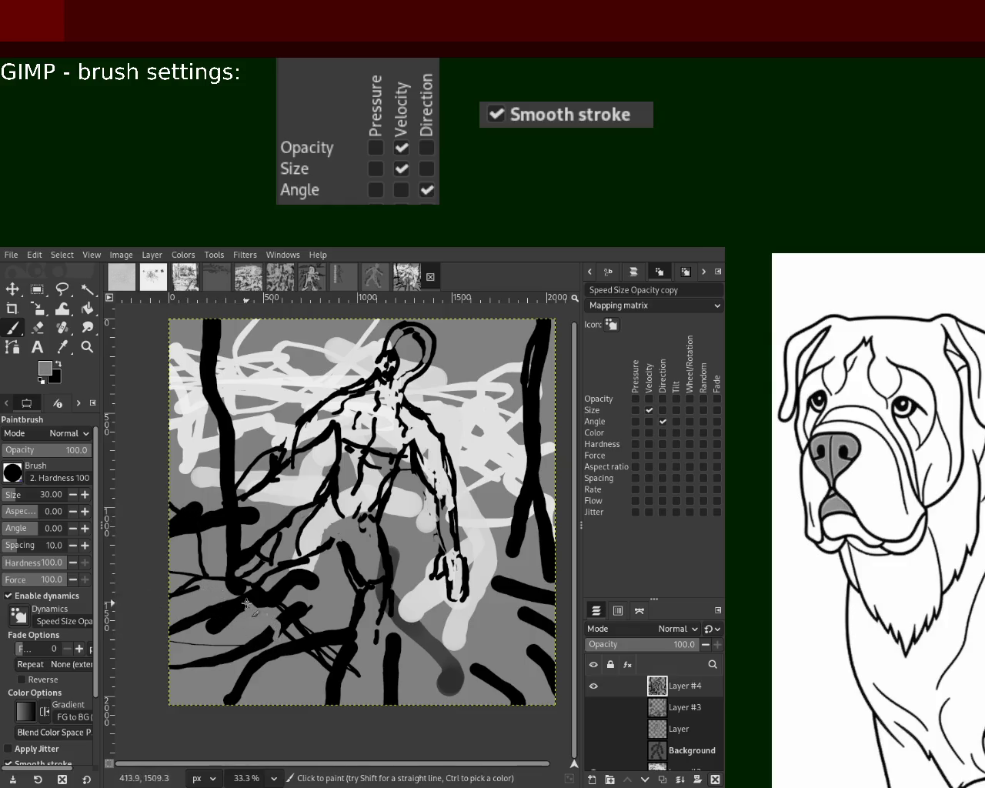
{"action": "left_click", "coordinate": [335, 677], "text": "ctrl"}
{"action": "mouse_move", "coordinate": [344, 681]}
{"action": "left_mouse_down"}
{"action": "mouse_move", "coordinate": [461, 668]}
{"action": "mouse_move", "coordinate": [185, 669]}
{"action": "left_mouse_up"}
- Redo thin dark lines across the bottom and scribble dark strokes in the lower-right
{"action": "key", "text": "ctrl+z"}
{"action": "key", "text": "ctrl+z"}
{"action": "mouse_move", "coordinate": [250, 662]}
{"action": "left_mouse_down"}
{"action": "mouse_move", "coordinate": [542, 671]}
{"action": "mouse_move", "coordinate": [531, 670]}
{"action": "left_mouse_up"}
{"action": "mouse_move", "coordinate": [503, 590]}
{"action": "left_mouse_down"}
{"action": "mouse_move", "coordinate": [453, 660]}
{"action": "mouse_move", "coordinate": [483, 681]}
{"action": "mouse_move", "coordinate": [515, 663]}
{"action": "mouse_move", "coordinate": [542, 700]}
{"action": "left_mouse_up"}
{"action": "mouse_move", "coordinate": [503, 642]}
{"action": "left_mouse_down"}
{"action": "mouse_move", "coordinate": [524, 668]}
{"action": "mouse_move", "coordinate": [548, 652]}
{"action": "mouse_move", "coordinate": [499, 638]}
{"action": "mouse_move", "coordinate": [461, 646]}
{"action": "mouse_move", "coordinate": [485, 665]}
{"action": "left_mouse_up"}
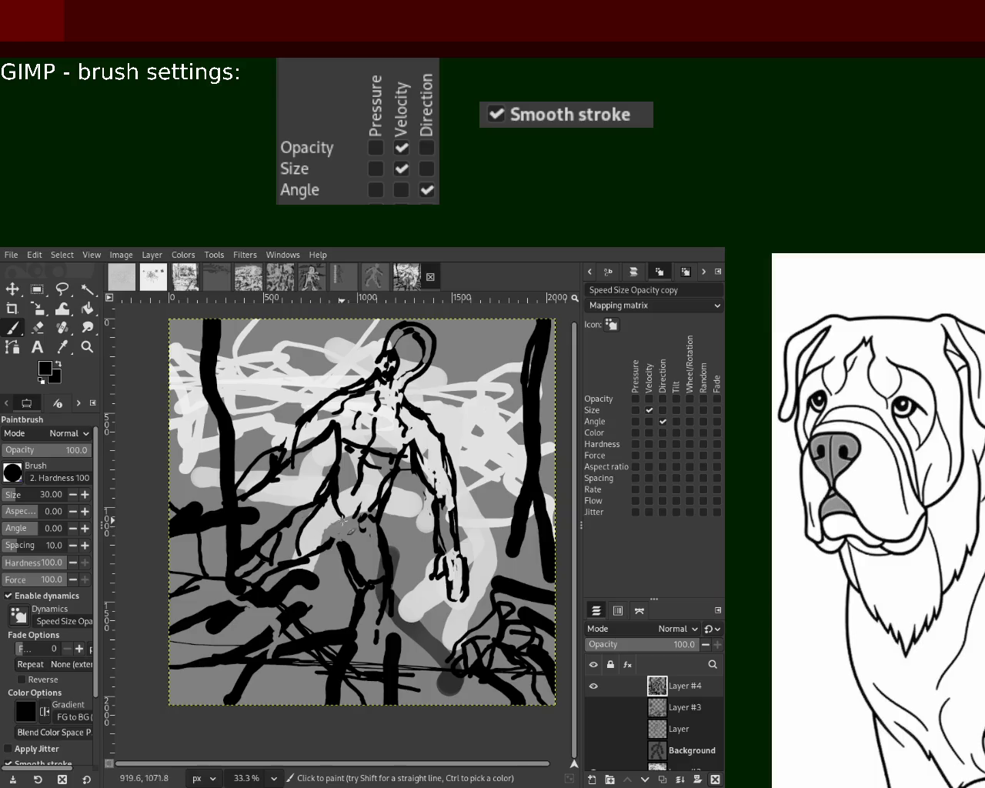
{"action": "left_click", "coordinate": [389, 450], "text": "ctrl"}
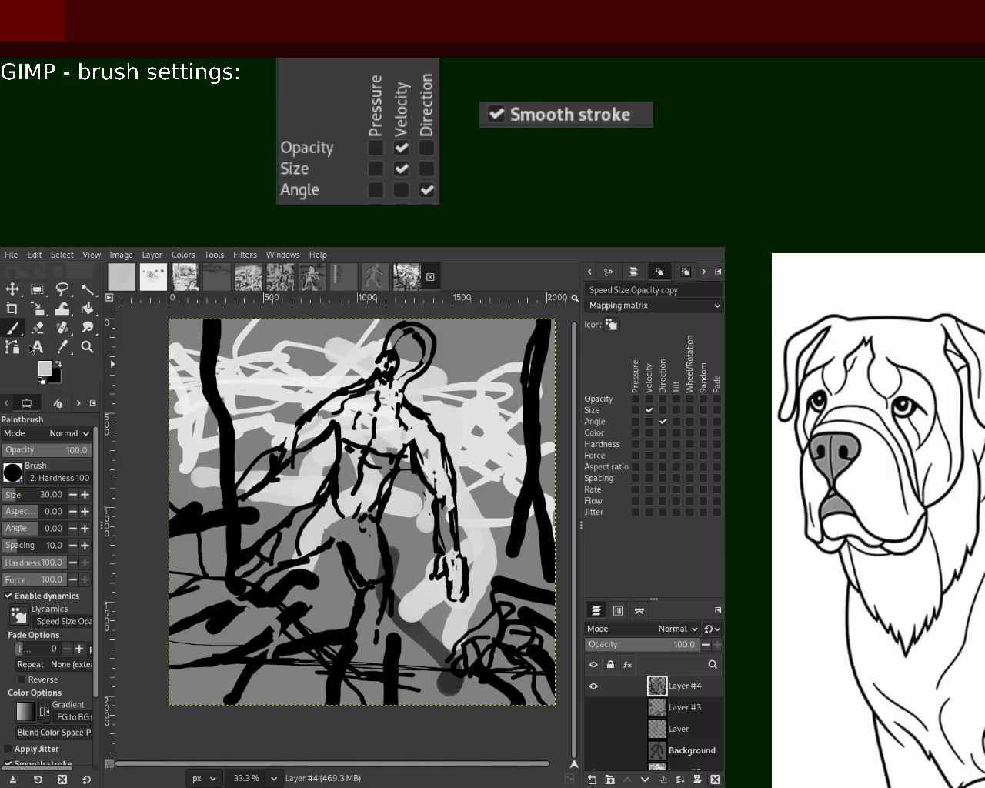
- Erase a small spot on the figure and dab grey paint onto the torso
{"action": "left_click", "coordinate": [302, 430], "text": "ctrl"}
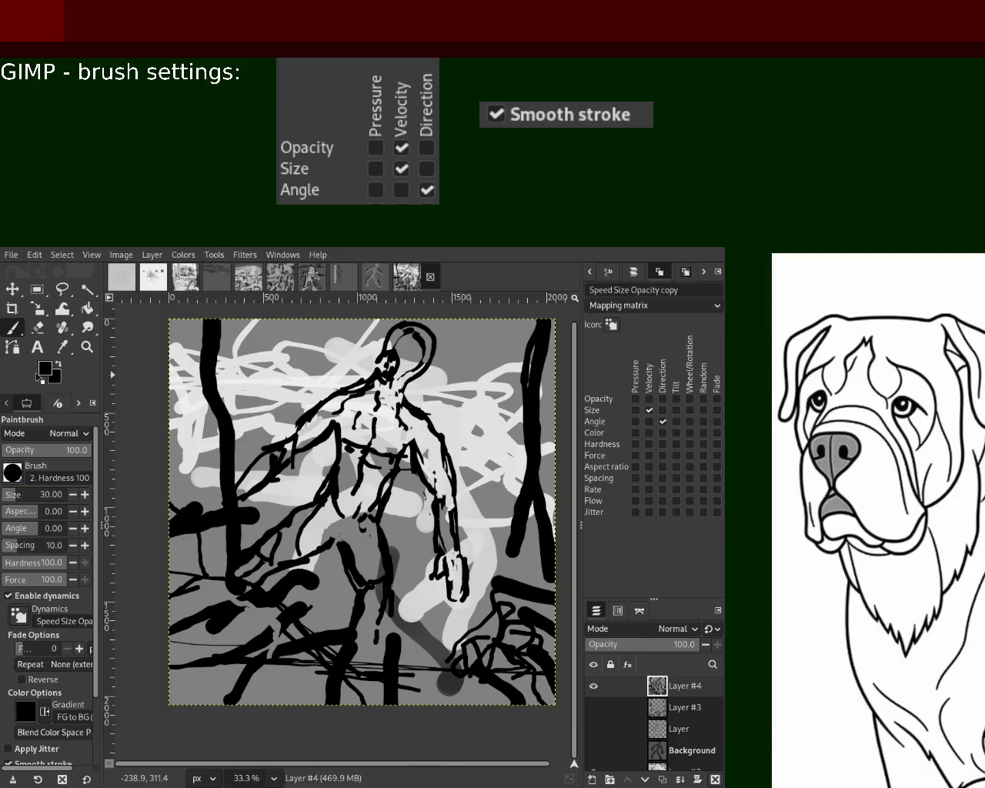
{"action": "left_click", "coordinate": [37, 327]}
{"action": "left_click", "coordinate": [409, 456]}
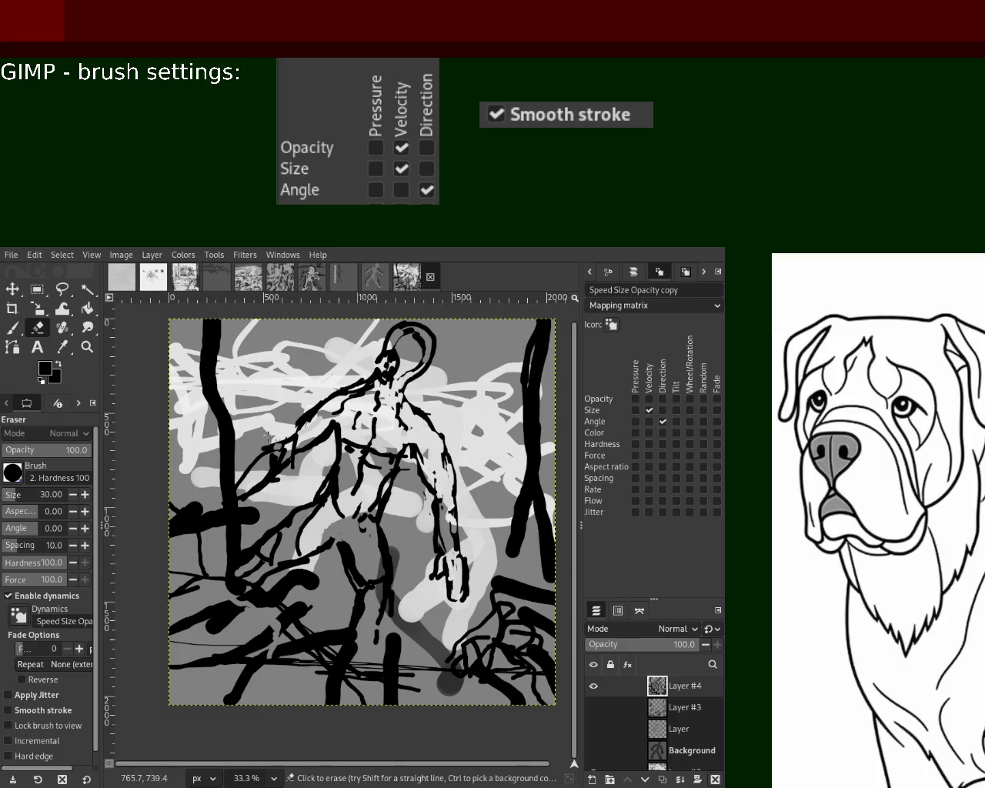
{"action": "key", "text": "p"}
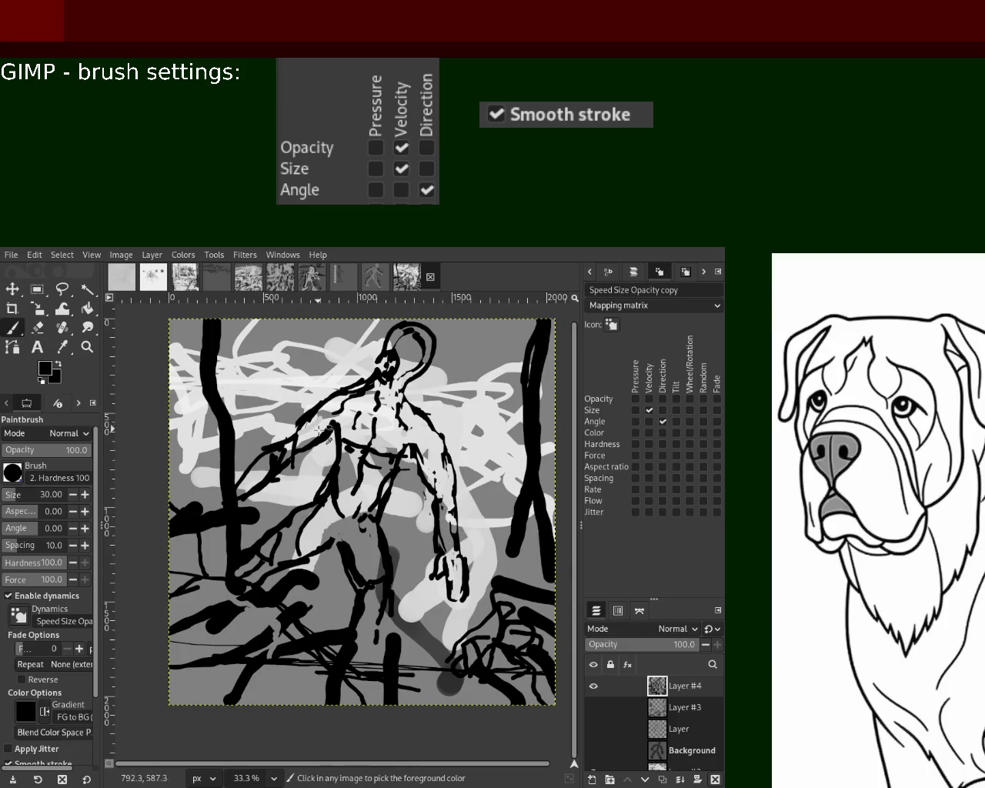
{"action": "left_click", "coordinate": [320, 430], "text": "ctrl"}
{"action": "left_click", "coordinate": [349, 448]}
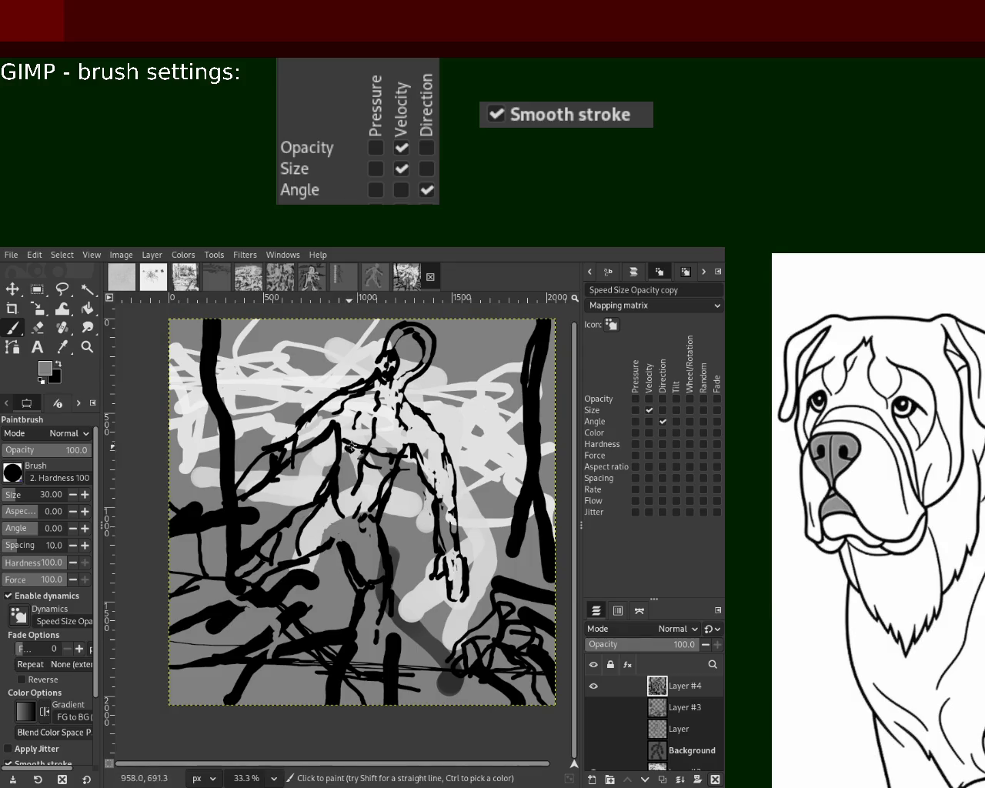
- Erase two more small spots on the figure's torso
{"action": "left_click", "coordinate": [59, 370]}
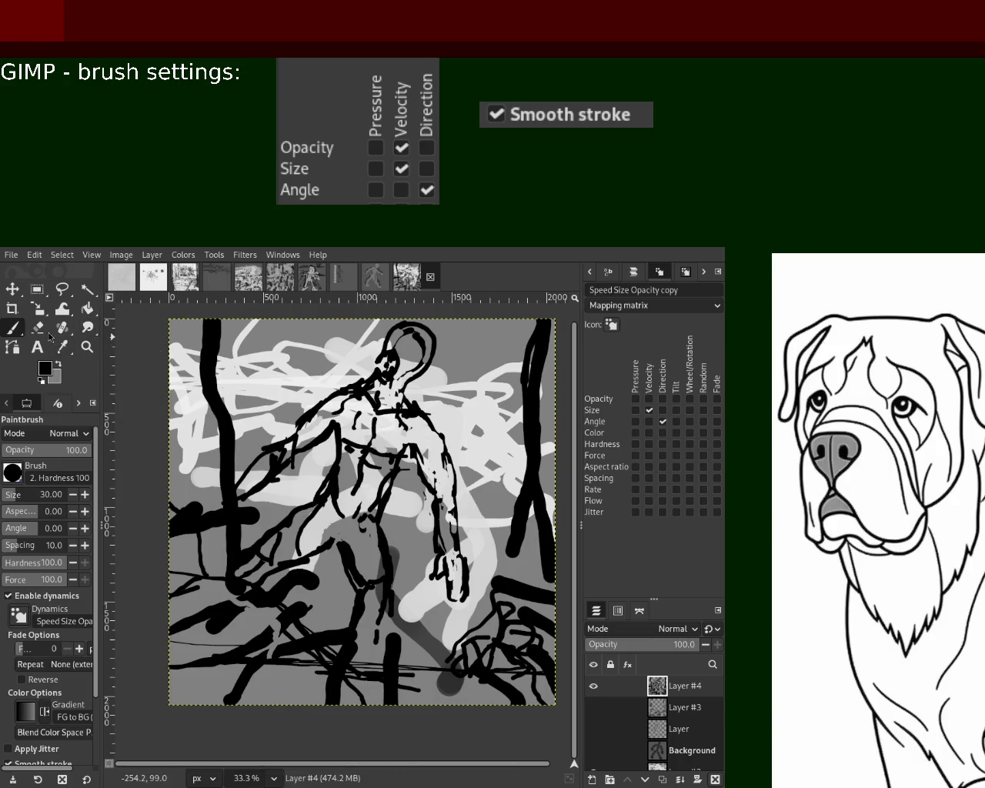
{"action": "key", "text": "shift+e"}
{"action": "left_click", "coordinate": [356, 425]}
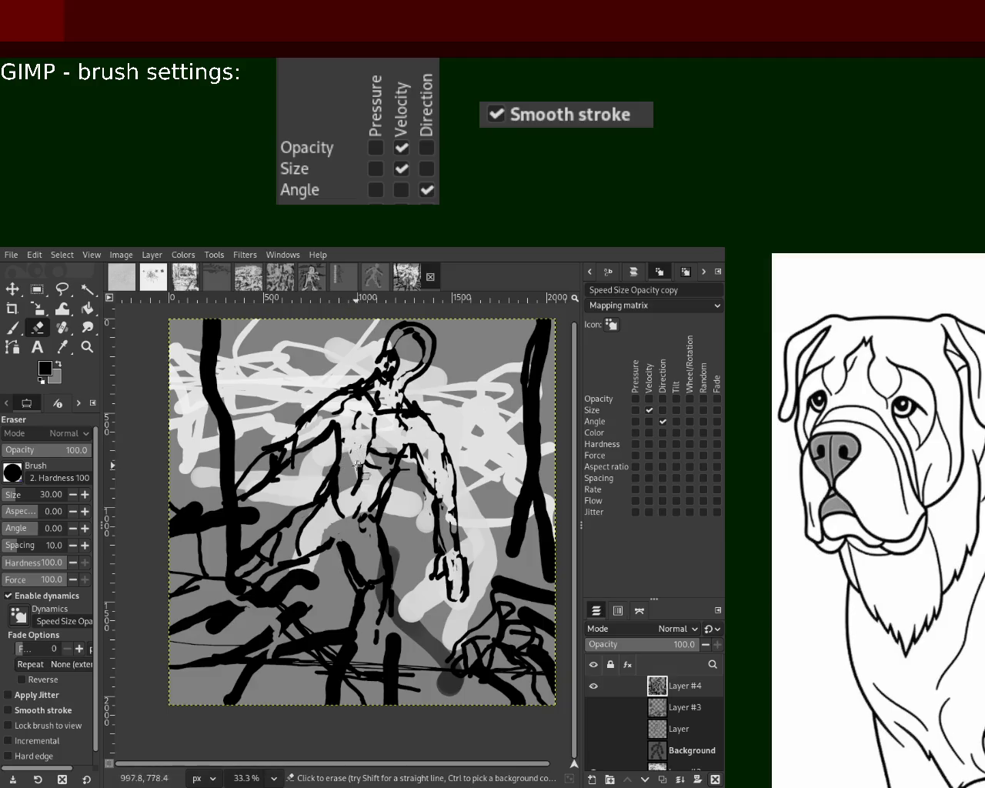
{"action": "left_click", "coordinate": [18, 331]}
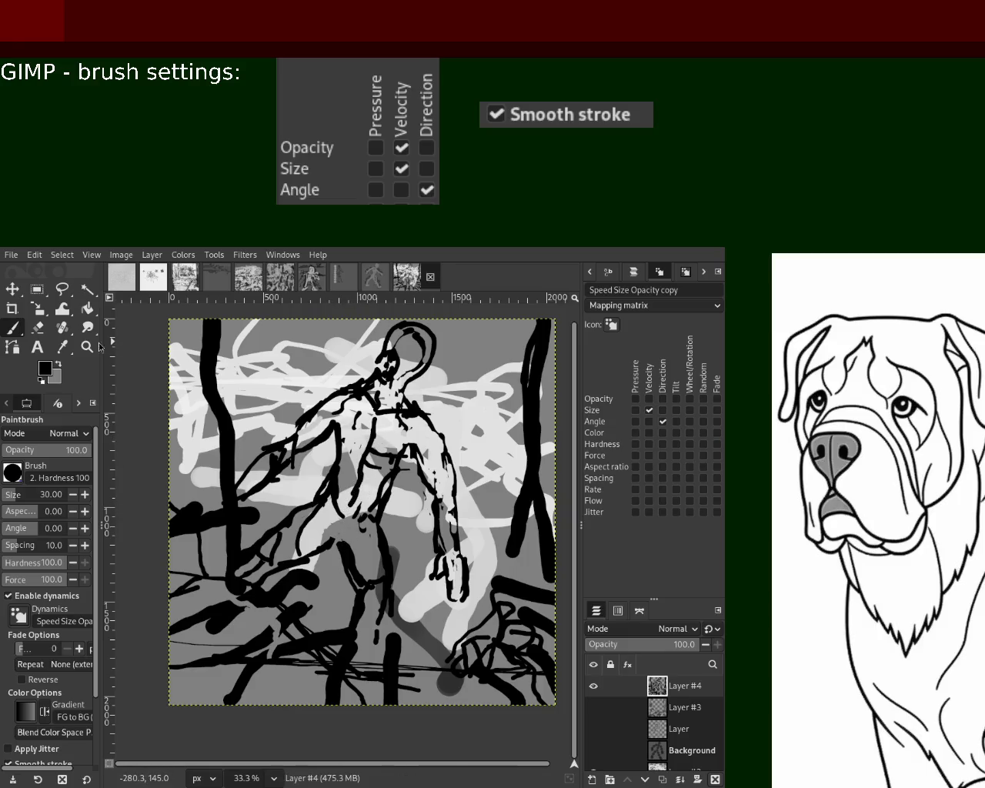
{"action": "left_click", "coordinate": [36, 327]}
{"action": "left_click", "coordinate": [380, 444]}
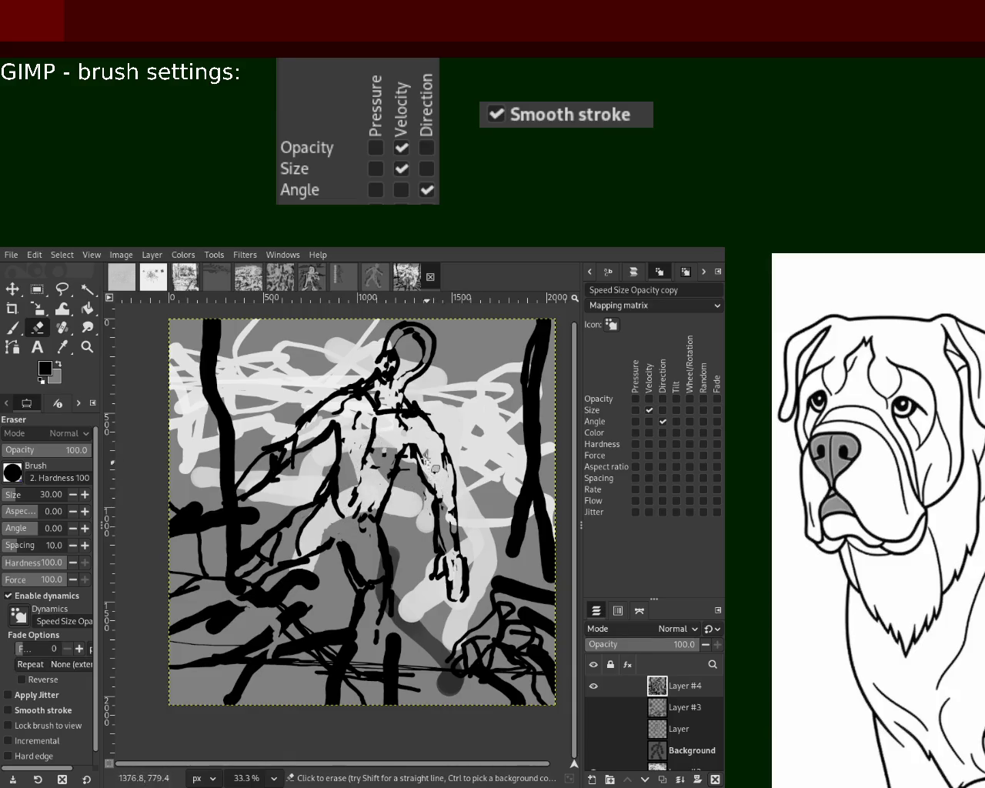
- Paint short black strokes on the hand, beside the figure and near the lower centre
{"action": "left_click", "coordinate": [13, 328]}
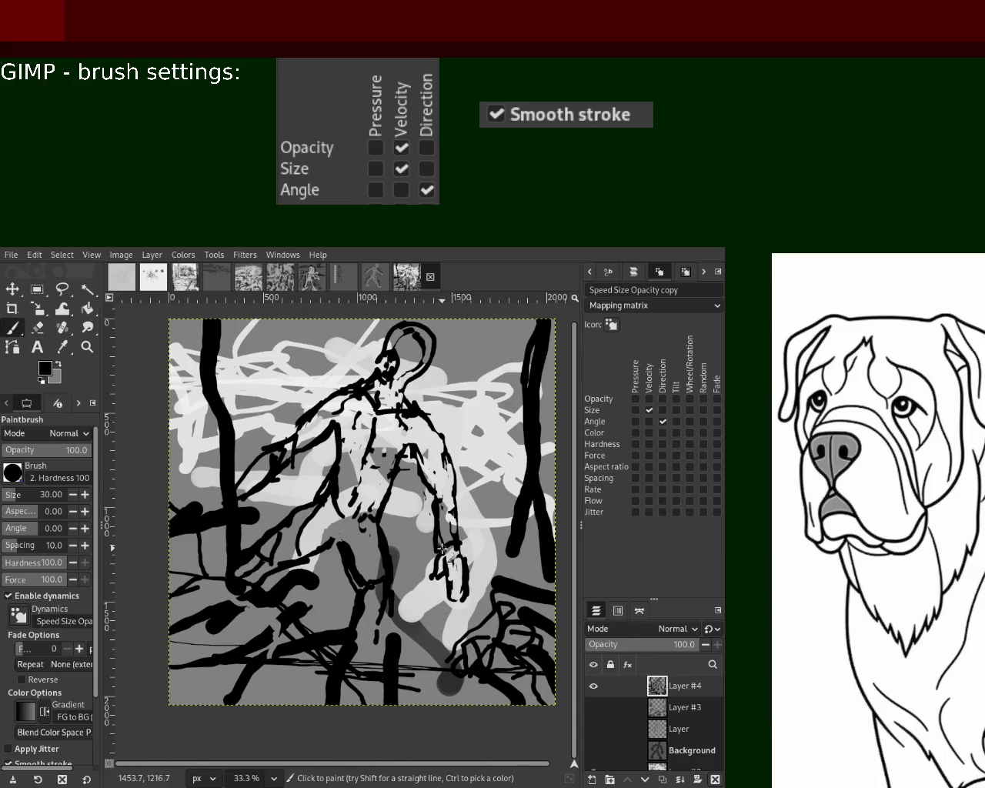
{"action": "key", "text": "ctrl"}
{"action": "mouse_move", "coordinate": [459, 546]}
{"action": "left_mouse_down"}
{"action": "mouse_move", "coordinate": [432, 548]}
{"action": "mouse_move", "coordinate": [447, 534]}
{"action": "left_mouse_up"}
{"action": "left_click_drag", "start_coordinate": [252, 473], "coordinate": [239, 491]}
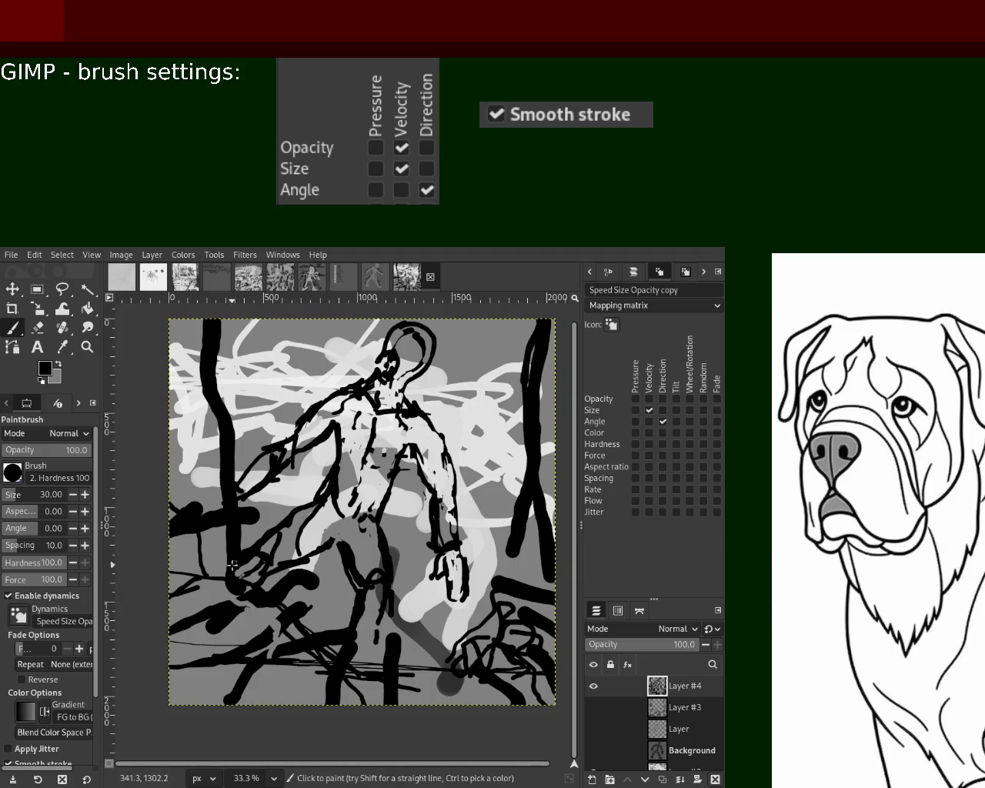
{"action": "mouse_move", "coordinate": [383, 578]}
{"action": "left_mouse_down"}
{"action": "mouse_move", "coordinate": [366, 638]}
{"action": "mouse_move", "coordinate": [381, 555]}
{"action": "left_mouse_up"}
- Draw thin dark strokes down the shoulder and left arm, redrawing the arm stroke once
{"action": "left_click", "coordinate": [369, 572], "text": "ctrl"}
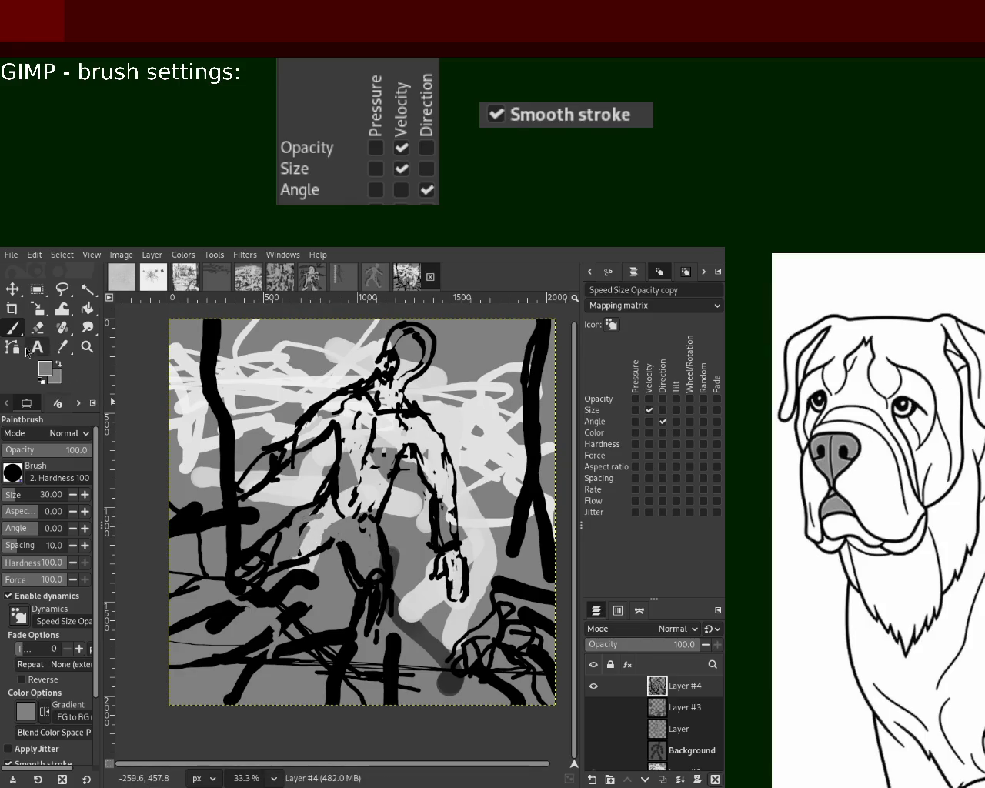
{"action": "left_click", "coordinate": [315, 508], "text": "ctrl"}
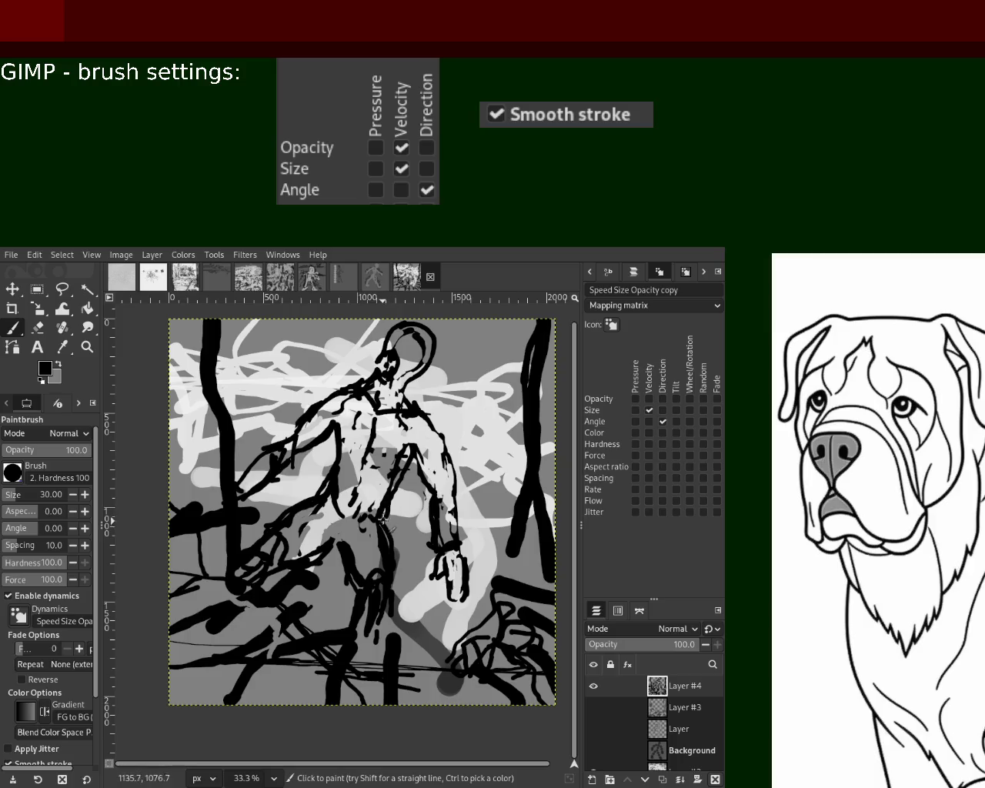
{"action": "left_click_drag", "start_coordinate": [347, 441], "coordinate": [323, 487]}
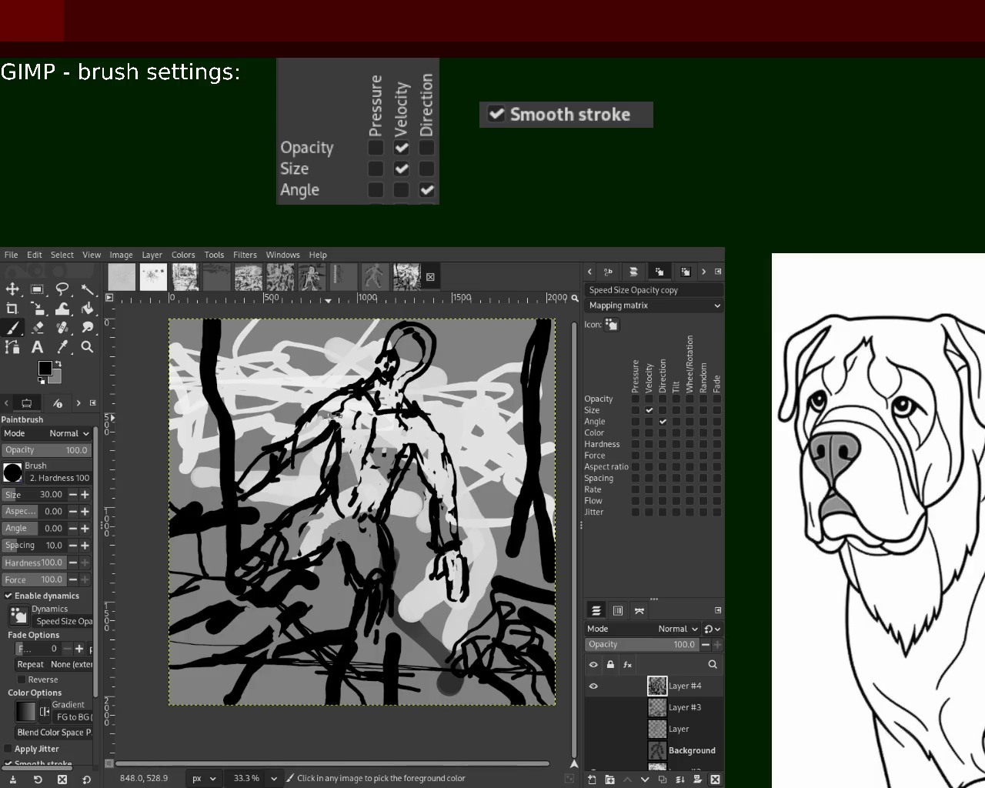
{"action": "key", "text": "ctrl"}
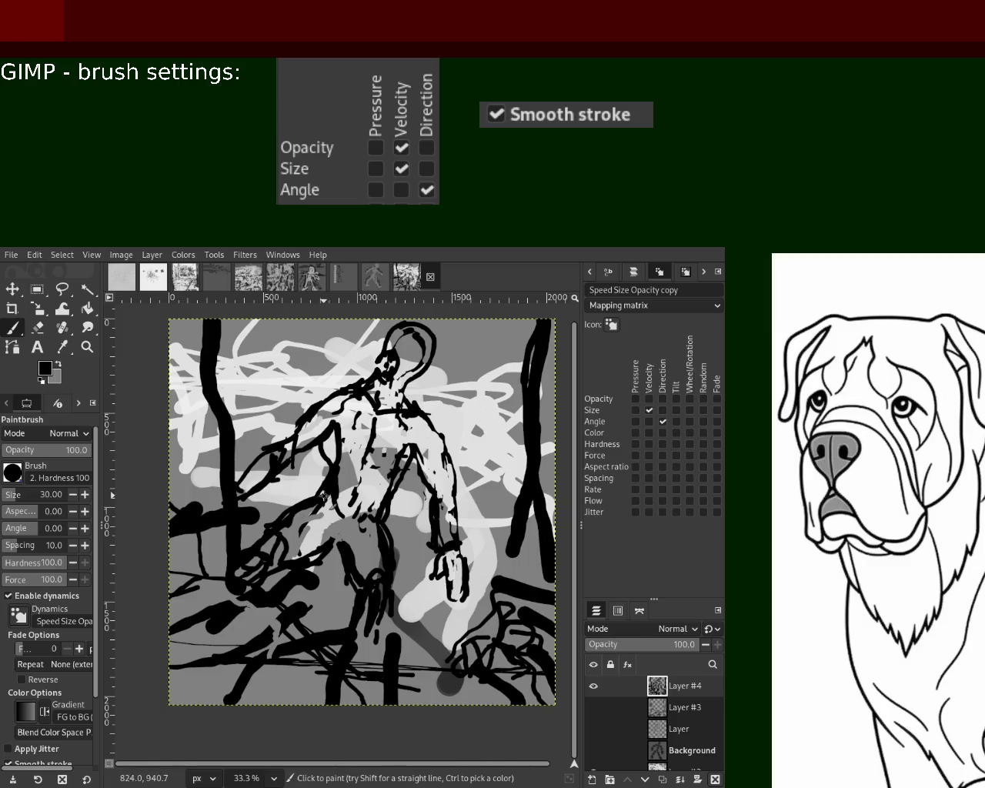
{"action": "left_click_drag", "start_coordinate": [316, 426], "coordinate": [333, 490]}
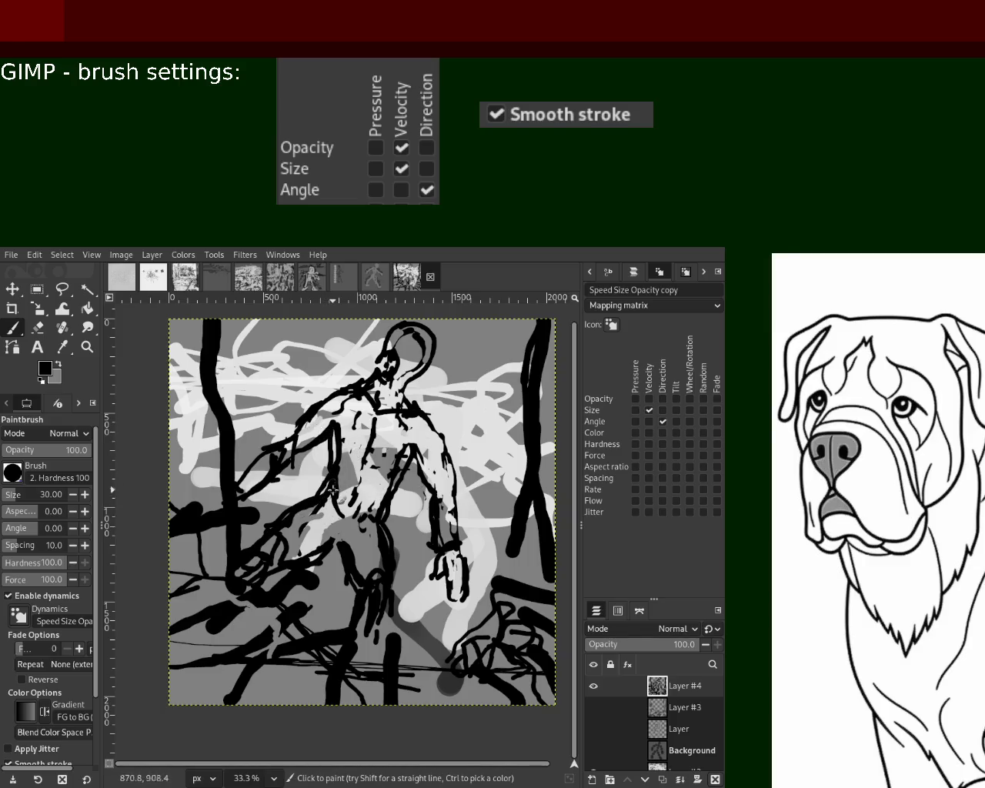
{"action": "key", "text": "ctrl+z"}
{"action": "left_click_drag", "start_coordinate": [332, 428], "coordinate": [331, 486]}
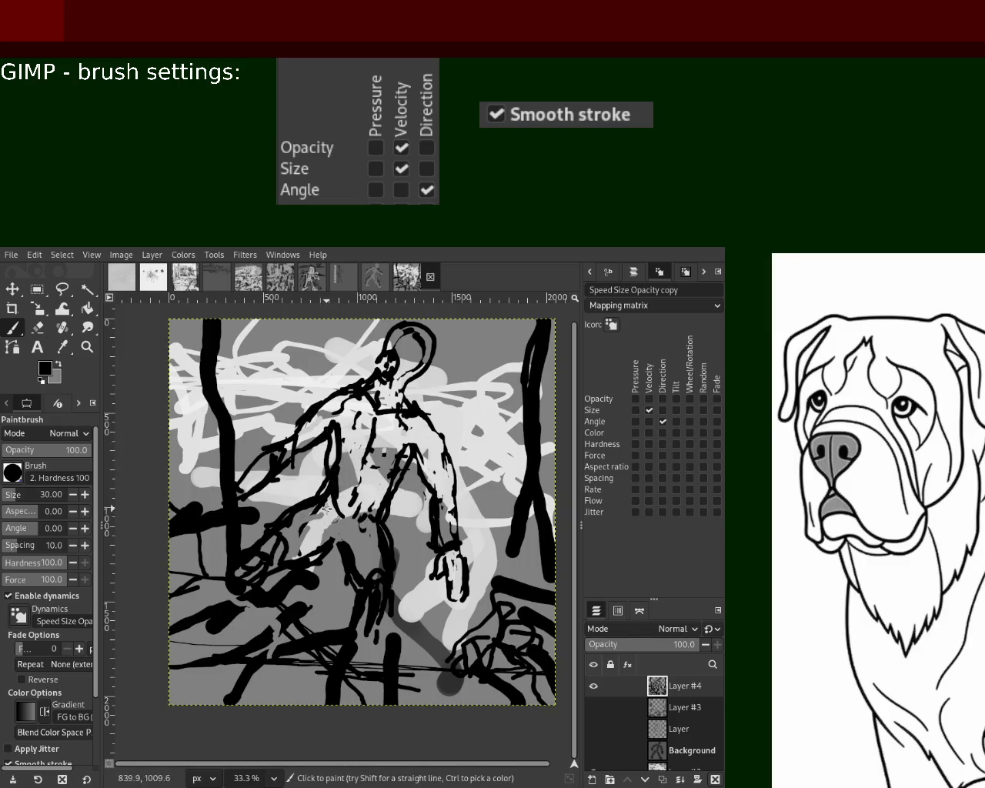
{"action": "key", "text": "x"}
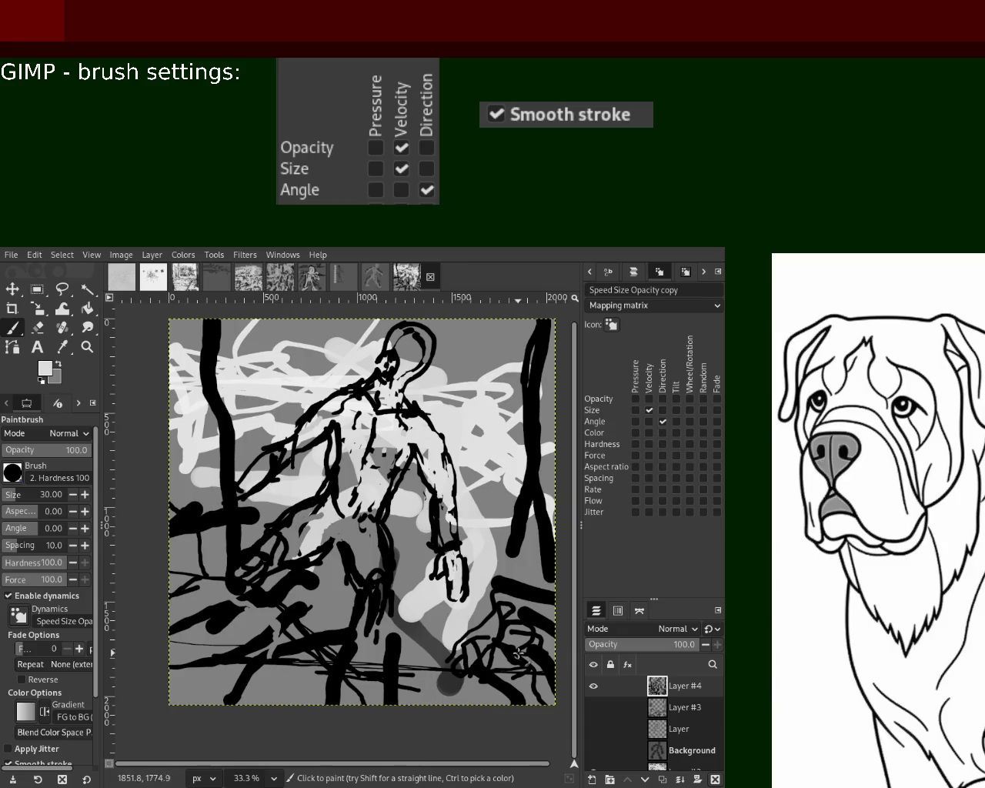
- Zoom into the lower-left and set the brush size to 143, undoing a test white stroke
{"action": "left_click", "coordinate": [87, 346]}
{"action": "left_click", "coordinate": [331, 552], "text": "ctrl"}
{"action": "left_click", "coordinate": [352, 514], "text": "ctrl"}
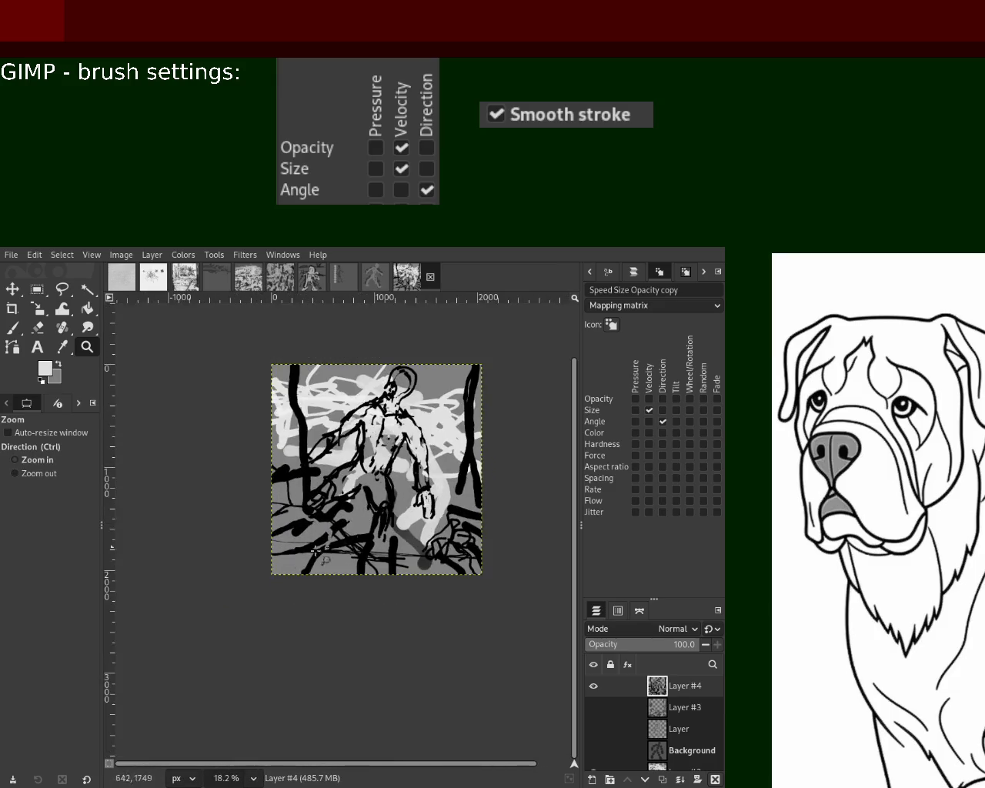
{"action": "left_click", "coordinate": [287, 548]}
{"action": "left_click", "coordinate": [11, 329]}
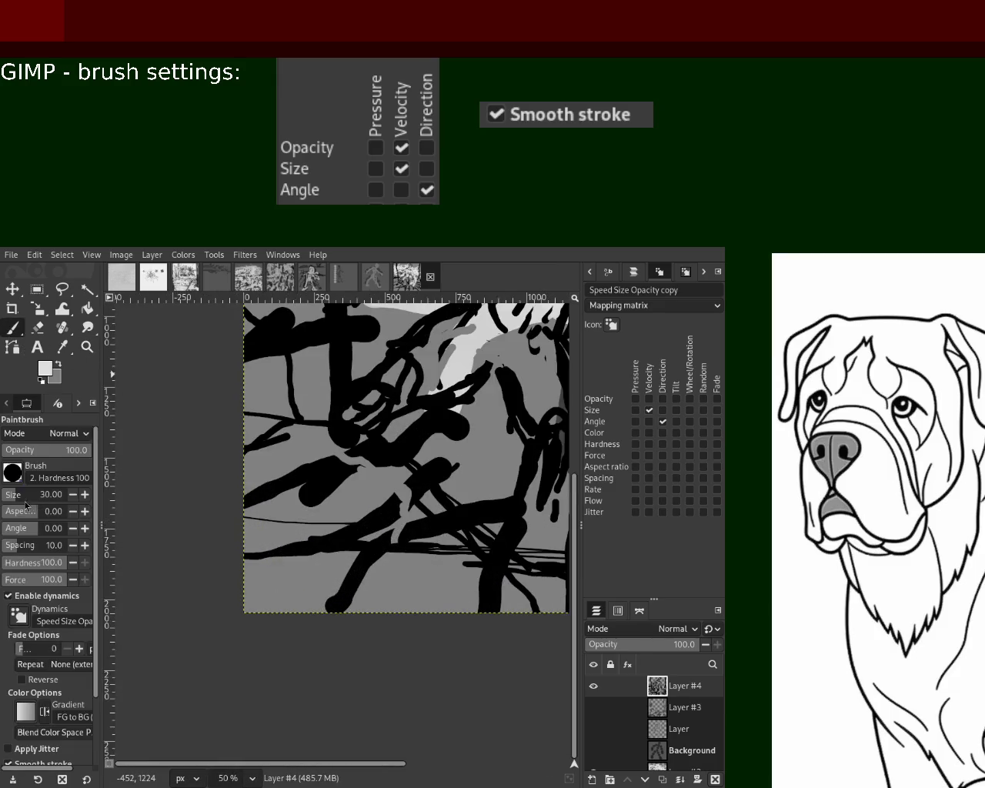
{"action": "left_click_drag", "start_coordinate": [25, 504], "coordinate": [32, 499]}
{"action": "left_click_drag", "start_coordinate": [508, 473], "coordinate": [254, 531]}
{"action": "key", "text": "ctrl+z"}
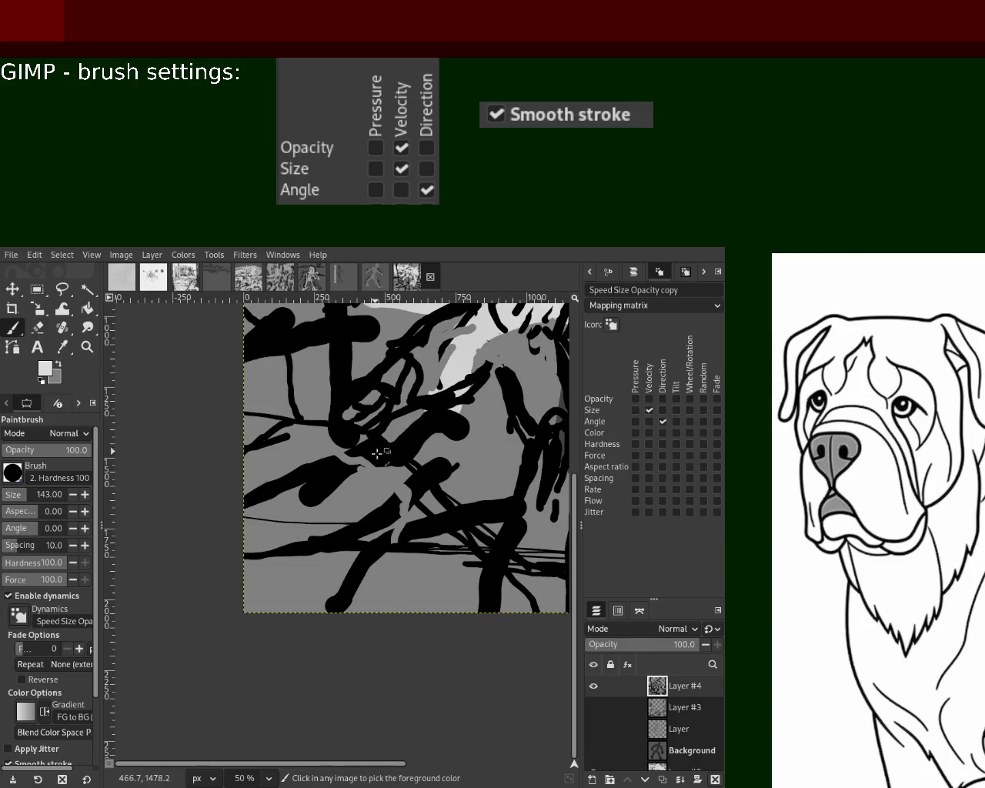
- Paint heavy black strokes across the lower-left and erase part back to grey
{"action": "left_click", "coordinate": [376, 454], "text": "ctrl"}
{"action": "left_click_drag", "start_coordinate": [446, 593], "coordinate": [251, 529]}
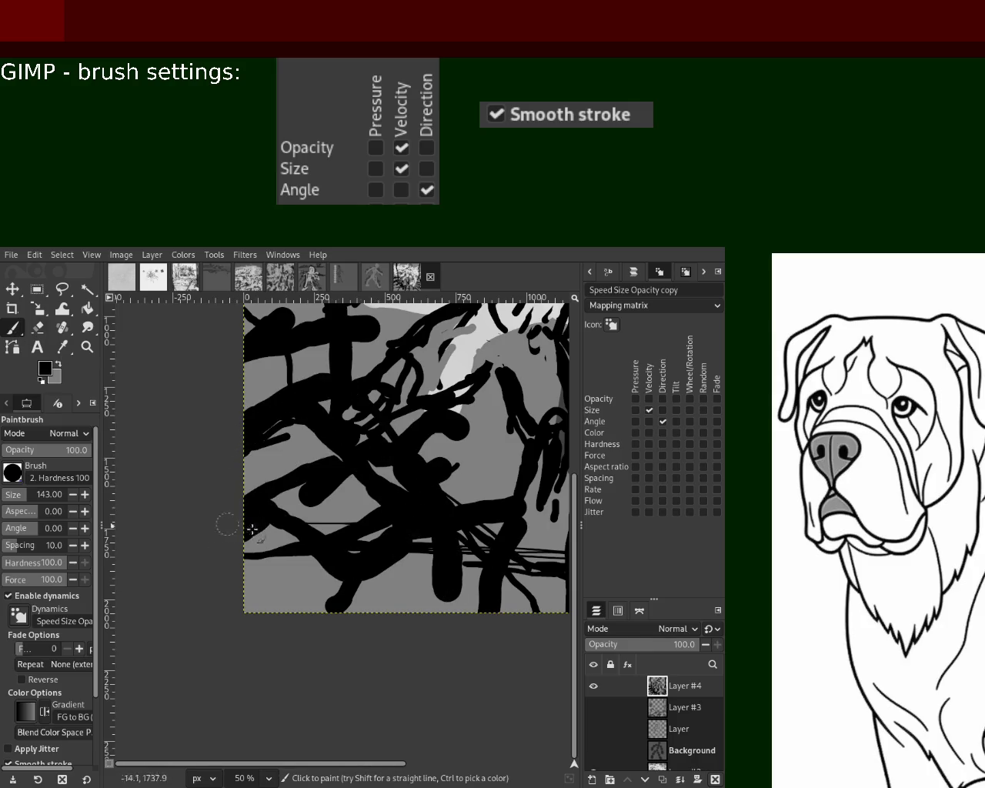
{"action": "left_click", "coordinate": [341, 539], "text": "ctrl"}
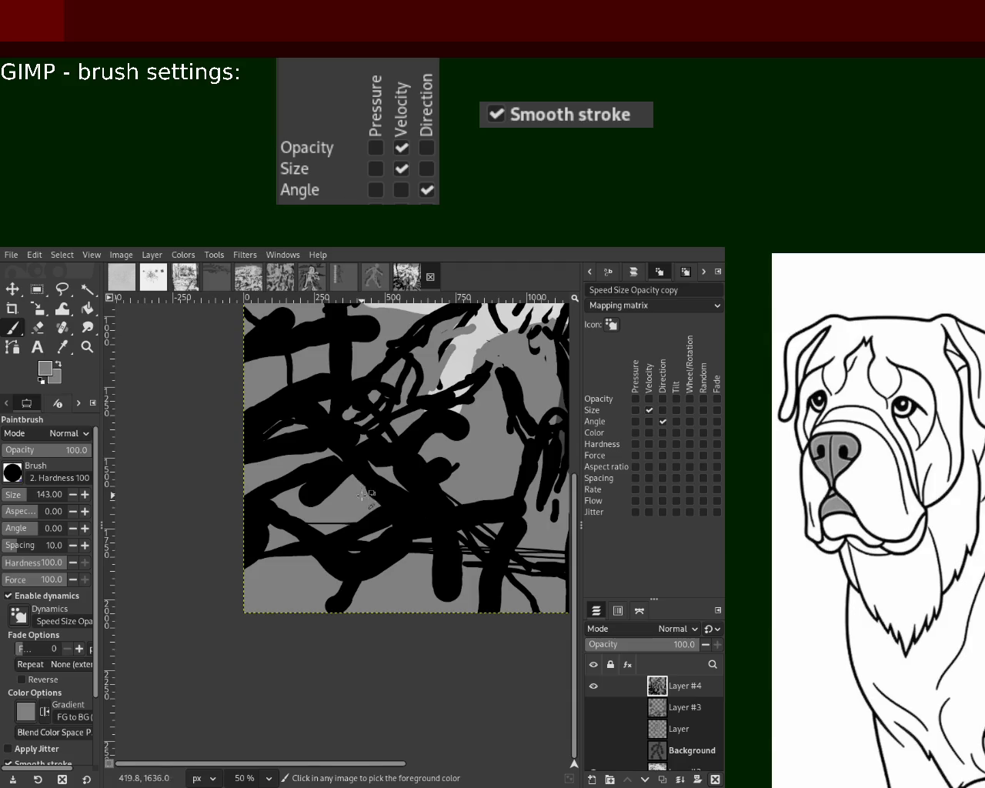
{"action": "left_click", "coordinate": [36, 327]}
{"action": "mouse_move", "coordinate": [331, 469]}
{"action": "left_mouse_down"}
{"action": "mouse_move", "coordinate": [341, 567]}
{"action": "mouse_move", "coordinate": [270, 483]}
{"action": "left_mouse_up"}
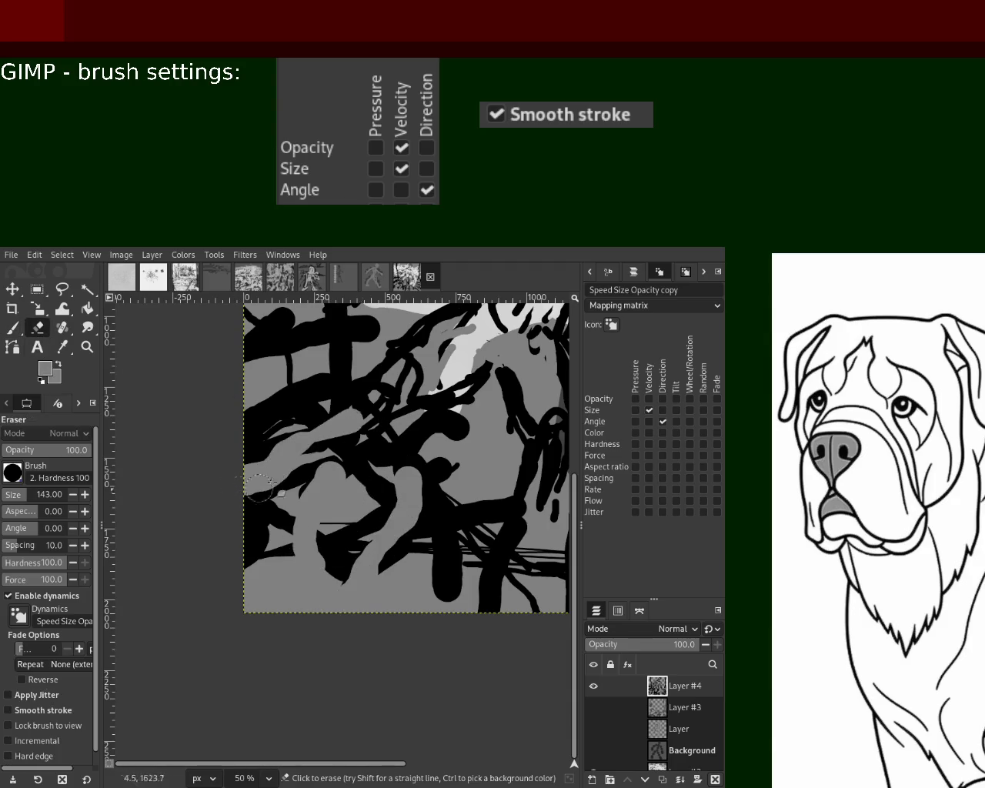
- Add more heavy black strokes across the centre-left and lower-left corner
{"action": "left_click", "coordinate": [21, 334]}
{"action": "left_click", "coordinate": [304, 397], "text": "ctrl"}
{"action": "mouse_move", "coordinate": [308, 404]}
{"action": "left_mouse_down"}
{"action": "mouse_move", "coordinate": [369, 492]}
{"action": "mouse_move", "coordinate": [408, 523]}
{"action": "left_mouse_up"}
{"action": "mouse_move", "coordinate": [315, 361]}
{"action": "left_mouse_down"}
{"action": "mouse_move", "coordinate": [355, 446]}
{"action": "mouse_move", "coordinate": [253, 392]}
{"action": "mouse_move", "coordinate": [262, 357]}
{"action": "mouse_move", "coordinate": [308, 554]}
{"action": "mouse_move", "coordinate": [338, 493]}
{"action": "left_mouse_up"}
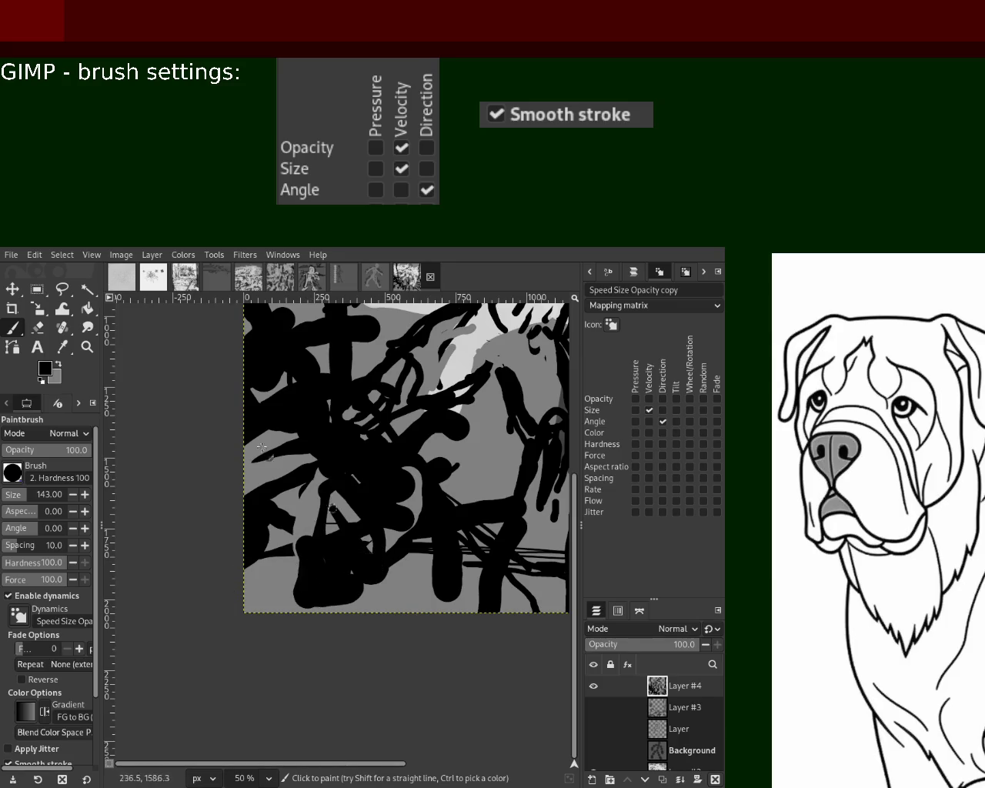
{"action": "left_click_drag", "start_coordinate": [262, 446], "coordinate": [362, 631]}
{"action": "left_click_drag", "start_coordinate": [431, 585], "coordinate": [213, 565]}
{"action": "mouse_move", "coordinate": [291, 562]}
{"action": "left_mouse_down"}
{"action": "mouse_move", "coordinate": [246, 585]}
{"action": "mouse_move", "coordinate": [308, 461]}
{"action": "left_mouse_up"}
- Erase grey gaps into the black mass and add further black strokes on the left
{"action": "left_click", "coordinate": [37, 327]}
{"action": "left_click_drag", "start_coordinate": [246, 453], "coordinate": [354, 492]}
{"action": "left_click_drag", "start_coordinate": [362, 607], "coordinate": [339, 492]}
{"action": "mouse_move", "coordinate": [323, 400]}
{"action": "left_mouse_down"}
{"action": "mouse_move", "coordinate": [277, 392]}
{"action": "mouse_move", "coordinate": [300, 308]}
{"action": "mouse_move", "coordinate": [303, 521]}
{"action": "mouse_move", "coordinate": [344, 515]}
{"action": "left_mouse_up"}
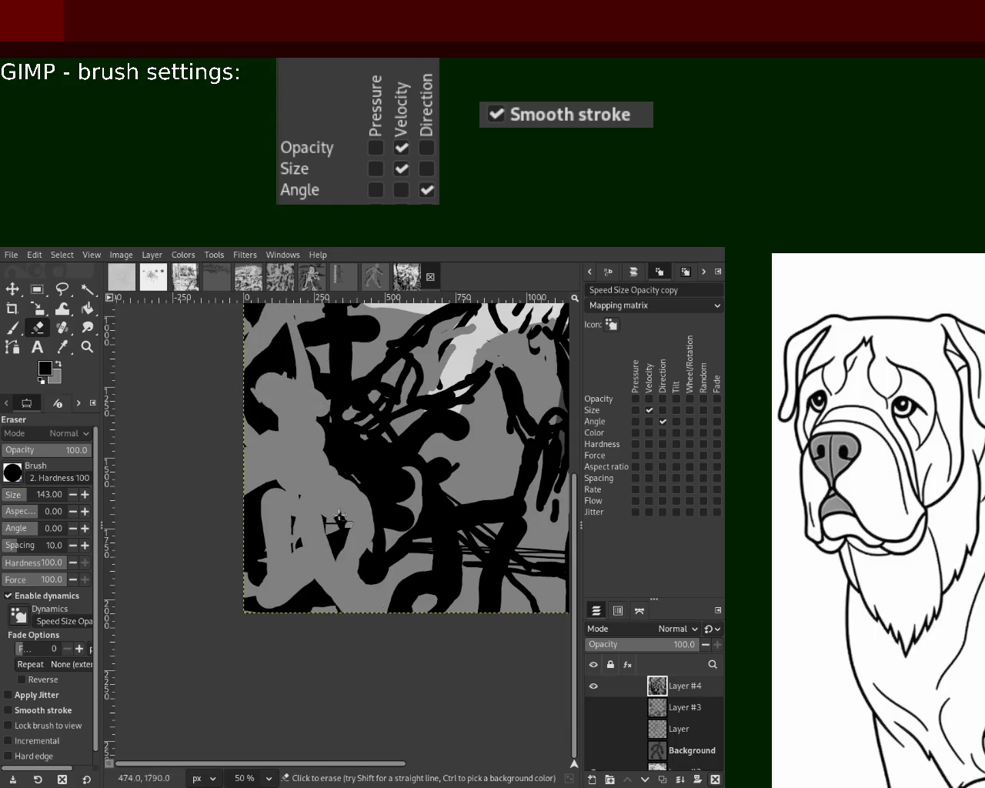
{"action": "left_click", "coordinate": [13, 328]}
{"action": "mouse_move", "coordinate": [358, 440]}
{"action": "left_mouse_down"}
{"action": "mouse_move", "coordinate": [323, 431]}
{"action": "mouse_move", "coordinate": [339, 546]}
{"action": "mouse_move", "coordinate": [254, 461]}
{"action": "left_mouse_up"}
{"action": "mouse_move", "coordinate": [258, 384]}
{"action": "left_mouse_down"}
{"action": "mouse_move", "coordinate": [269, 490]}
{"action": "mouse_move", "coordinate": [279, 484]}
{"action": "mouse_move", "coordinate": [305, 589]}
{"action": "left_mouse_up"}
{"action": "left_click", "coordinate": [250, 573], "text": "ctrl"}
{"action": "left_click", "coordinate": [36, 328]}
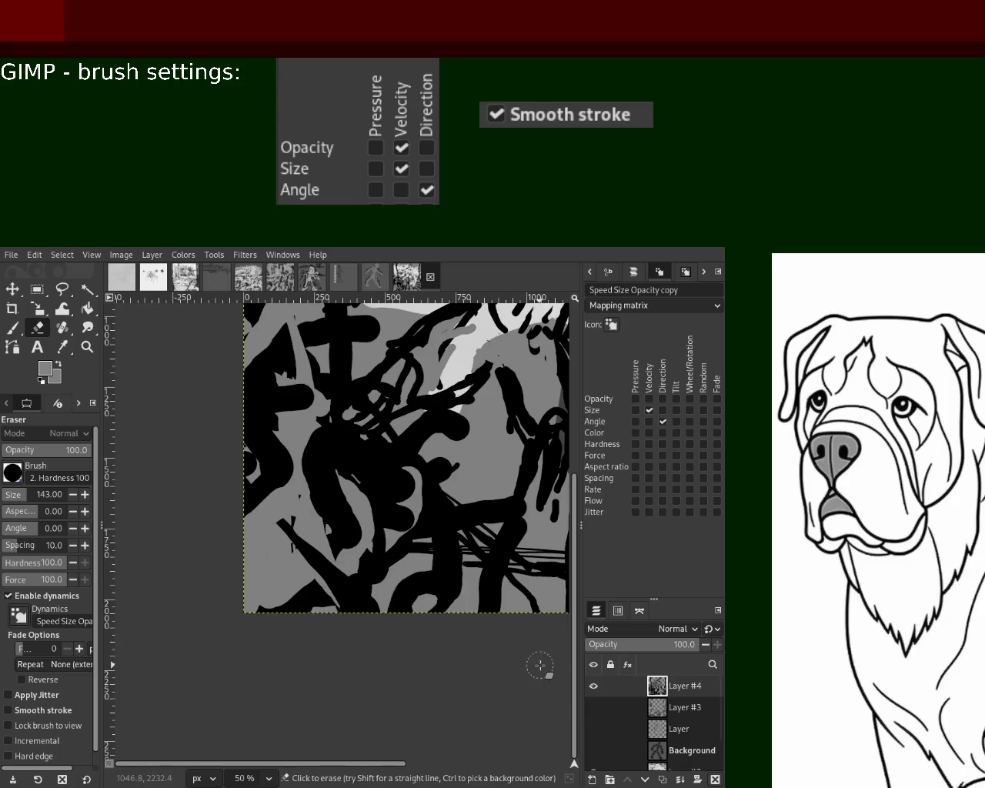
- Zoom out to fit the image, toggle layer eye icons and hide Layer #1
{"action": "left_click", "coordinate": [87, 346]}
{"action": "left_click", "coordinate": [410, 531], "text": "ctrl"}
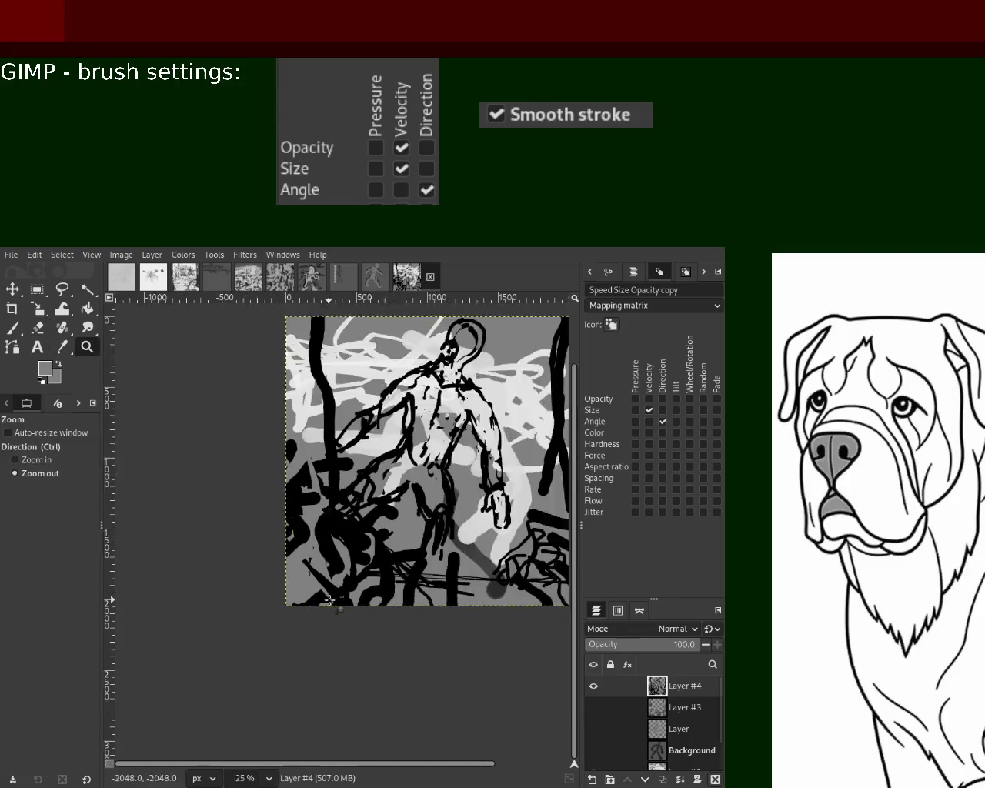
{"action": "left_click", "coordinate": [410, 531], "text": "ctrl"}
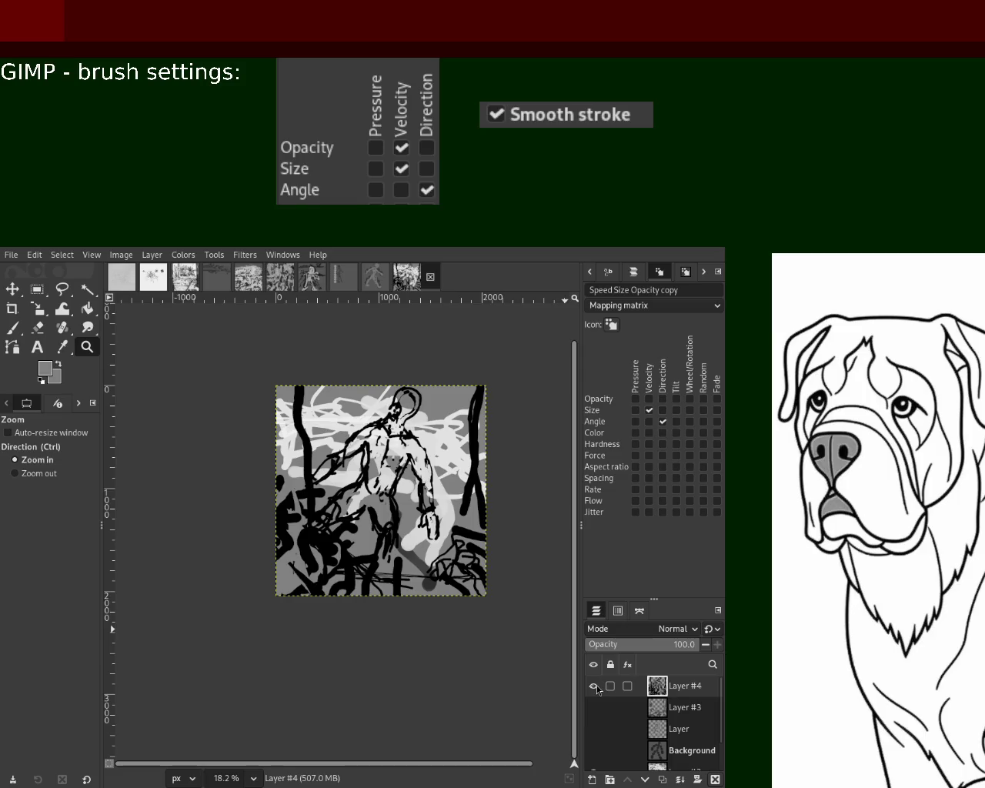
{"action": "left_click", "coordinate": [593, 685]}
{"action": "left_click", "coordinate": [593, 707]}
{"action": "left_click", "coordinate": [593, 728]}
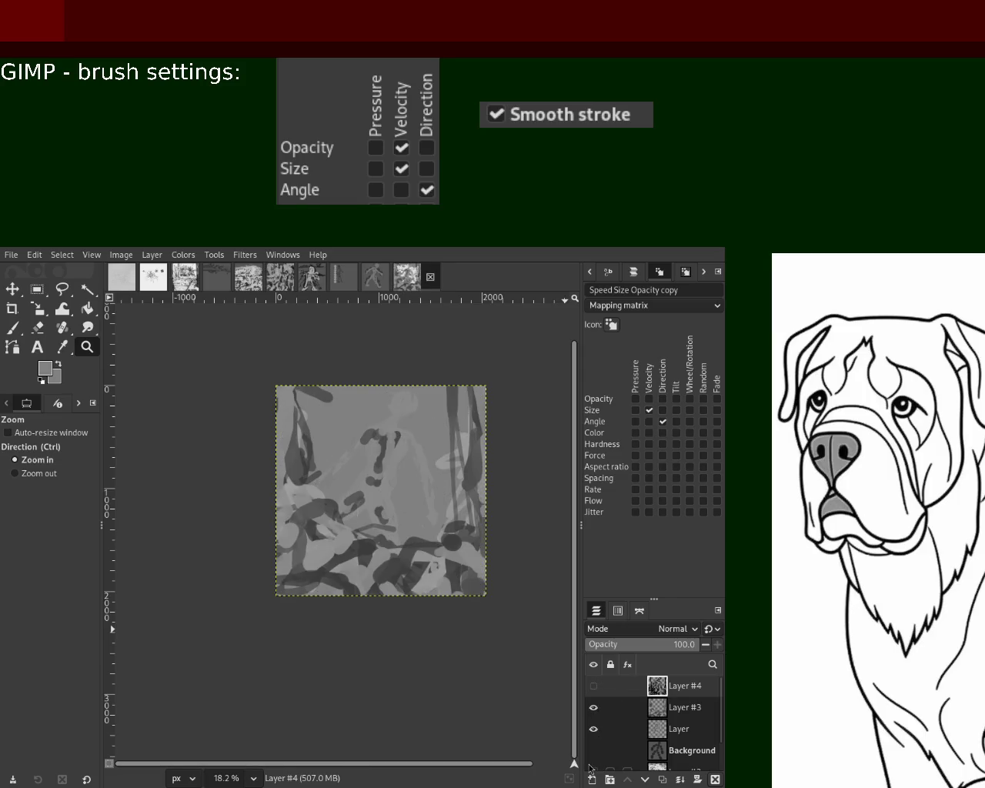
{"action": "left_click", "coordinate": [593, 728]}
{"action": "left_click", "coordinate": [593, 707]}
{"action": "left_click_drag", "start_coordinate": [720, 697], "coordinate": [714, 755]}
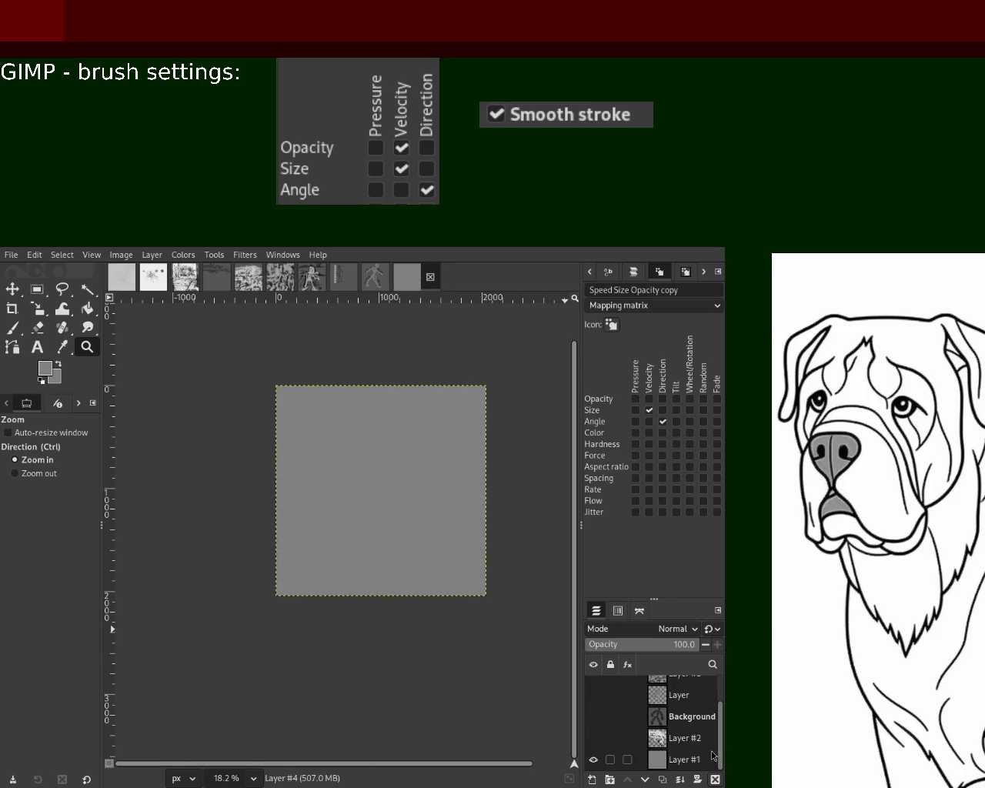
{"action": "left_click", "coordinate": [593, 760]}
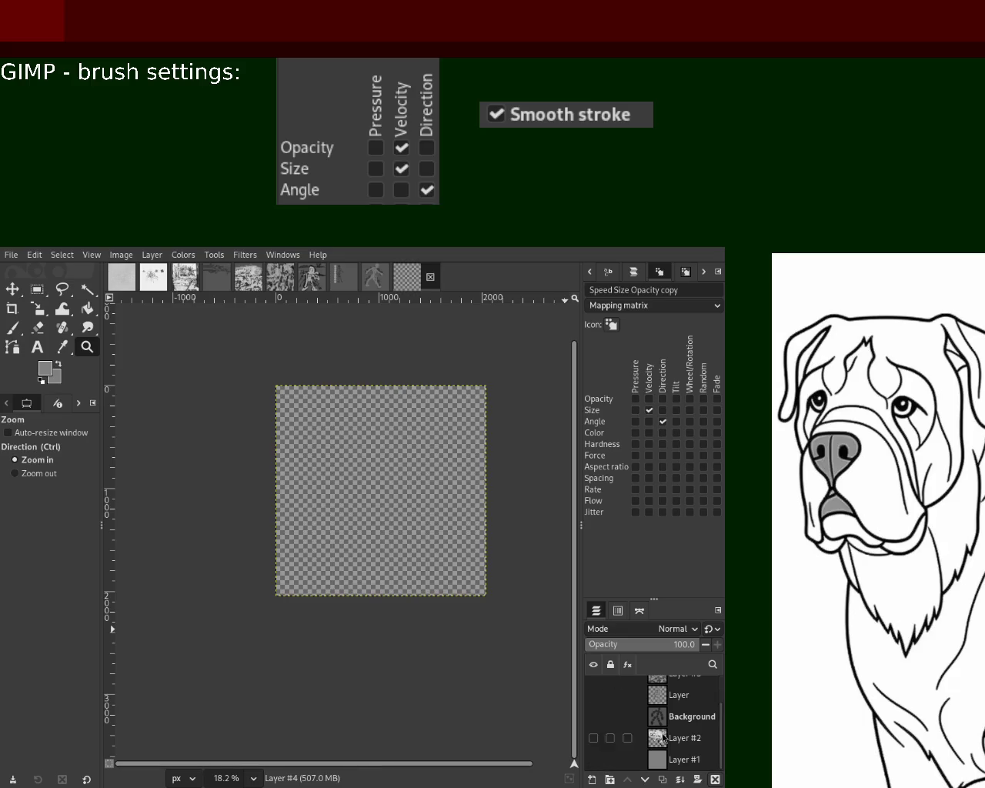
{"action": "left_click", "coordinate": [587, 761]}
- Briefly show the 'Layer' figure and Background layers to compare, leaving both hidden
{"action": "left_click", "coordinate": [593, 695]}
{"action": "left_click", "coordinate": [593, 694]}
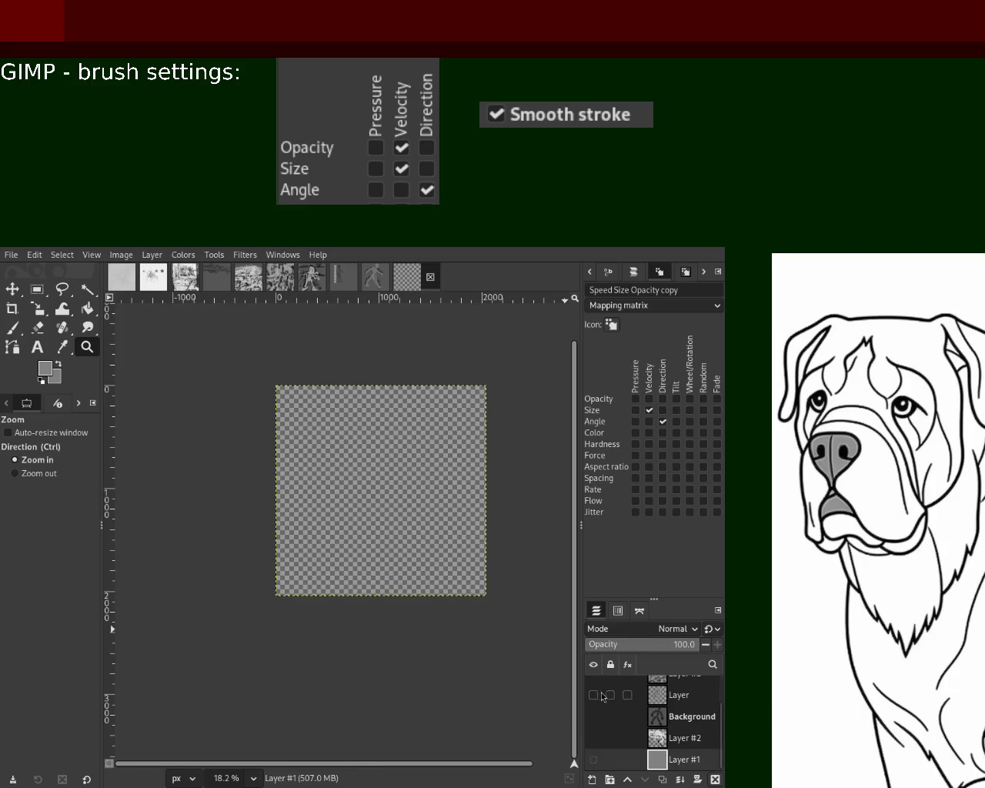
{"action": "left_click", "coordinate": [593, 694]}
{"action": "left_click", "coordinate": [593, 695]}
{"action": "left_click", "coordinate": [593, 716]}
{"action": "left_click", "coordinate": [593, 716]}
{"action": "left_click", "coordinate": [593, 695]}
{"action": "left_click", "coordinate": [593, 716]}
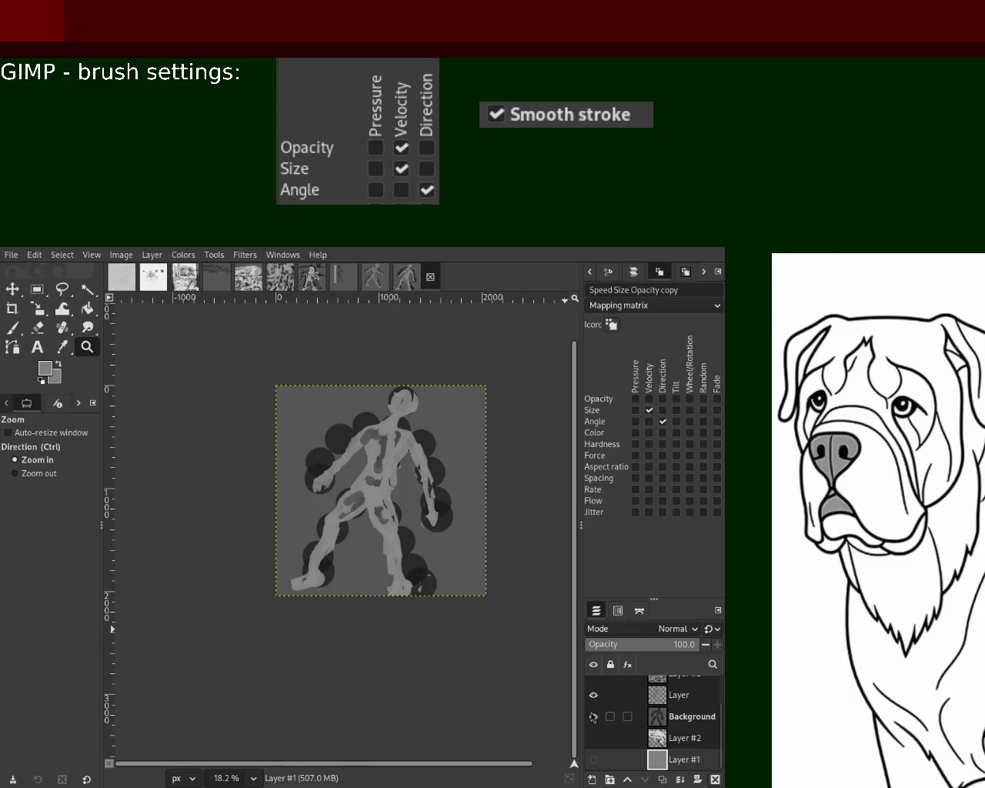
{"action": "left_click", "coordinate": [593, 716]}
{"action": "left_click", "coordinate": [593, 695]}
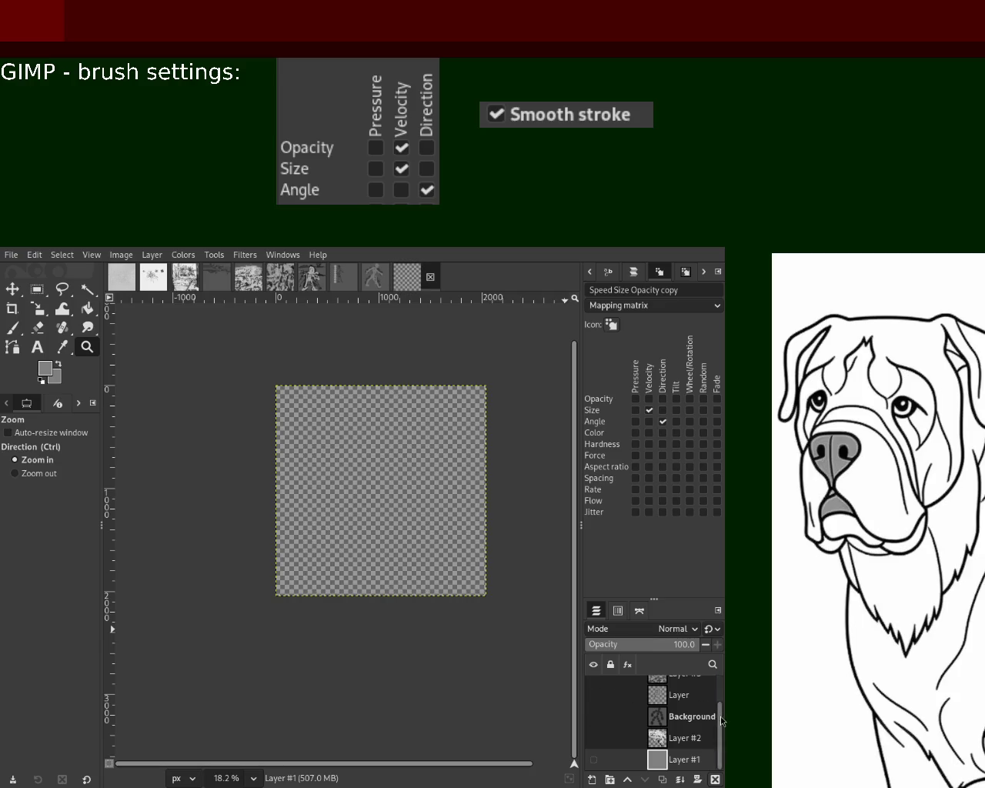
{"action": "scroll", "coordinate": [721, 720], "scroll_direction": "up", "scroll_amount": 2}
- Keep Layer #3 hidden, show Layer #4 again and make it the active layer
{"action": "left_click", "coordinate": [592, 710]}
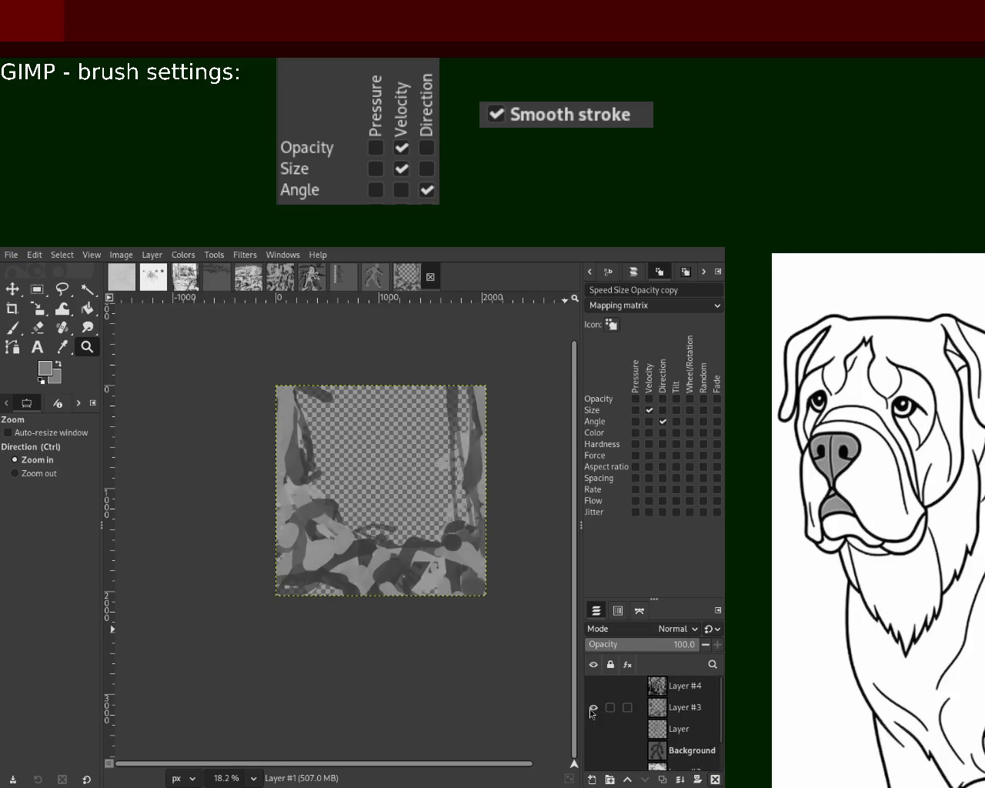
{"action": "left_click", "coordinate": [591, 708]}
{"action": "left_click", "coordinate": [593, 686]}
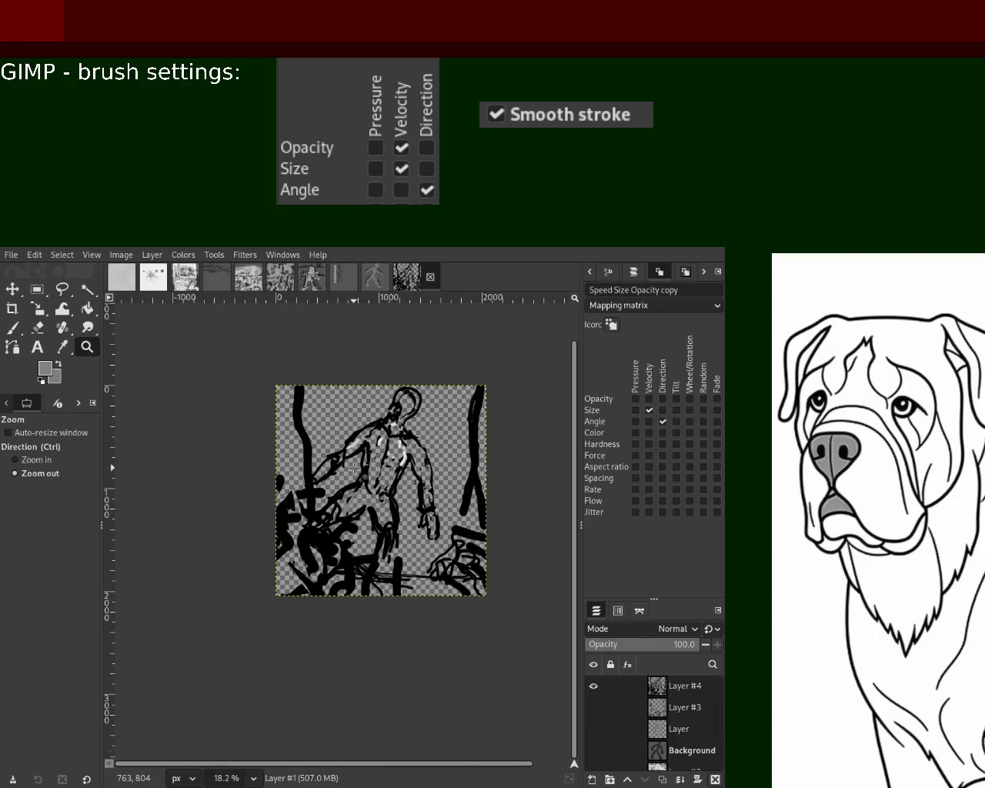
{"action": "left_click", "coordinate": [476, 586]}
{"action": "left_click", "coordinate": [400, 582], "text": "ctrl"}
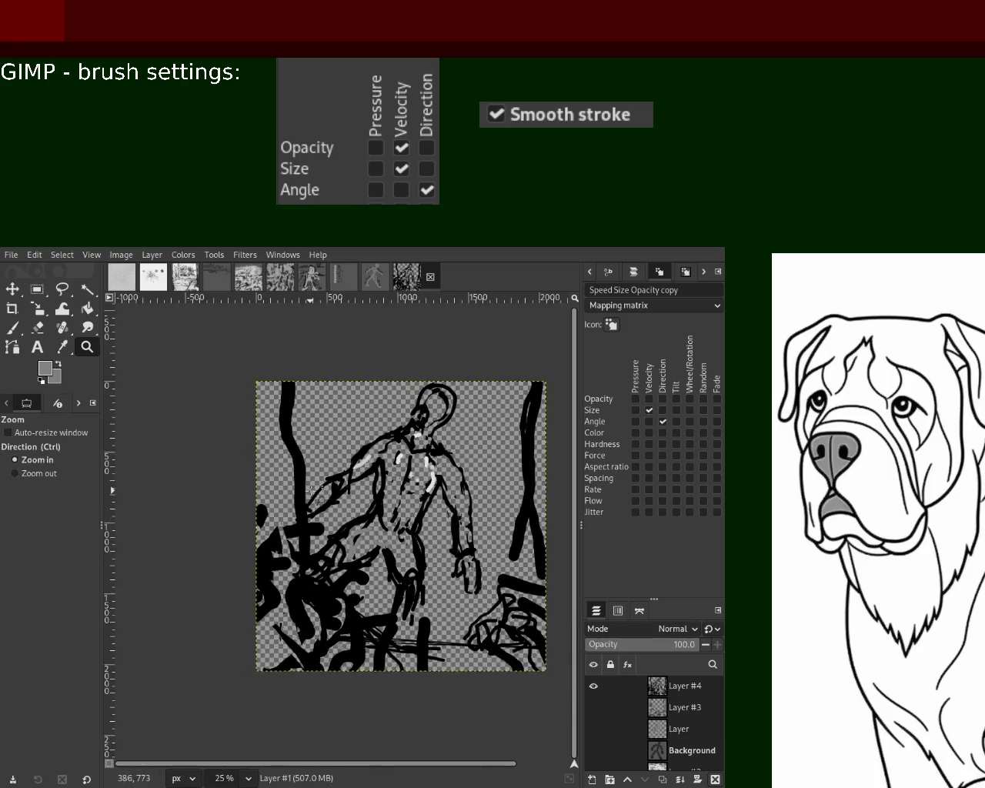
{"action": "left_click", "coordinate": [308, 489]}
{"action": "left_click", "coordinate": [13, 327]}
{"action": "left_click", "coordinate": [240, 517]}
{"action": "left_click", "coordinate": [656, 692]}
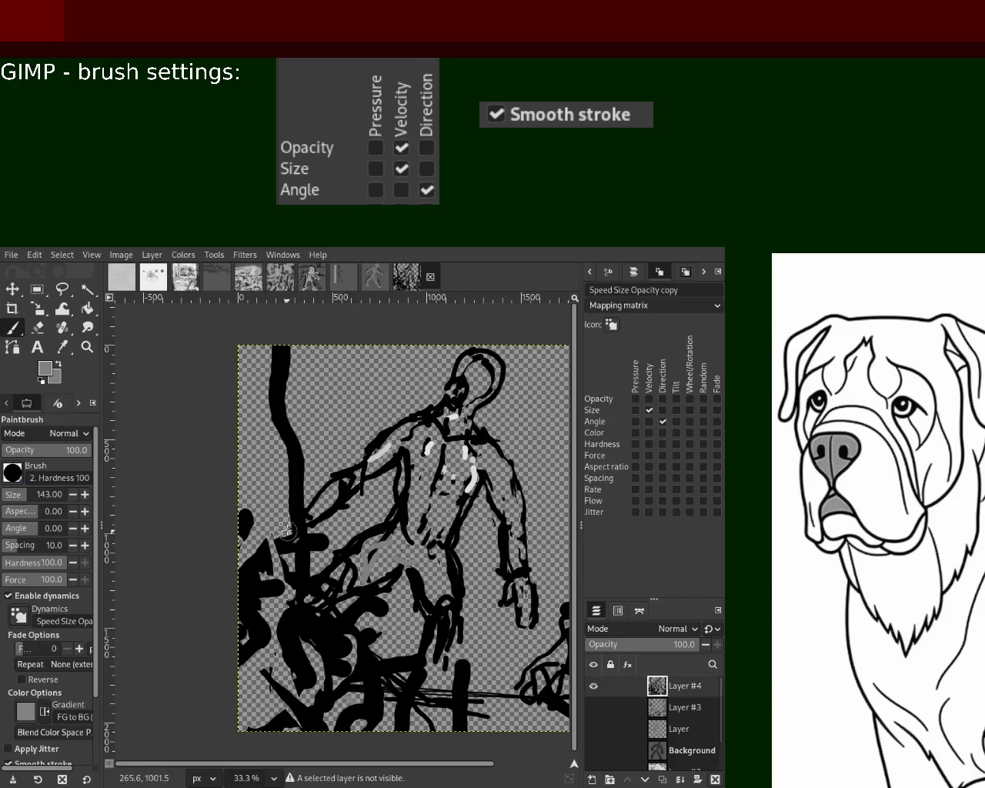
- Paint heavy black bars along the left edge, then erase parts back to transparency
{"action": "left_click", "coordinate": [293, 495], "text": "ctrl"}
{"action": "mouse_move", "coordinate": [186, 517]}
{"action": "left_mouse_down"}
{"action": "mouse_move", "coordinate": [261, 364]}
{"action": "mouse_move", "coordinate": [274, 391]}
{"action": "mouse_move", "coordinate": [251, 751]}
{"action": "left_mouse_up"}
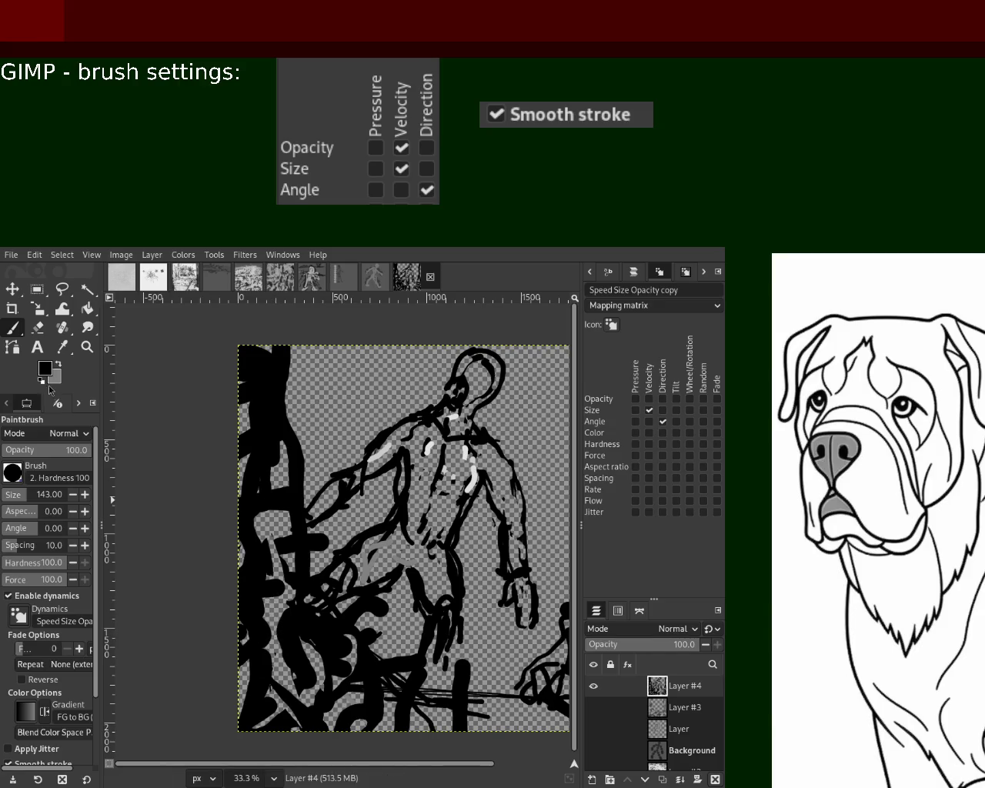
{"action": "left_click", "coordinate": [38, 327]}
{"action": "left_click_drag", "start_coordinate": [270, 445], "coordinate": [266, 484]}
{"action": "mouse_move", "coordinate": [256, 350]}
{"action": "left_mouse_down"}
{"action": "mouse_move", "coordinate": [256, 671]}
{"action": "mouse_move", "coordinate": [504, 755]}
{"action": "left_mouse_up"}
- Zoom out to the whole painting, then zoom in to about 66.7% on the chest
{"action": "left_click", "coordinate": [87, 346]}
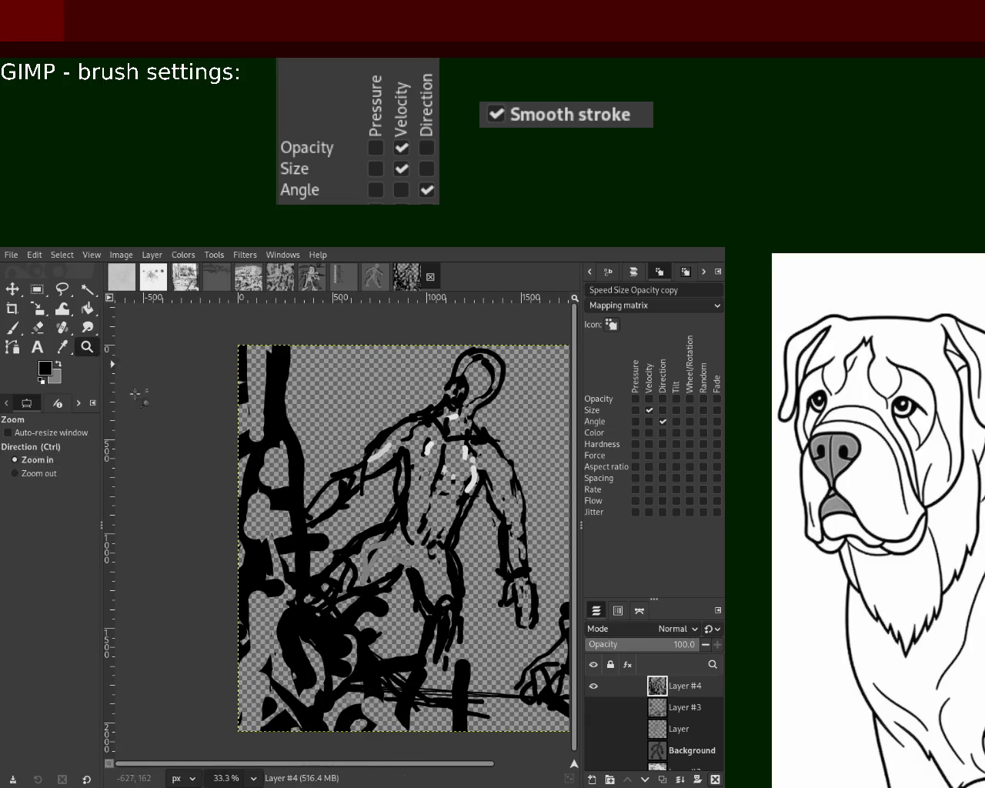
{"action": "left_click", "coordinate": [389, 529], "text": "ctrl"}
{"action": "scroll", "coordinate": [356, 483], "scroll_direction": "up", "scroll_amount": 1, "text": "ctrl"}
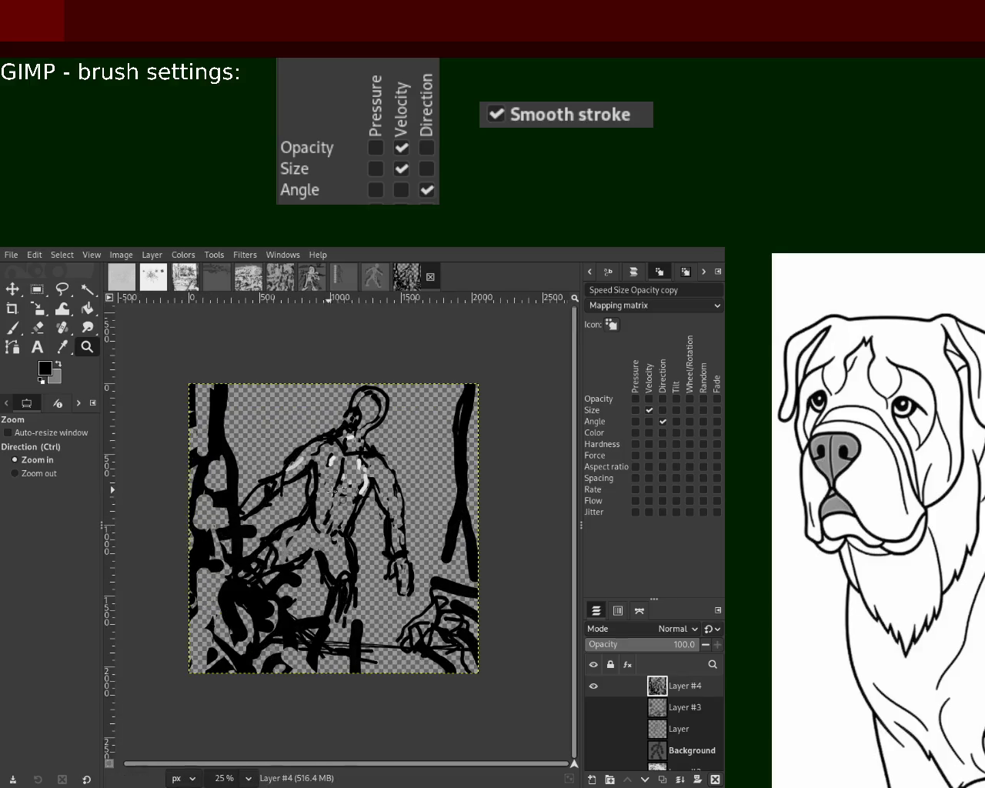
{"action": "scroll", "coordinate": [350, 484], "scroll_direction": "up", "scroll_amount": 1, "text": "ctrl"}
{"action": "scroll", "coordinate": [342, 484], "scroll_direction": "up", "scroll_amount": 2, "text": "ctrl"}
{"action": "scroll", "coordinate": [328, 486], "scroll_direction": "up", "scroll_amount": 1}
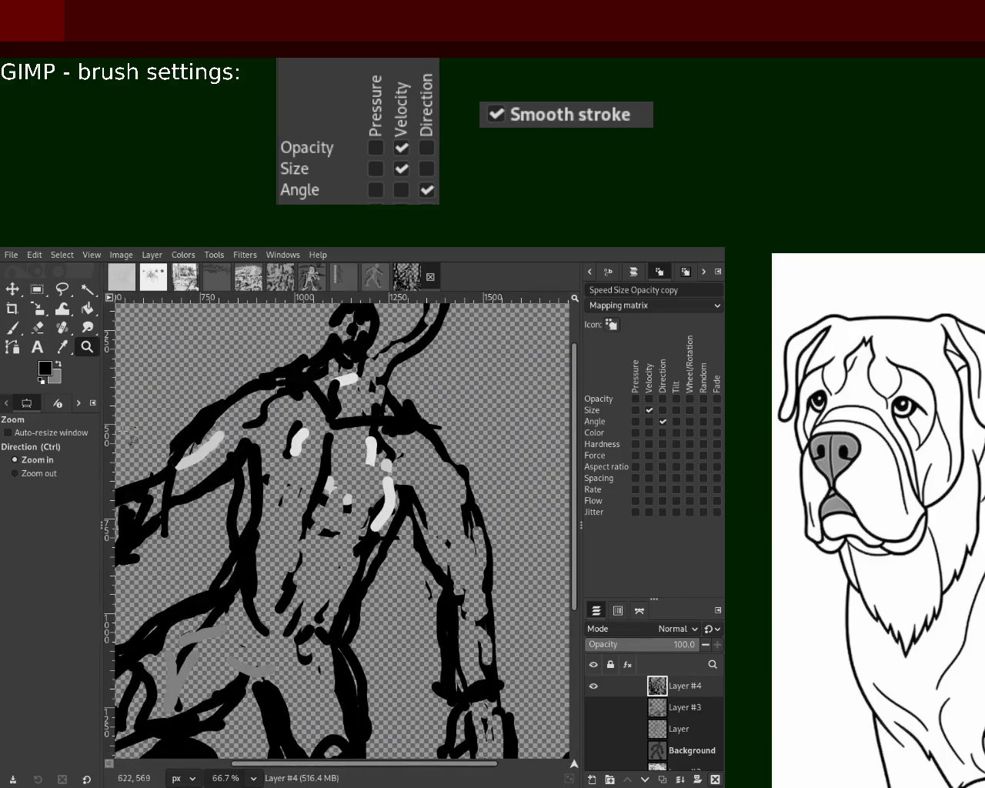
- Erase the light grey chest strokes with a size-51 eraser, then zoom out to view the whole painting
{"action": "left_click", "coordinate": [42, 331]}
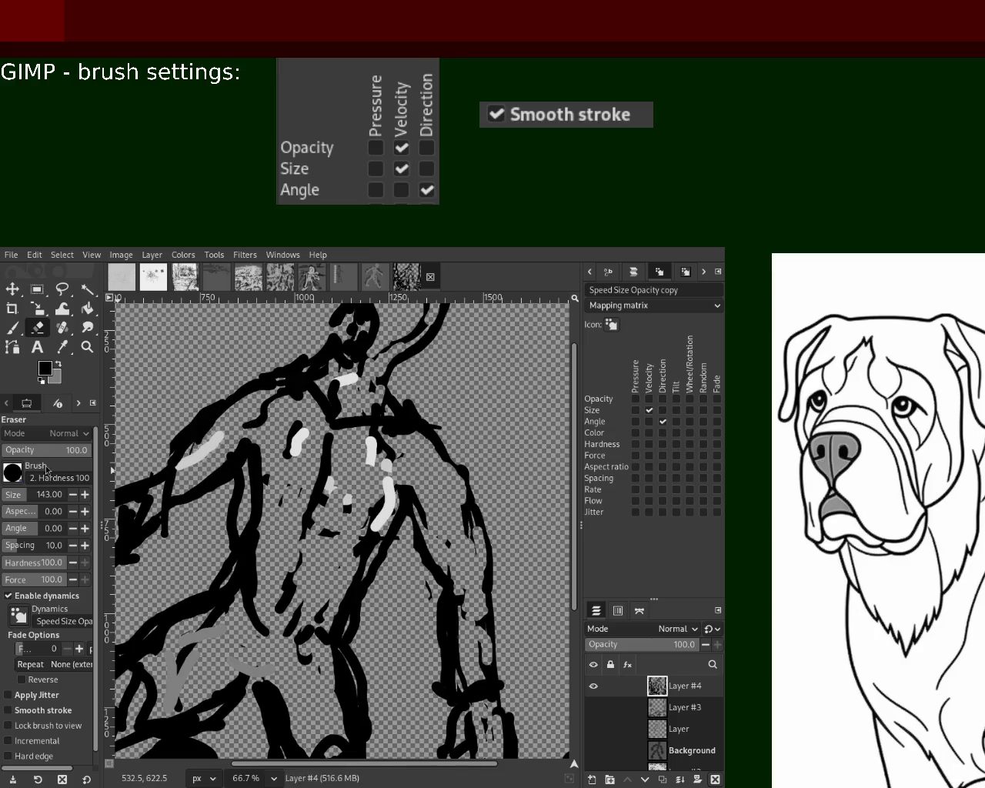
{"action": "left_click", "coordinate": [13, 495]}
{"action": "left_click_drag", "start_coordinate": [208, 437], "coordinate": [205, 449]}
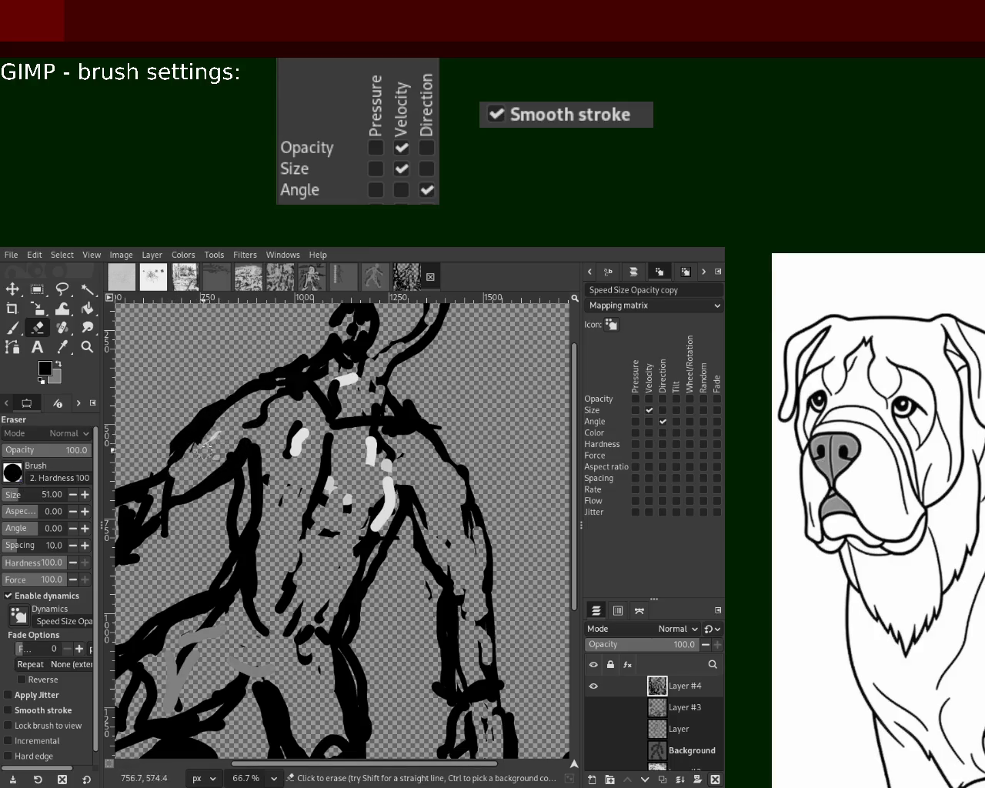
{"action": "mouse_move", "coordinate": [336, 491]}
{"action": "left_mouse_down"}
{"action": "mouse_move", "coordinate": [341, 505]}
{"action": "mouse_move", "coordinate": [393, 468]}
{"action": "left_mouse_up"}
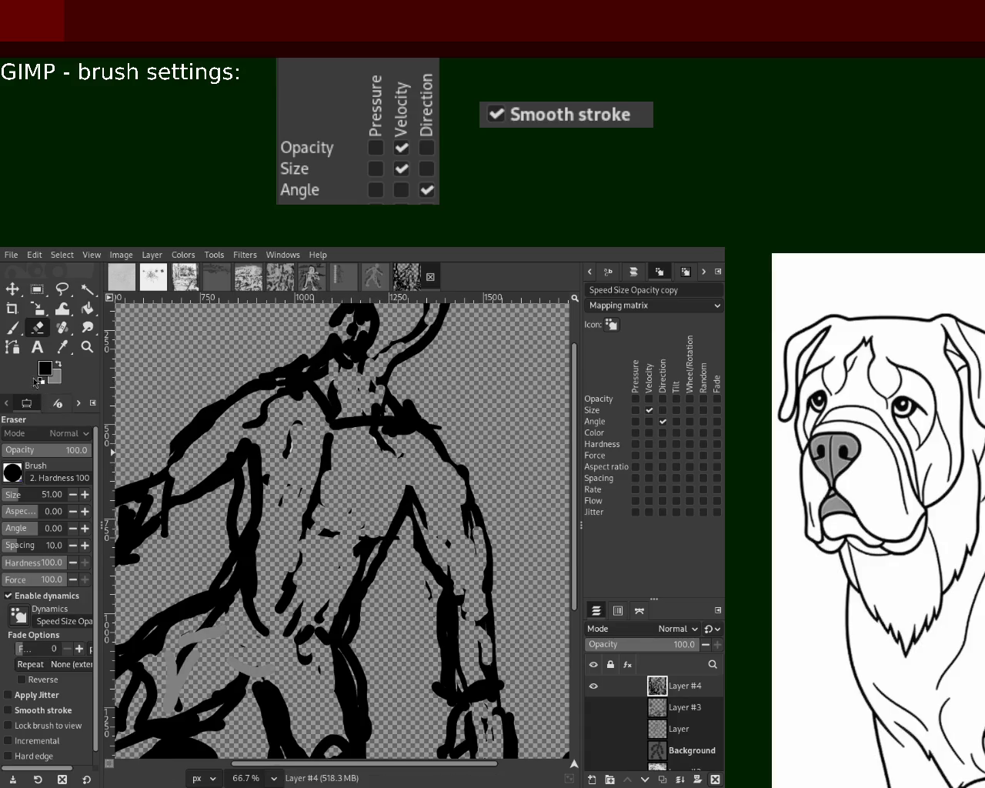
{"action": "left_click", "coordinate": [87, 347]}
{"action": "scroll", "coordinate": [319, 610], "scroll_direction": "down", "scroll_amount": 3}
{"action": "scroll", "coordinate": [319, 610], "scroll_direction": "up", "scroll_amount": 2}
{"action": "scroll", "coordinate": [321, 611], "scroll_direction": "up", "scroll_amount": 2}
{"action": "scroll", "coordinate": [327, 610], "scroll_direction": "down", "scroll_amount": 1}
{"action": "scroll", "coordinate": [332, 609], "scroll_direction": "up", "scroll_amount": 1}
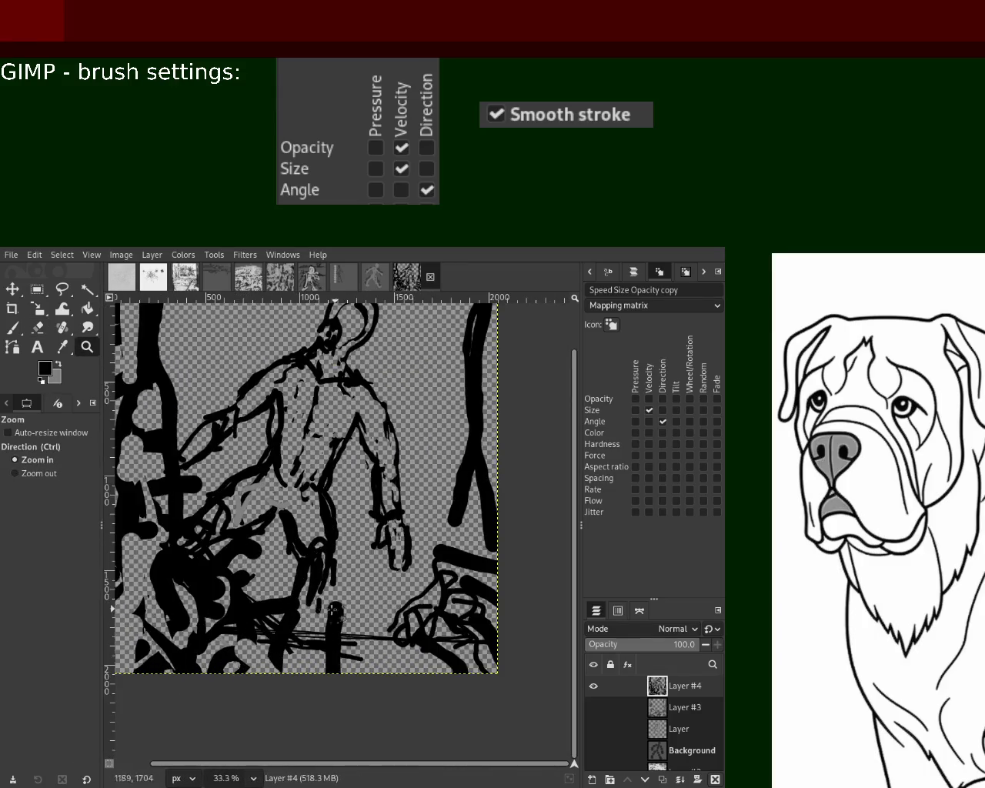
- Paint black strokes along the canvas bottom and a wavy vertical stroke down the right side
{"action": "left_click", "coordinate": [12, 328]}
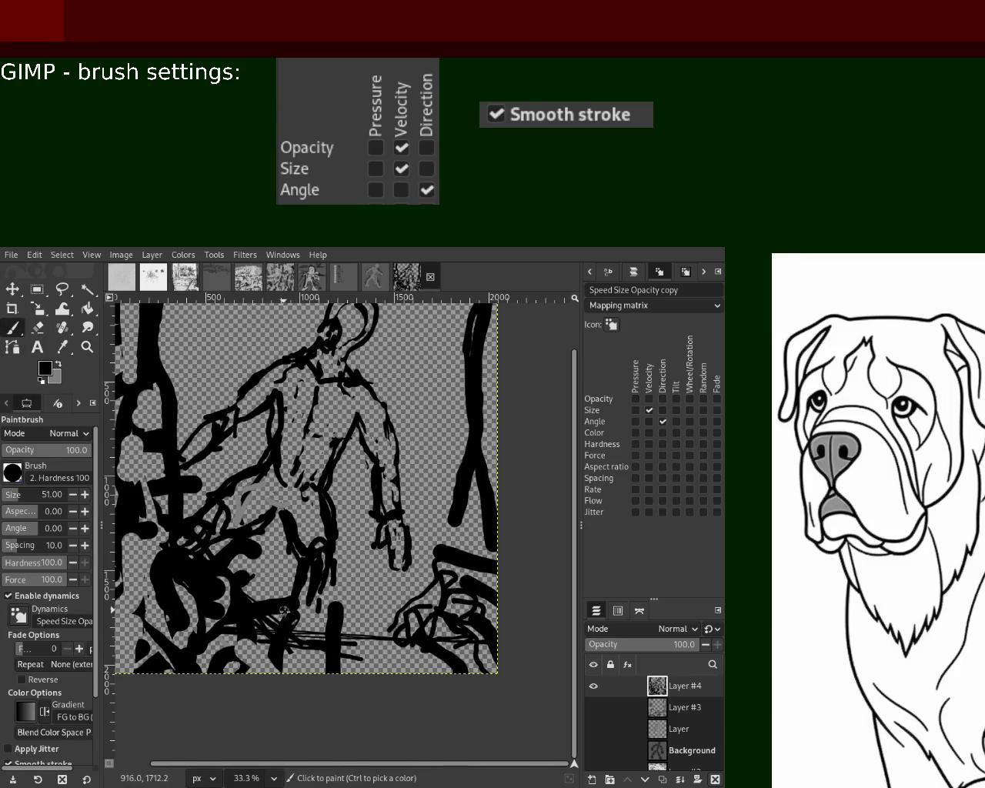
{"action": "left_click_drag", "start_coordinate": [411, 663], "coordinate": [339, 646]}
{"action": "left_click_drag", "start_coordinate": [437, 609], "coordinate": [454, 566]}
{"action": "key", "text": "ctrl+z"}
{"action": "left_click_drag", "start_coordinate": [471, 302], "coordinate": [474, 296]}
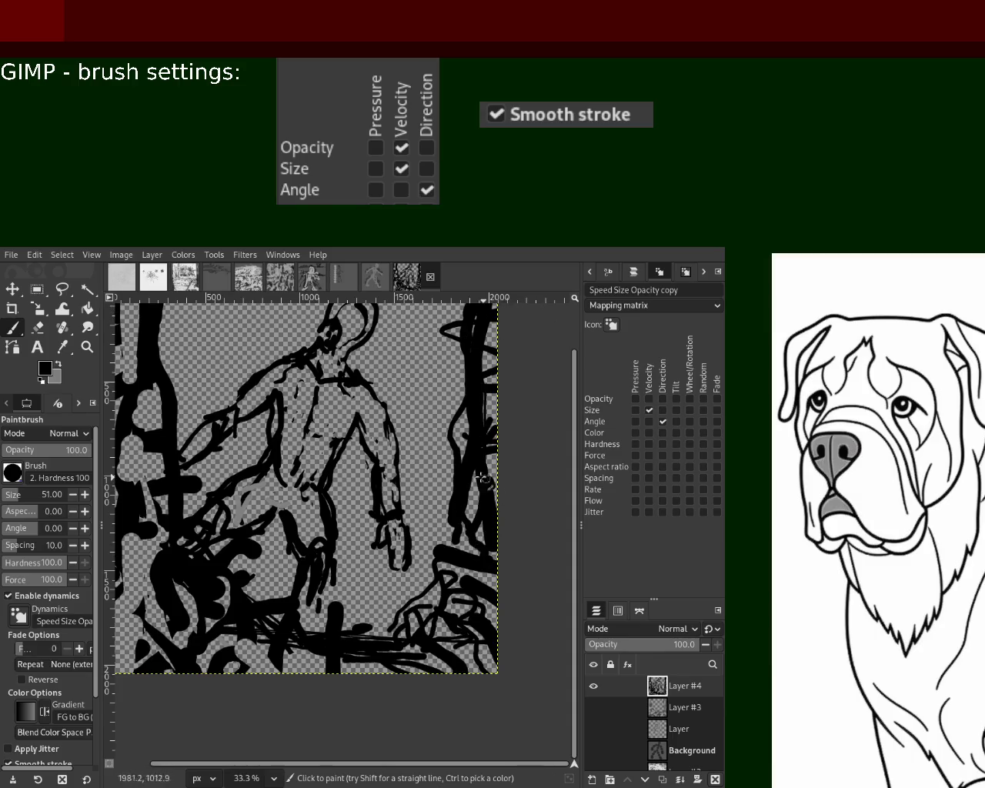
{"action": "key", "text": "ctrl"}
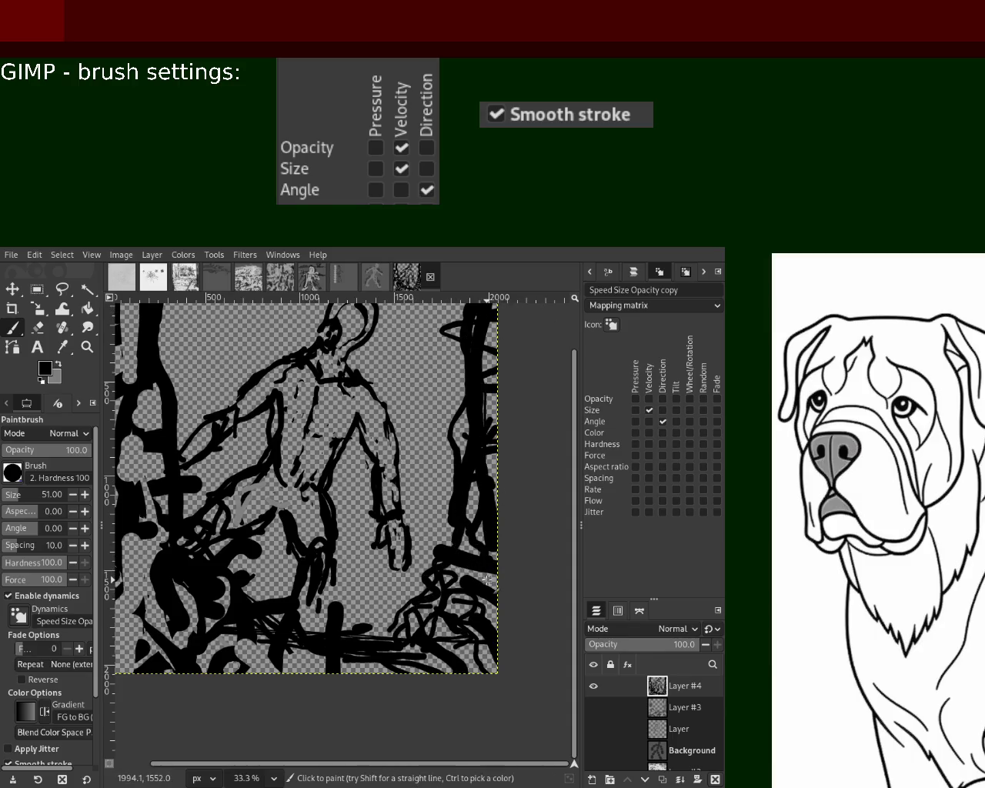
{"action": "key", "text": "ctrl"}
- Trim a lower stroke, then lay thick size-128 black strokes across the lower canvas
{"action": "key", "text": "shift+e"}
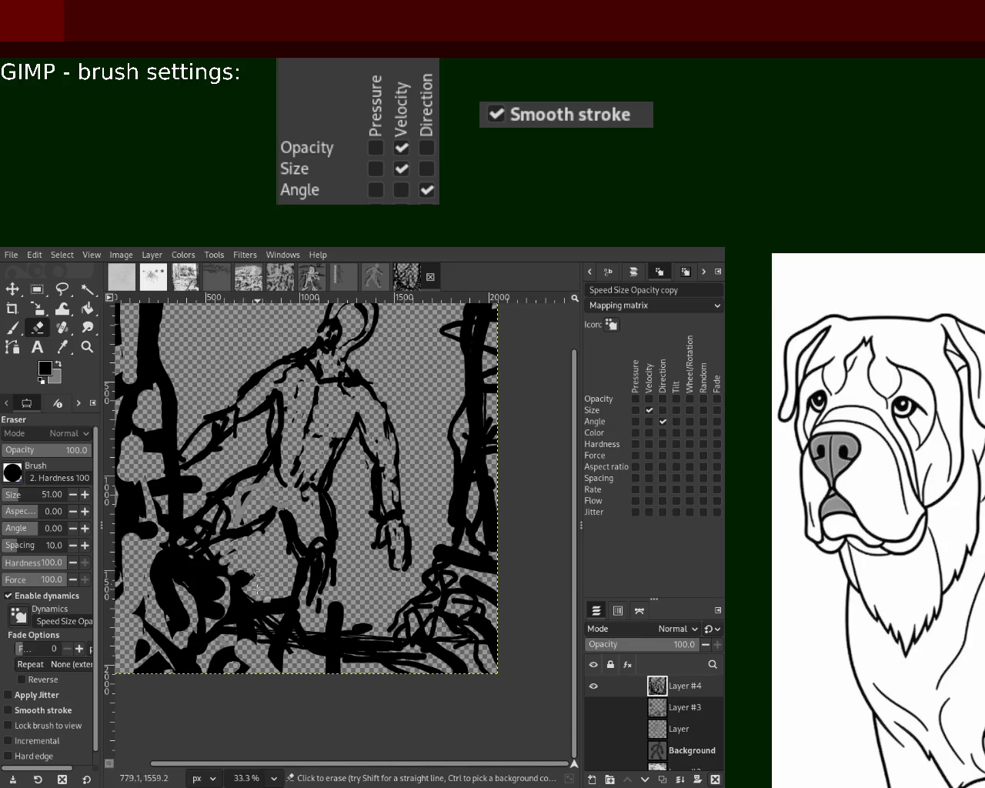
{"action": "left_click_drag", "start_coordinate": [241, 588], "coordinate": [259, 595]}
{"action": "left_click", "coordinate": [13, 336]}
{"action": "left_click", "coordinate": [17, 498]}
{"action": "mouse_move", "coordinate": [231, 570]}
{"action": "left_mouse_down"}
{"action": "mouse_move", "coordinate": [449, 545]}
{"action": "mouse_move", "coordinate": [459, 591]}
{"action": "left_mouse_up"}
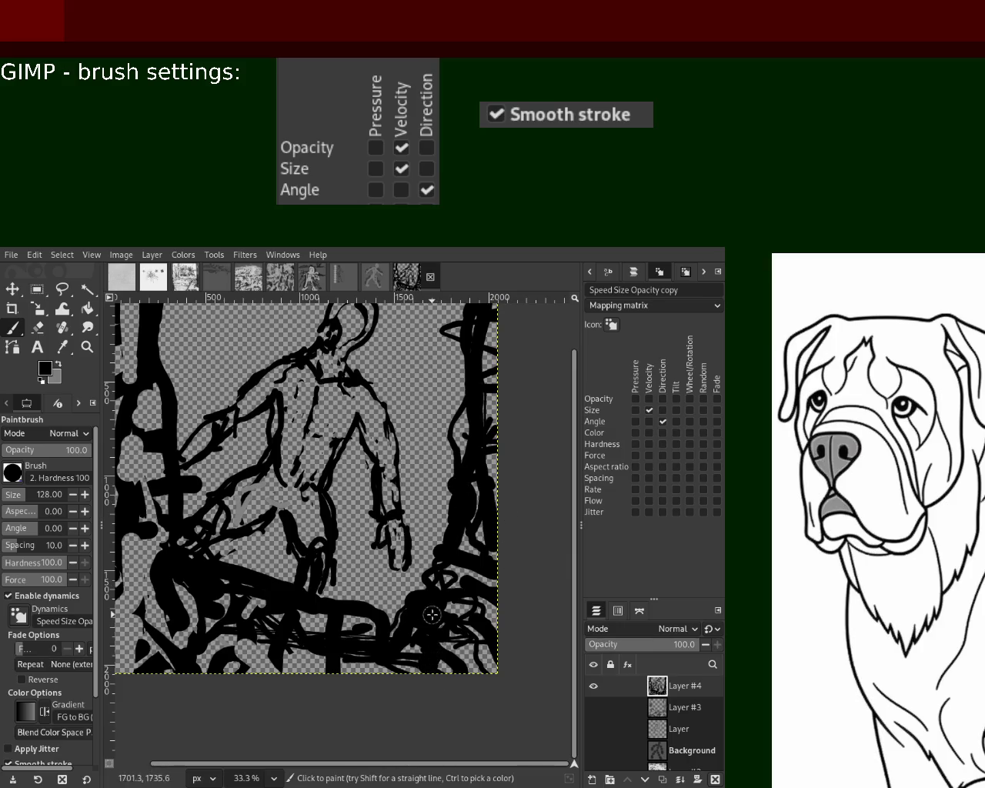
{"action": "key", "text": "ctrl+z"}
{"action": "mouse_move", "coordinate": [385, 574]}
{"action": "left_mouse_down"}
{"action": "mouse_move", "coordinate": [442, 554]}
{"action": "mouse_move", "coordinate": [308, 611]}
{"action": "left_mouse_up"}
{"action": "key", "text": "ctrl+z"}
{"action": "mouse_move", "coordinate": [385, 604]}
{"action": "left_mouse_down"}
{"action": "mouse_move", "coordinate": [300, 638]}
{"action": "mouse_move", "coordinate": [377, 654]}
{"action": "mouse_move", "coordinate": [471, 569]}
{"action": "mouse_move", "coordinate": [497, 485]}
{"action": "left_mouse_up"}
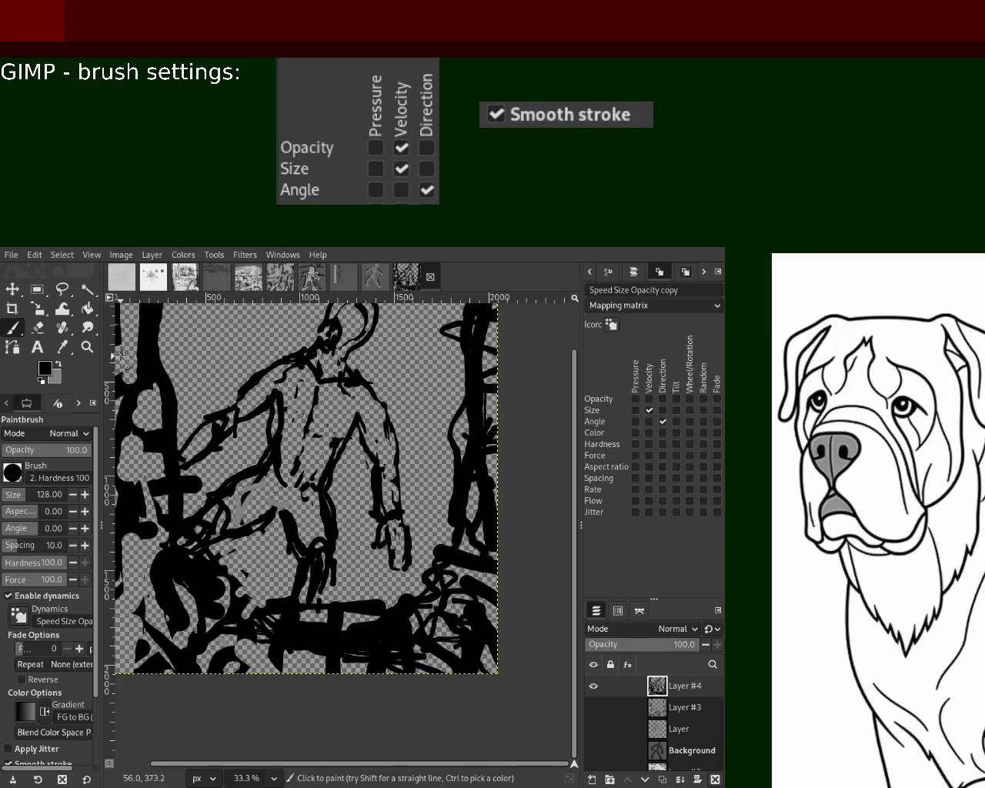
- Trim the bottom strokes, fill the bottom edge, thicken the right side and paint down the left side
{"action": "left_click", "coordinate": [36, 328]}
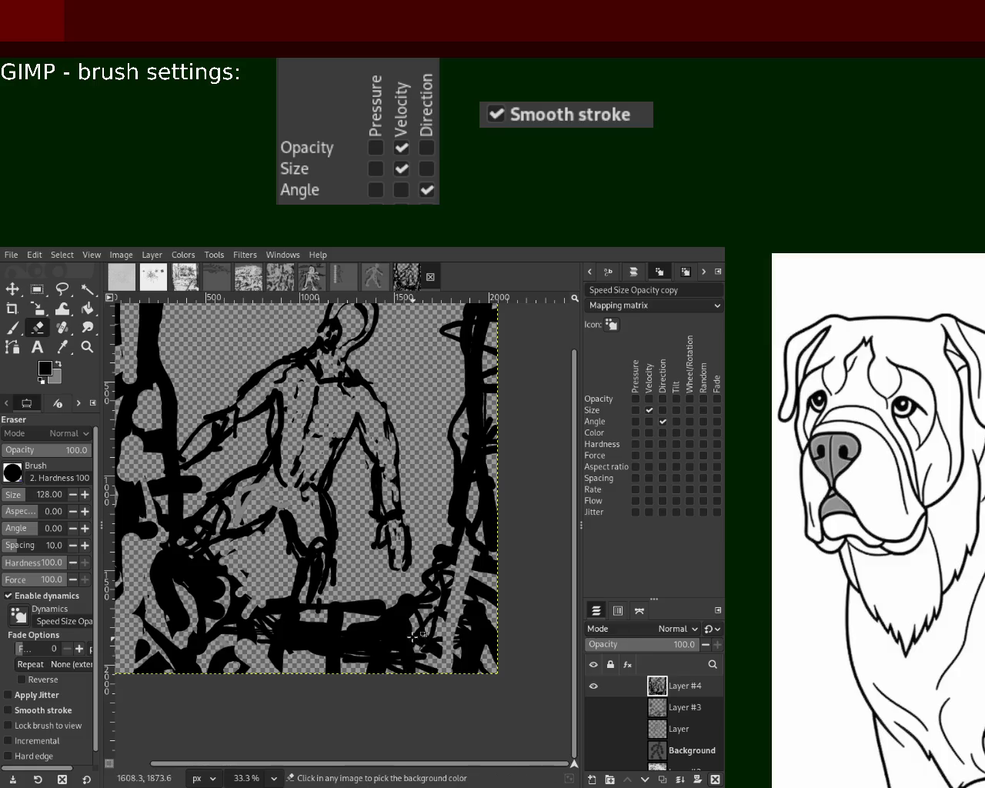
{"action": "left_click_drag", "start_coordinate": [360, 680], "coordinate": [322, 678]}
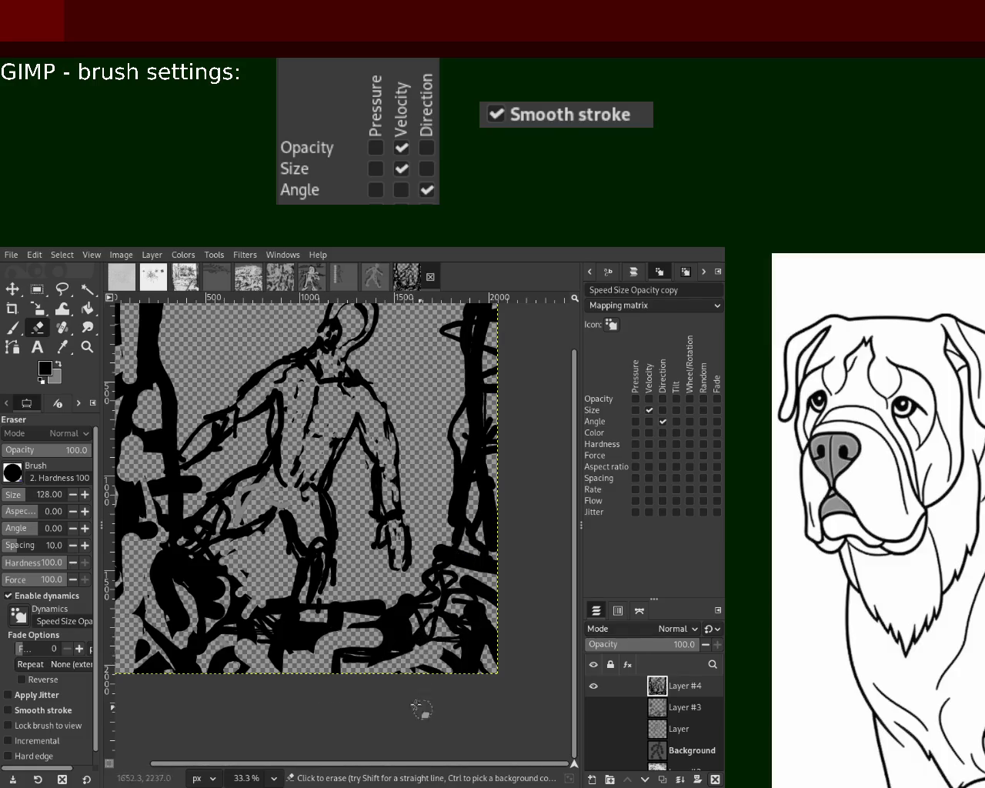
{"action": "left_click", "coordinate": [14, 330]}
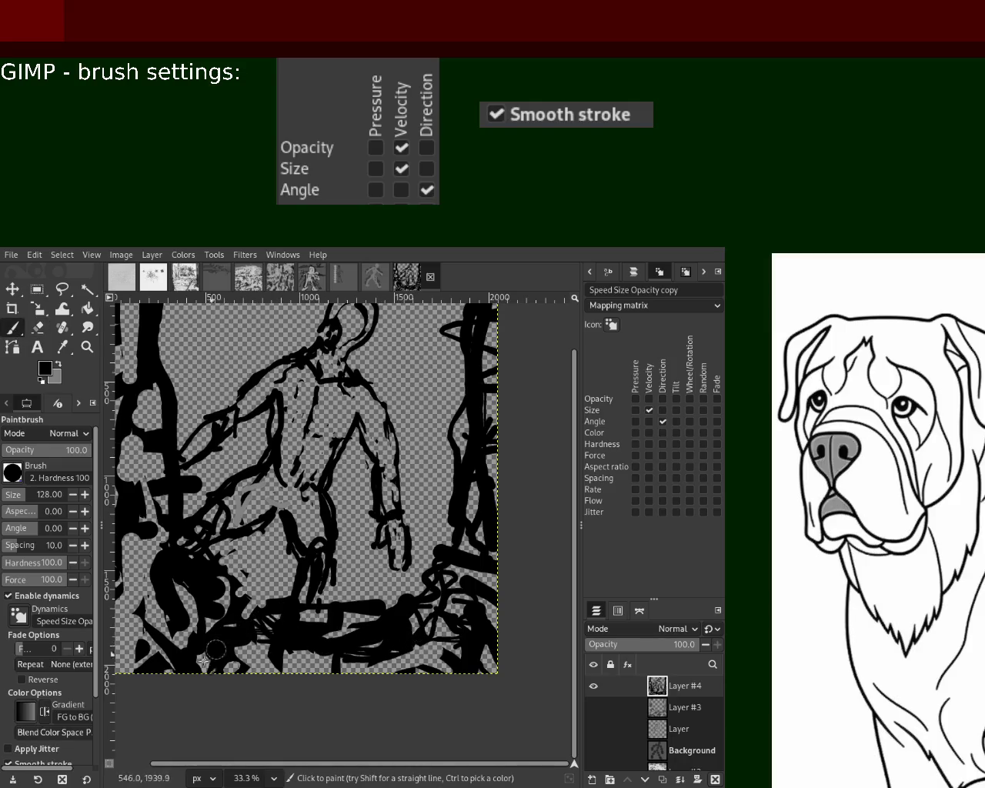
{"action": "left_click_drag", "start_coordinate": [217, 671], "coordinate": [420, 604]}
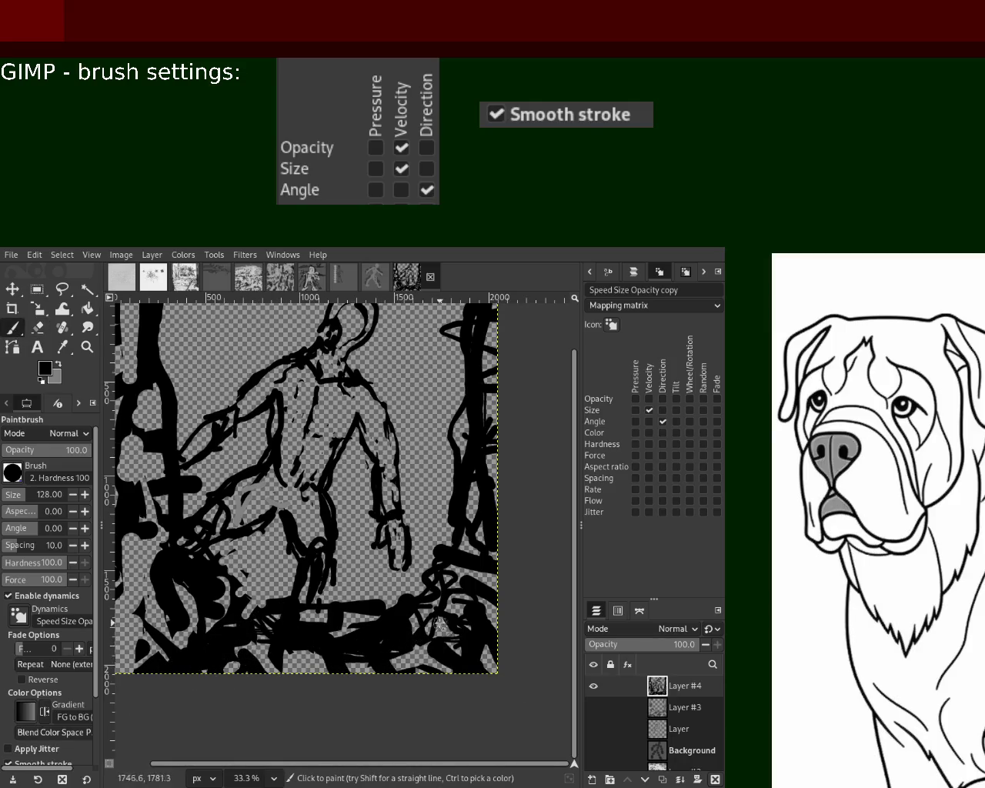
{"action": "left_click_drag", "start_coordinate": [471, 552], "coordinate": [476, 336]}
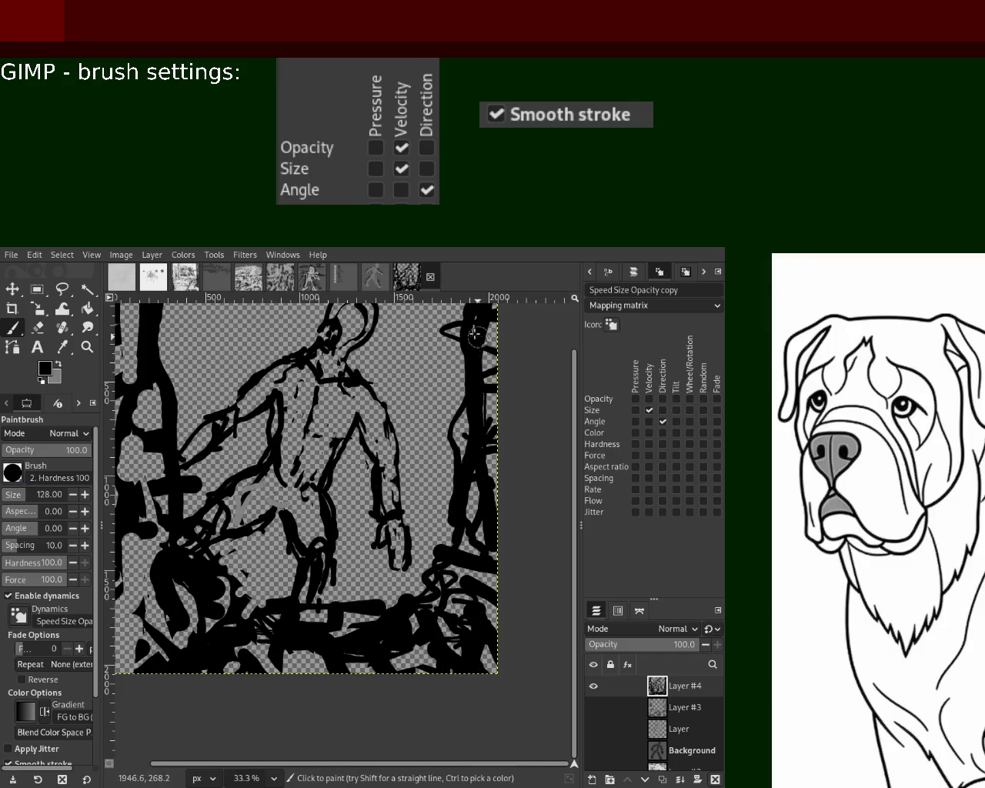
{"action": "left_click_drag", "start_coordinate": [162, 367], "coordinate": [78, 612]}
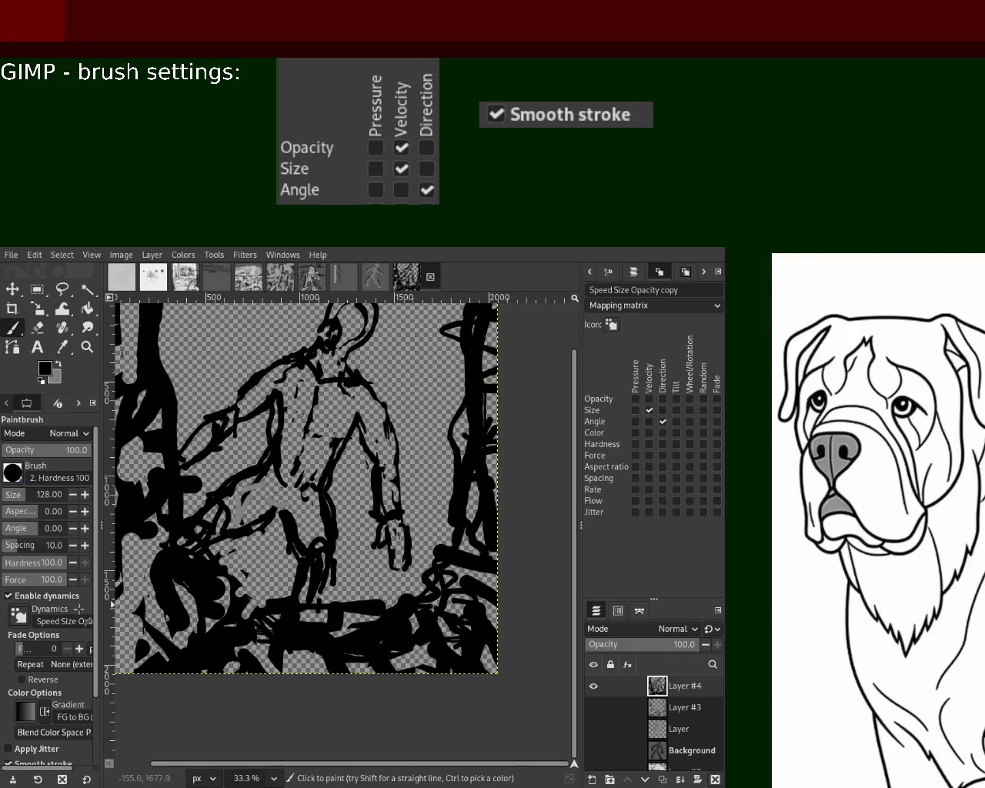
{"action": "mouse_move", "coordinate": [143, 549]}
{"action": "left_mouse_down"}
{"action": "mouse_move", "coordinate": [127, 654]}
{"action": "mouse_move", "coordinate": [144, 614]}
{"action": "left_mouse_up"}
{"action": "key", "text": "ctrl+z"}
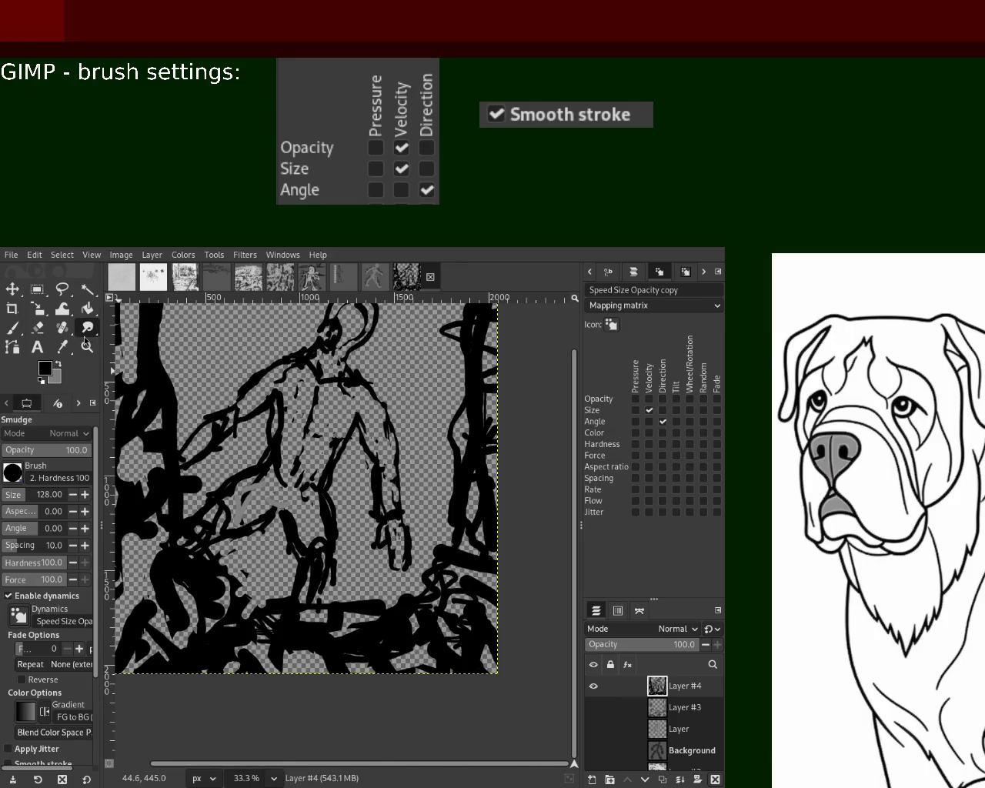
- Zoom in on the left edge and paint black into the transparent gap at the top left
{"action": "key", "text": "z"}
{"action": "left_click", "coordinate": [323, 465]}
{"action": "left_click", "coordinate": [298, 422], "text": "ctrl"}
{"action": "left_click", "coordinate": [297, 422]}
{"action": "left_click", "coordinate": [197, 392], "text": "ctrl"}
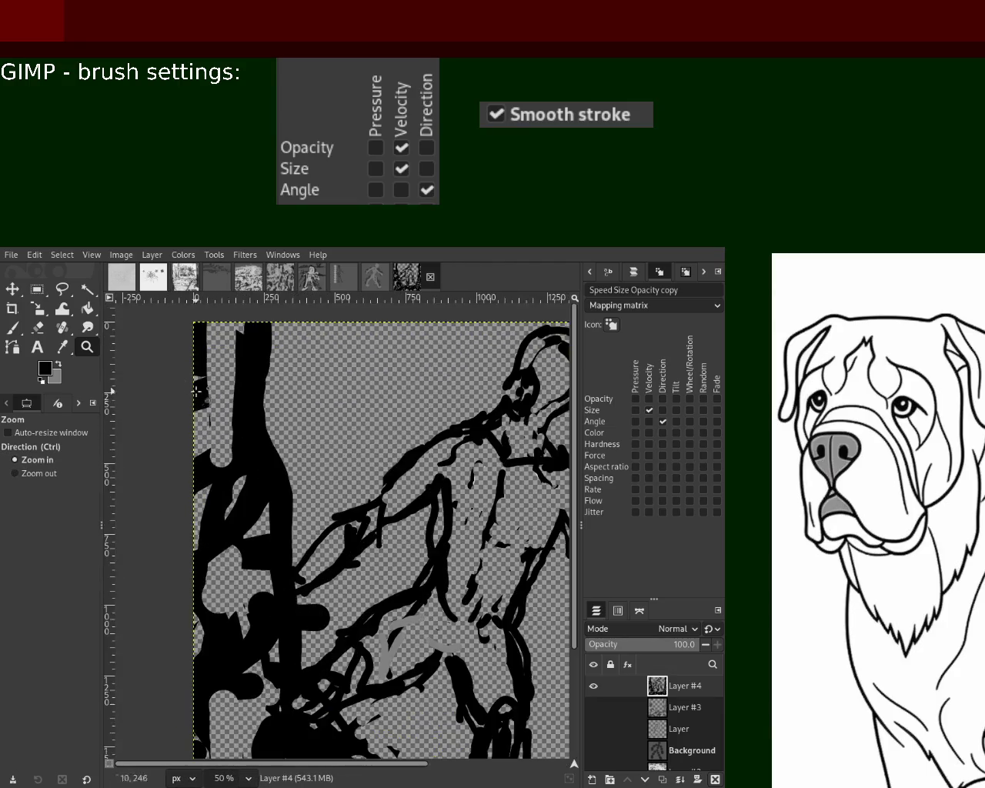
{"action": "left_click", "coordinate": [20, 328]}
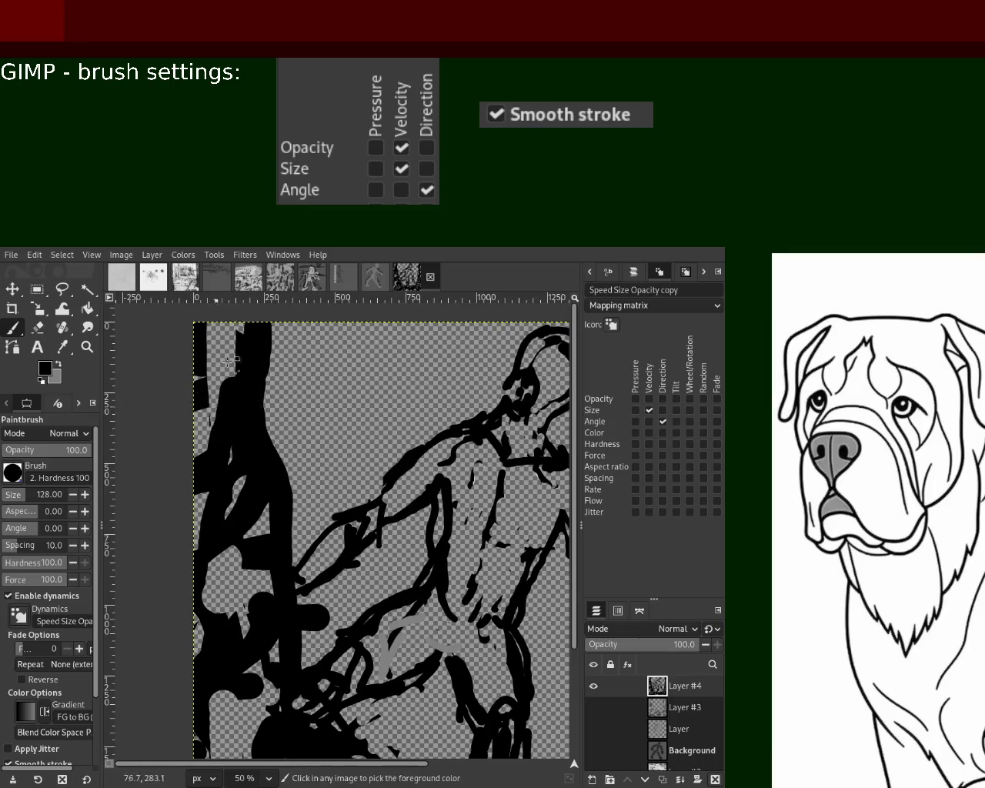
{"action": "left_click_drag", "start_coordinate": [230, 360], "coordinate": [207, 415]}
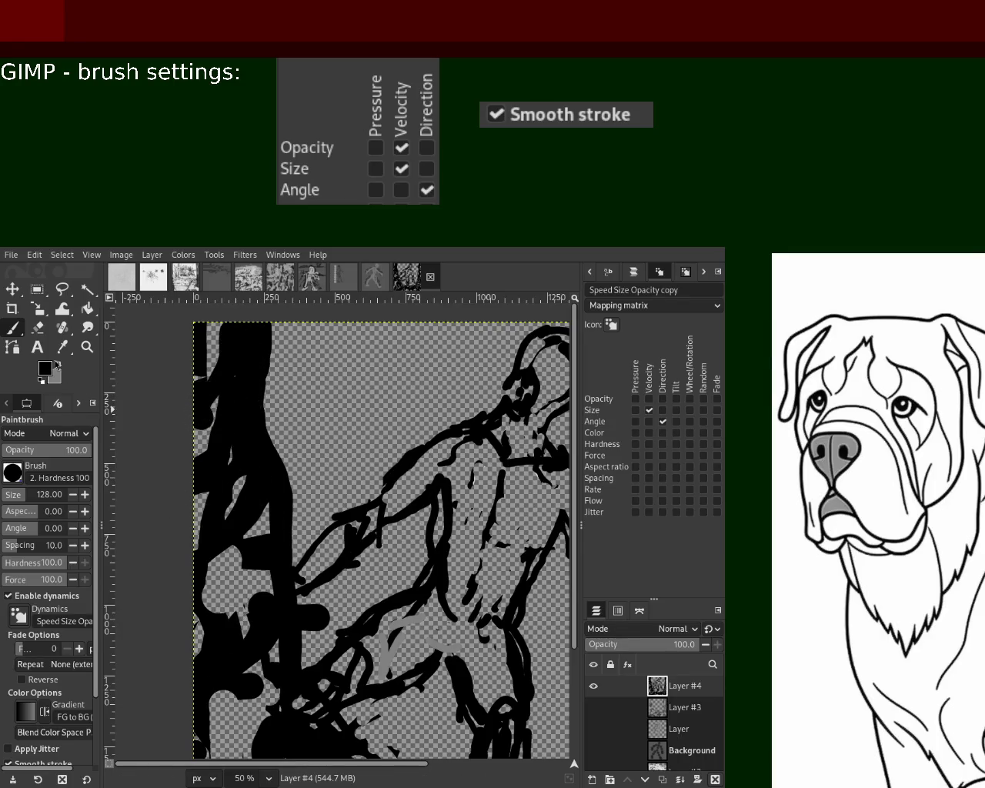
- Erase patches from the black strokes along the left edge, then zoom back out
{"action": "left_click", "coordinate": [37, 327]}
{"action": "left_click", "coordinate": [250, 520]}
{"action": "left_click", "coordinate": [243, 454]}
{"action": "left_click_drag", "start_coordinate": [208, 552], "coordinate": [204, 632]}
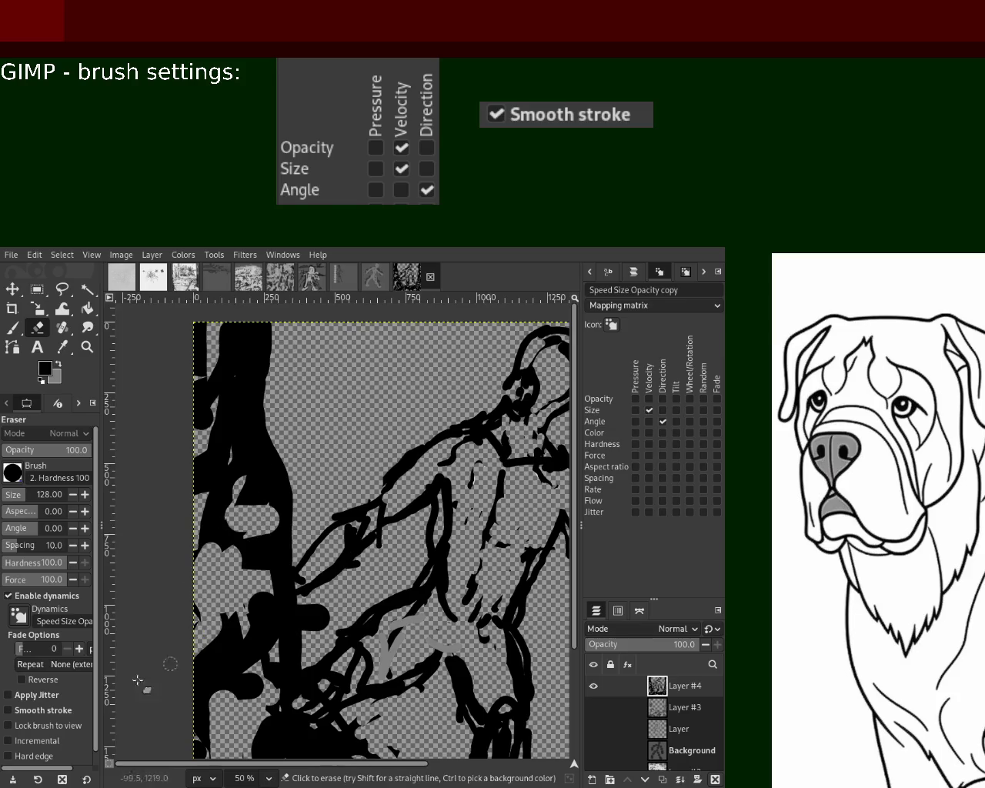
{"action": "key", "text": "ctrl+z"}
{"action": "left_click_drag", "start_coordinate": [205, 474], "coordinate": [215, 539]}
{"action": "key", "text": "z"}
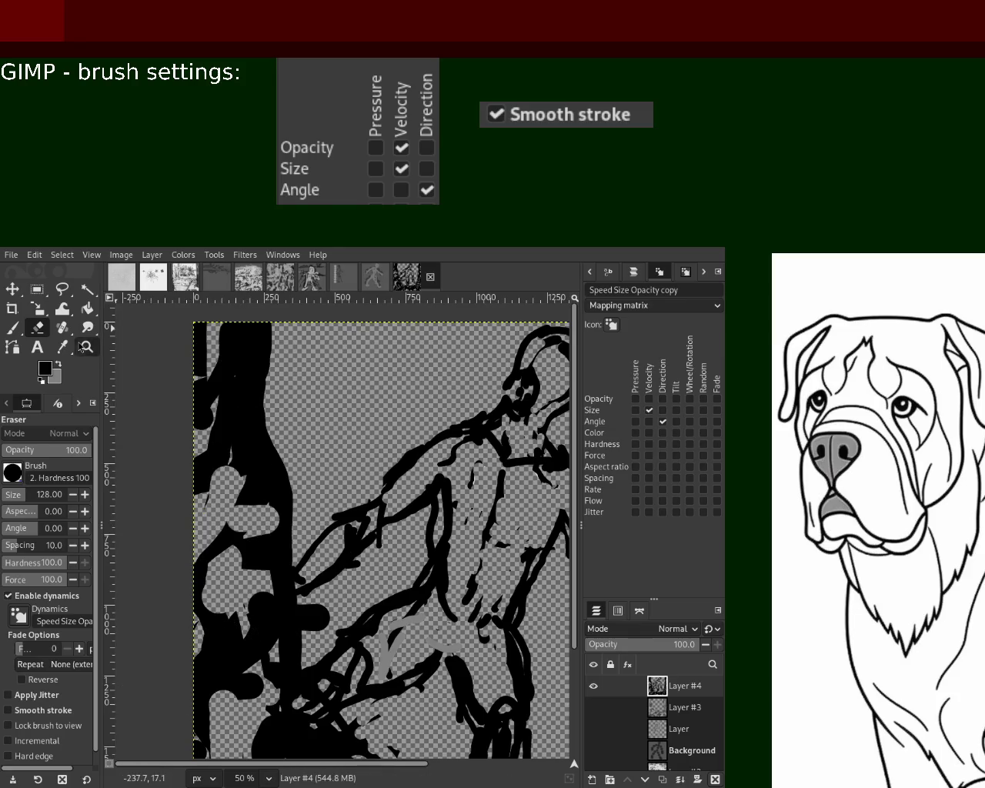
{"action": "left_click", "coordinate": [292, 534], "text": "ctrl"}
{"action": "left_click", "coordinate": [317, 550]}
{"action": "left_click", "coordinate": [317, 550]}
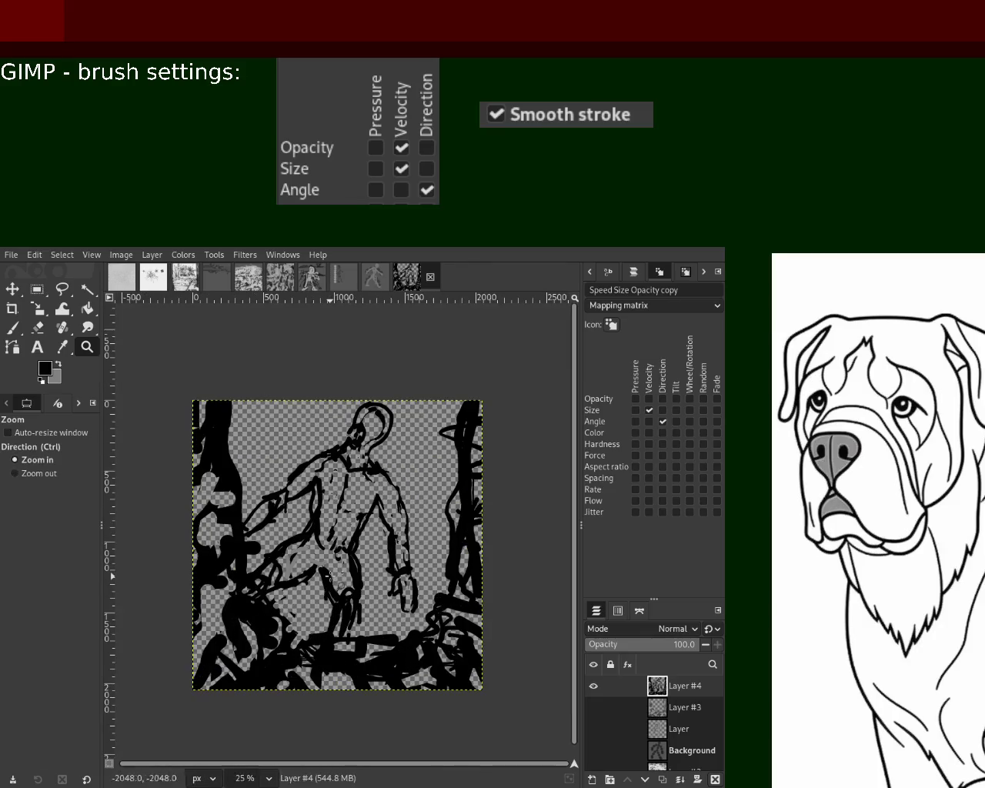